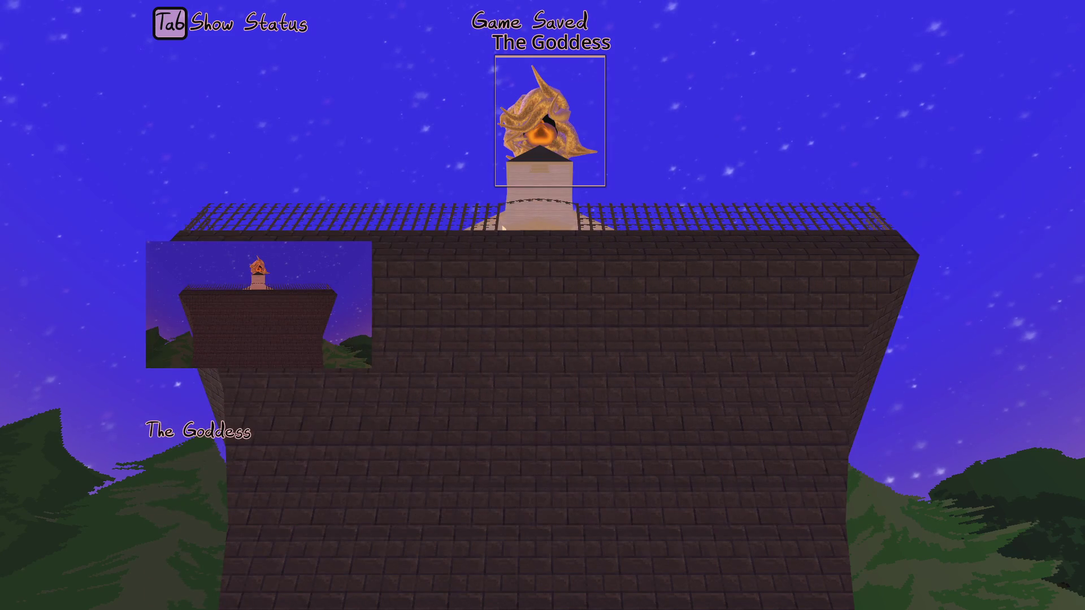
Quit the game from its pause menu and switch over to Krita.
{"action": "key", "text": "Escape"}
{"action": "key", "text": "F8"}
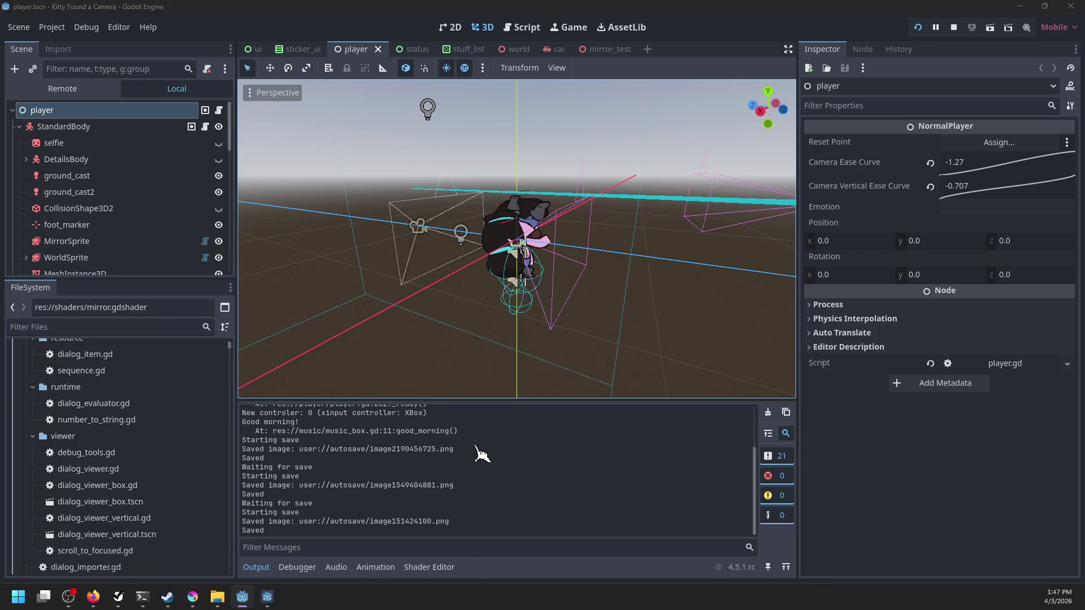
{"action": "key", "text": "alt+Tab"}
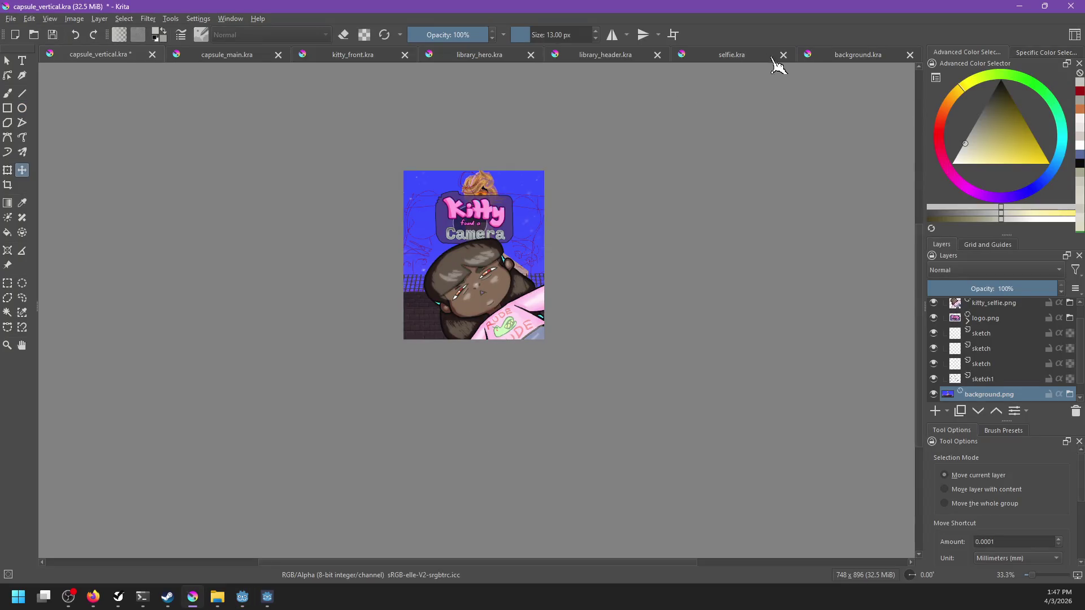
Open the screenshots image1549404881.png and image151424100.png in Krita.
{"action": "left_click", "coordinate": [834, 62]}
{"action": "key", "text": "ctrl+o"}
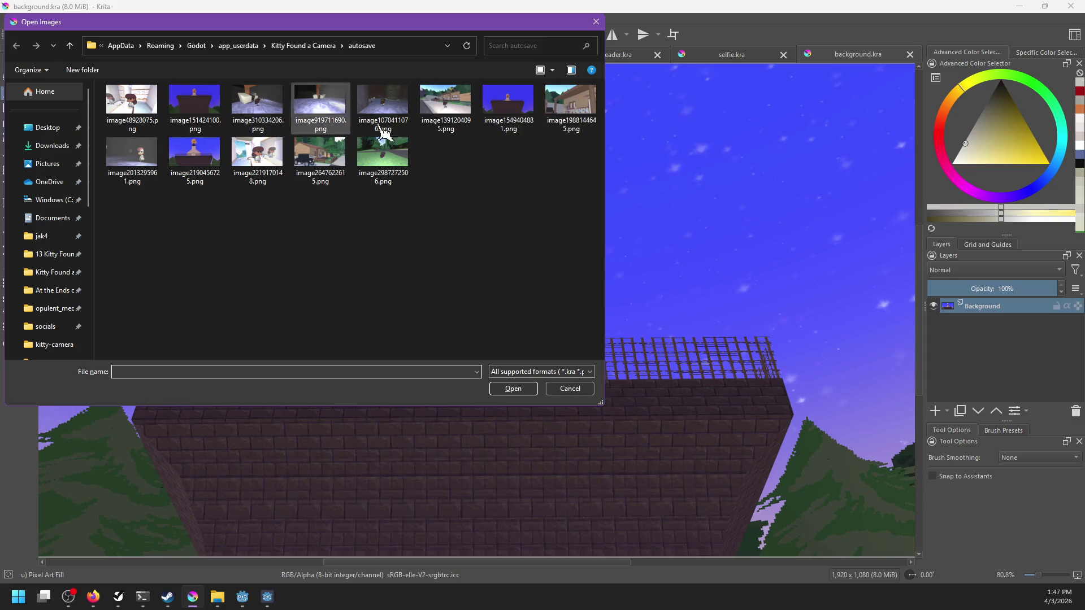
{"action": "double_click", "coordinate": [506, 99]}
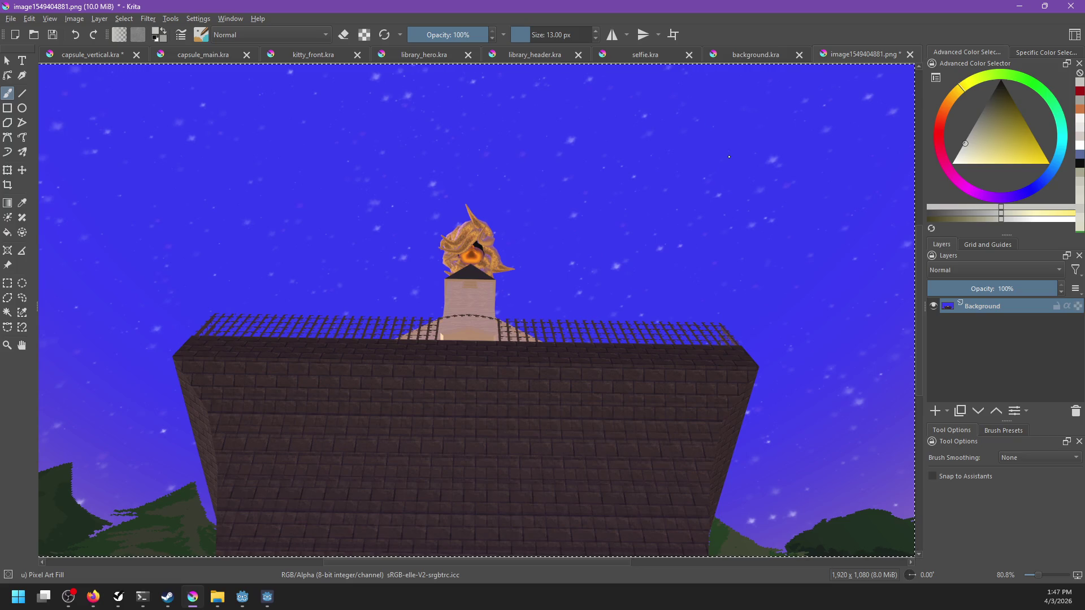
{"action": "key", "text": "ctrl+o"}
{"action": "double_click", "coordinate": [194, 110]}
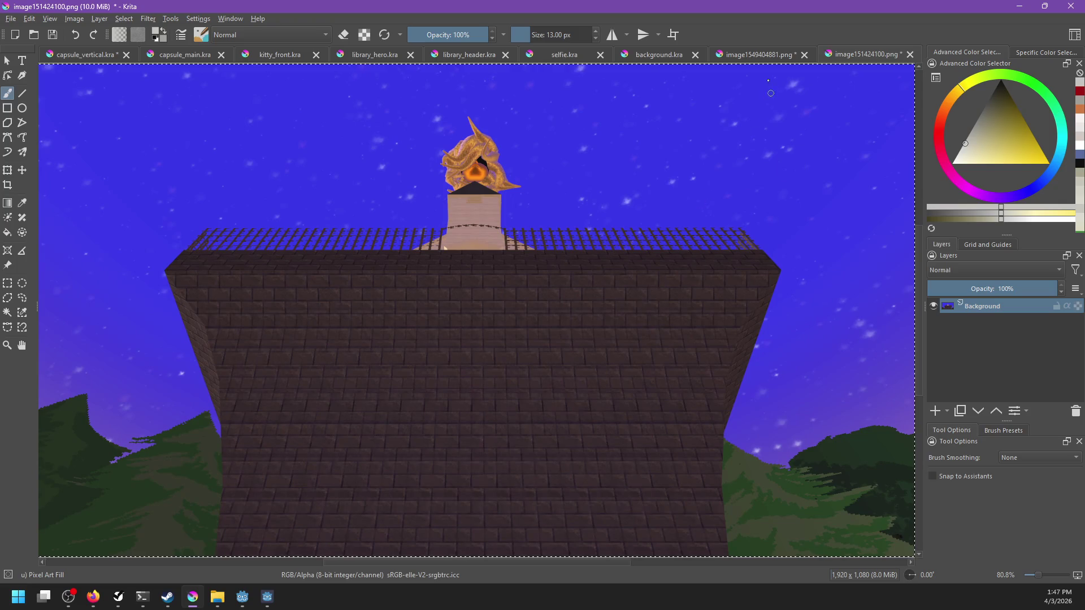
Paste the screenshot into background.kra as a new layer and save it.
{"action": "left_click", "coordinate": [762, 68]}
{"action": "left_click", "coordinate": [676, 68]}
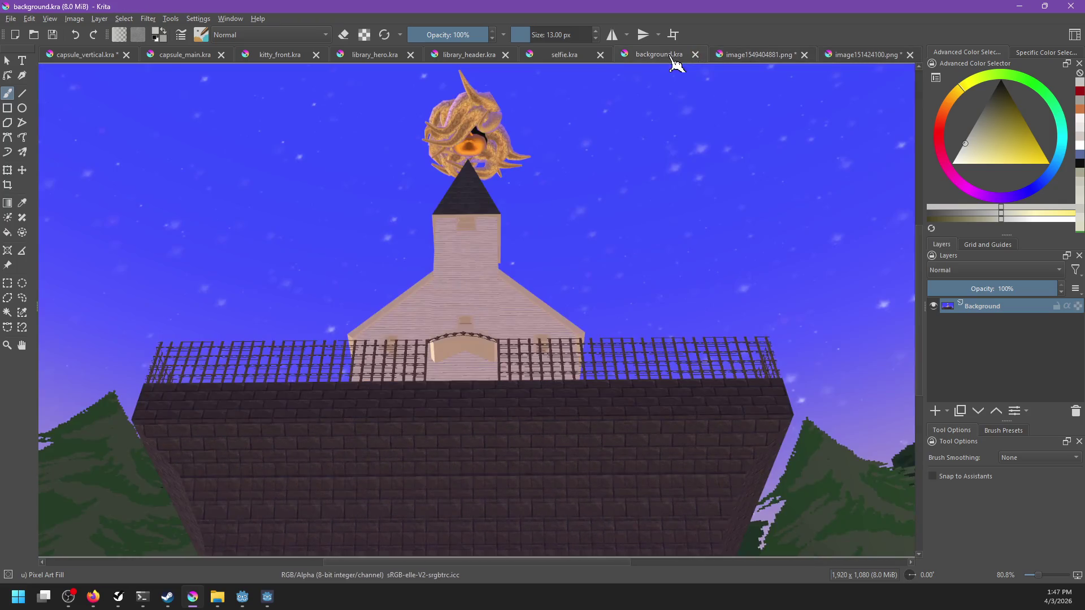
{"action": "key", "text": "ctrl+v"}
{"action": "key", "text": "ctrl+s"}
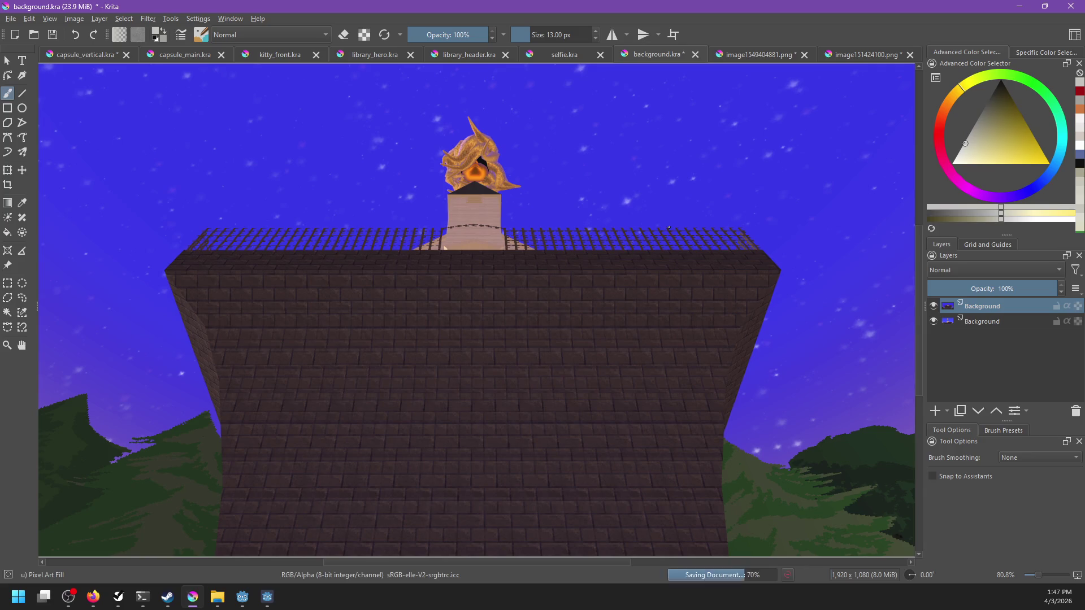
Export background.kra as PNG, overwriting the existing background.png.
{"action": "key", "text": "ctrl+shift+e"}
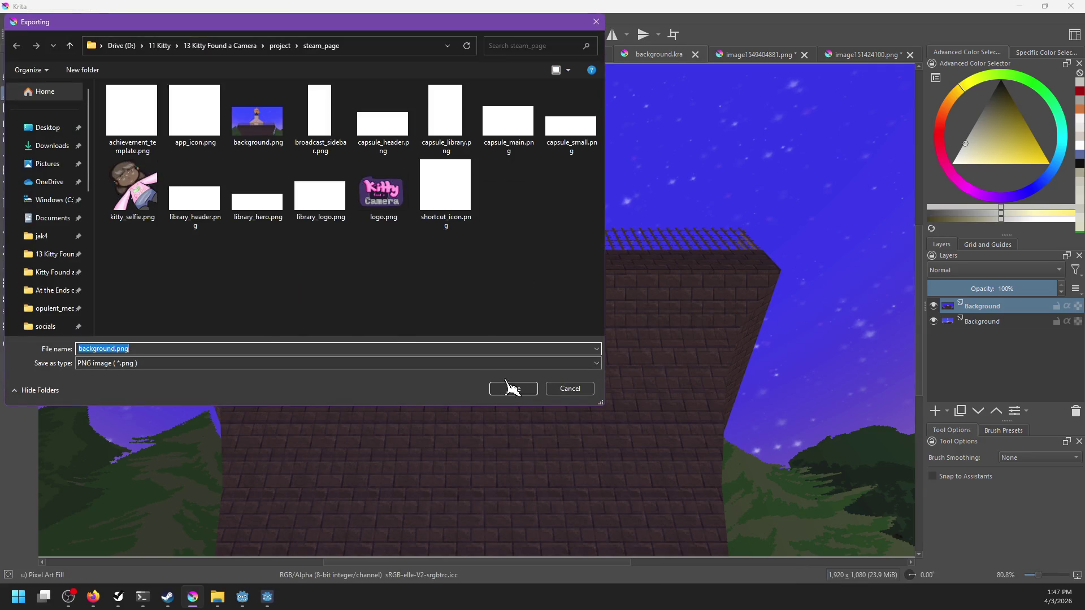
{"action": "left_click", "coordinate": [513, 389]}
{"action": "left_click", "coordinate": [572, 298]}
{"action": "left_click", "coordinate": [606, 385]}
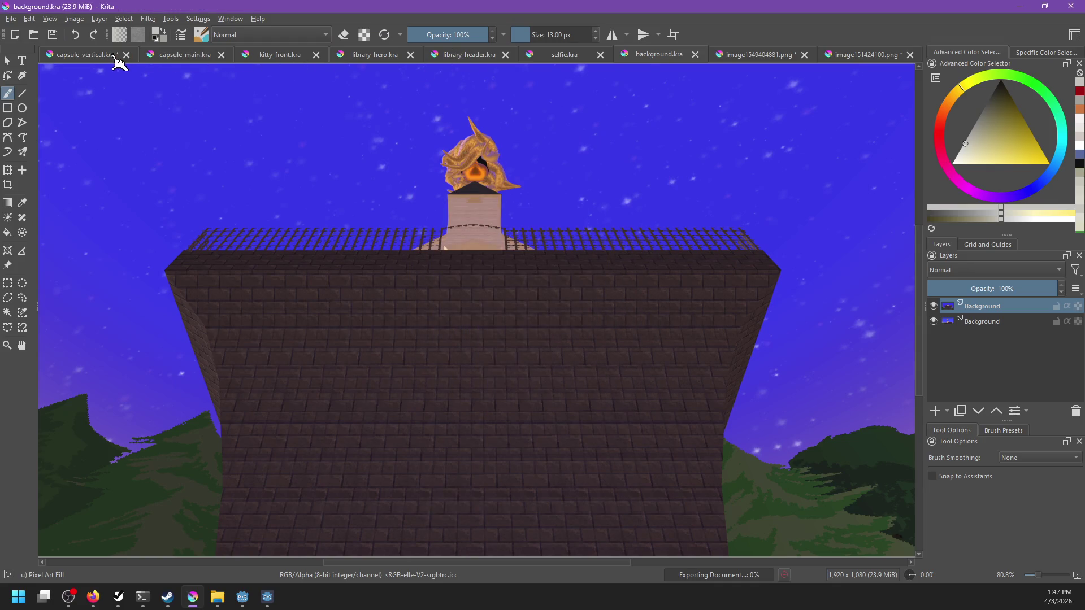
{"action": "left_click", "coordinate": [116, 60]}
Move the background image up to reveal the creature and close both screenshots without saving.
{"action": "scroll", "coordinate": [468, 243], "scroll_direction": "up", "scroll_amount": 3}
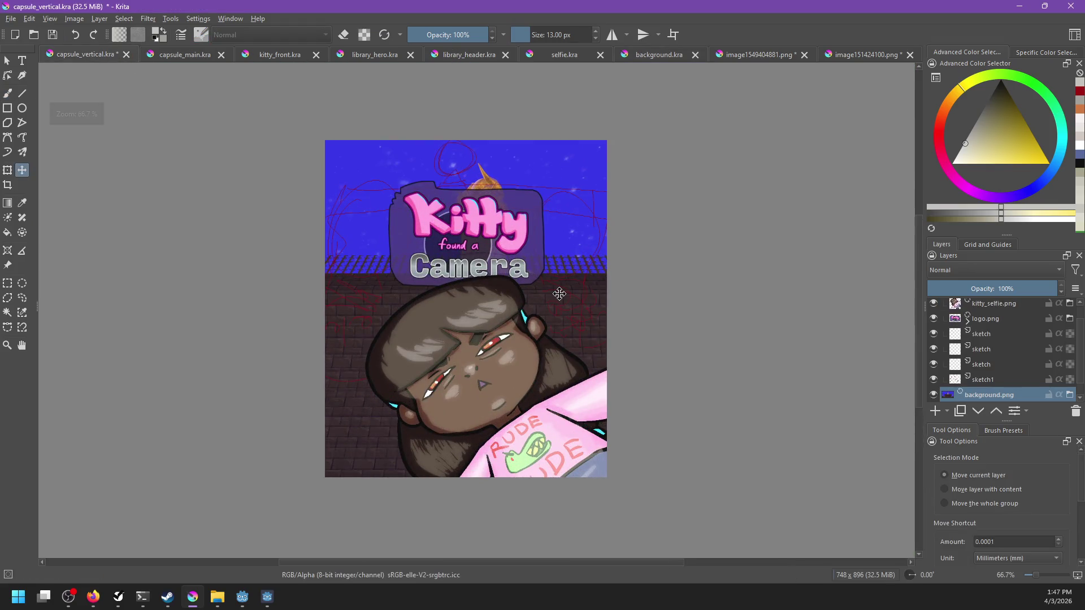
{"action": "left_click_drag", "start_coordinate": [582, 303], "coordinate": [563, 269]}
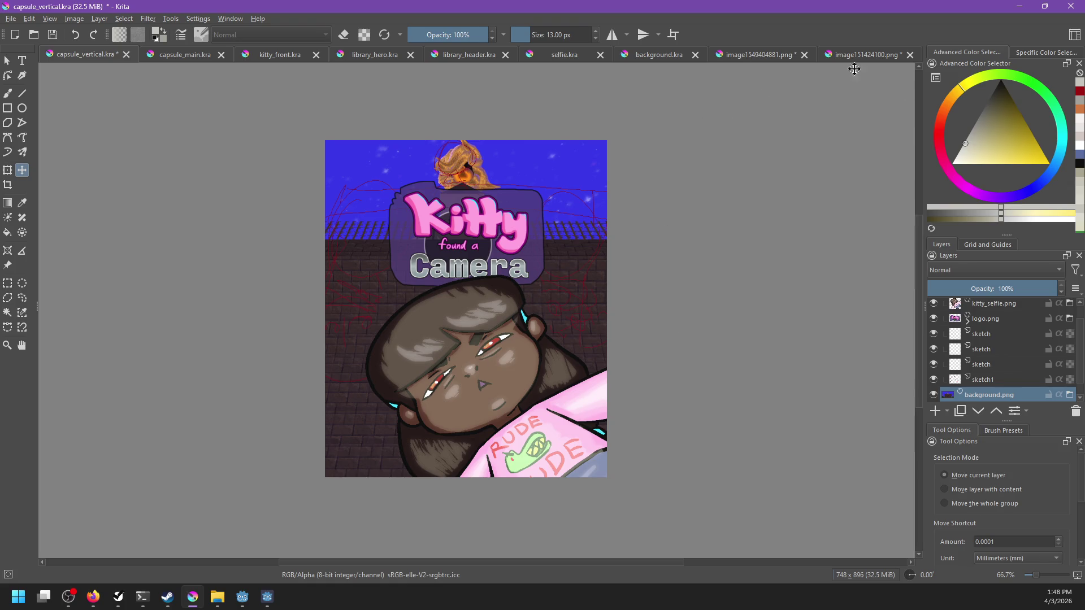
{"action": "left_click", "coordinate": [758, 55]}
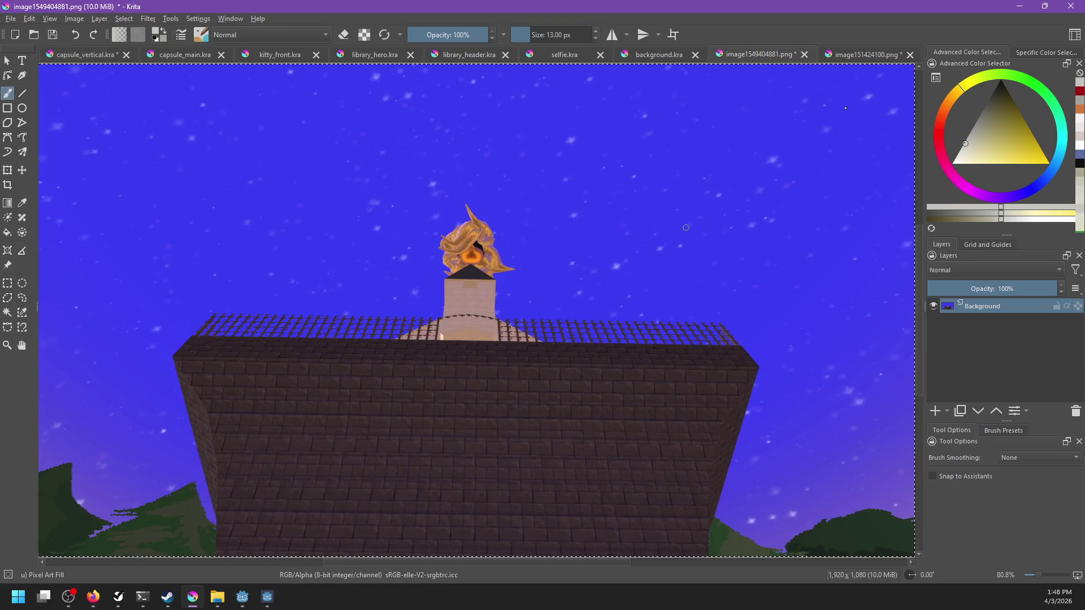
{"action": "left_click", "coordinate": [804, 54]}
{"action": "left_click", "coordinate": [575, 311]}
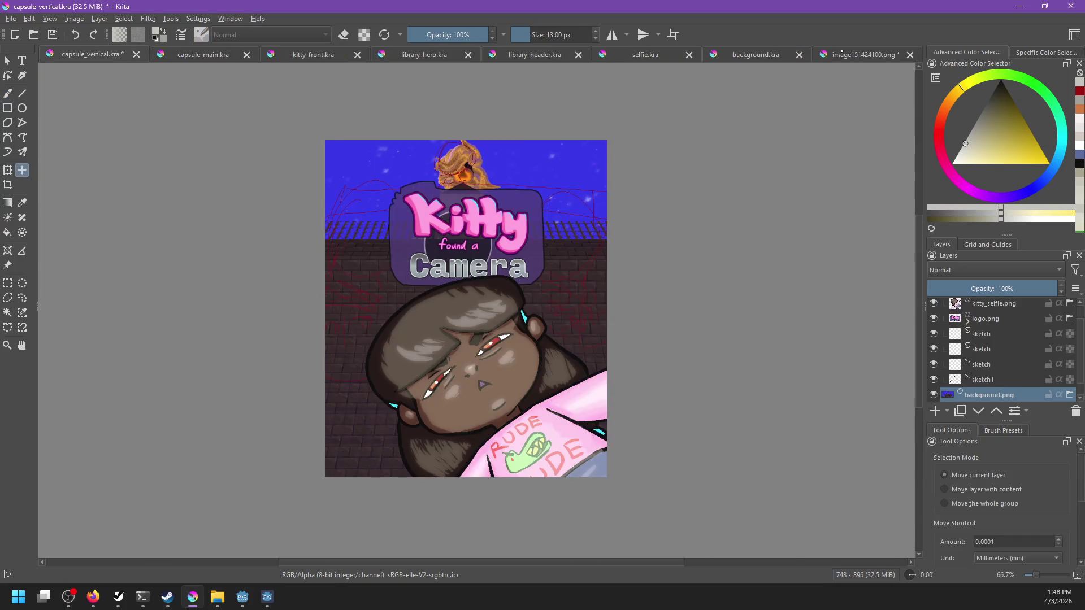
{"action": "left_click", "coordinate": [894, 57]}
{"action": "left_click", "coordinate": [910, 54]}
{"action": "left_click", "coordinate": [576, 311]}
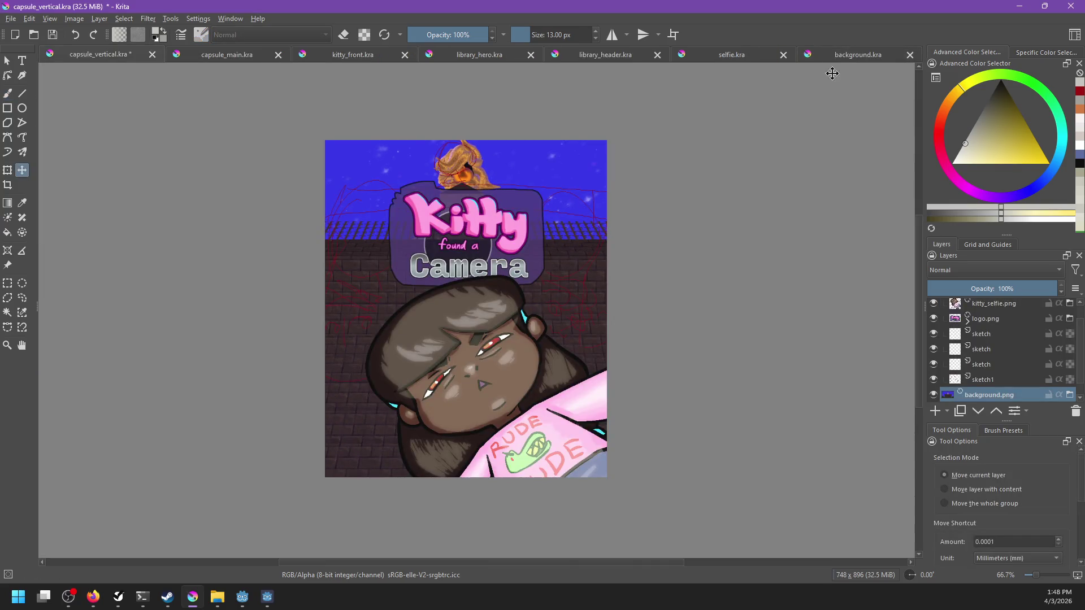
Fade the background layer to 68% opacity so the sketch lines show.
{"action": "mouse_move", "coordinate": [999, 287]}
{"action": "left_mouse_down"}
{"action": "mouse_move", "coordinate": [967, 292]}
{"action": "mouse_move", "coordinate": [1025, 280]}
{"action": "left_mouse_up"}
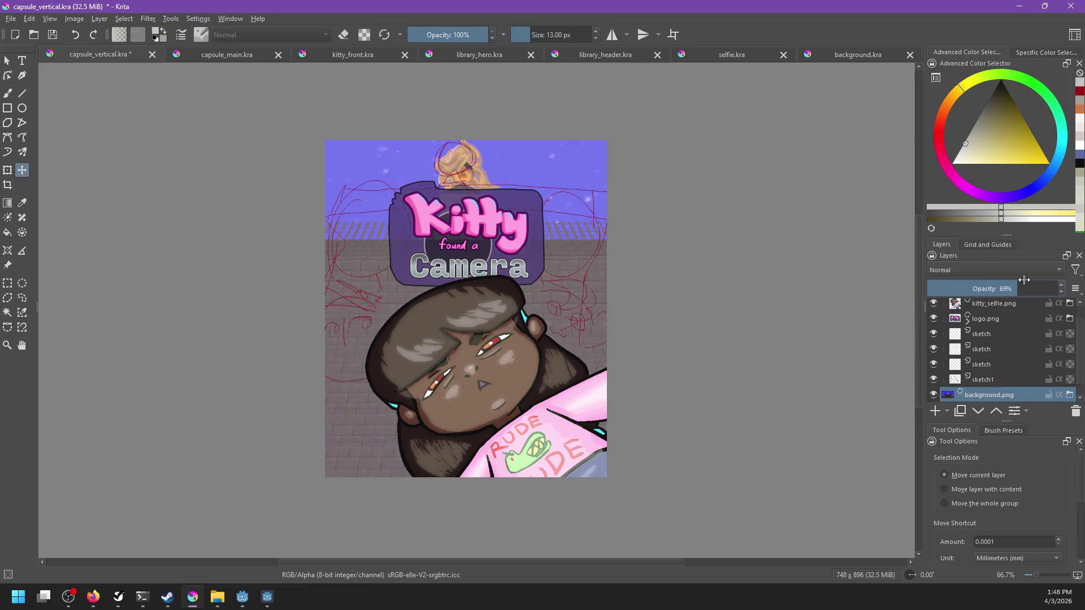
{"action": "scroll", "coordinate": [710, 310], "scroll_direction": "up", "scroll_amount": 1}
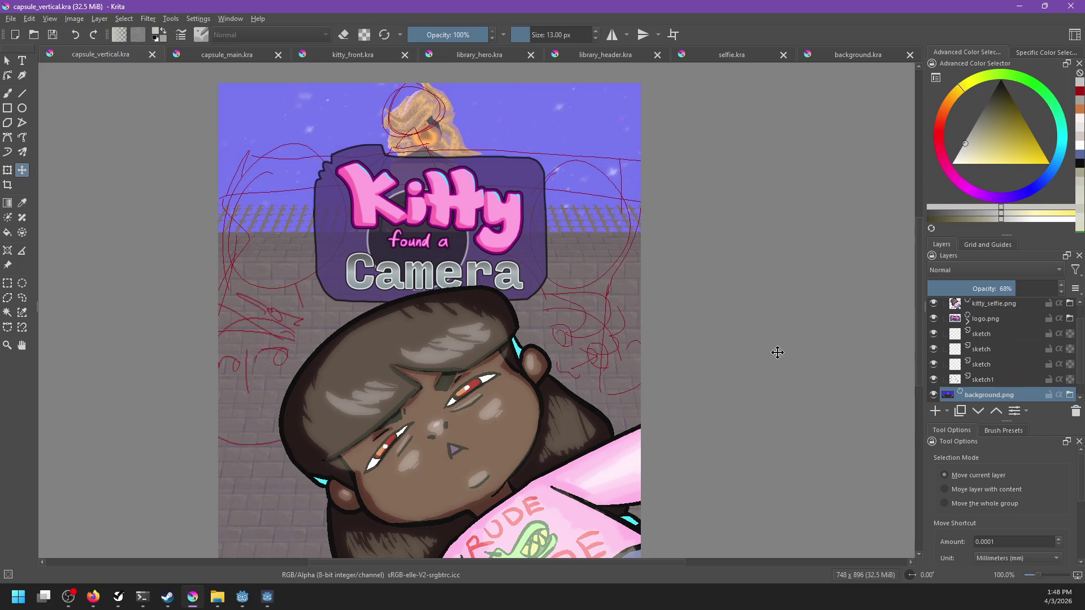
{"action": "left_click", "coordinate": [260, 54]}
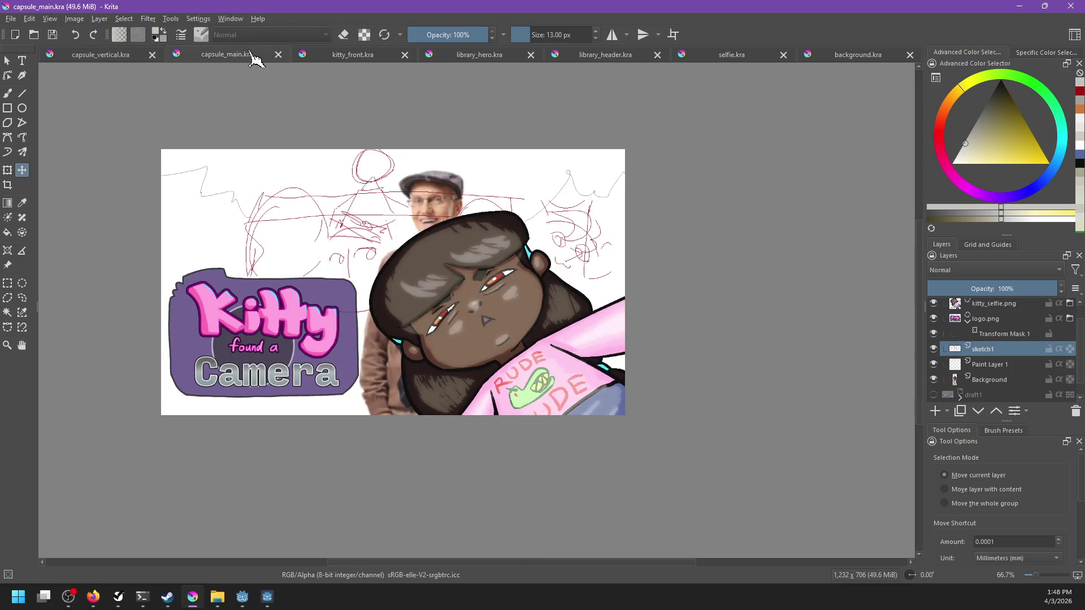
Drag background.png from the steam_page folder into capsule_main.kra as a new file layer.
{"action": "left_click", "coordinate": [217, 597]}
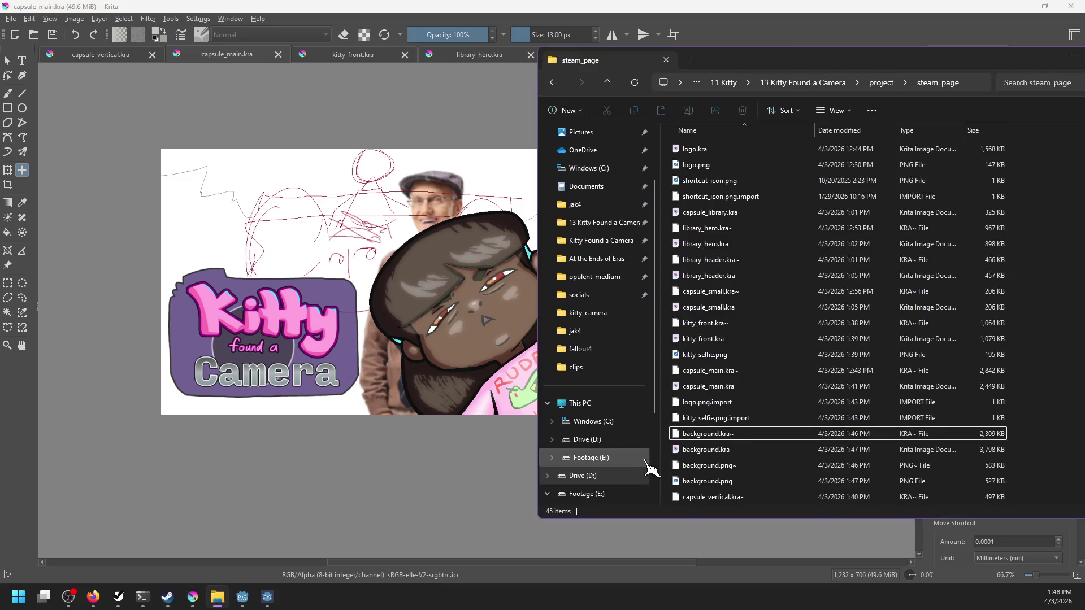
{"action": "scroll", "coordinate": [691, 467], "scroll_direction": "down", "scroll_amount": 1}
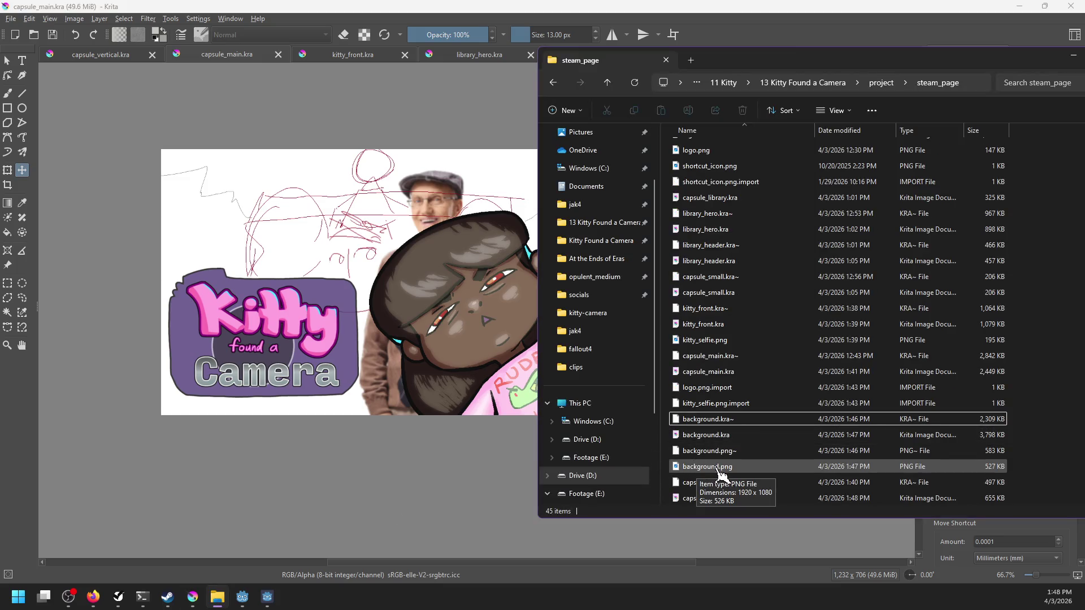
{"action": "left_click_drag", "start_coordinate": [718, 470], "coordinate": [361, 288]}
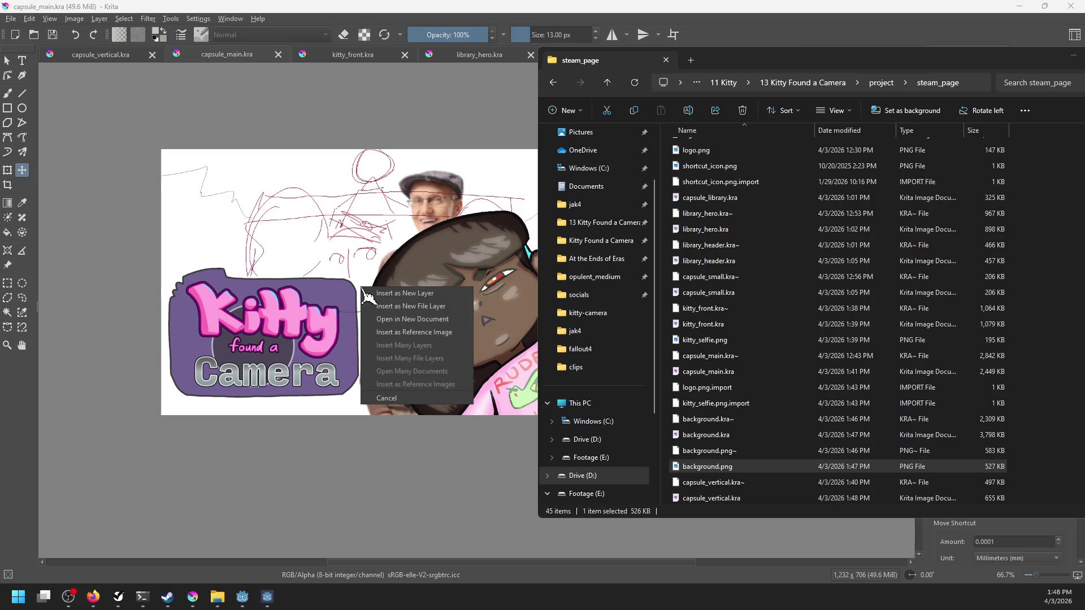
{"action": "left_click", "coordinate": [411, 306]}
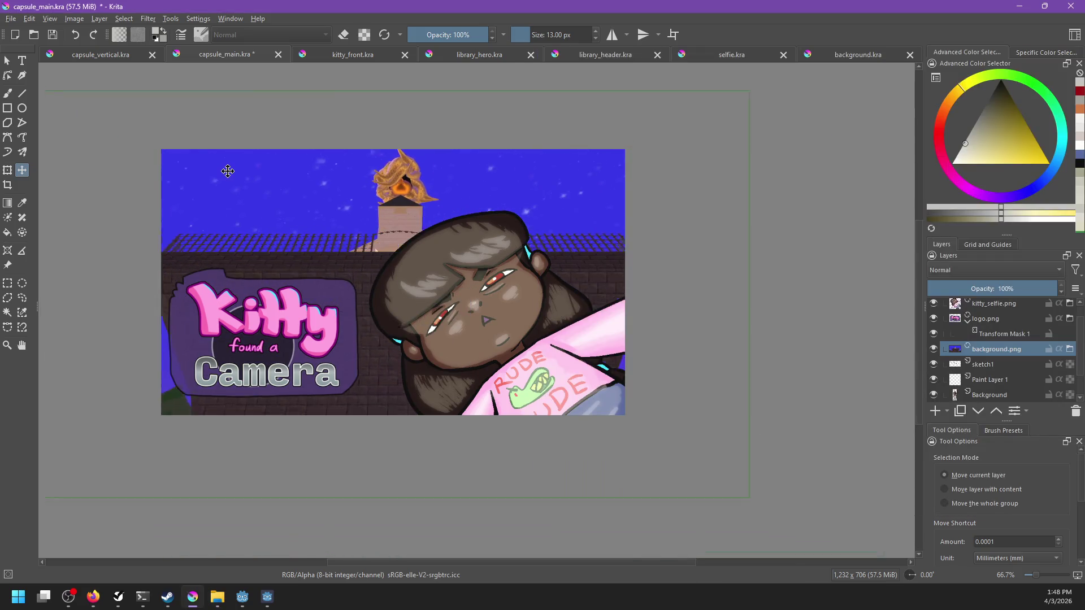
Place background.png below the Background layer and shift it so the tower shows above the wall.
{"action": "left_click_drag", "start_coordinate": [228, 170], "coordinate": [214, 147]}
{"action": "mouse_move", "coordinate": [984, 355]}
{"action": "left_mouse_down"}
{"action": "mouse_move", "coordinate": [988, 405]}
{"action": "mouse_move", "coordinate": [993, 390]}
{"action": "left_mouse_up"}
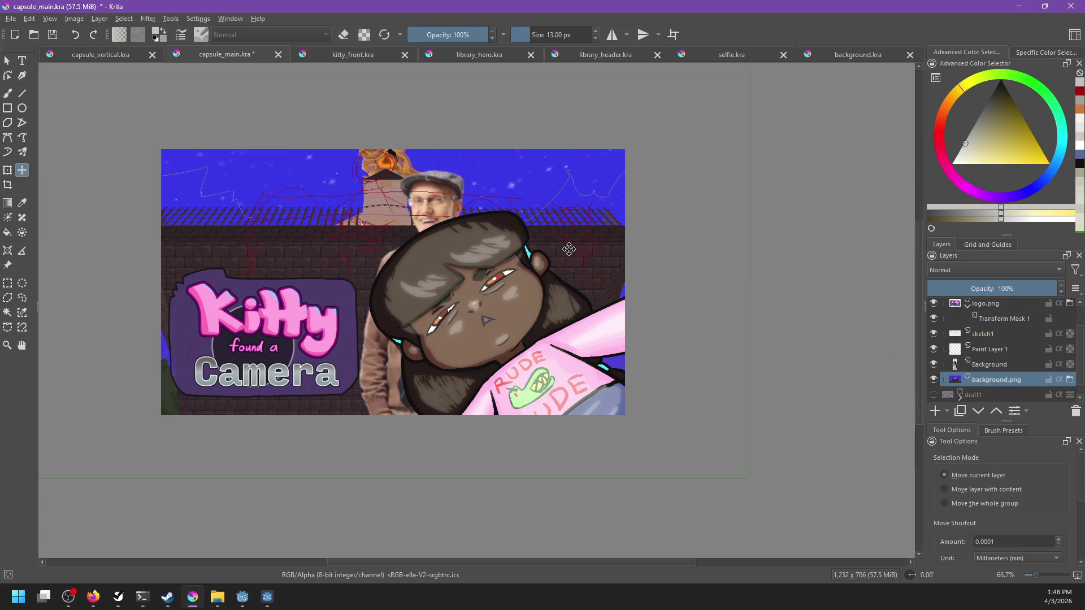
{"action": "left_click_drag", "start_coordinate": [546, 233], "coordinate": [532, 252]}
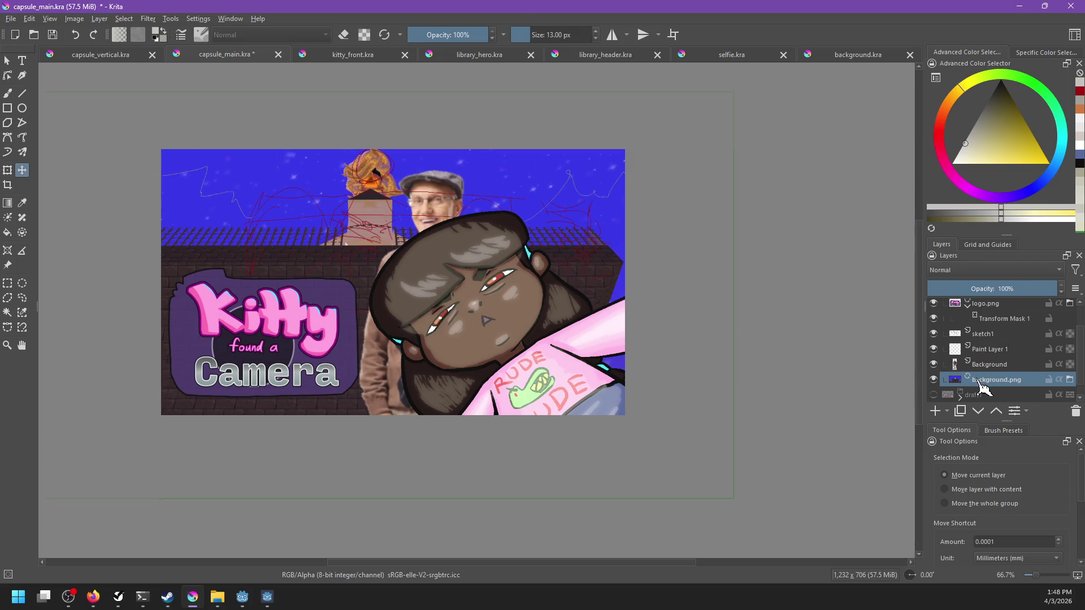
Add a transform mask to background.png, shrink and nudge the image left, then save.
{"action": "right_click", "coordinate": [957, 376]}
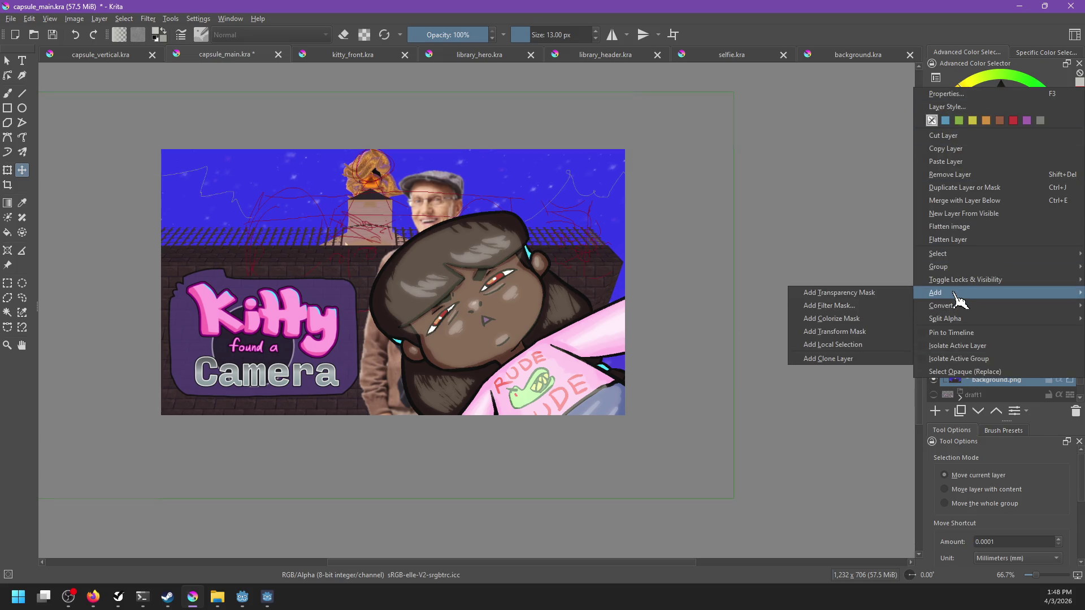
{"action": "left_click", "coordinate": [870, 330]}
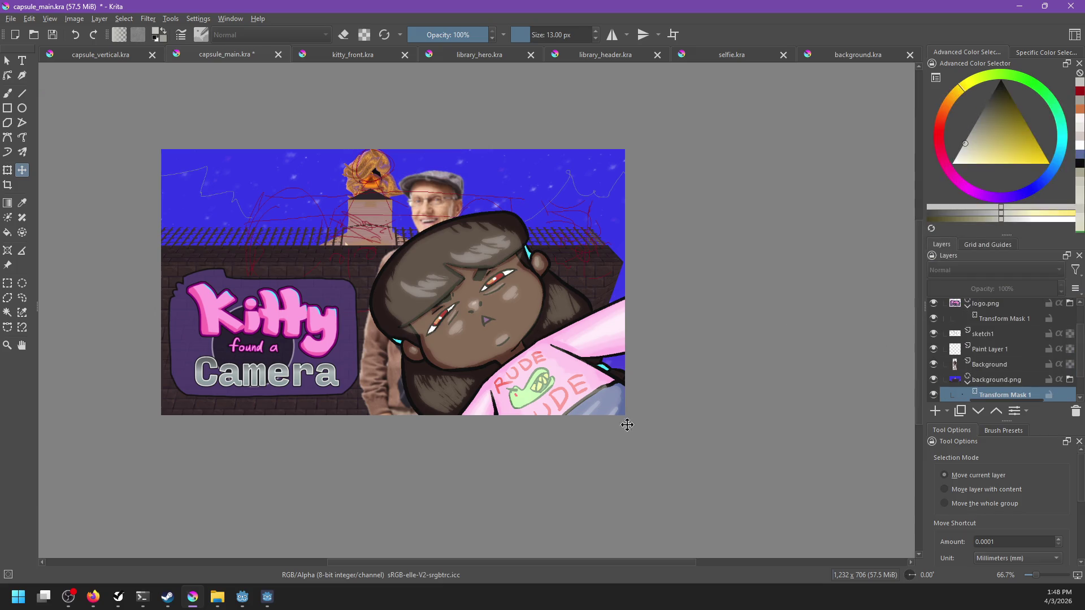
{"action": "key", "text": "ctrl+t"}
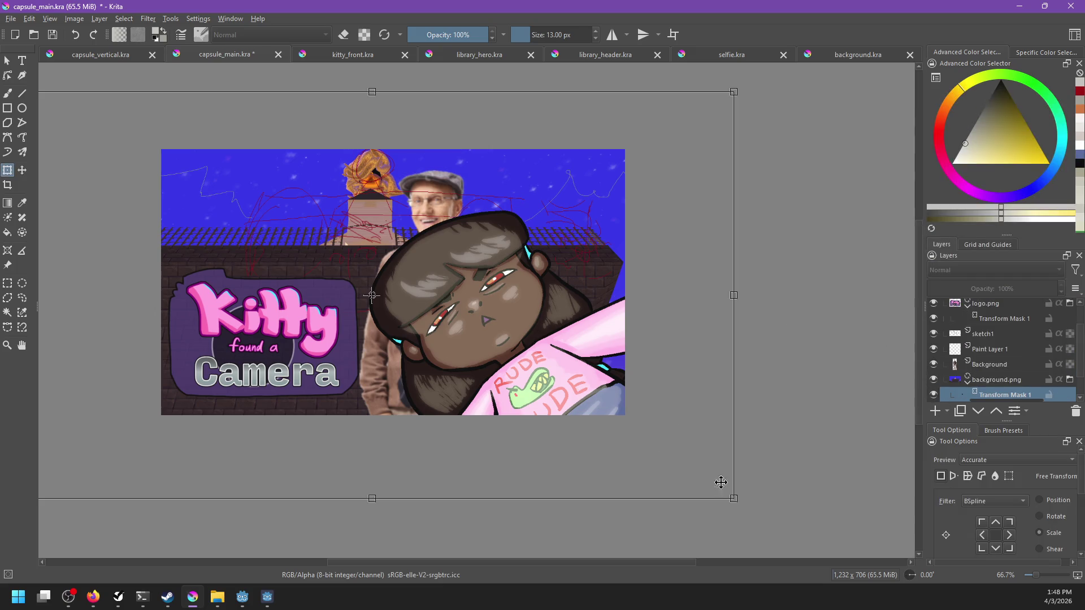
{"action": "left_click_drag", "start_coordinate": [736, 499], "coordinate": [626, 449]}
{"action": "left_click_drag", "start_coordinate": [559, 346], "coordinate": [617, 349]}
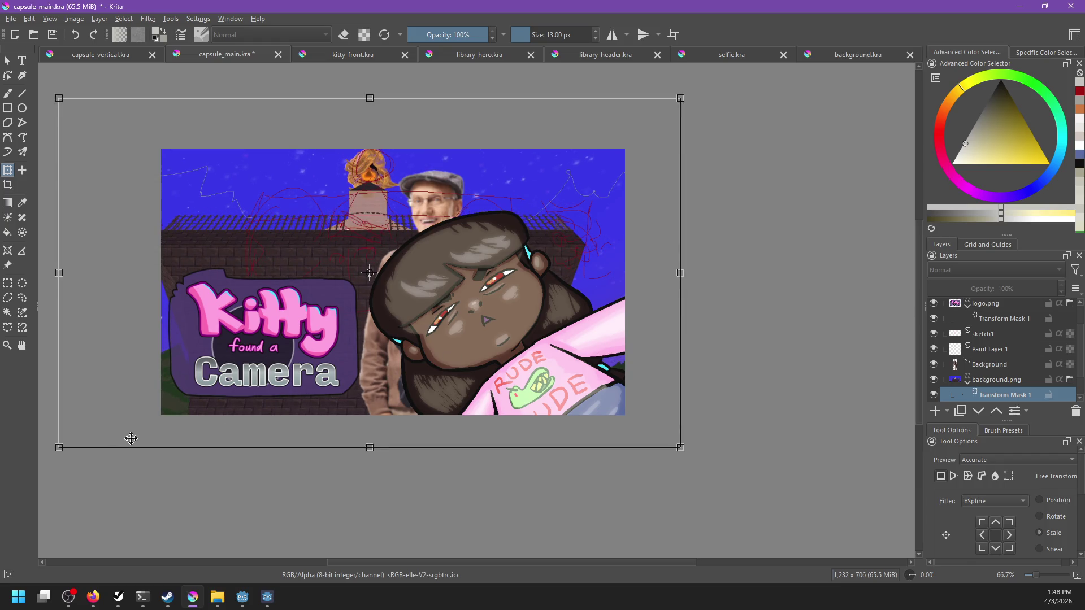
{"action": "left_click_drag", "start_coordinate": [57, 449], "coordinate": [122, 412]}
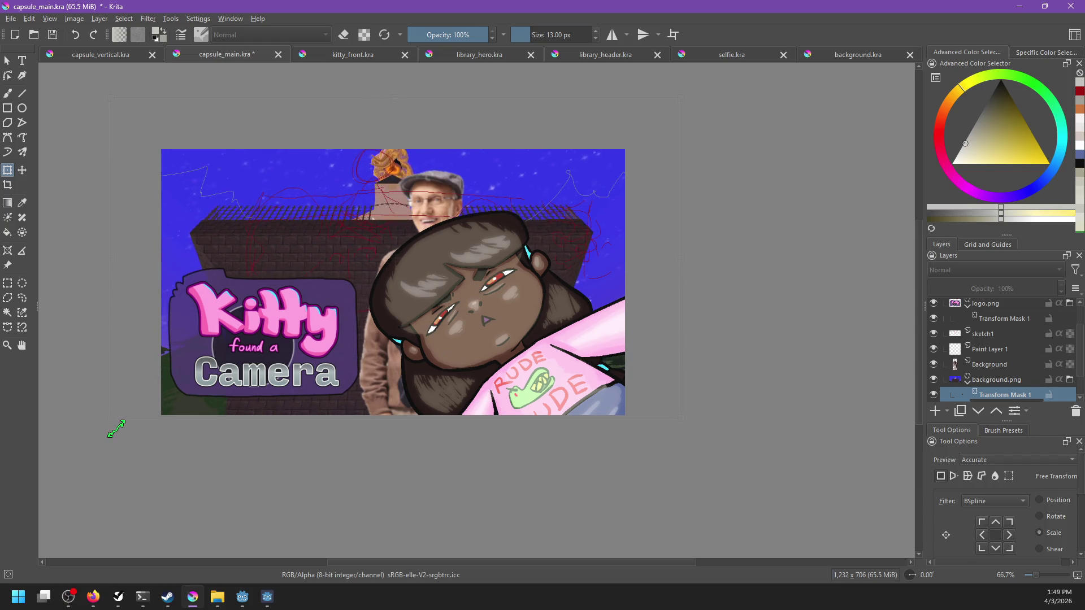
{"action": "left_click_drag", "start_coordinate": [320, 309], "coordinate": [292, 315]}
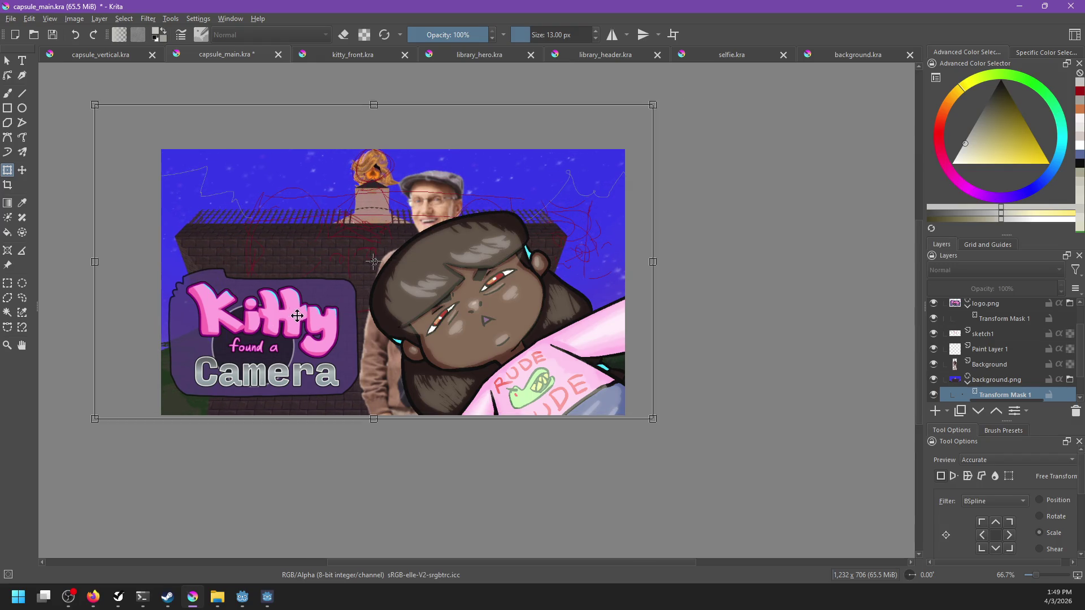
{"action": "key", "text": "Return"}
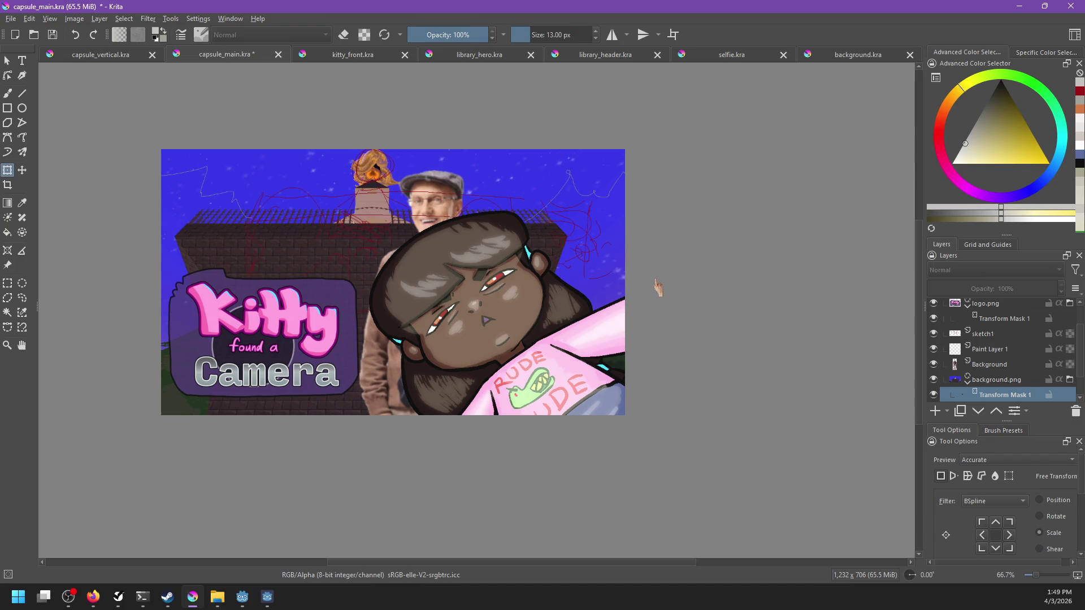
{"action": "key", "text": "ctrl+s"}
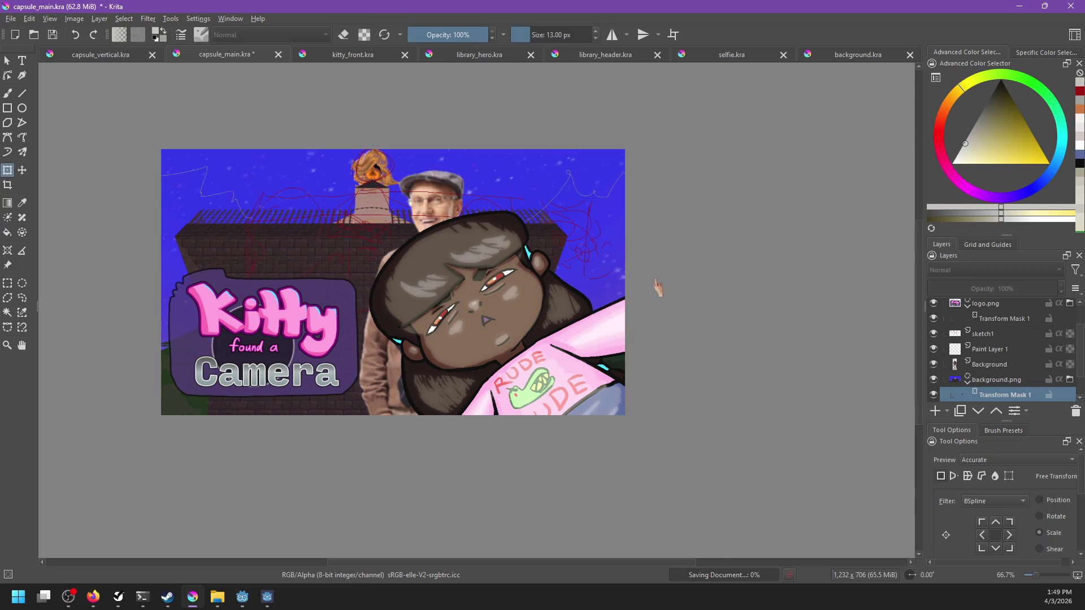
Lower the background.png layer to 79% opacity and save capsule_main.kra.
{"action": "scroll", "coordinate": [660, 291], "scroll_direction": "down", "scroll_amount": 5}
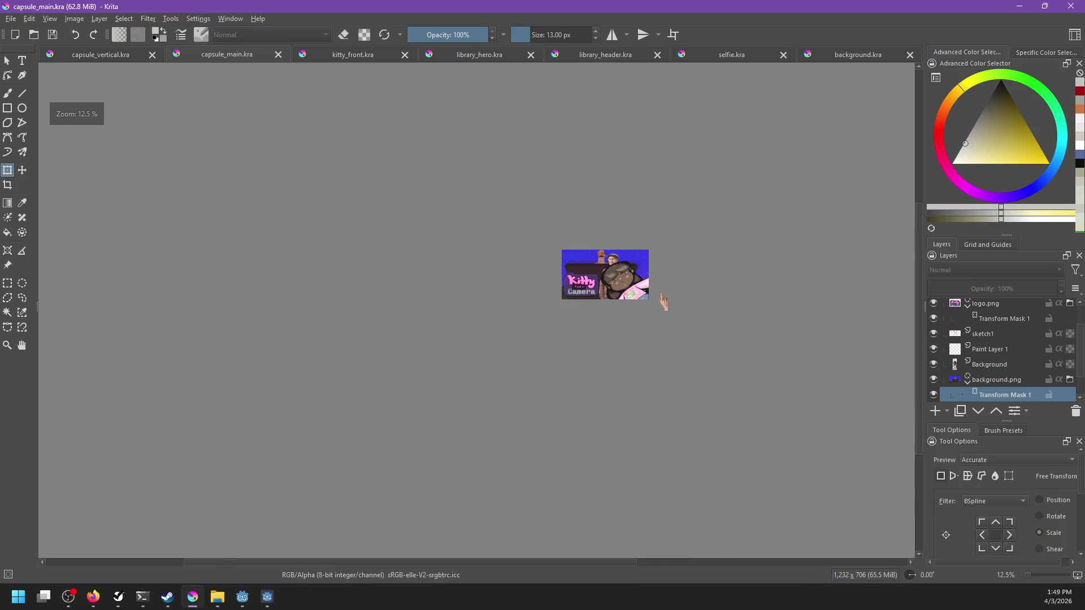
{"action": "scroll", "coordinate": [662, 299], "scroll_direction": "up", "scroll_amount": 3}
{"action": "left_click", "coordinate": [986, 376]}
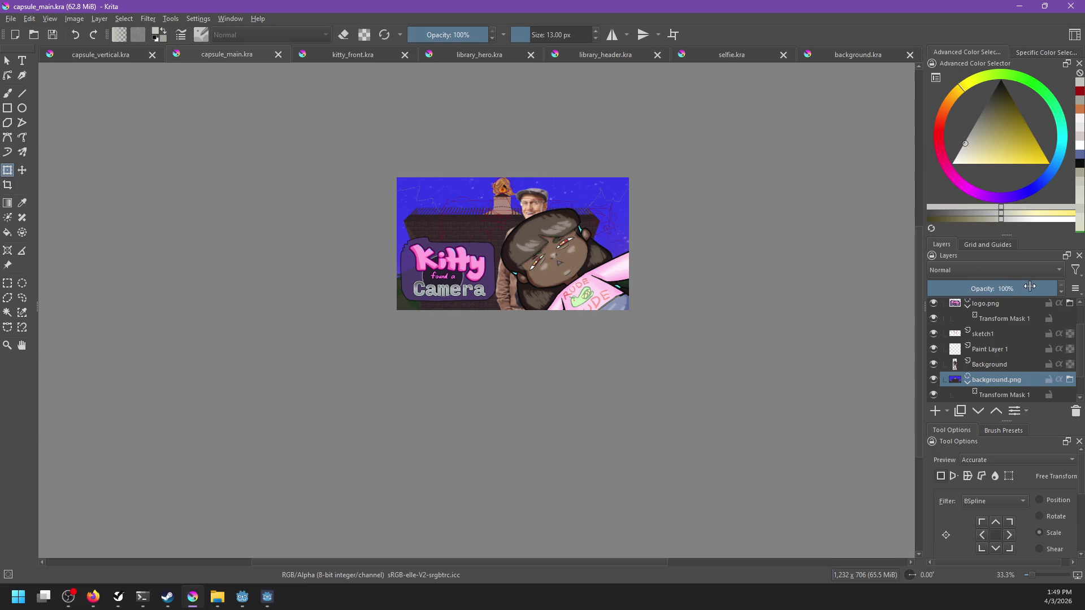
{"action": "left_click", "coordinate": [1030, 287]}
{"action": "scroll", "coordinate": [709, 305], "scroll_direction": "up", "scroll_amount": 1}
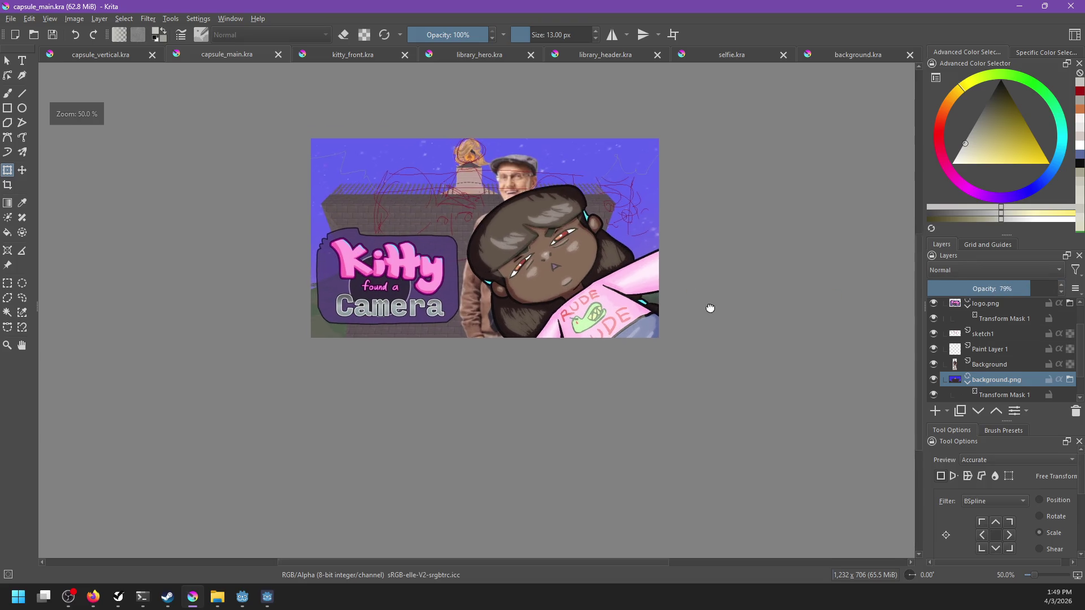
{"action": "scroll", "coordinate": [715, 345], "scroll_direction": "up", "scroll_amount": 1}
{"action": "left_click", "coordinate": [718, 343]}
{"action": "key", "text": "ctrl+s"}
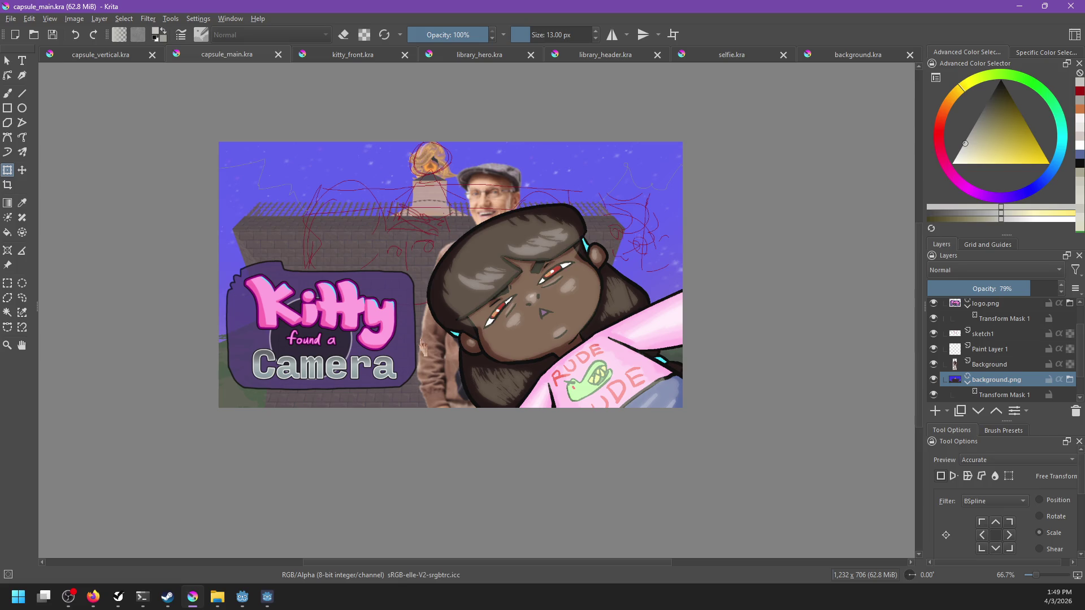
Cycle through the open documents to background.kra, then bring the running game to the front.
{"action": "scroll", "coordinate": [420, 160], "scroll_direction": "up", "scroll_amount": 5}
{"action": "scroll", "coordinate": [434, 179], "scroll_direction": "down", "scroll_amount": 5}
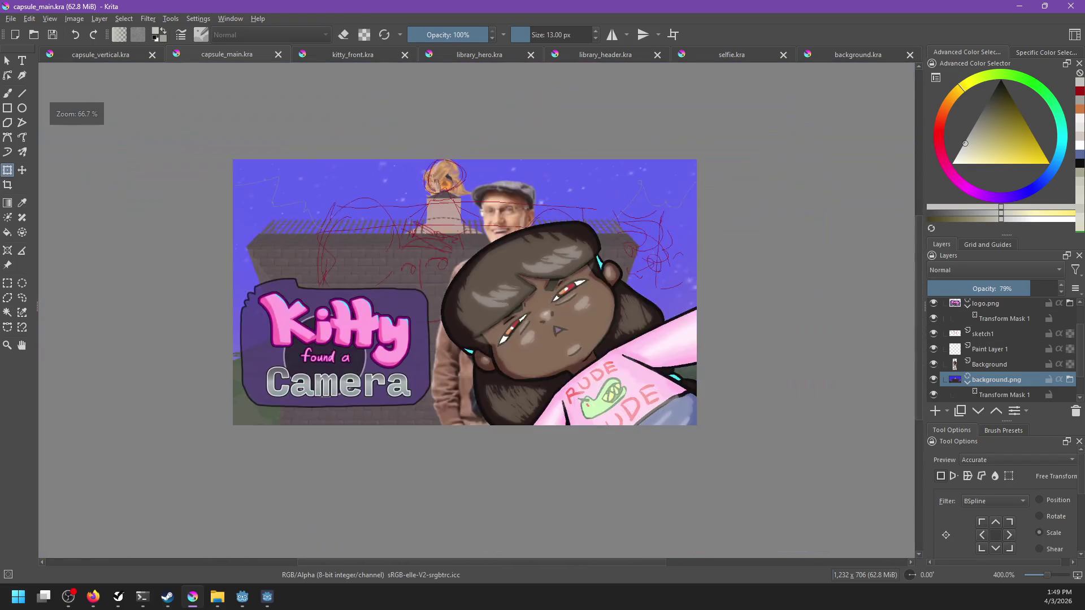
{"action": "left_click_drag", "start_coordinate": [518, 227], "coordinate": [467, 245]}
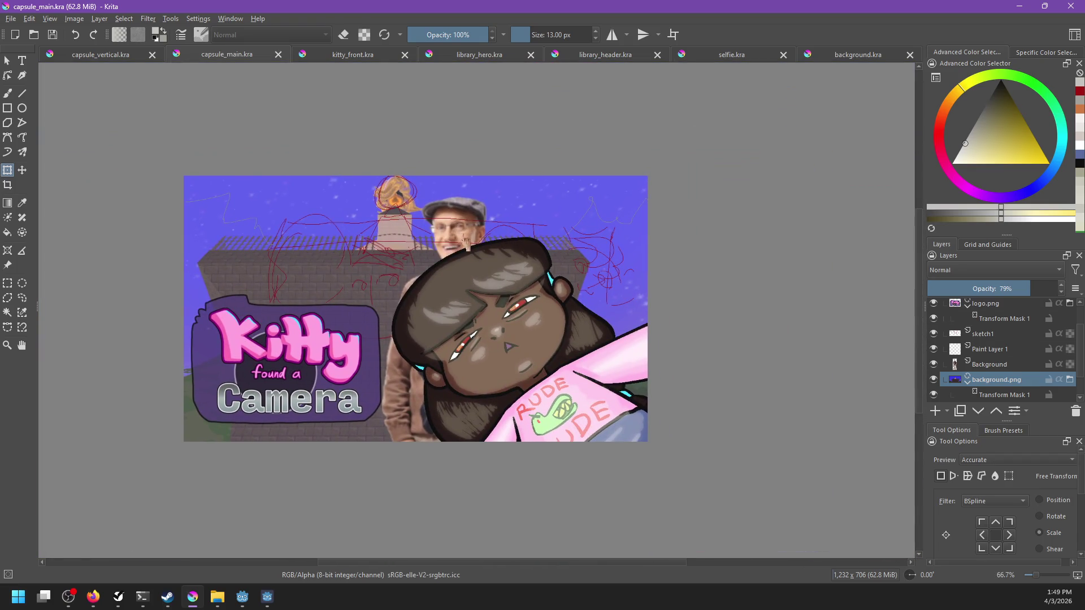
{"action": "left_click", "coordinate": [100, 55]}
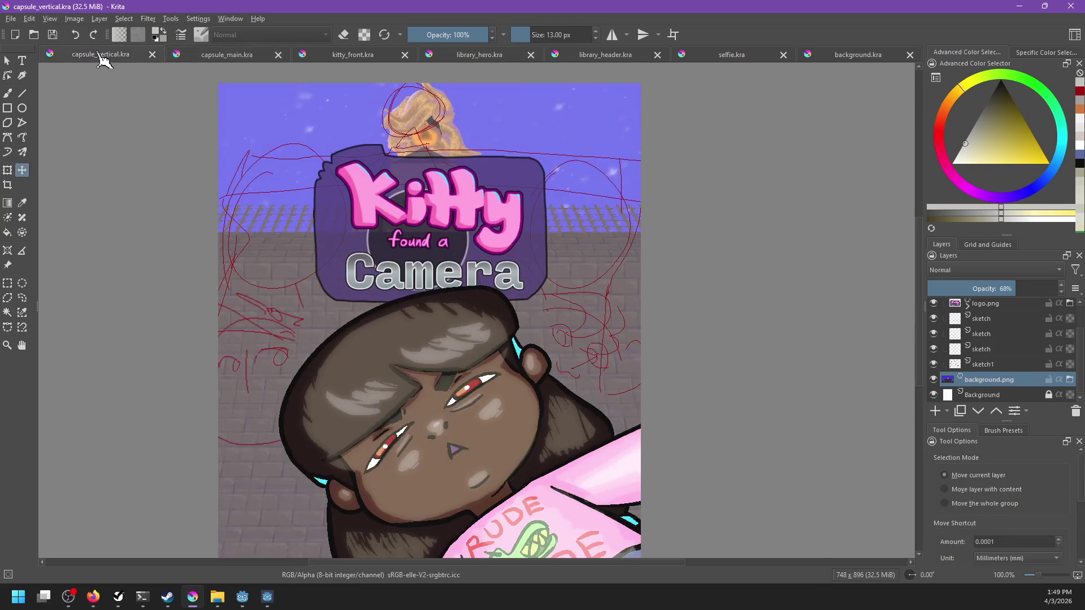
{"action": "left_click", "coordinate": [253, 57]}
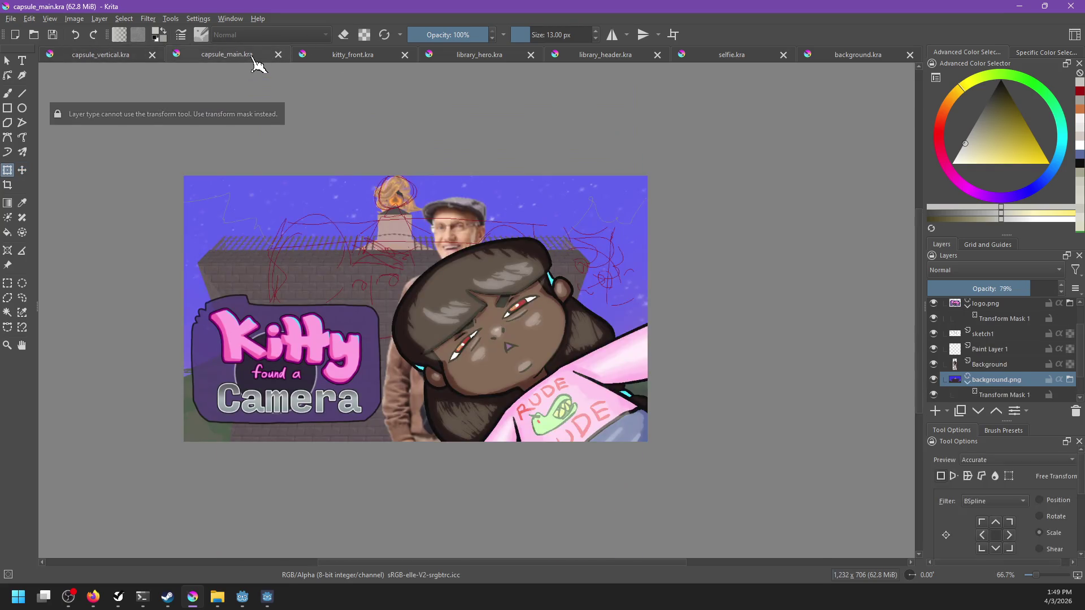
{"action": "left_click", "coordinate": [359, 57]}
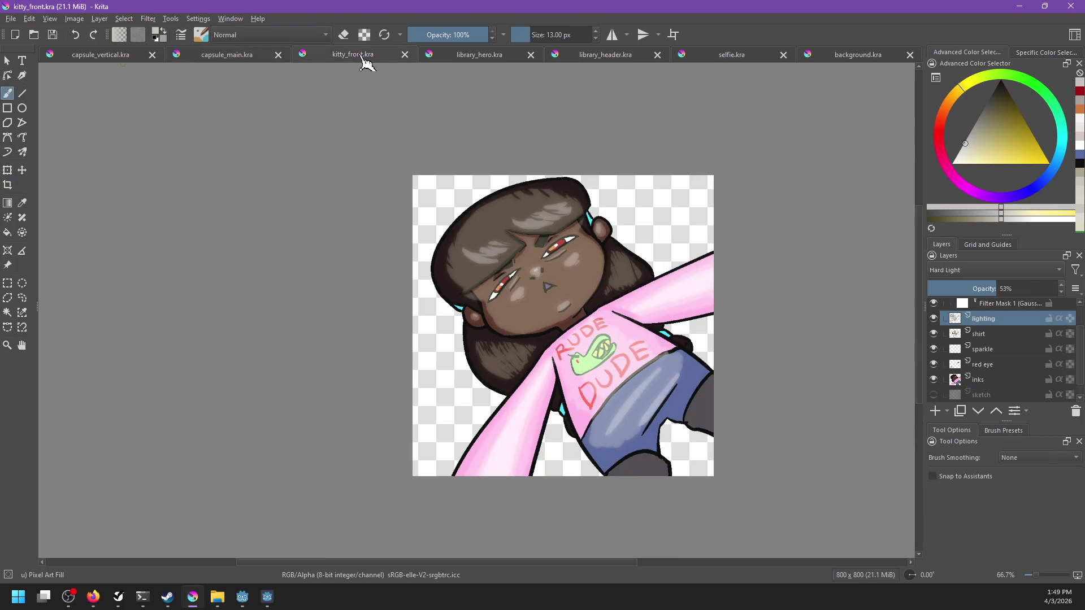
{"action": "left_click", "coordinate": [861, 59]}
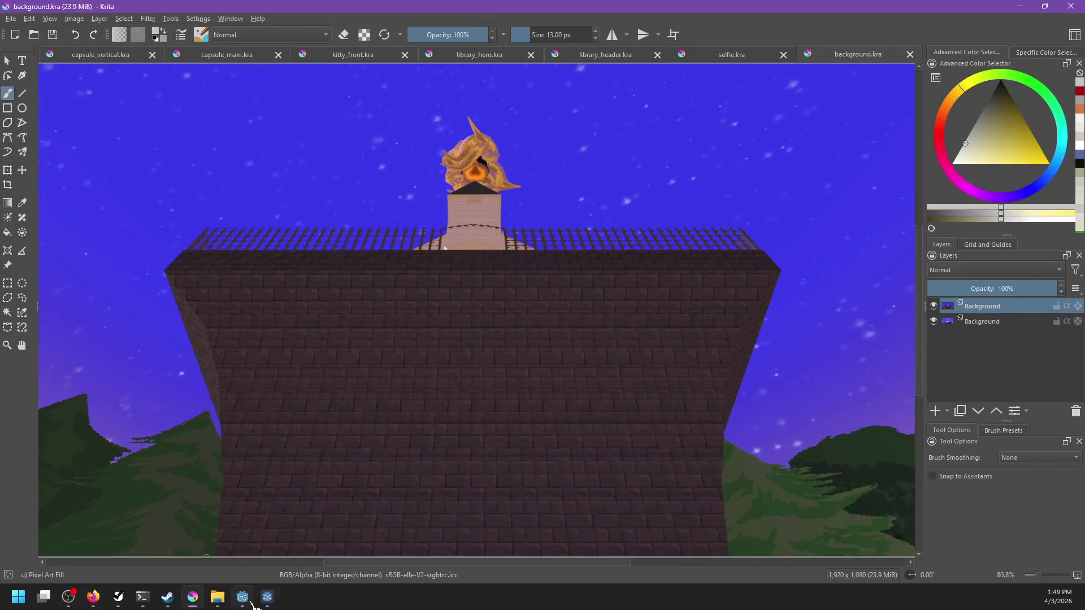
{"action": "left_click", "coordinate": [268, 597]}
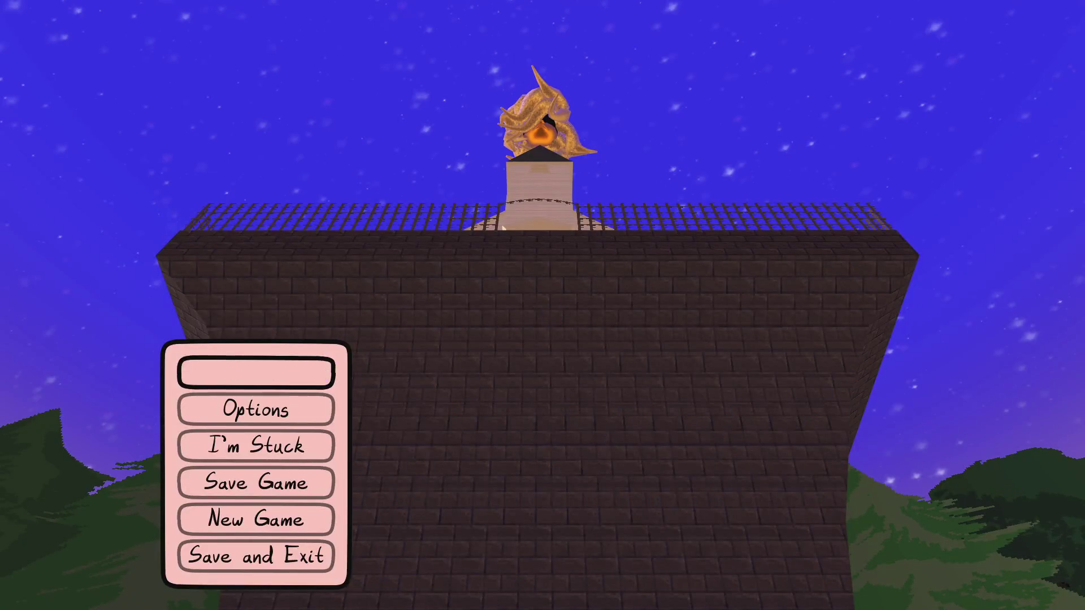
Resume the game, walk down the street to the cabin porch and sit on the lounge chair.
{"action": "left_click", "coordinate": [256, 373]}
{"action": "key", "text": "w"}
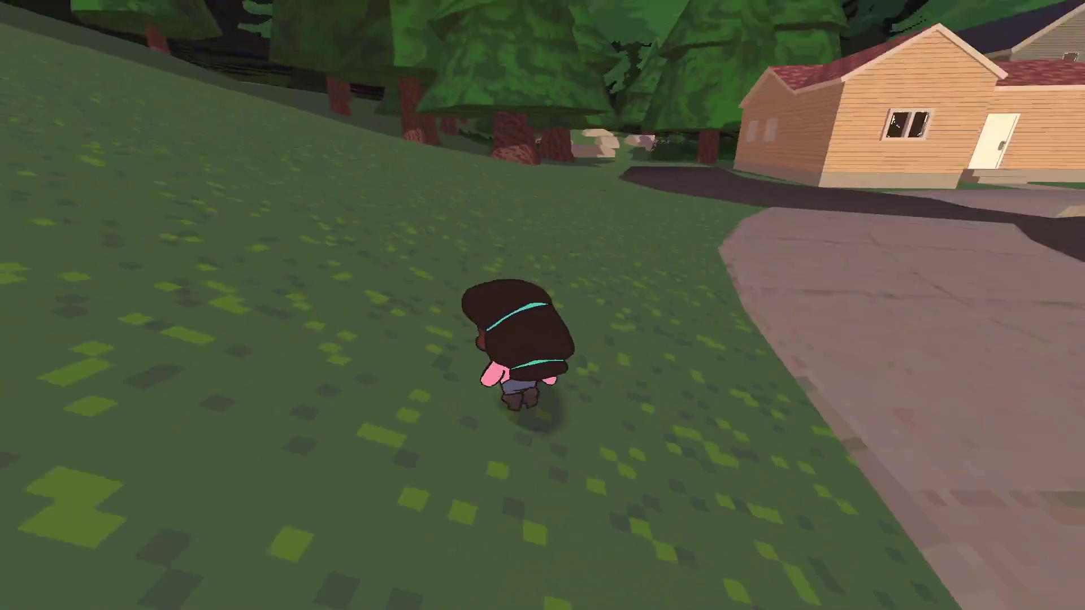
{"action": "key", "text": "w"}
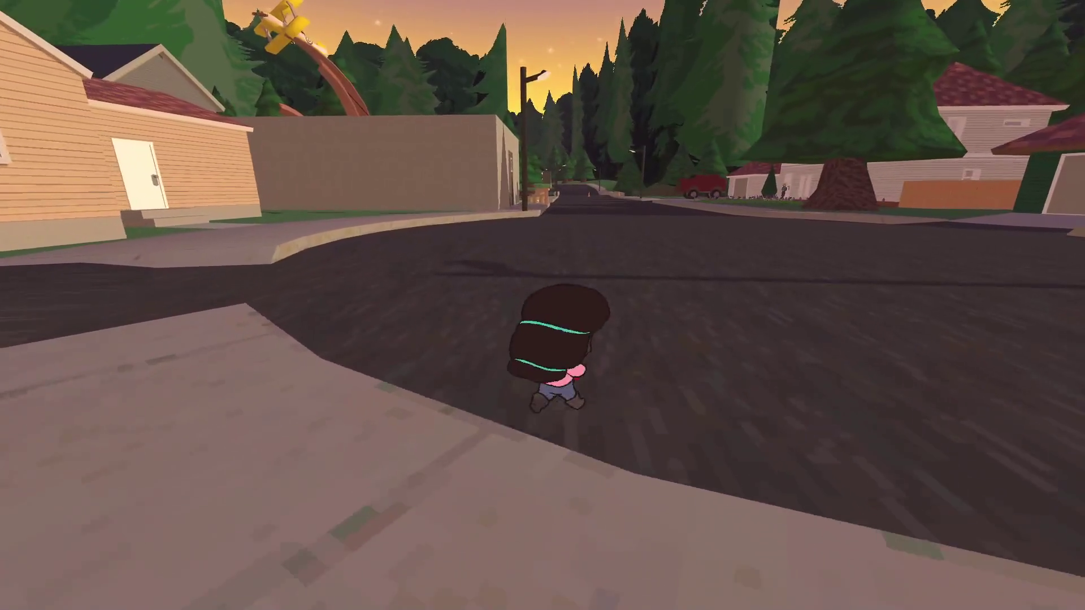
{"action": "key", "text": "w"}
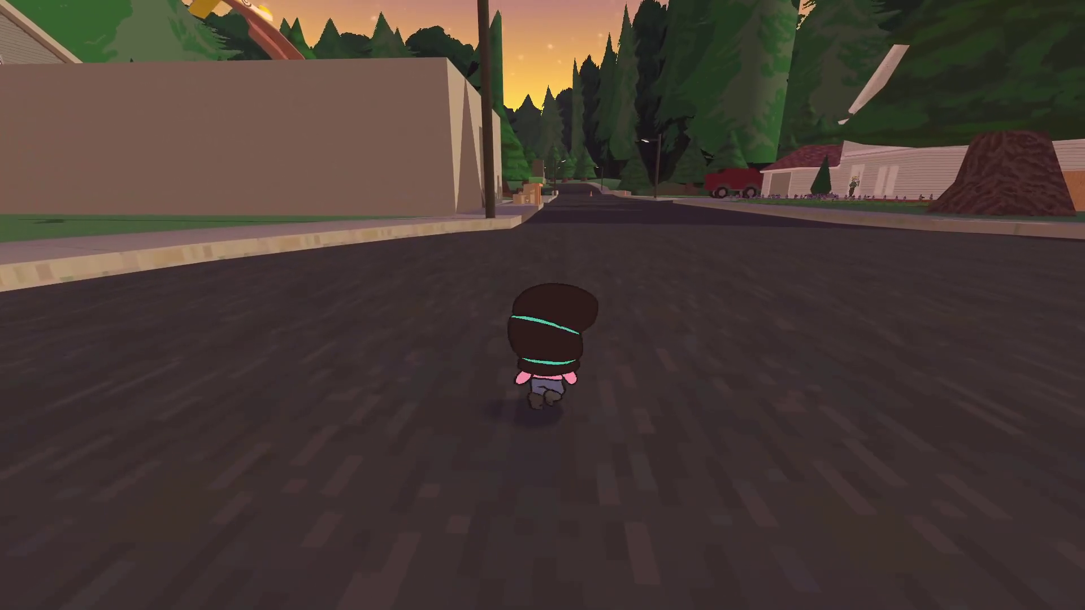
{"action": "key", "text": "w"}
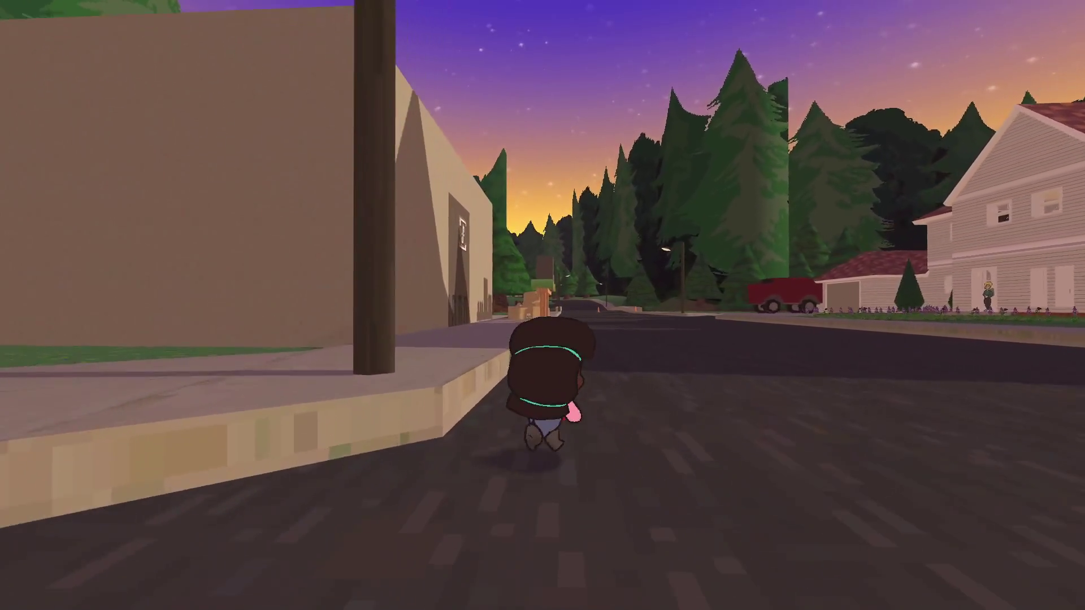
{"action": "key", "text": "w"}
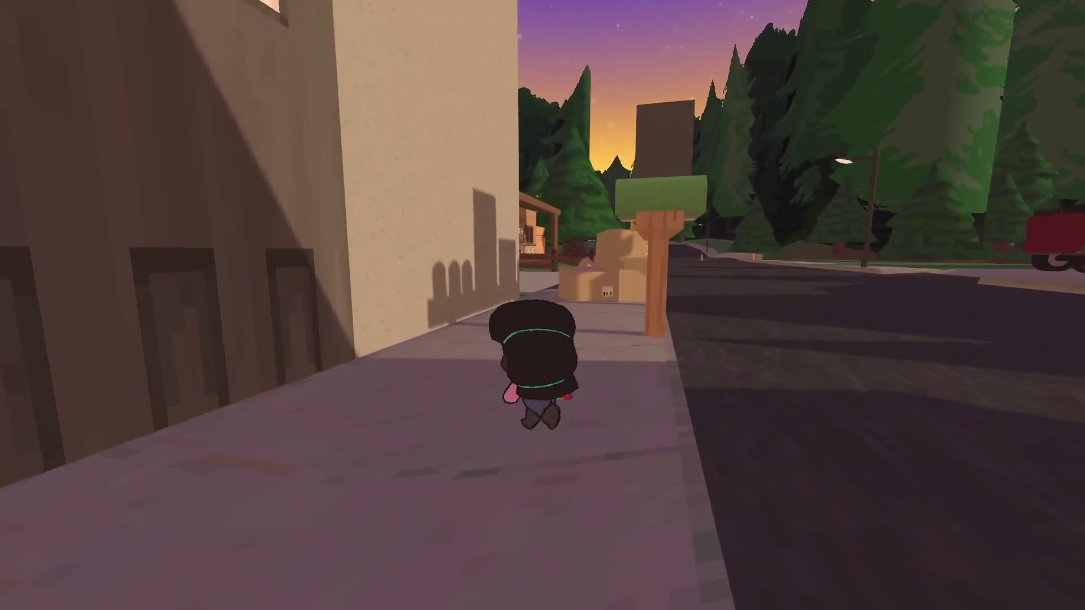
{"action": "key", "text": "w"}
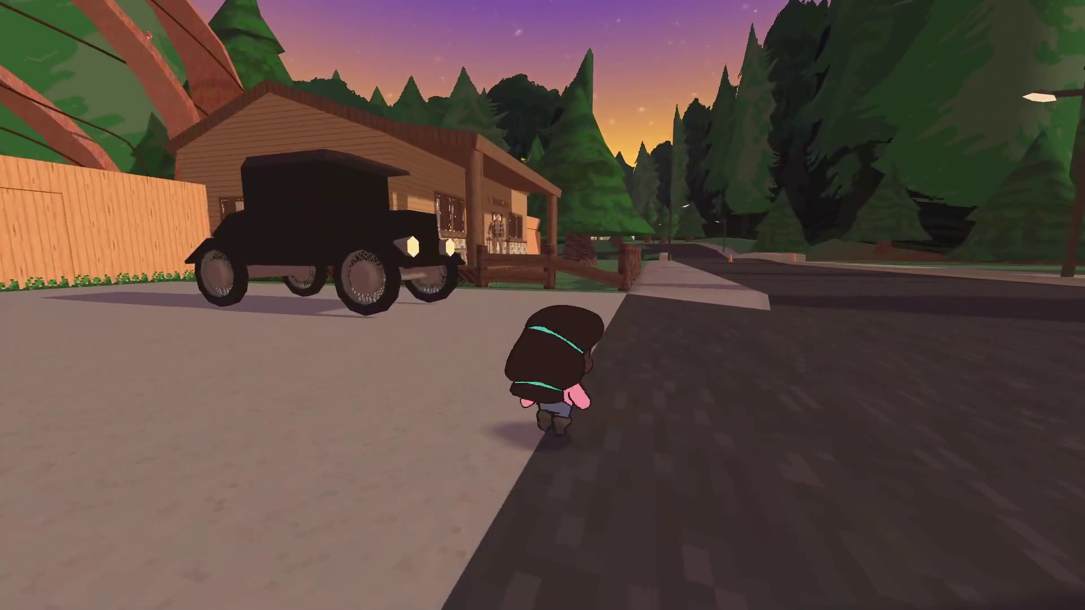
{"action": "key", "text": "w"}
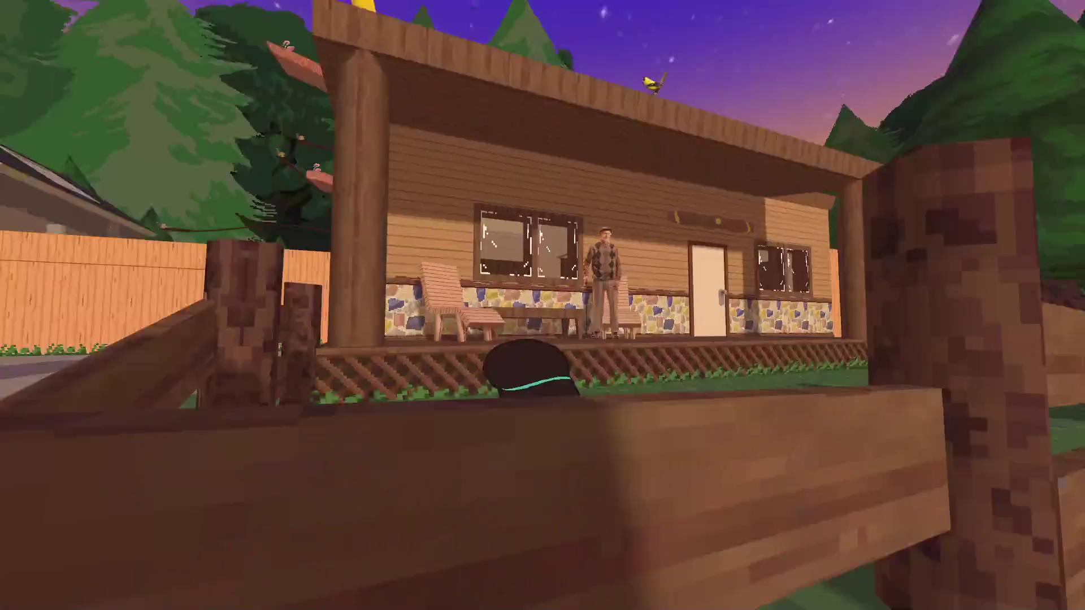
{"action": "key", "text": "e"}
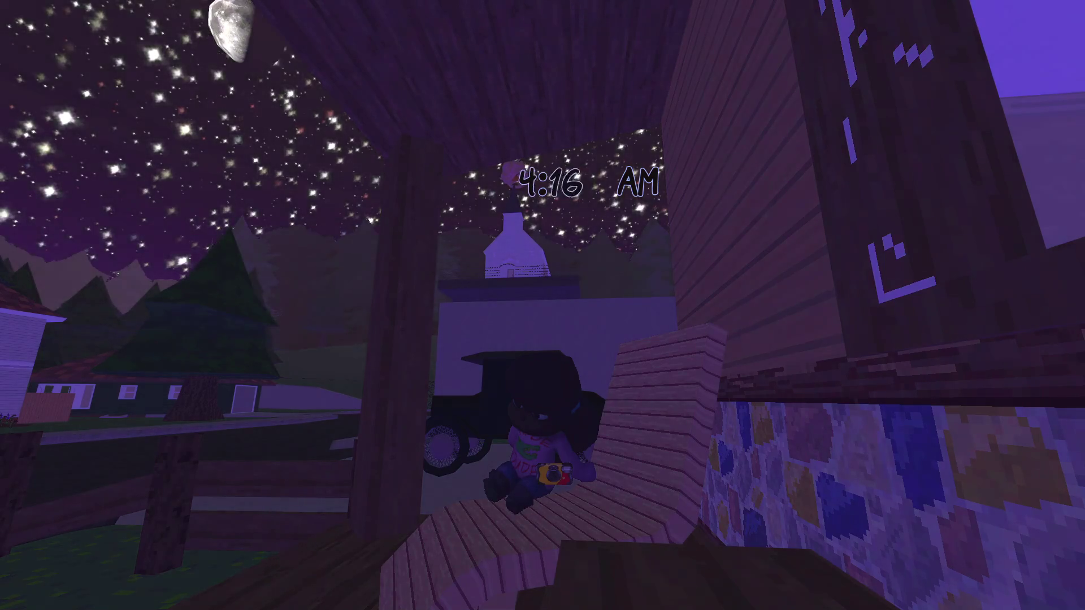
Get up from the chair and walk back along the street toward the church.
{"action": "key", "text": "w"}
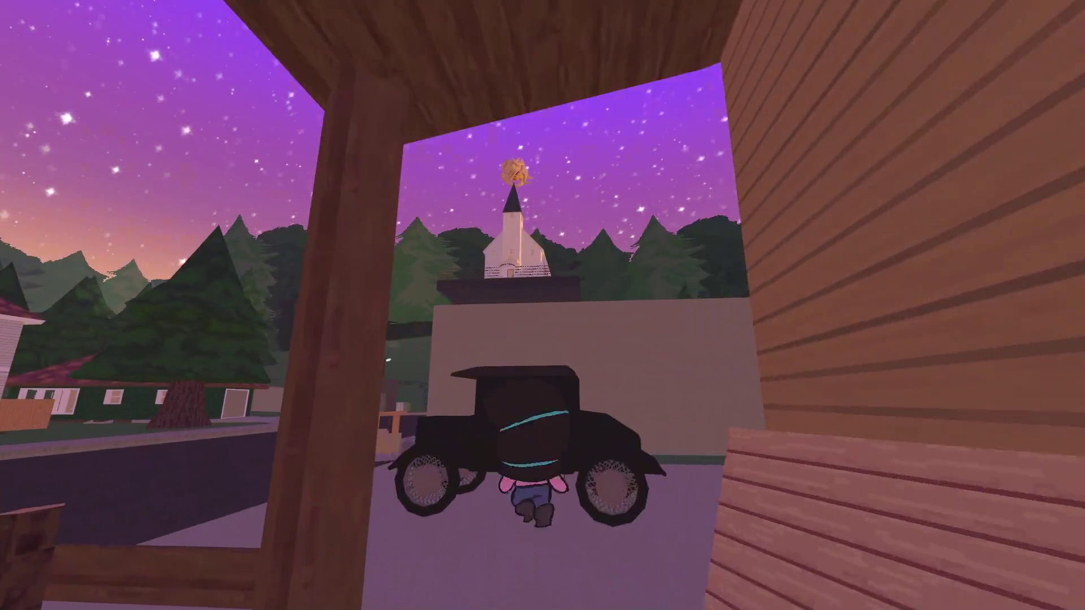
{"action": "key", "text": "w"}
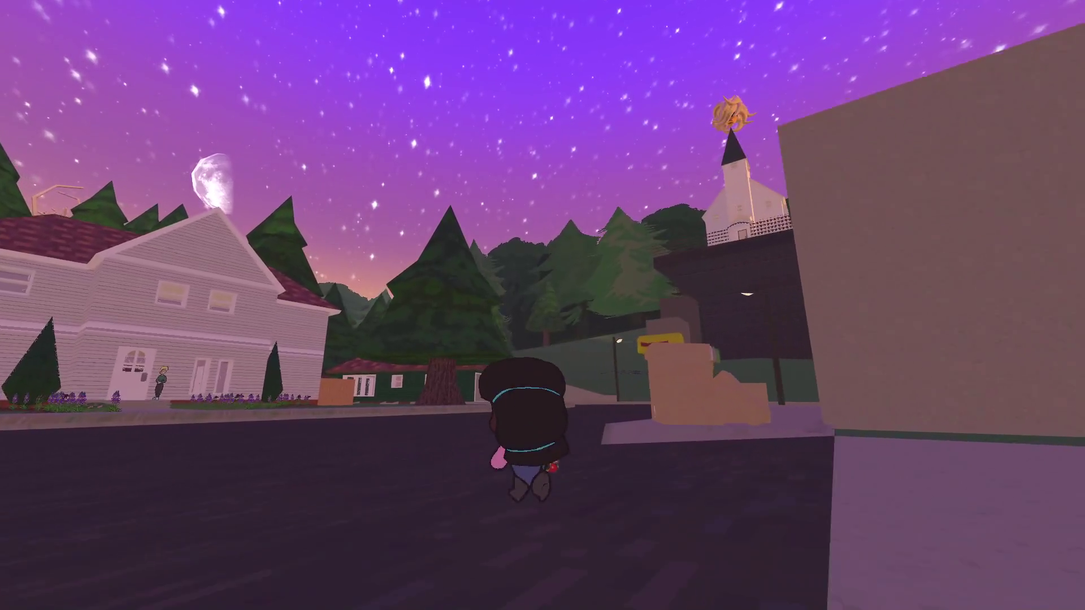
{"action": "key", "text": "w"}
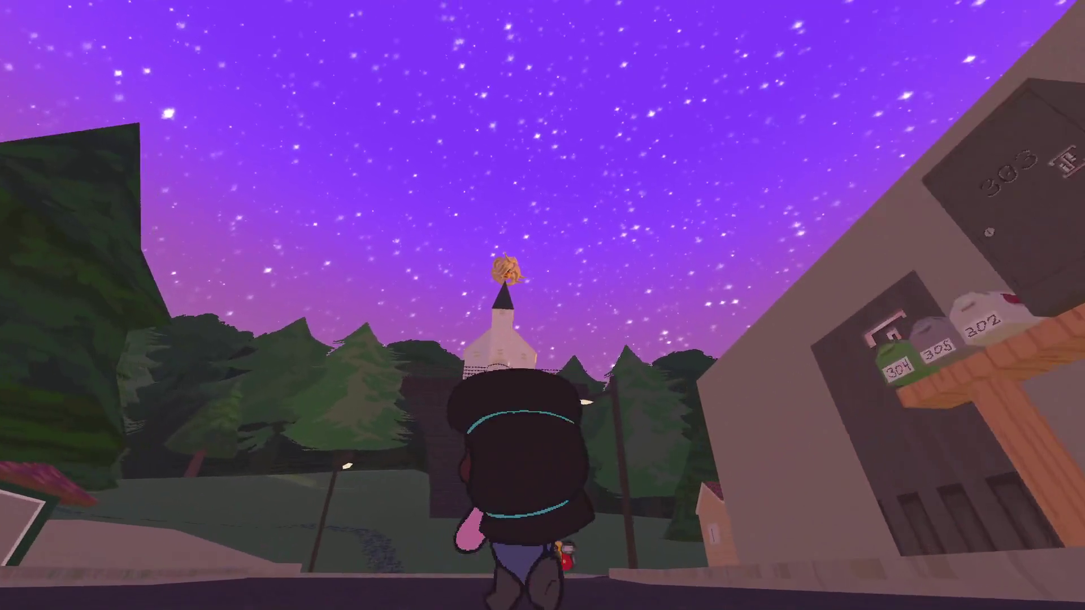
{"action": "key", "text": "w"}
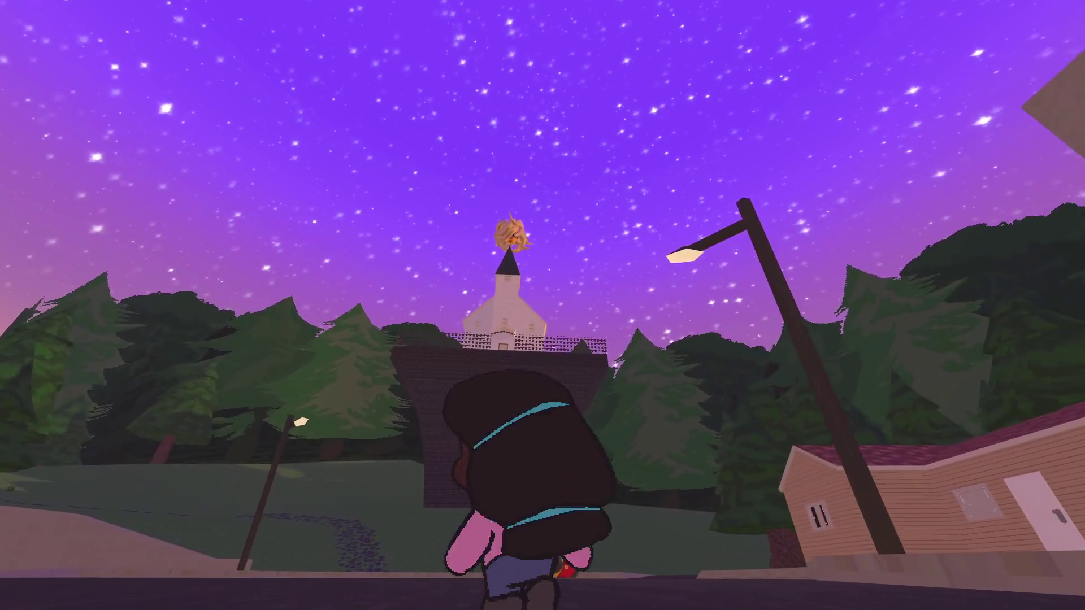
{"action": "scroll", "coordinate": [543, 305], "scroll_direction": "up", "scroll_amount": 5}
{"action": "scroll", "coordinate": [543, 305], "scroll_direction": "down", "scroll_amount": 5}
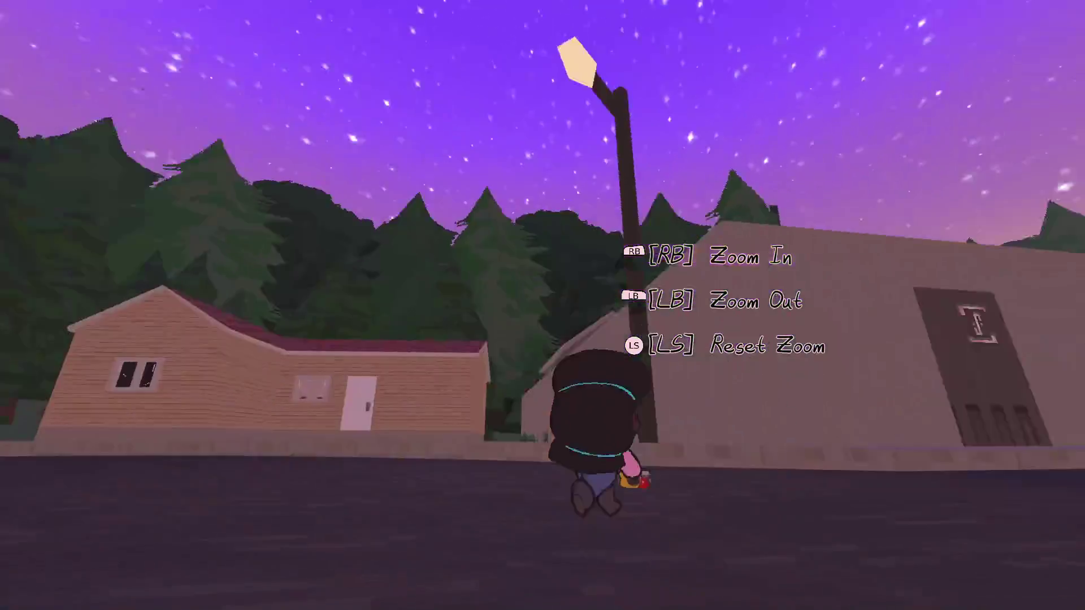
{"action": "key", "text": "w"}
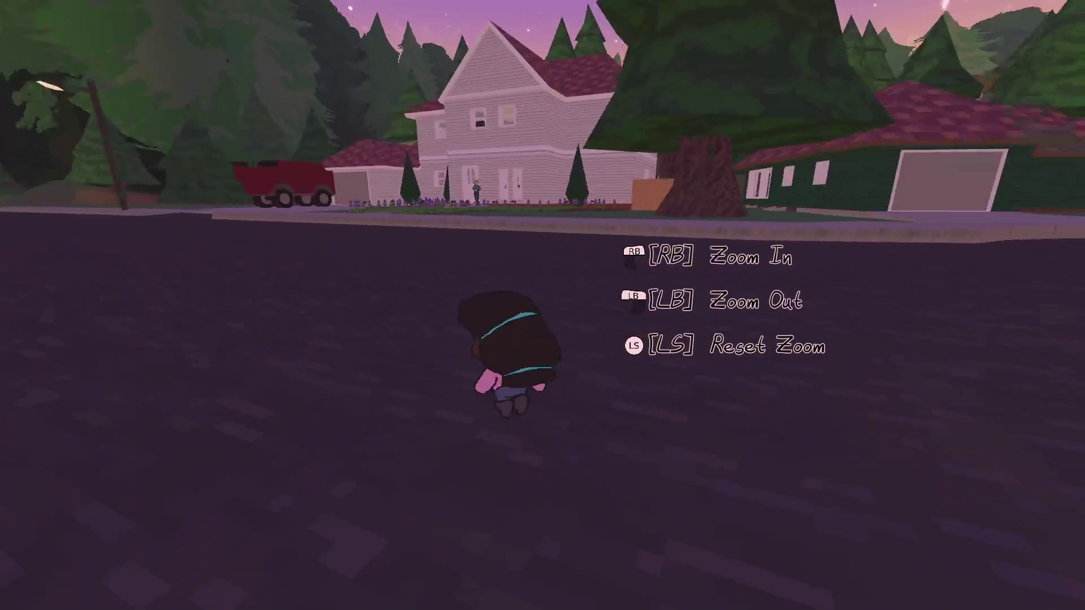
{"action": "key", "text": "s"}
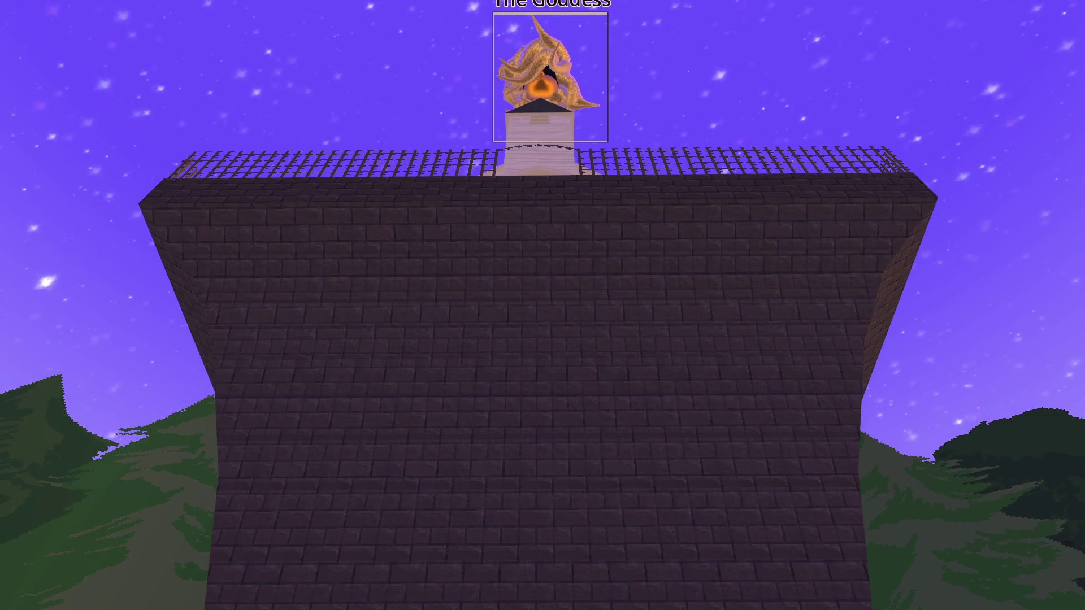
Photograph the Goddess on the tower in daylight and pause the game.
{"action": "key", "text": "space"}
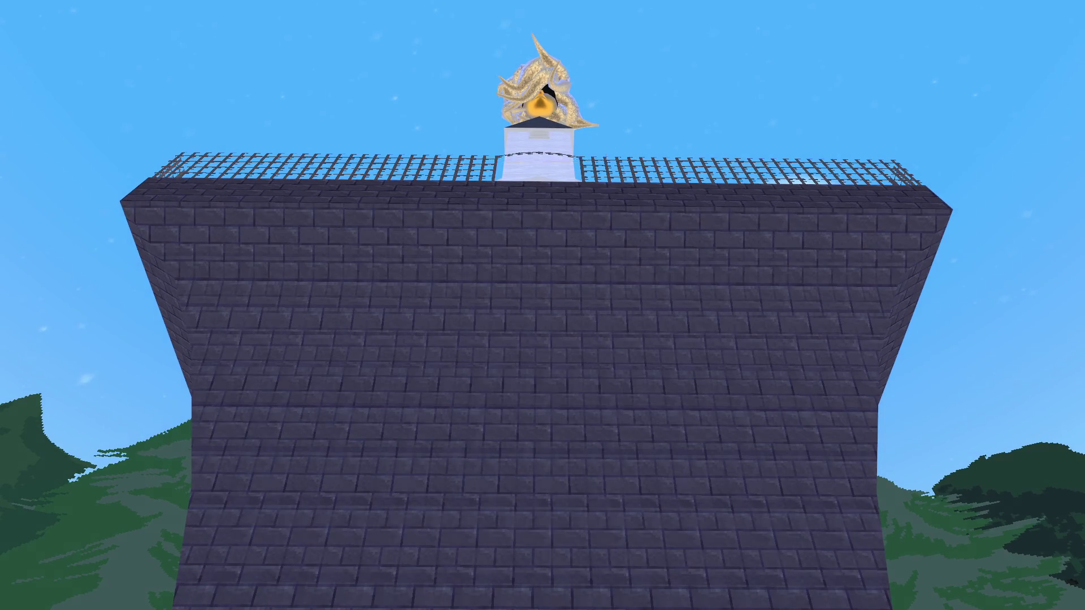
{"action": "key", "text": "Escape"}
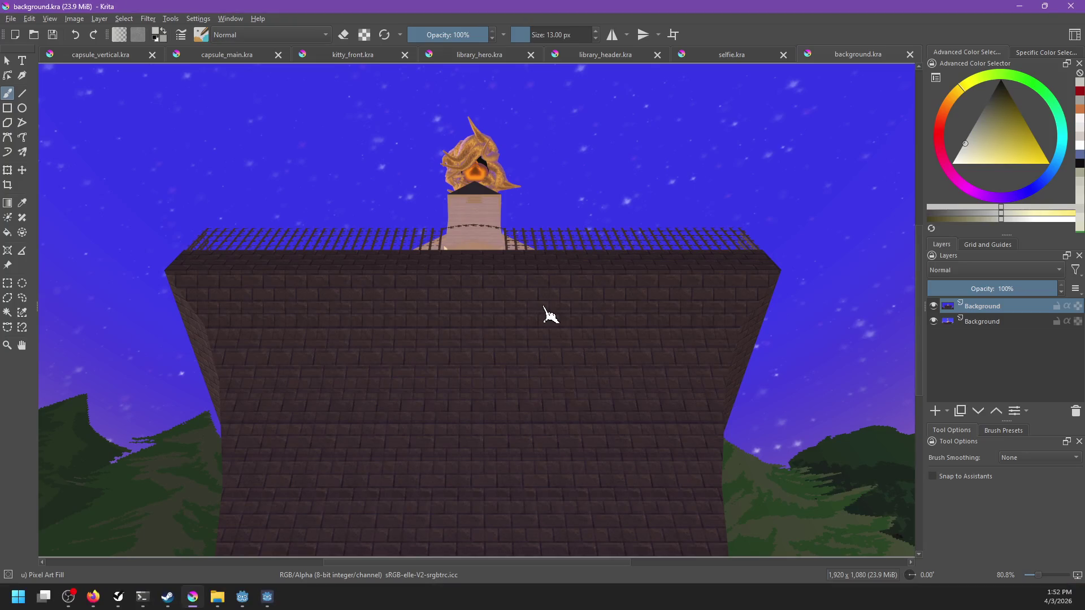
Open the newest tower screenshot, paste it into background.kra as a new layer, and save.
{"action": "key", "text": "ctrl+o"}
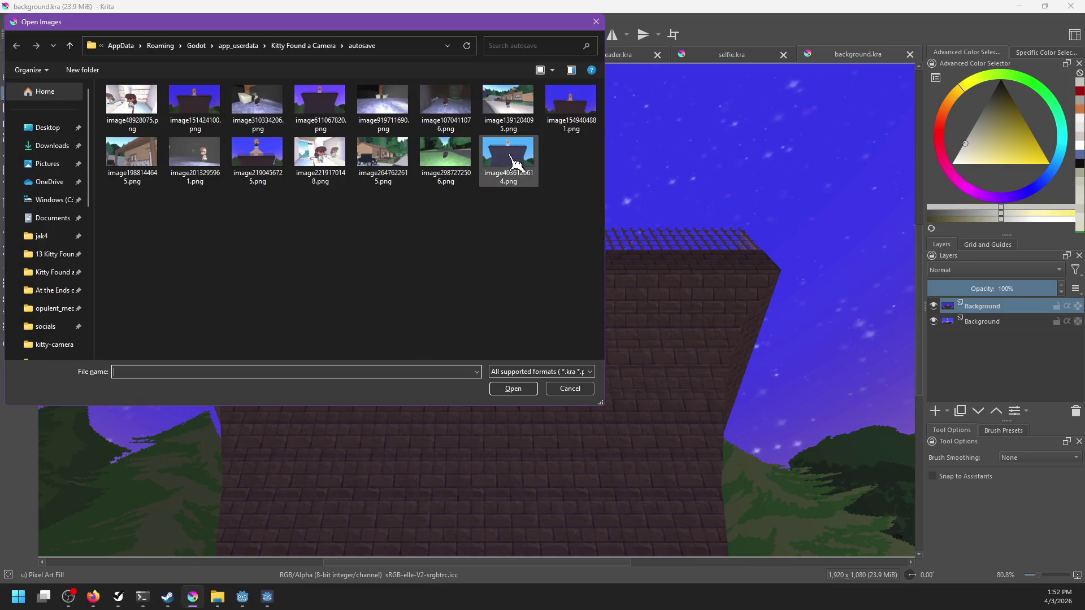
{"action": "double_click", "coordinate": [514, 163]}
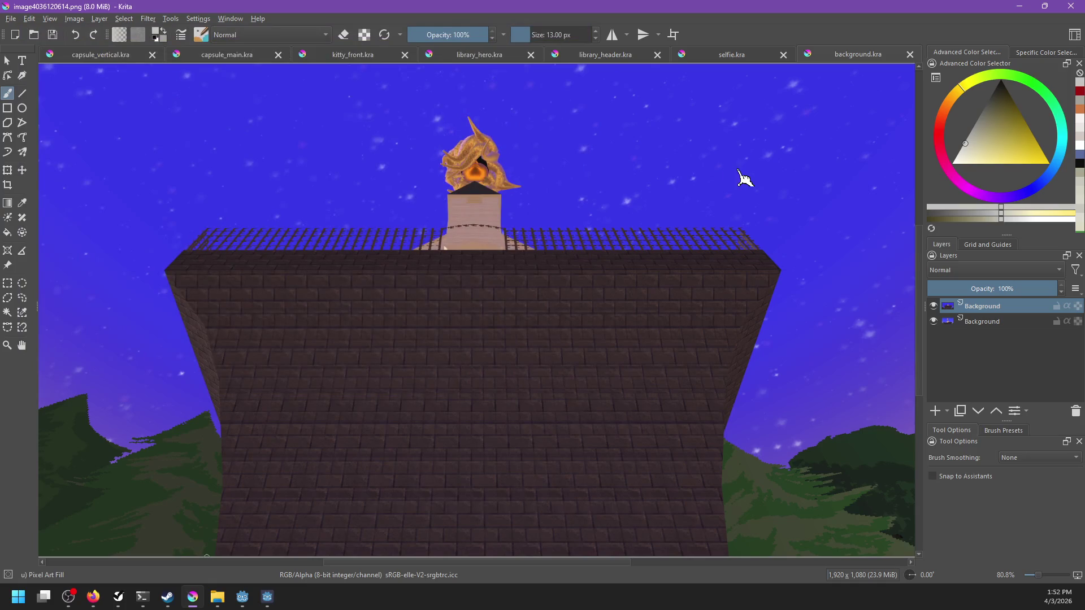
{"action": "key", "text": "ctrl+a"}
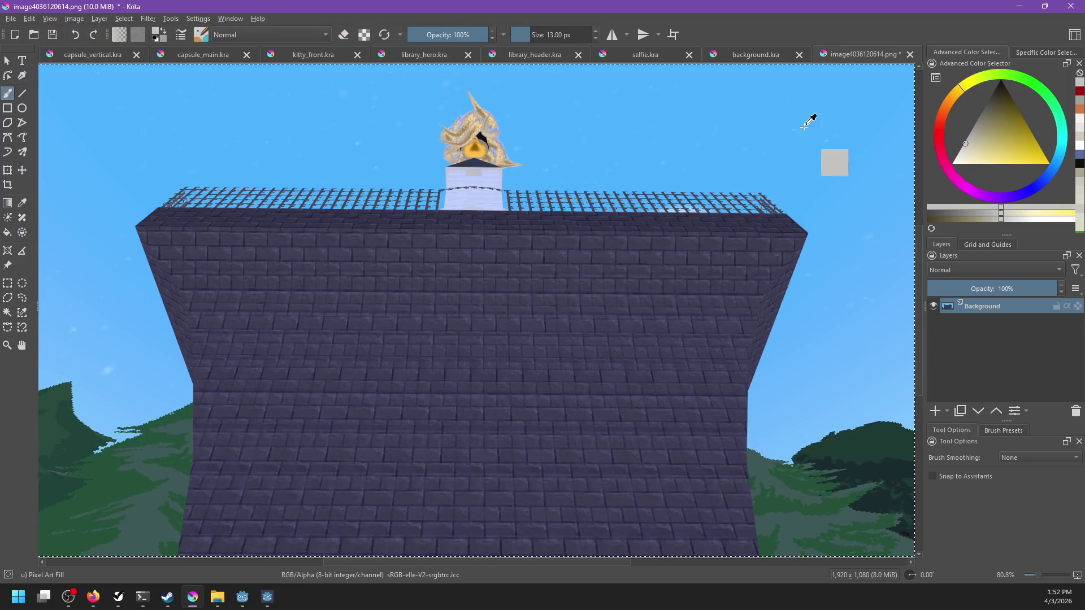
{"action": "left_click", "coordinate": [770, 59]}
{"action": "key", "text": "ctrl+v"}
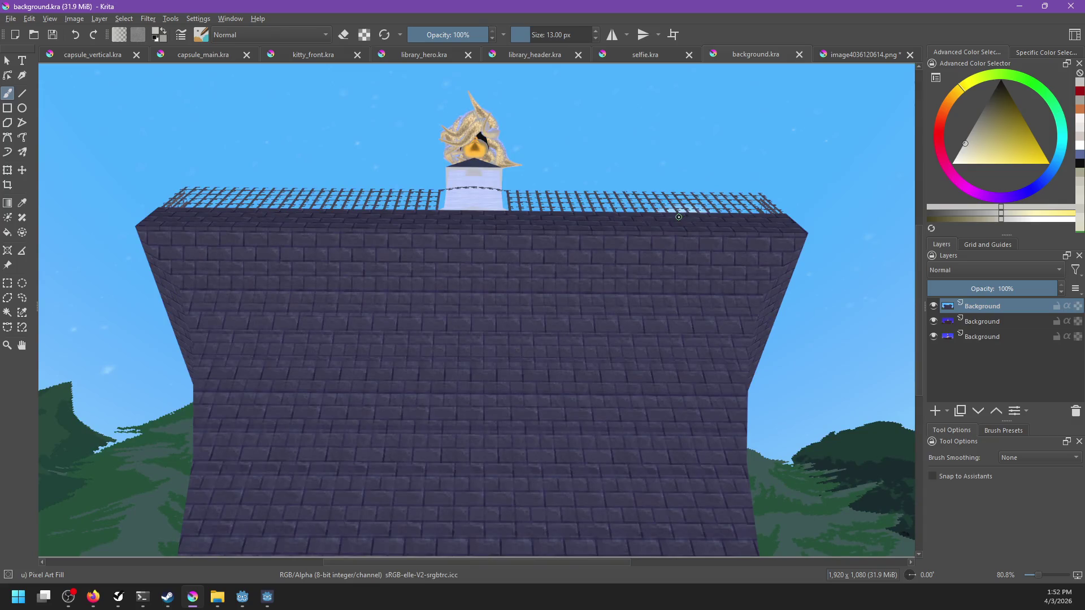
{"action": "key", "text": "ctrl+s"}
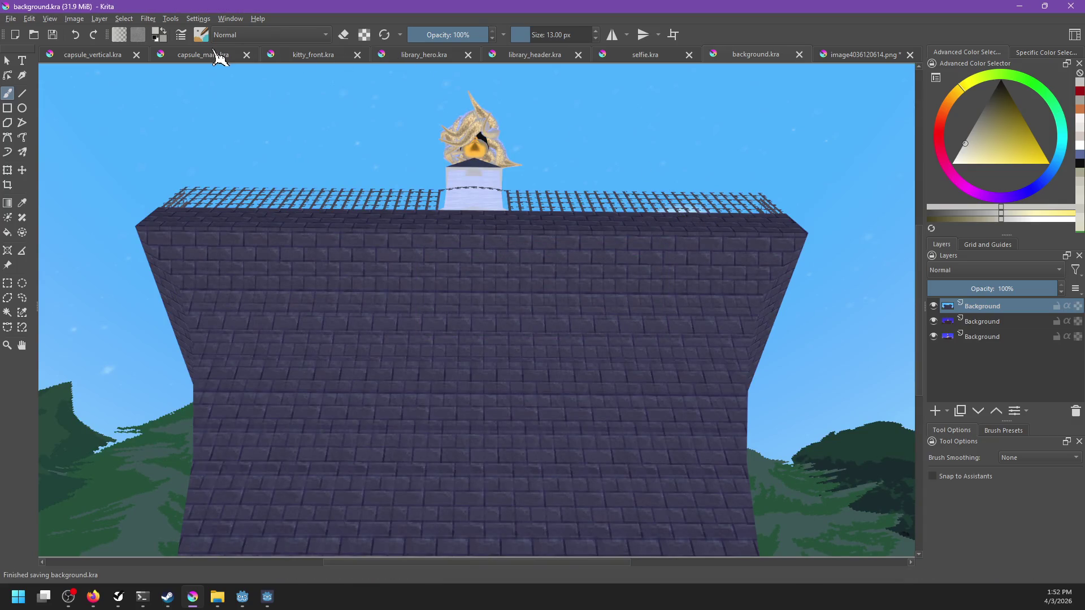
Export background.kra over the existing background.png, accepting the PNG options.
{"action": "left_click", "coordinate": [217, 56]}
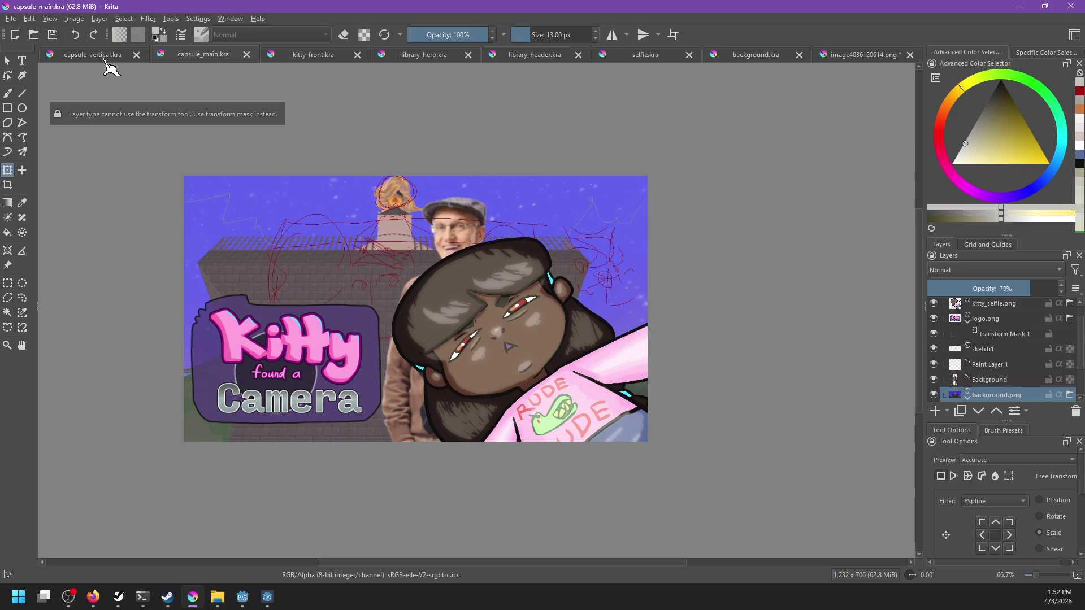
{"action": "left_click", "coordinate": [95, 56]}
{"action": "left_click", "coordinate": [760, 59]}
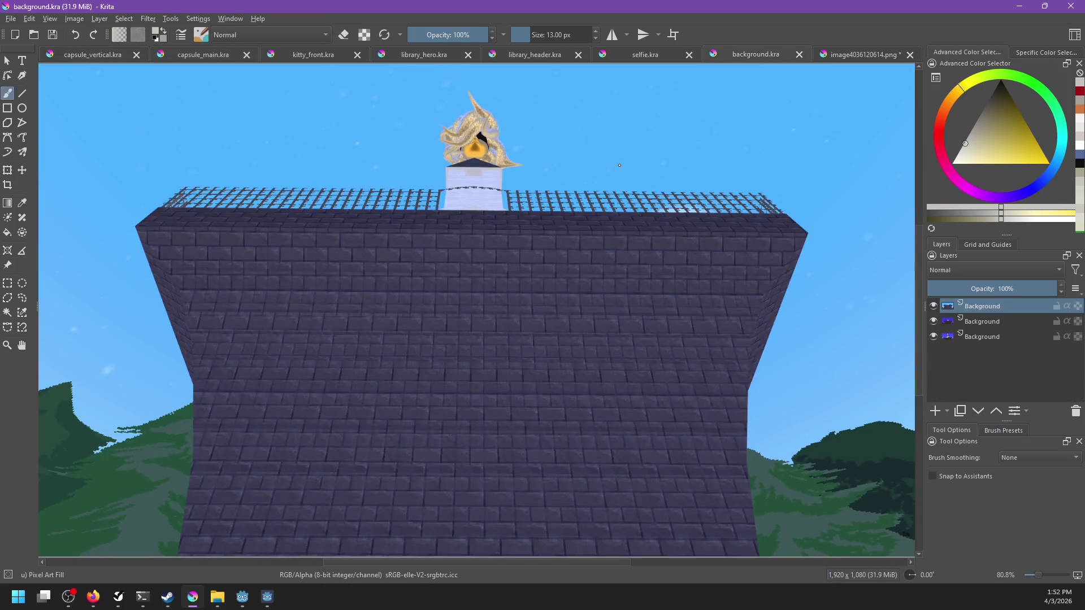
{"action": "key", "text": "ctrl+shift+e"}
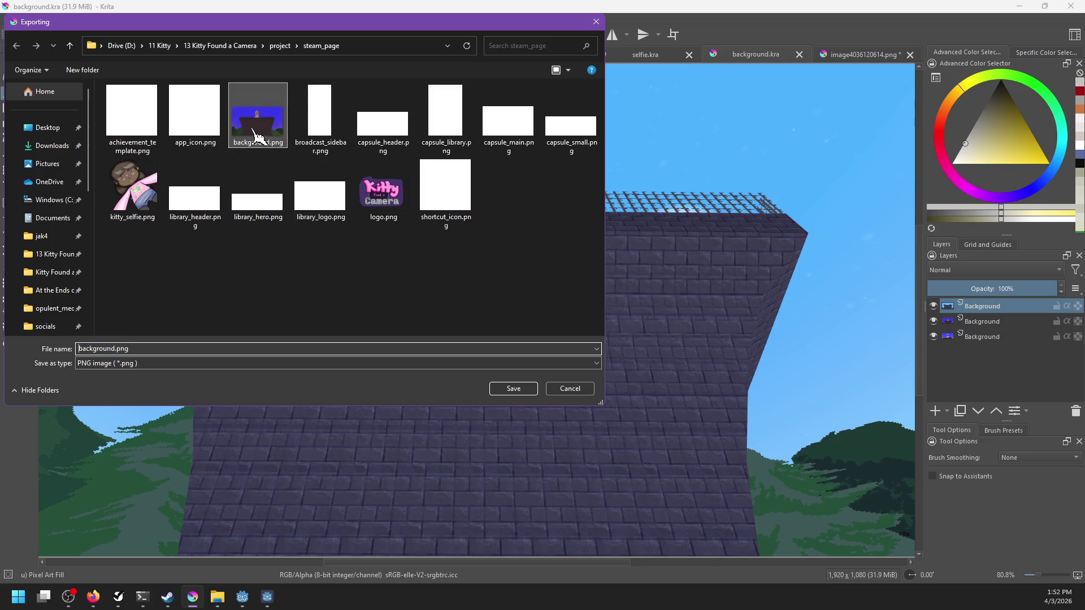
{"action": "double_click", "coordinate": [255, 136]}
{"action": "left_click", "coordinate": [569, 298]}
{"action": "left_click", "coordinate": [592, 381]}
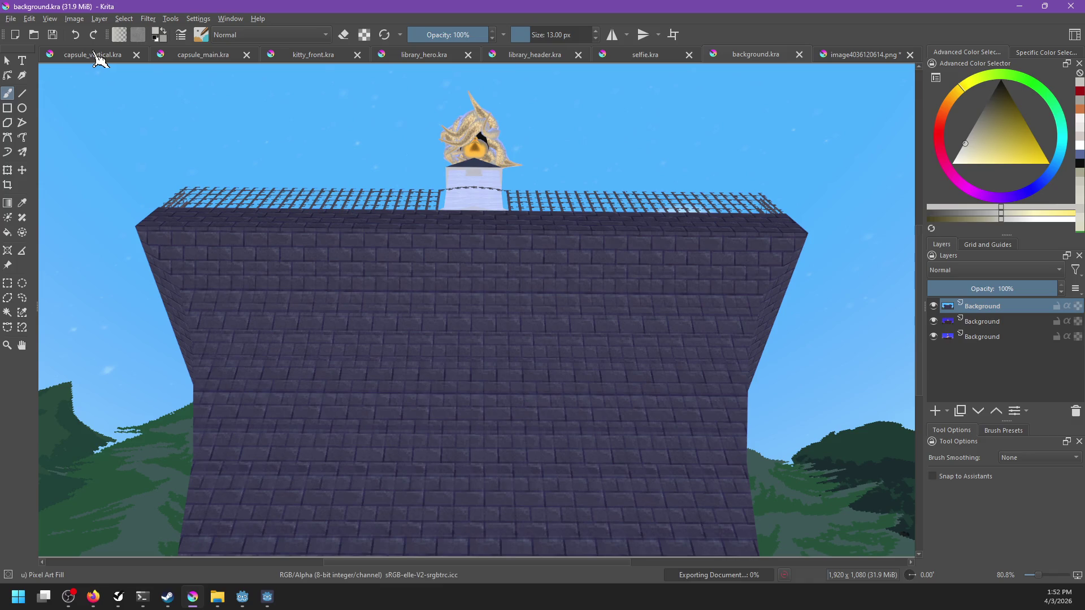
{"action": "left_click", "coordinate": [99, 56]}
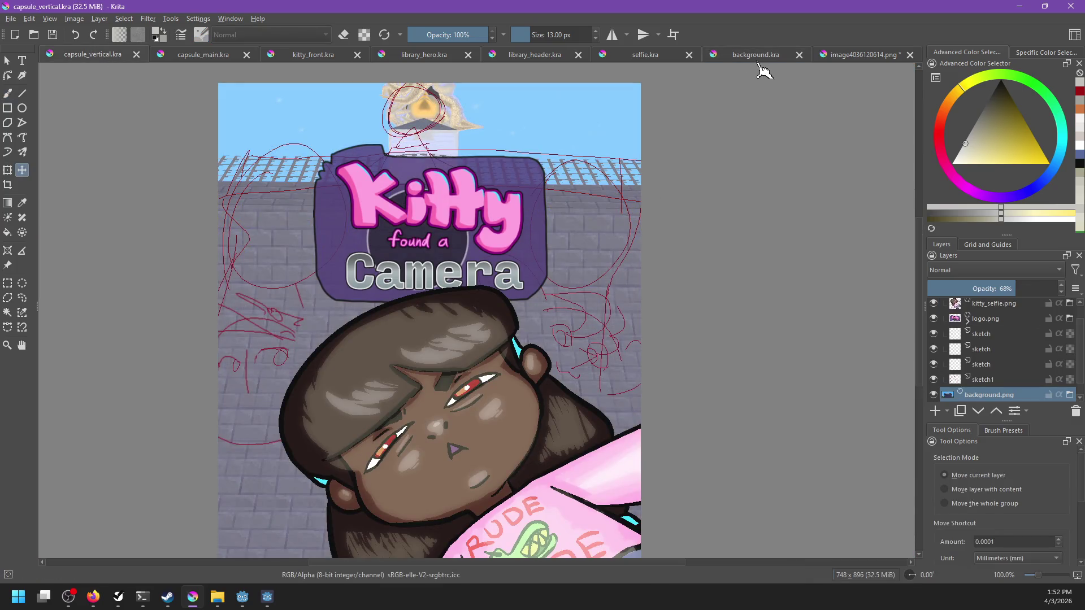
Move the background.png layer down and add a Transform Mask to it.
{"action": "mouse_move", "coordinate": [572, 221]}
{"action": "left_mouse_down"}
{"action": "mouse_move", "coordinate": [576, 257]}
{"action": "mouse_move", "coordinate": [567, 231]}
{"action": "left_mouse_up"}
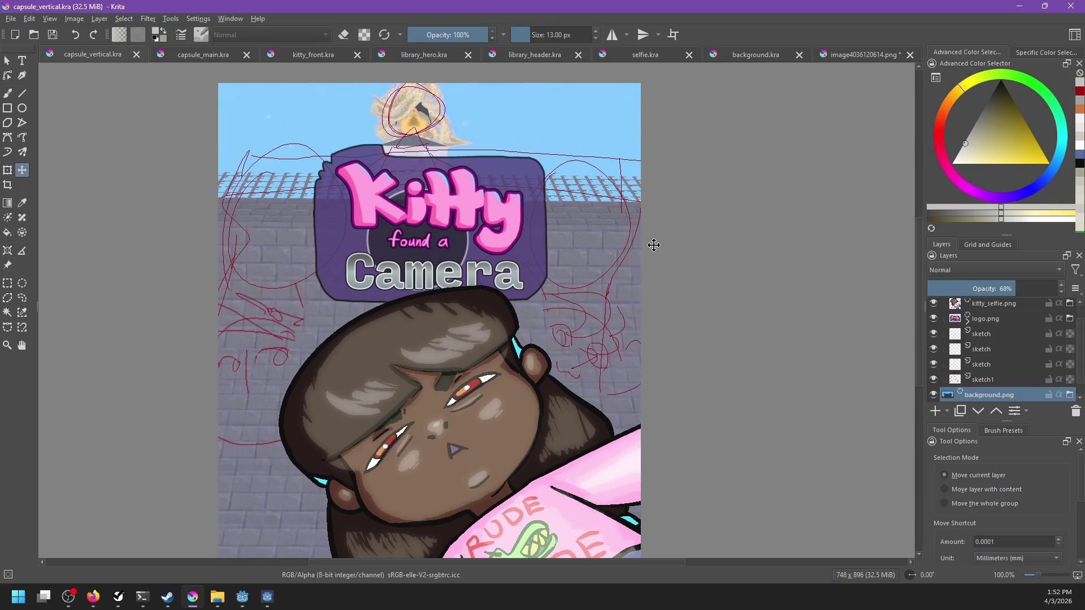
{"action": "scroll", "coordinate": [654, 245], "scroll_direction": "down", "scroll_amount": 2}
{"action": "key", "text": "ctrl+r"}
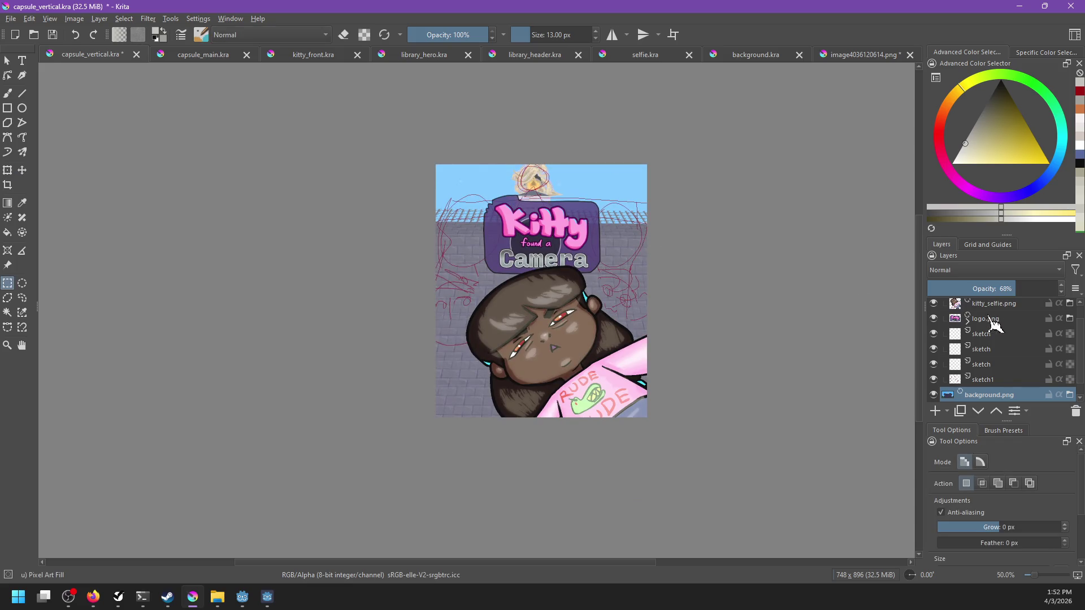
{"action": "scroll", "coordinate": [988, 367], "scroll_direction": "down", "scroll_amount": 1}
{"action": "right_click", "coordinate": [975, 384]}
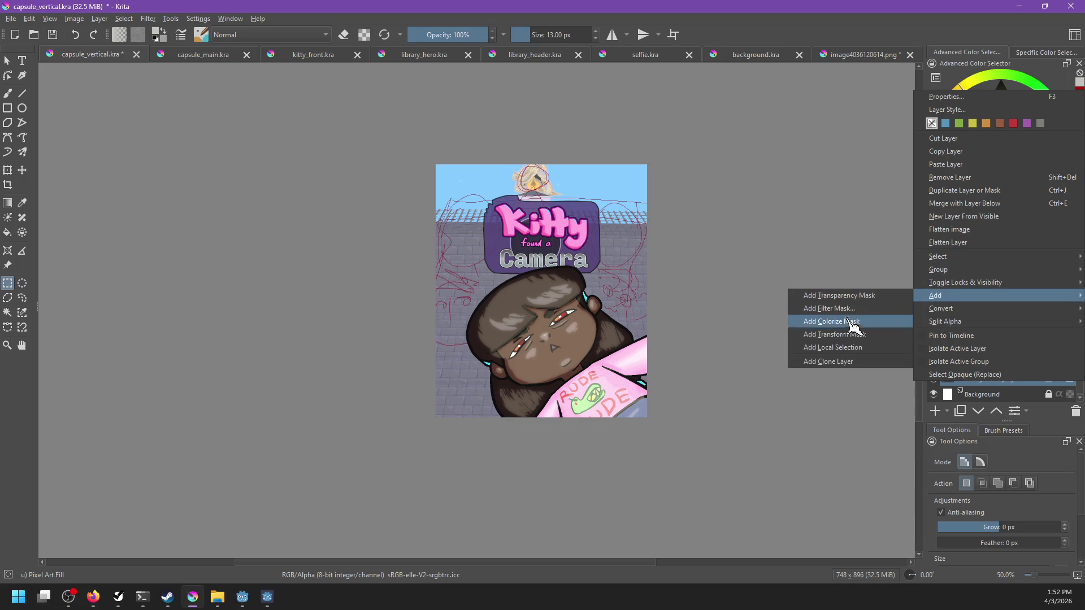
{"action": "mouse_move", "coordinate": [936, 295]}
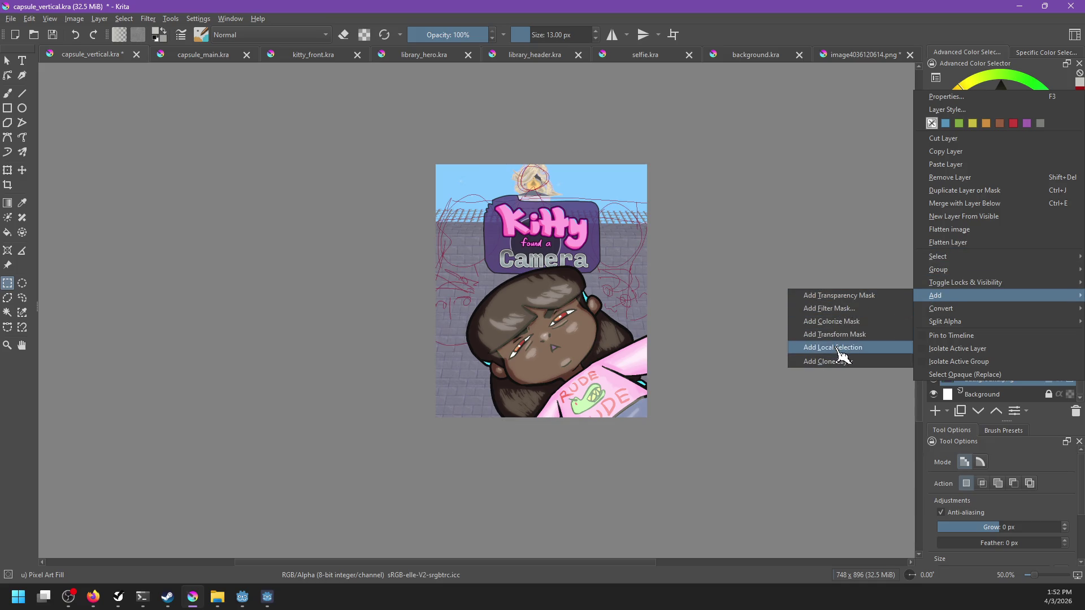
{"action": "left_click", "coordinate": [841, 335]}
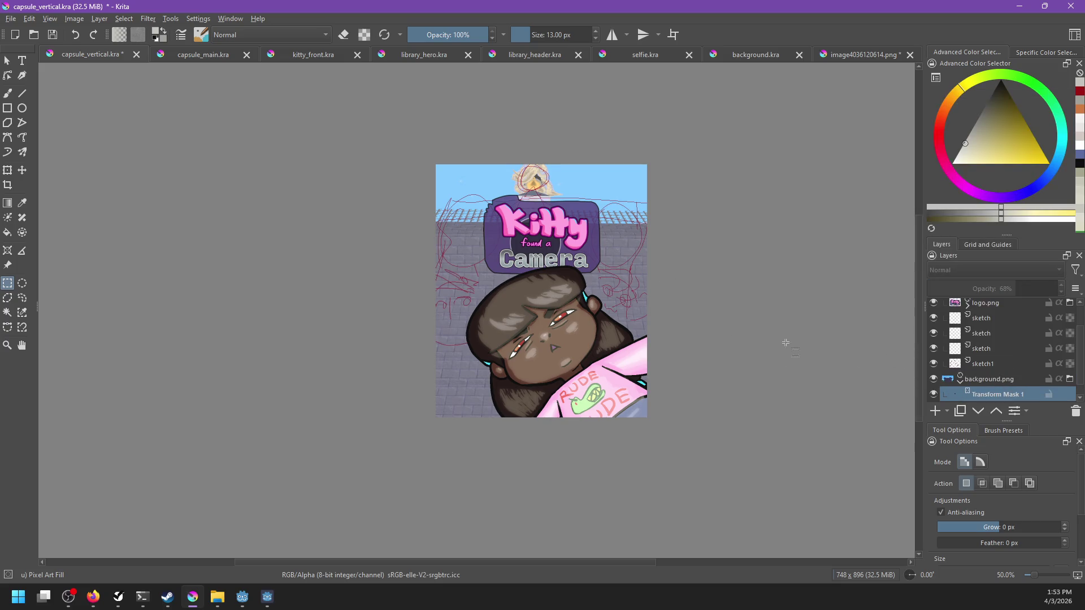
Through the mask, shrink the backdrop's top, bottom and right edges and shift it right and down.
{"action": "key", "text": "ctrl+t"}
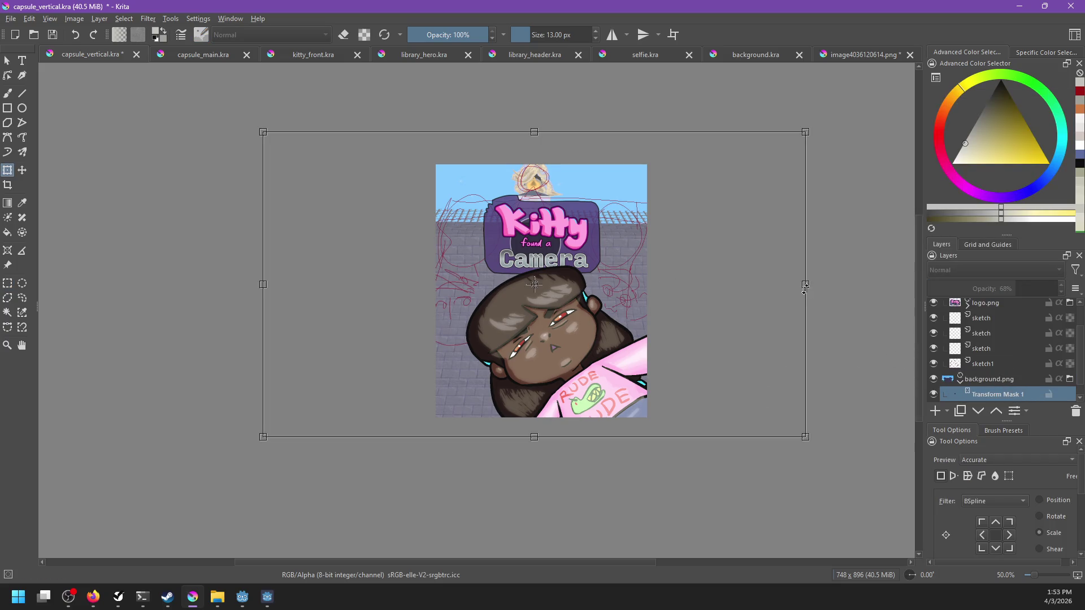
{"action": "left_click_drag", "start_coordinate": [541, 437], "coordinate": [537, 419]}
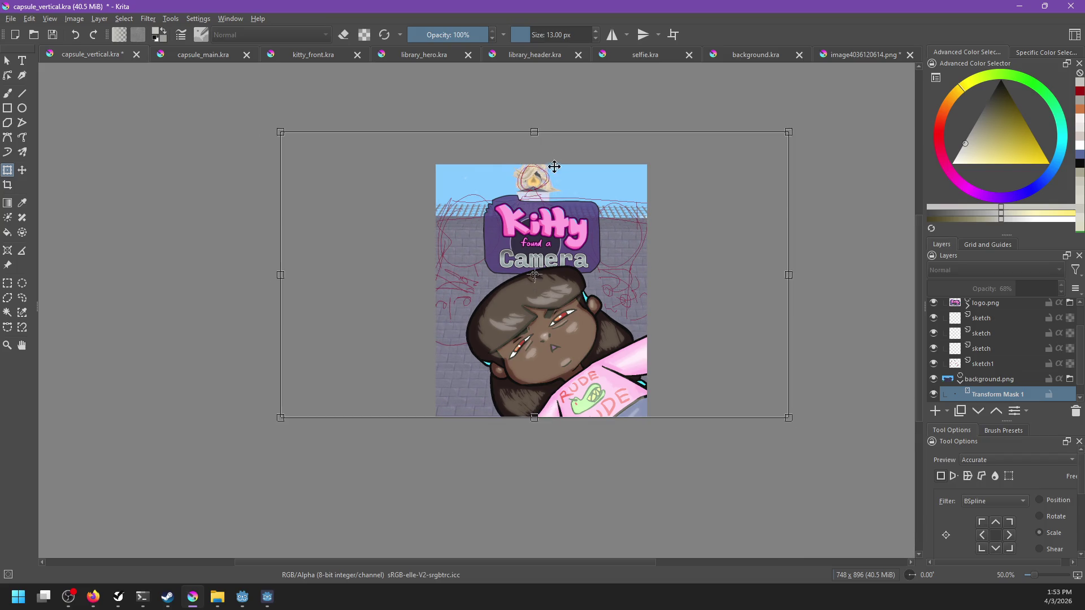
{"action": "left_click_drag", "start_coordinate": [538, 134], "coordinate": [543, 145]}
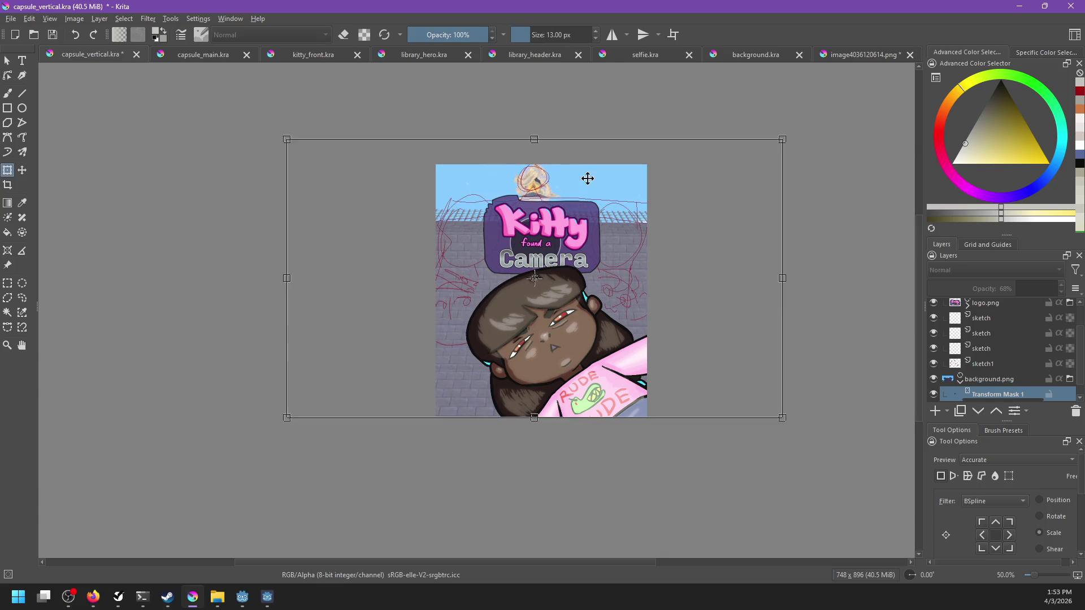
{"action": "left_click_drag", "start_coordinate": [782, 278], "coordinate": [737, 278]}
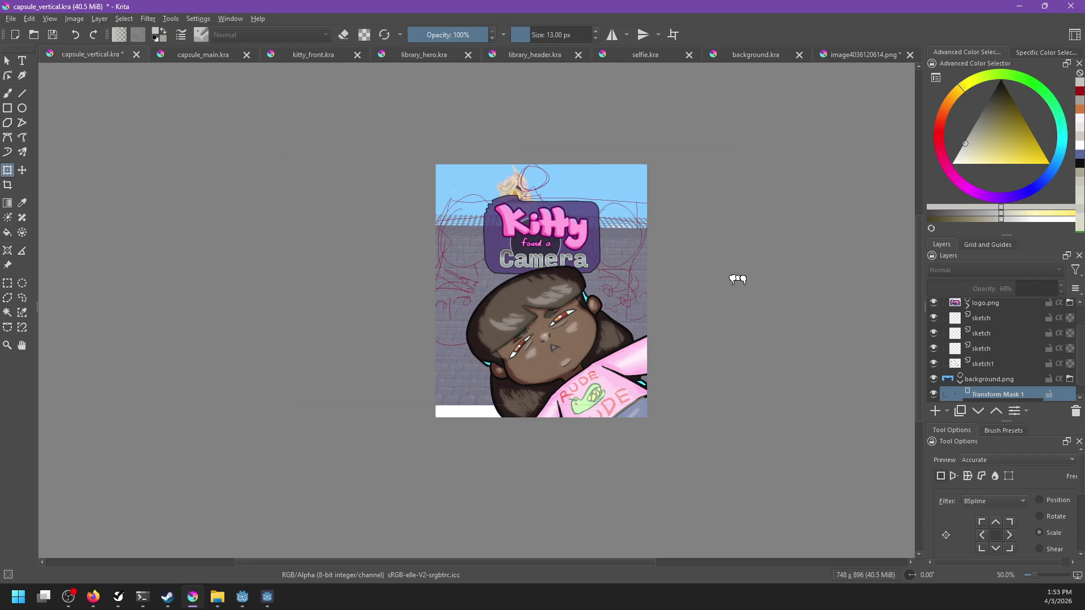
{"action": "left_click_drag", "start_coordinate": [597, 226], "coordinate": [613, 218]}
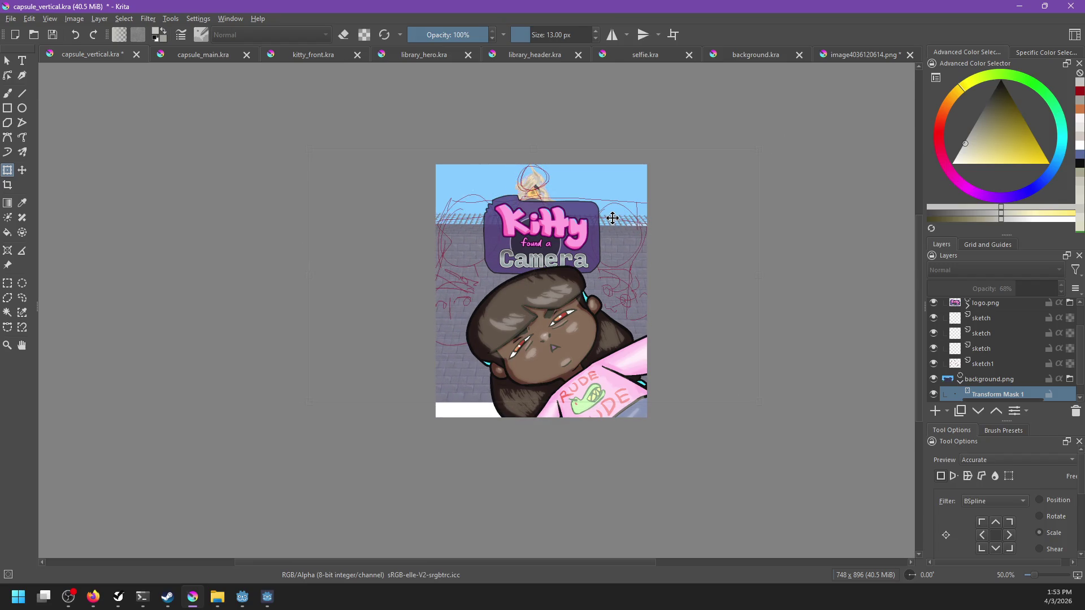
{"action": "left_click_drag", "start_coordinate": [588, 236], "coordinate": [584, 252]}
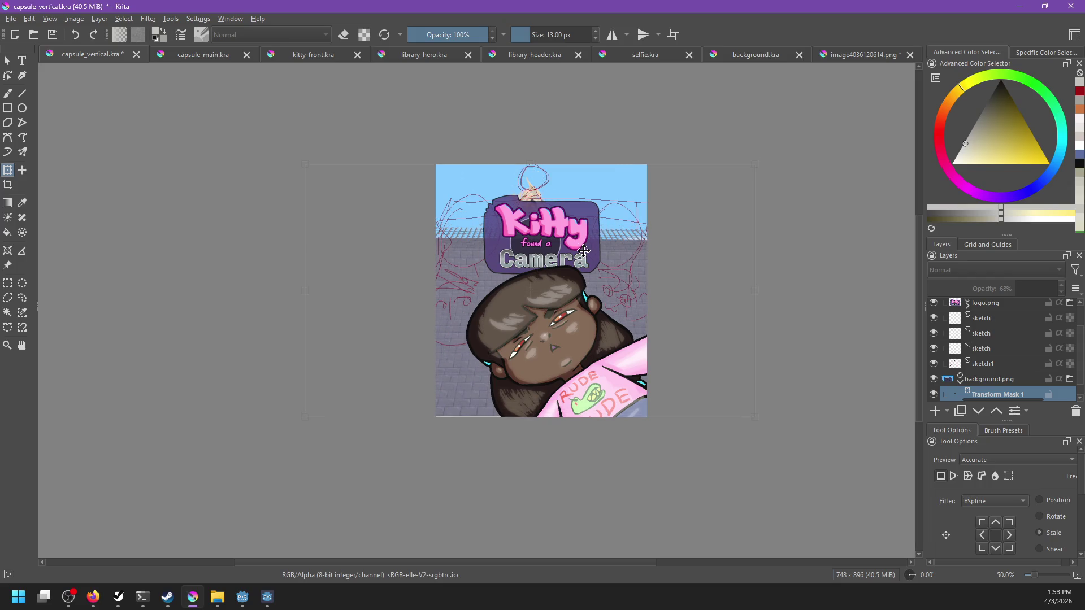
Stretch the backdrop's top edge back up, nudge it 17 px right, then go to capsule_main.kra.
{"action": "left_click_drag", "start_coordinate": [537, 167], "coordinate": [536, 146]}
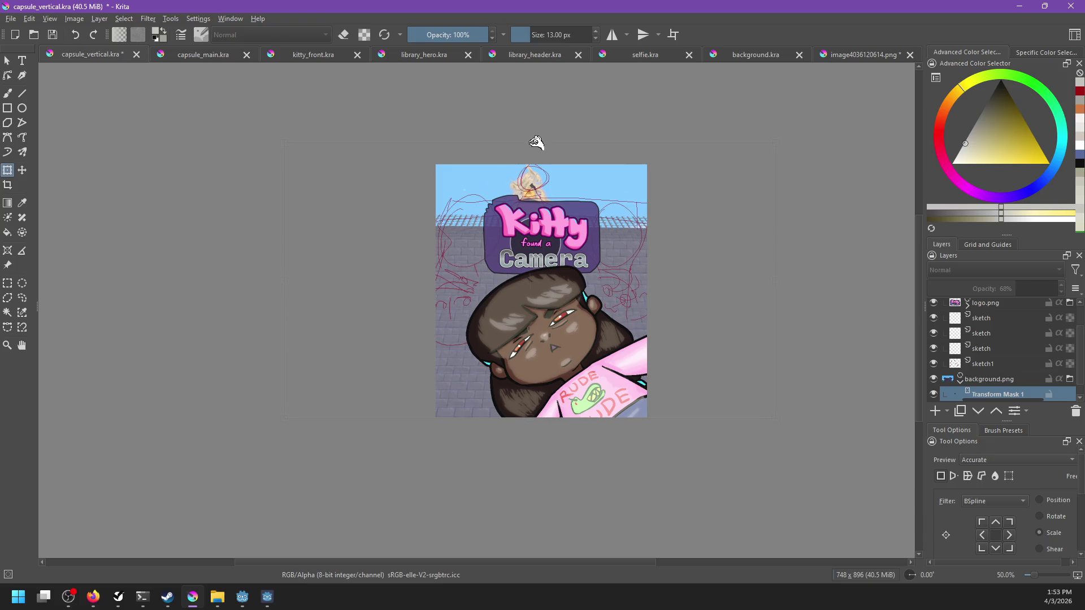
{"action": "scroll", "coordinate": [558, 169], "scroll_direction": "up", "scroll_amount": 3}
{"action": "left_click_drag", "start_coordinate": [533, 206], "coordinate": [542, 206]}
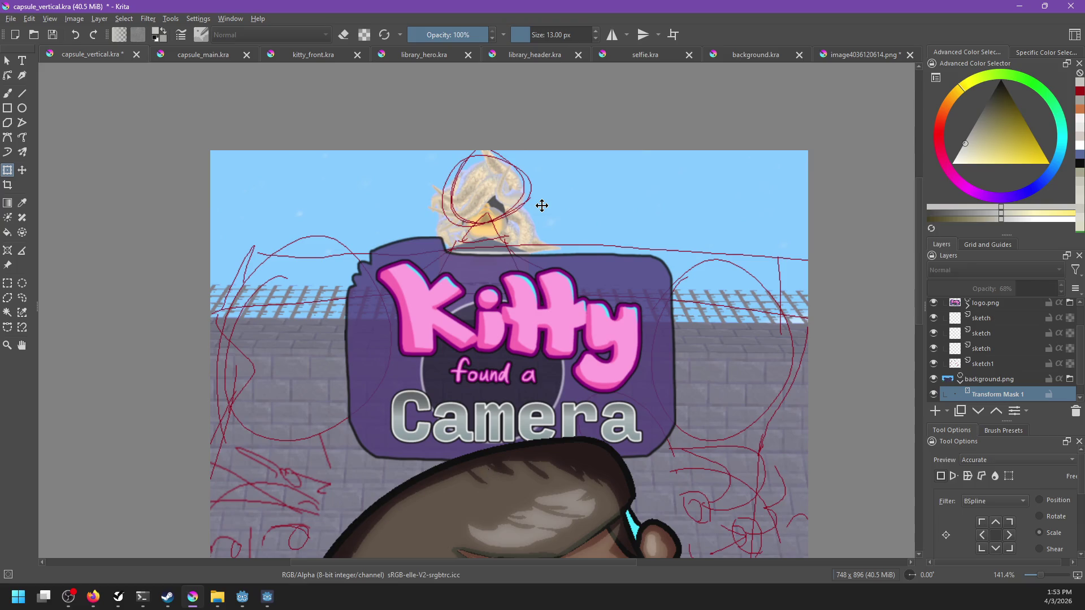
{"action": "scroll", "coordinate": [573, 212], "scroll_direction": "down", "scroll_amount": 3}
{"action": "scroll", "coordinate": [615, 247], "scroll_direction": "down", "scroll_amount": 2}
{"action": "scroll", "coordinate": [673, 245], "scroll_direction": "up", "scroll_amount": 3}
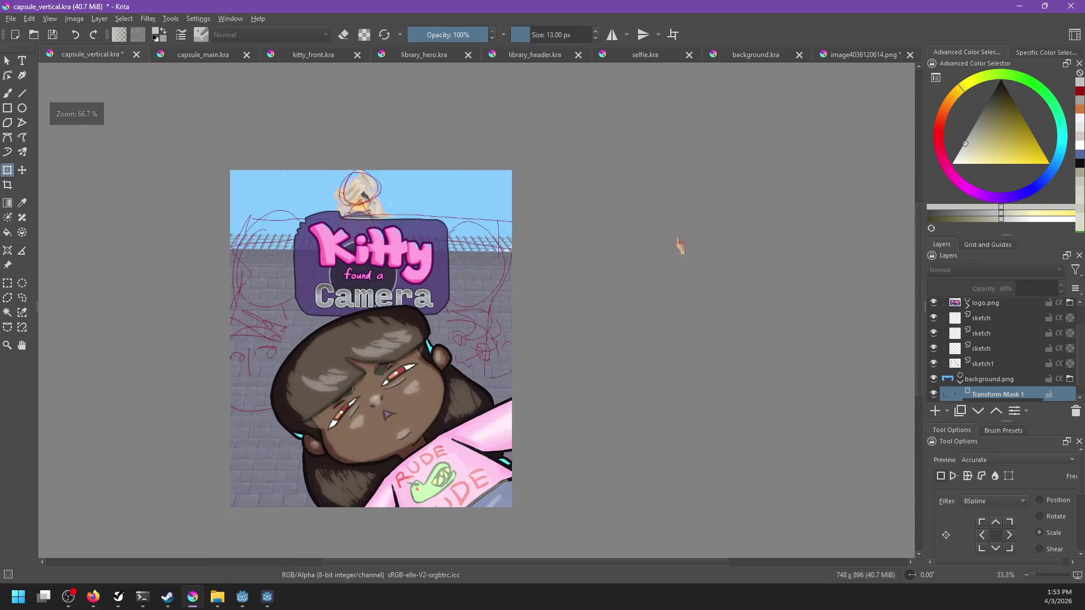
{"action": "left_click_drag", "start_coordinate": [598, 279], "coordinate": [678, 280]}
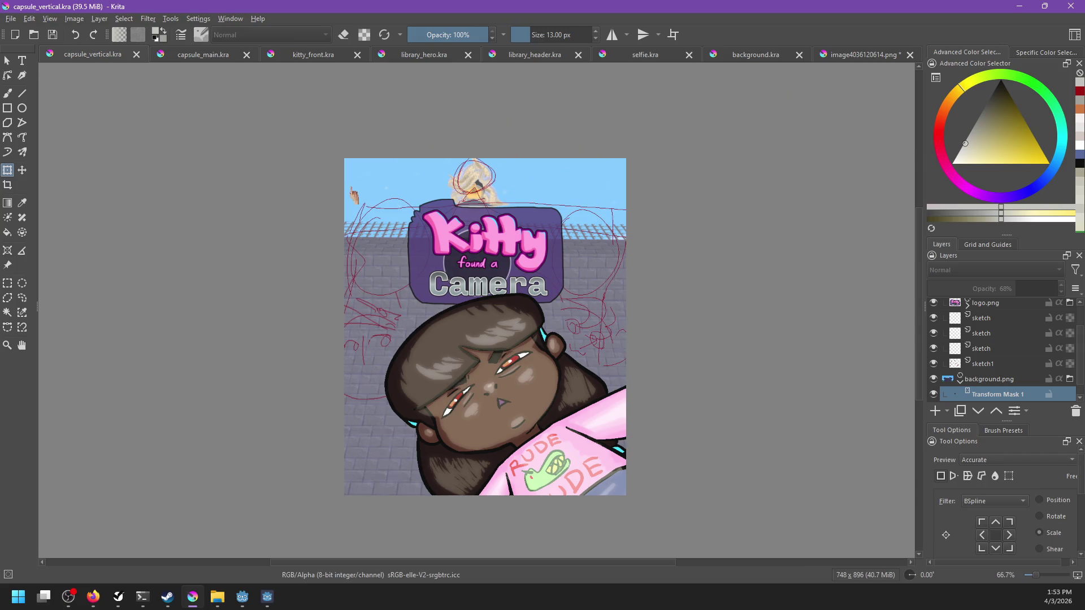
{"action": "left_click", "coordinate": [222, 57]}
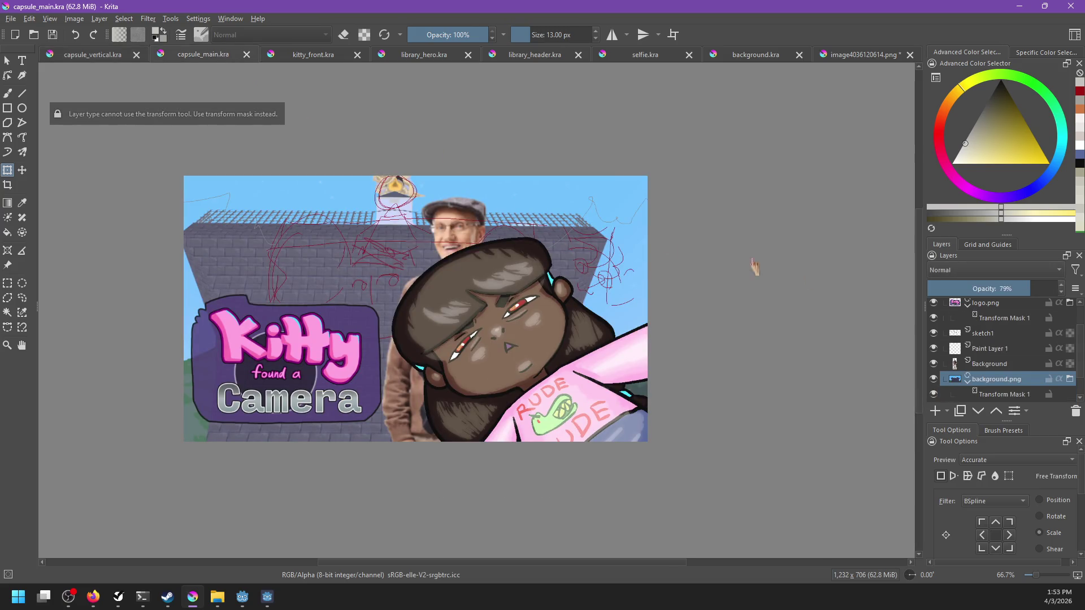
Move capsule_main.kra's backdrop down about 15 px through its transform mask and save.
{"action": "left_click", "coordinate": [1001, 395]}
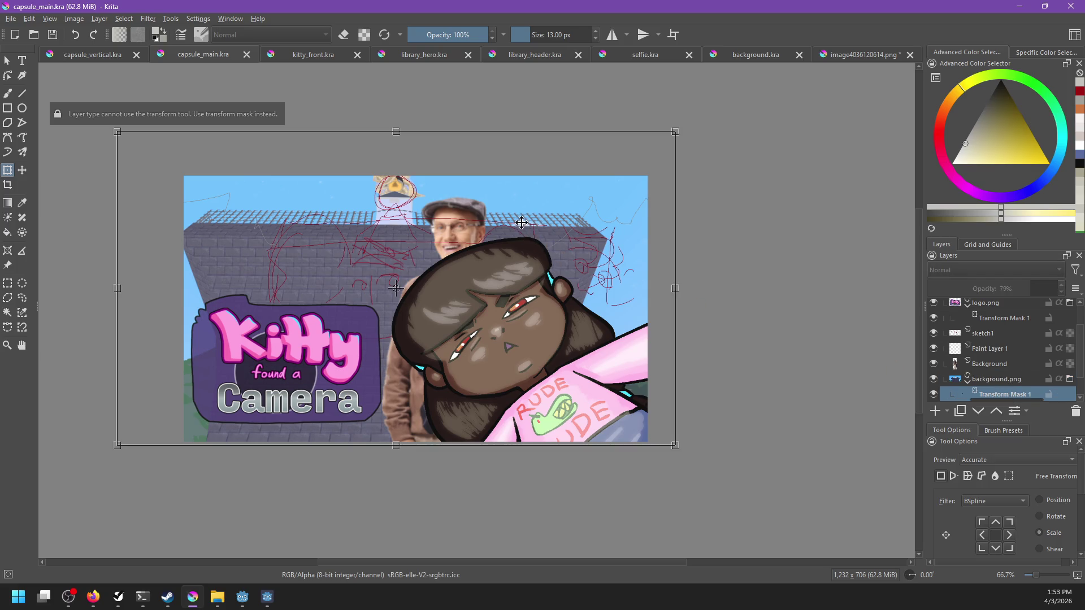
{"action": "left_click_drag", "start_coordinate": [502, 205], "coordinate": [503, 213]}
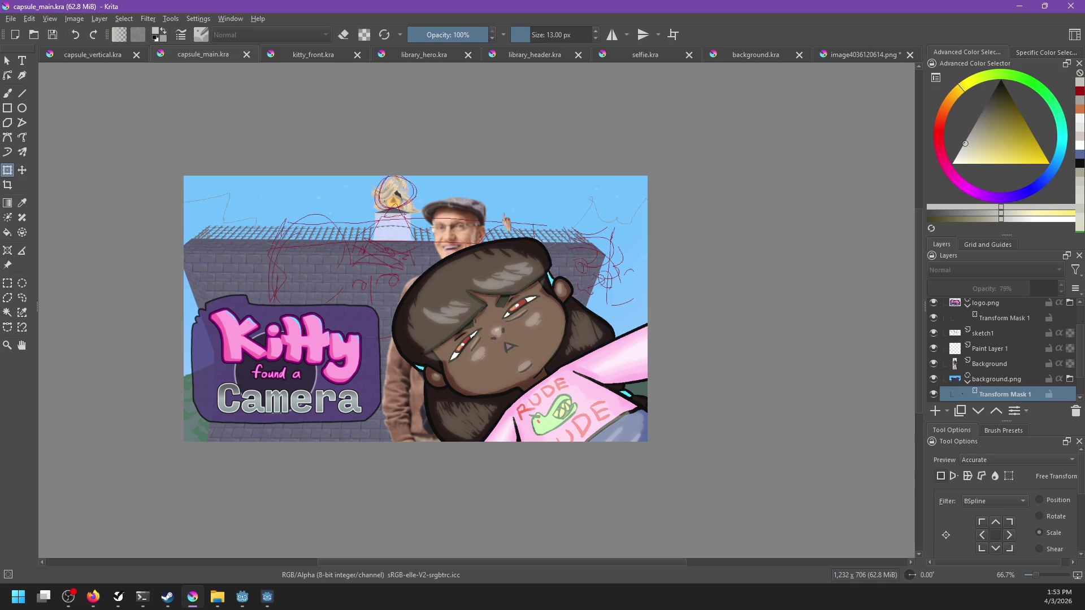
{"action": "key", "text": "ctrl+s"}
{"action": "left_click_drag", "start_coordinate": [563, 255], "coordinate": [658, 263]}
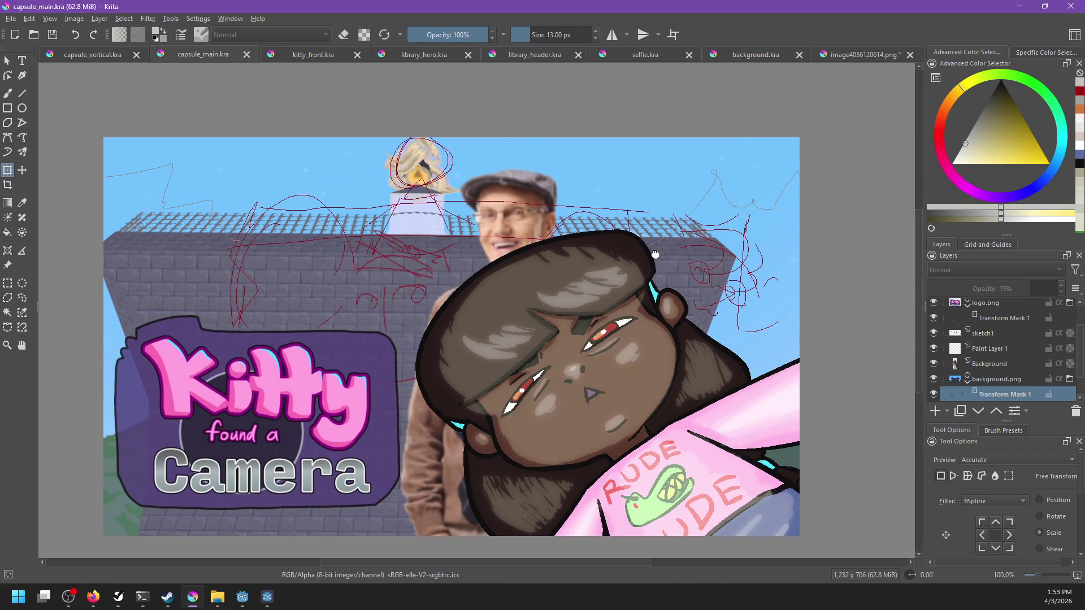
Bring the game window back up and save and exit the game.
{"action": "left_click", "coordinate": [267, 596]}
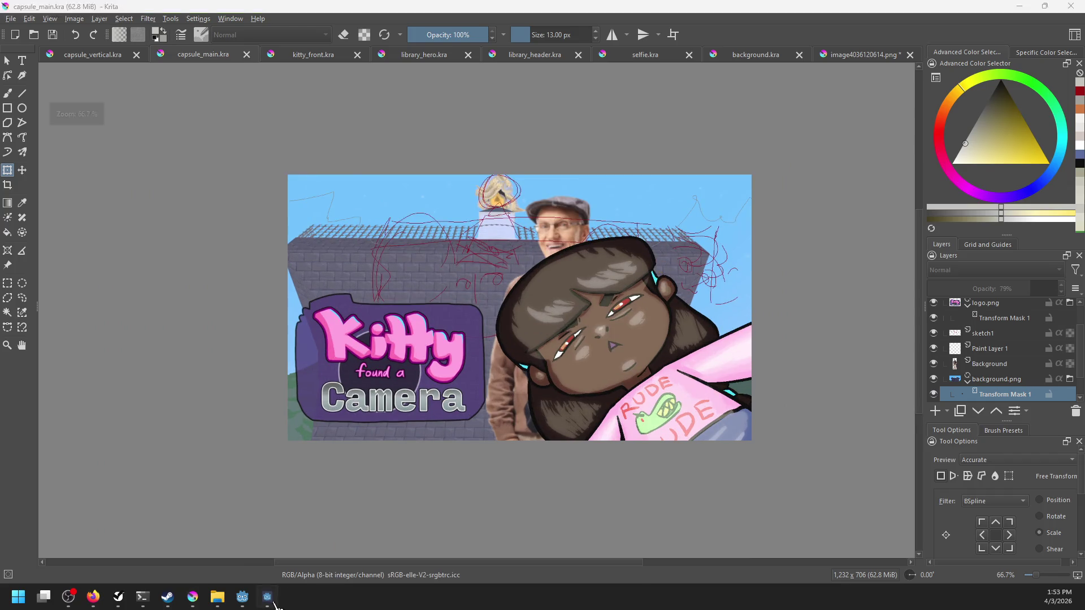
{"action": "left_click", "coordinate": [313, 568]}
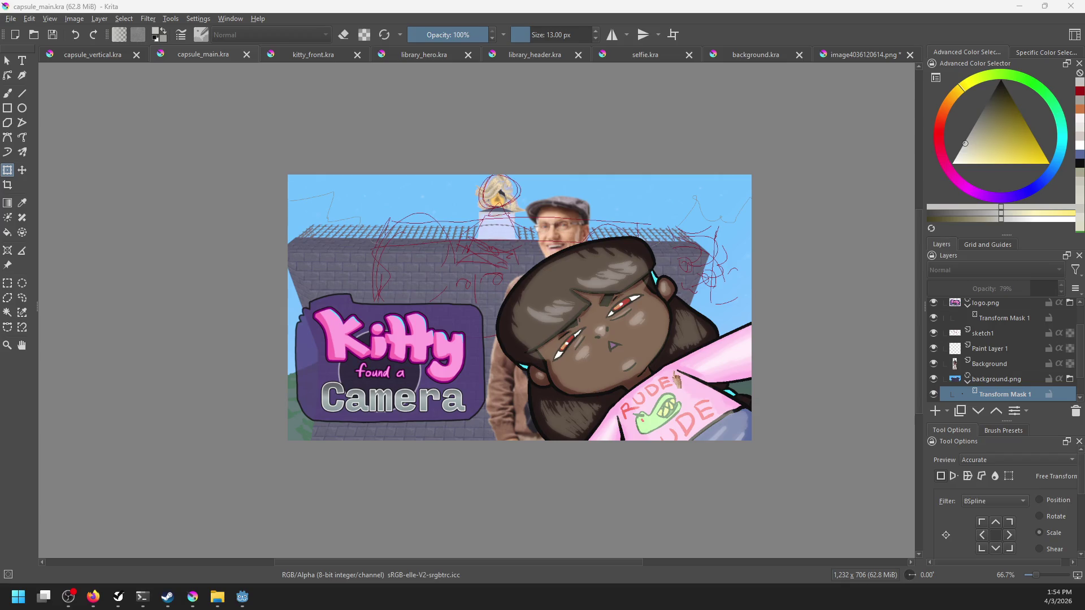
{"action": "scroll", "coordinate": [675, 373], "scroll_direction": "up", "scroll_amount": 1, "text": "ctrl"}
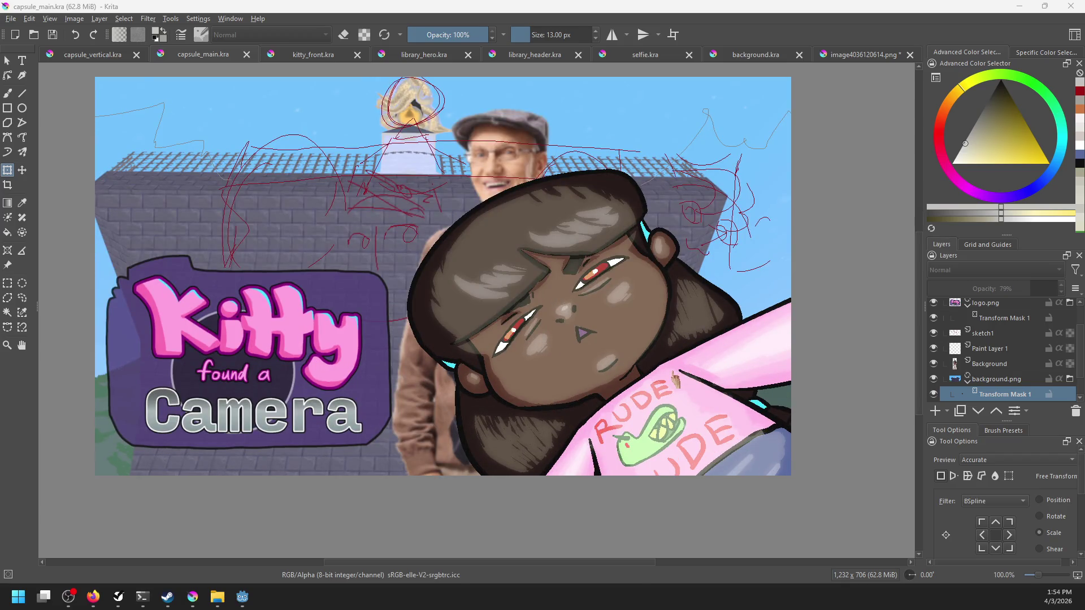
{"action": "scroll", "coordinate": [673, 382], "scroll_direction": "down", "scroll_amount": 3, "text": "ctrl"}
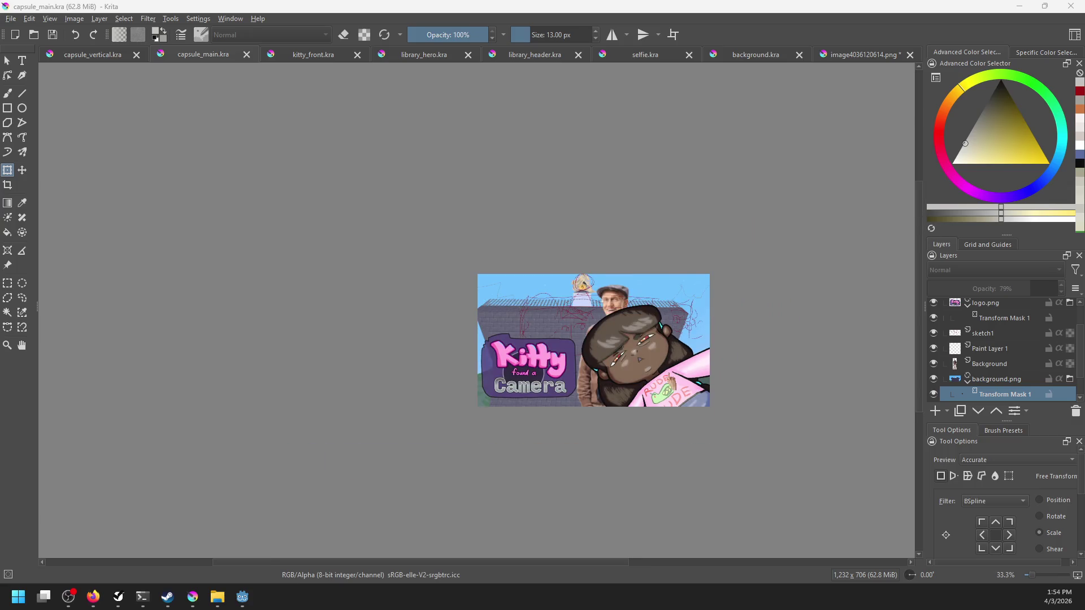
{"action": "scroll", "coordinate": [671, 384], "scroll_direction": "up", "scroll_amount": 2, "text": "ctrl"}
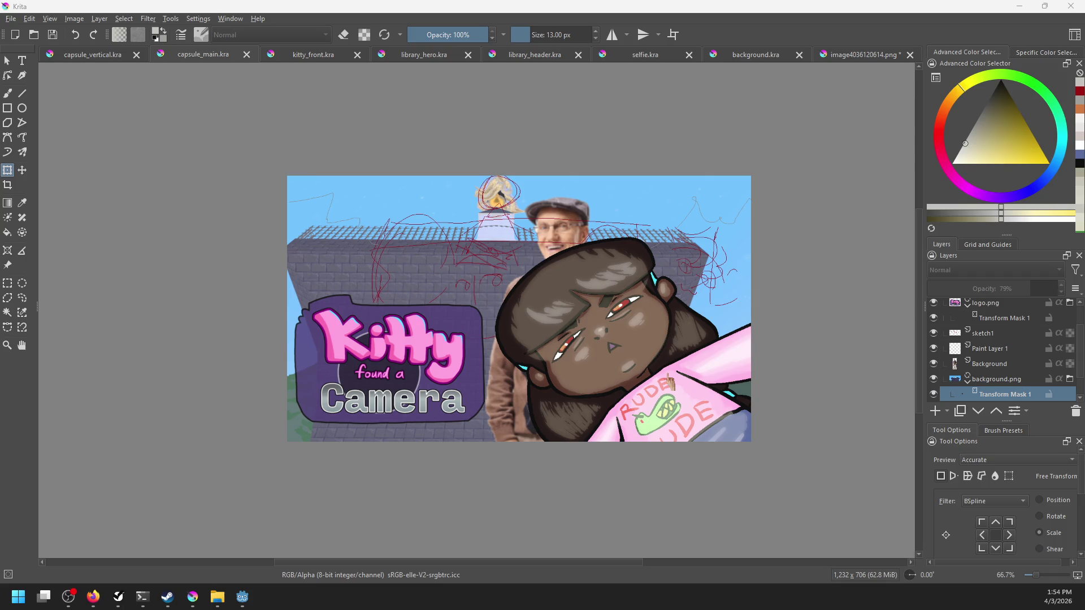
Compare the kitty_front, capsule_main and capsule_vertical documents, then save capsule_main.kra.
{"action": "left_click", "coordinate": [316, 55]}
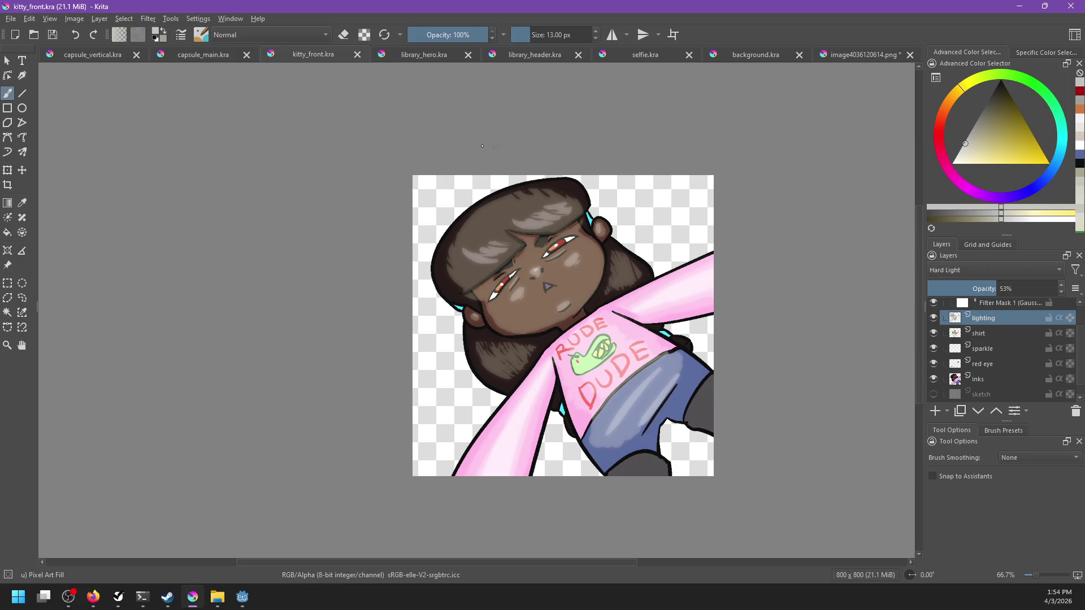
{"action": "left_click", "coordinate": [198, 58]}
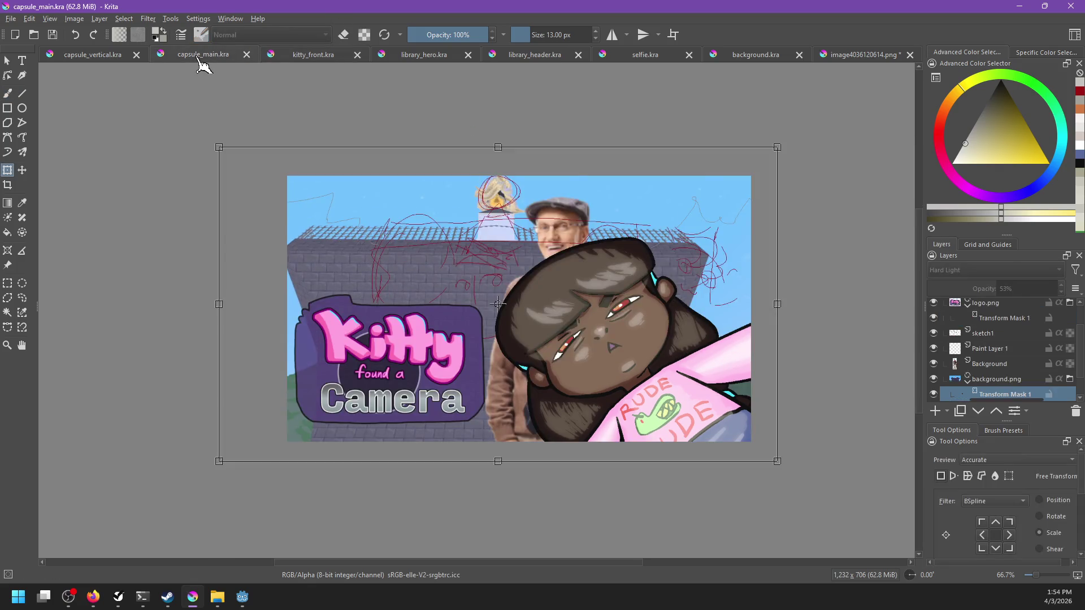
{"action": "left_click", "coordinate": [992, 365]}
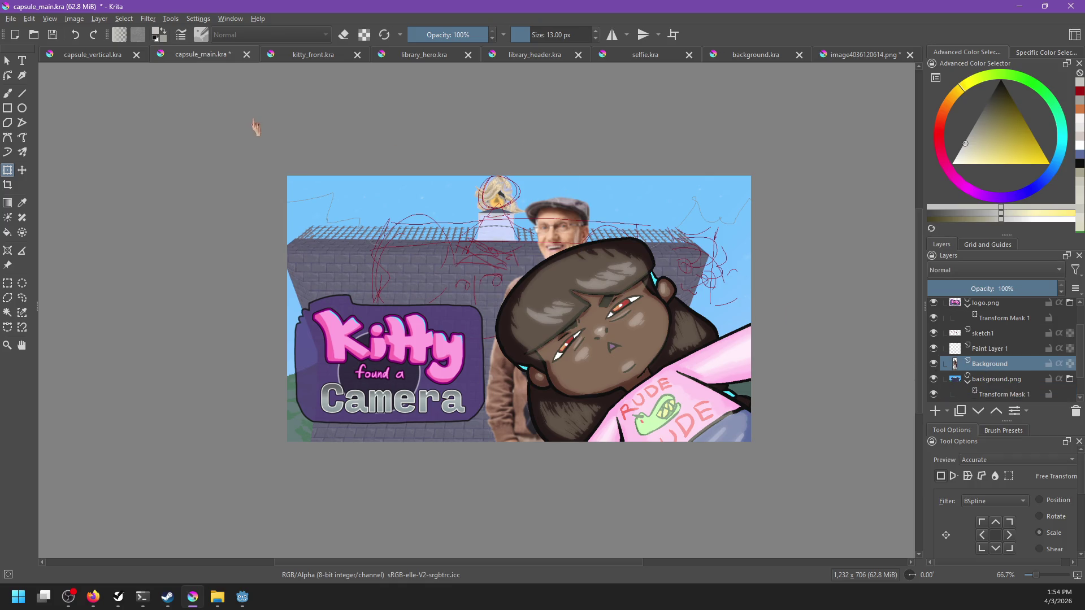
{"action": "left_click", "coordinate": [104, 56]}
{"action": "left_click", "coordinate": [986, 364]}
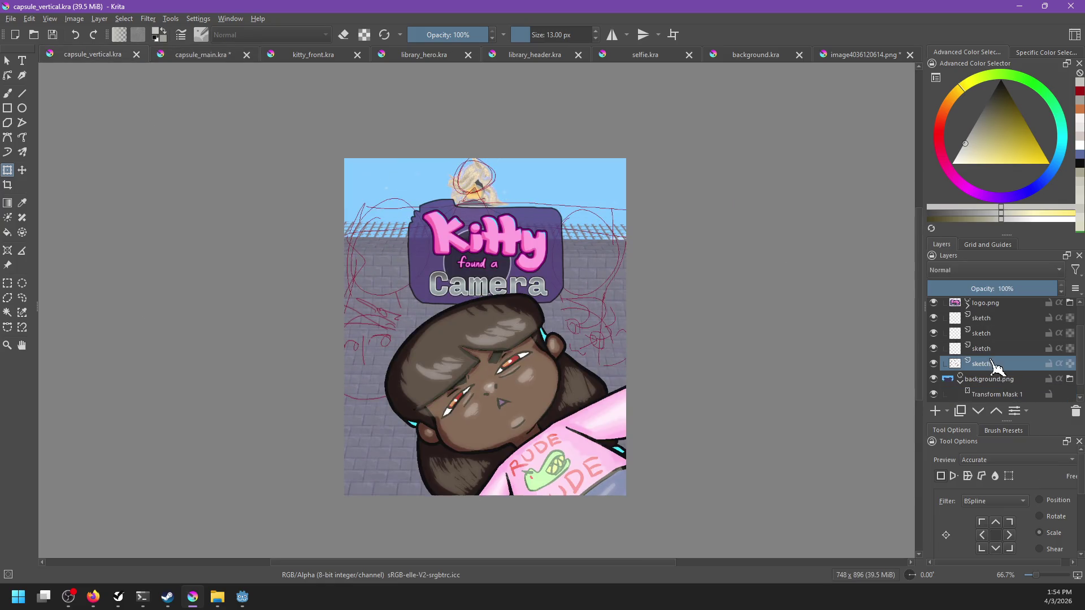
{"action": "type", "text": "1"}
{"action": "left_click", "coordinate": [207, 54]}
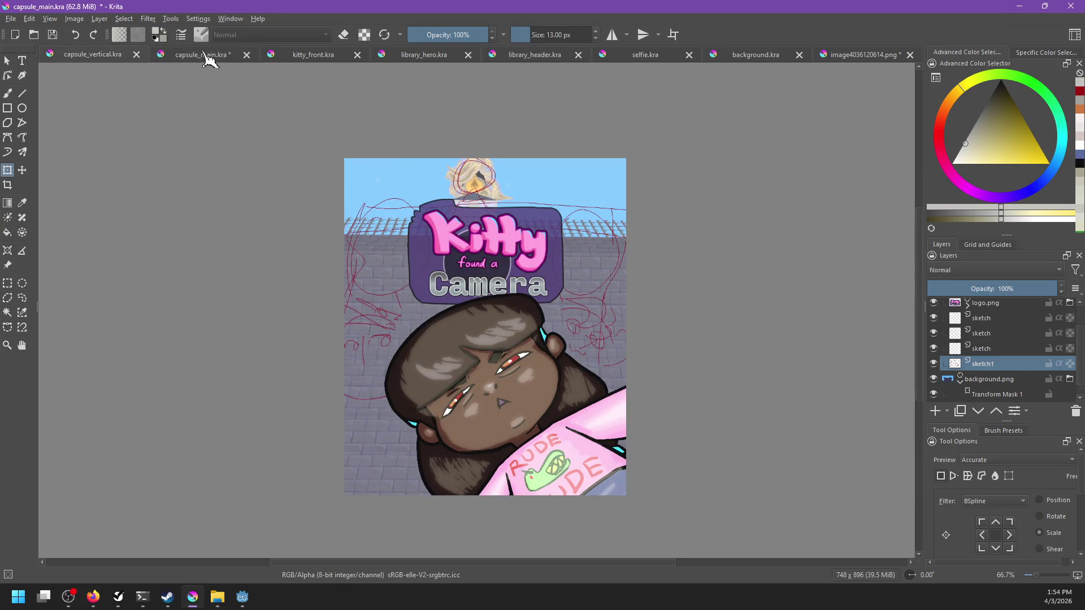
{"action": "key", "text": "b"}
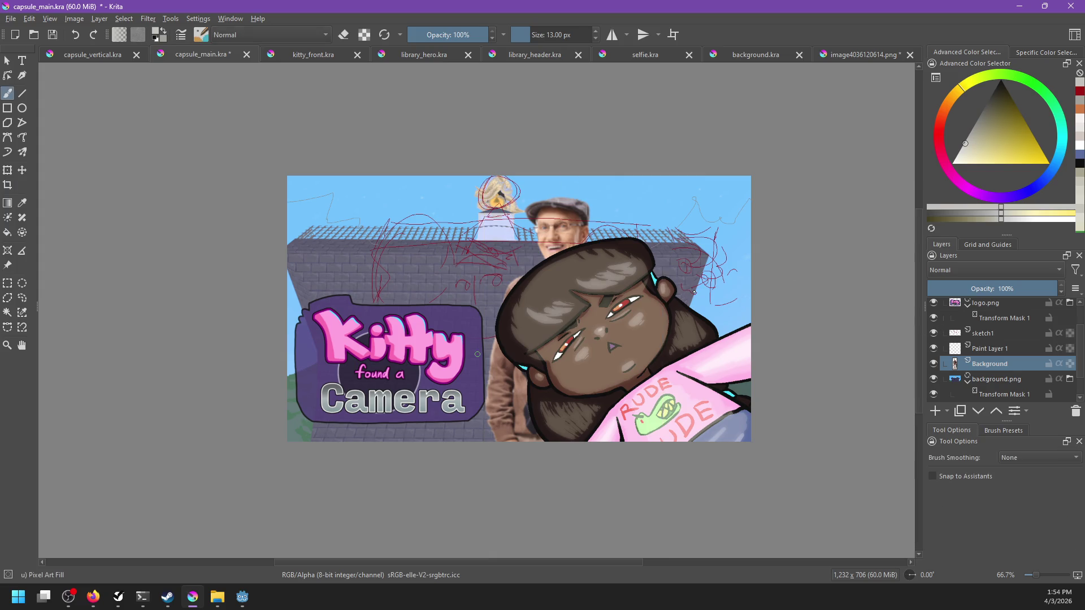
{"action": "key", "text": "ctrl+s"}
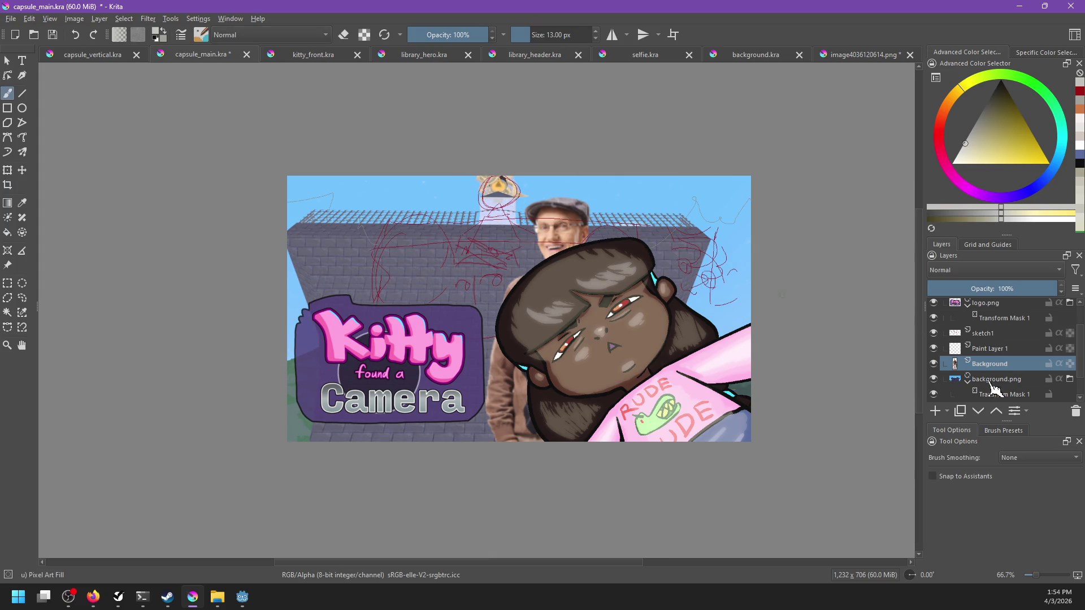
Shift capsule_main.kra's background building image down slightly with the Move tool and save it.
{"action": "left_click", "coordinate": [1004, 394]}
{"action": "key", "text": "t"}
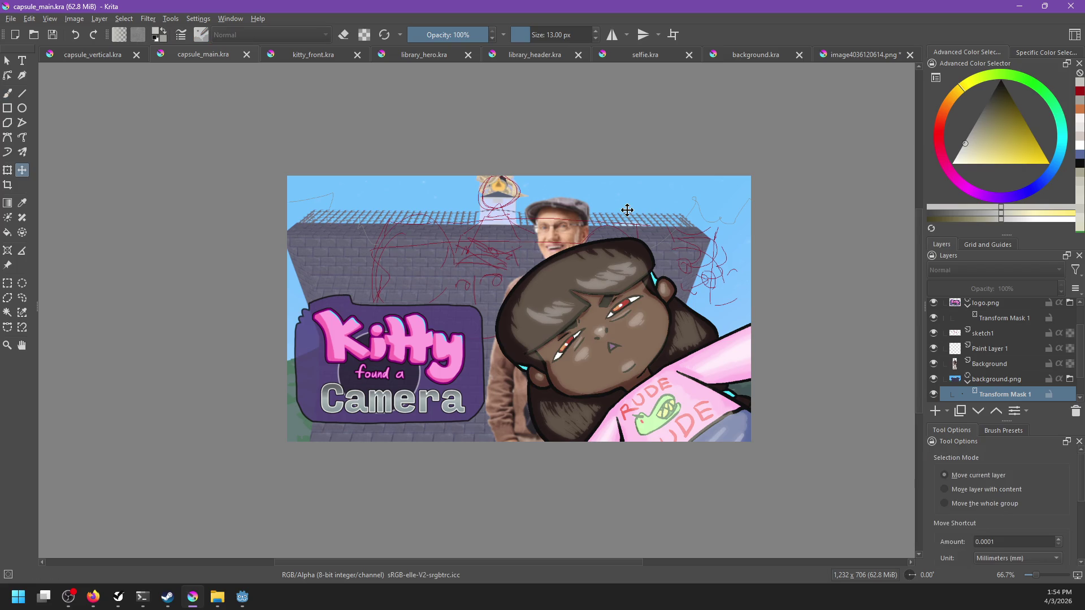
{"action": "left_click_drag", "start_coordinate": [627, 210], "coordinate": [625, 226]}
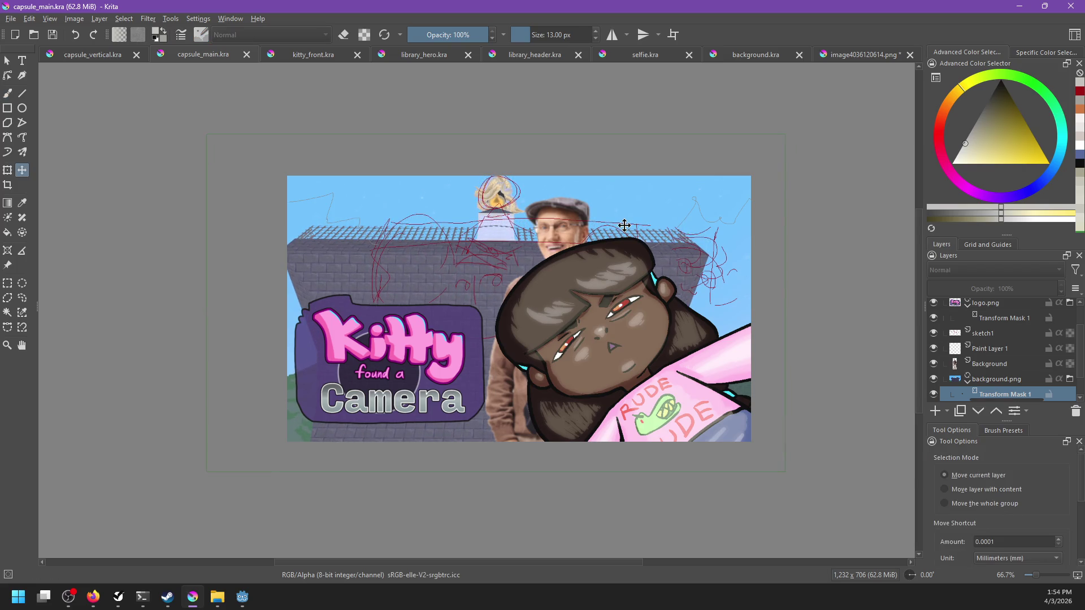
{"action": "left_click", "coordinate": [1015, 364]}
{"action": "left_click", "coordinate": [102, 59]}
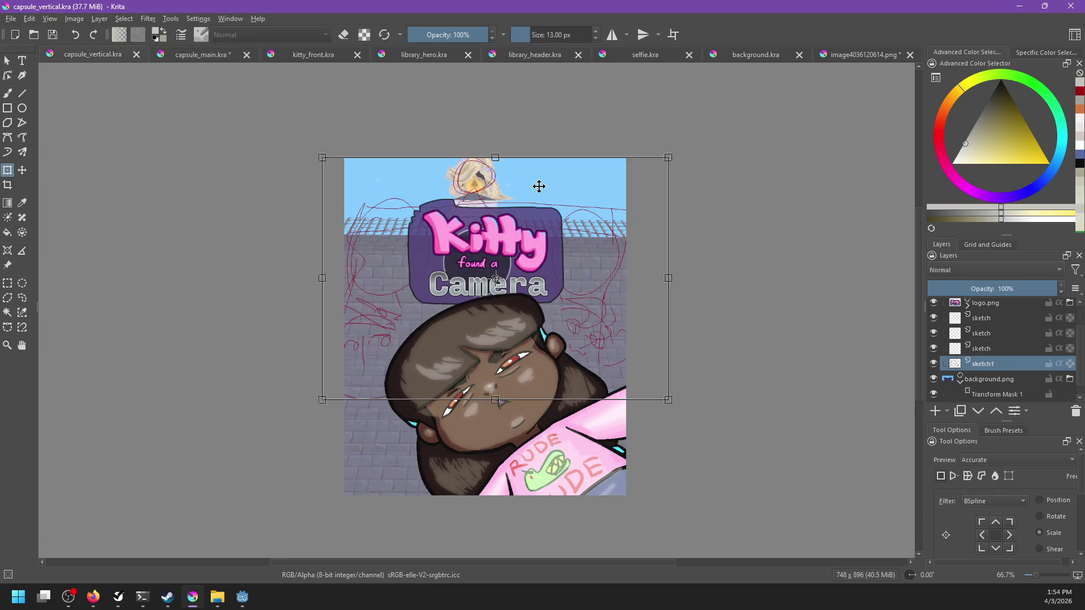
{"action": "key", "text": "b"}
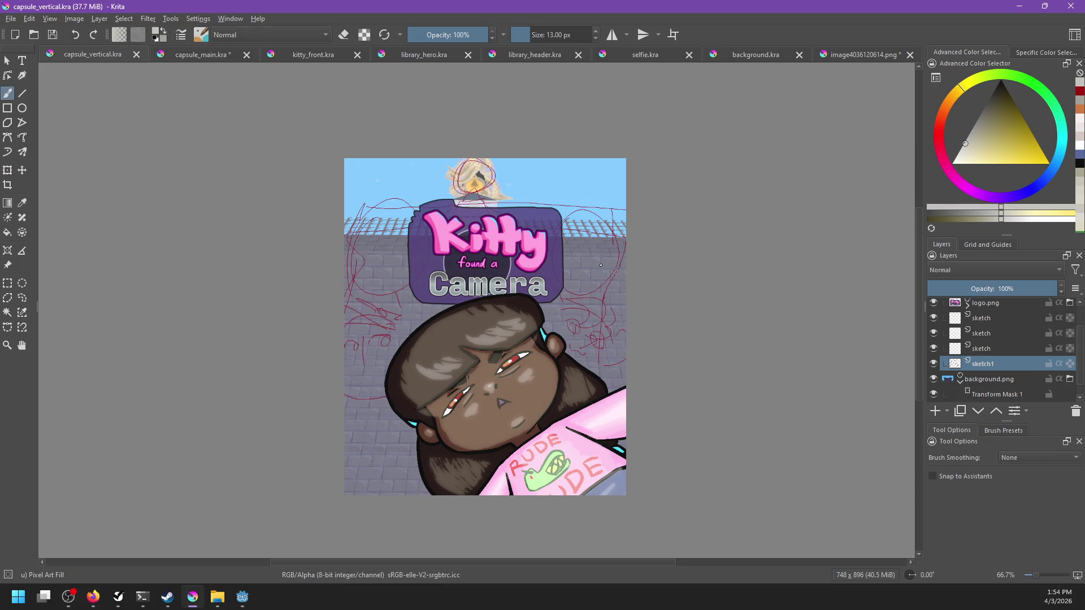
{"action": "left_click", "coordinate": [202, 55]}
{"action": "key", "text": "ctrl+s"}
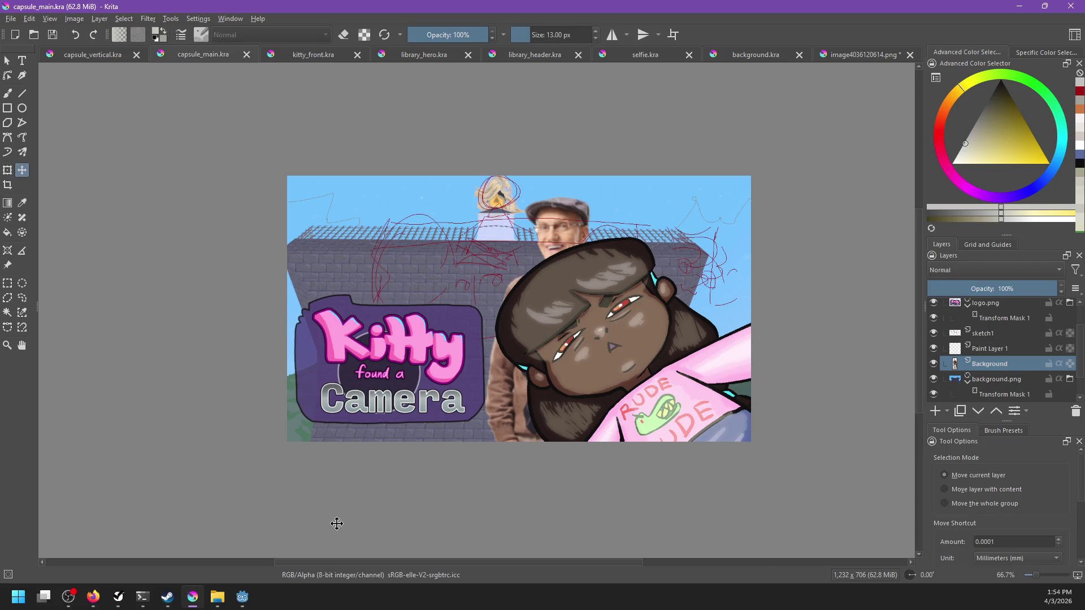
Duplicate the kitty_selfie.png layer, keeping the copy's default name.
{"action": "scroll", "coordinate": [682, 354], "scroll_direction": "up", "scroll_amount": 2}
{"action": "scroll", "coordinate": [673, 362], "scroll_direction": "up", "scroll_amount": 1}
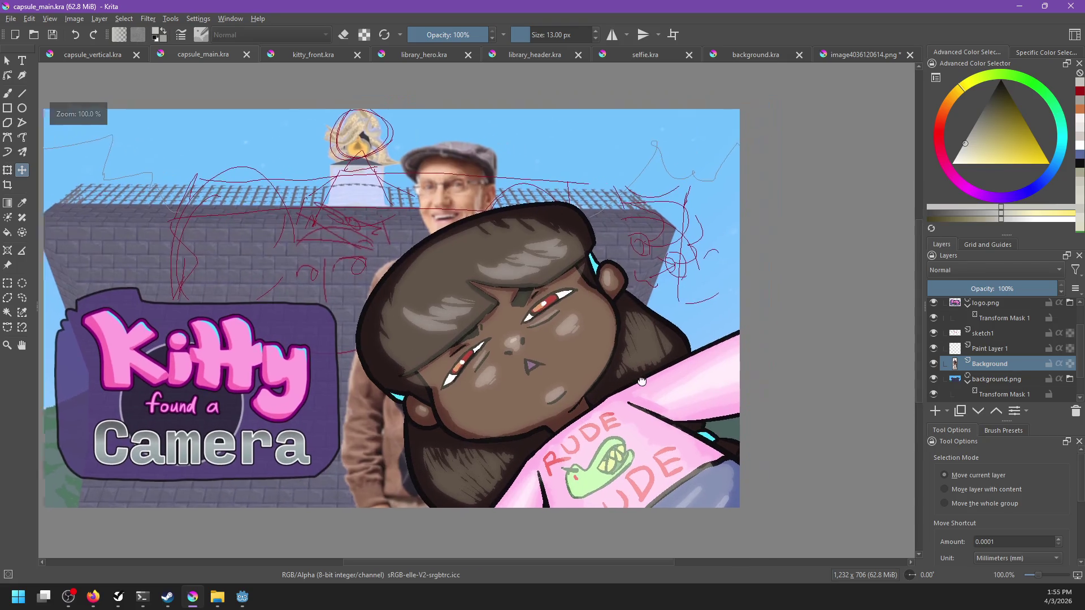
{"action": "scroll", "coordinate": [662, 370], "scroll_direction": "up", "scroll_amount": 3}
{"action": "scroll", "coordinate": [652, 376], "scroll_direction": "down", "scroll_amount": 4}
{"action": "key", "text": "b"}
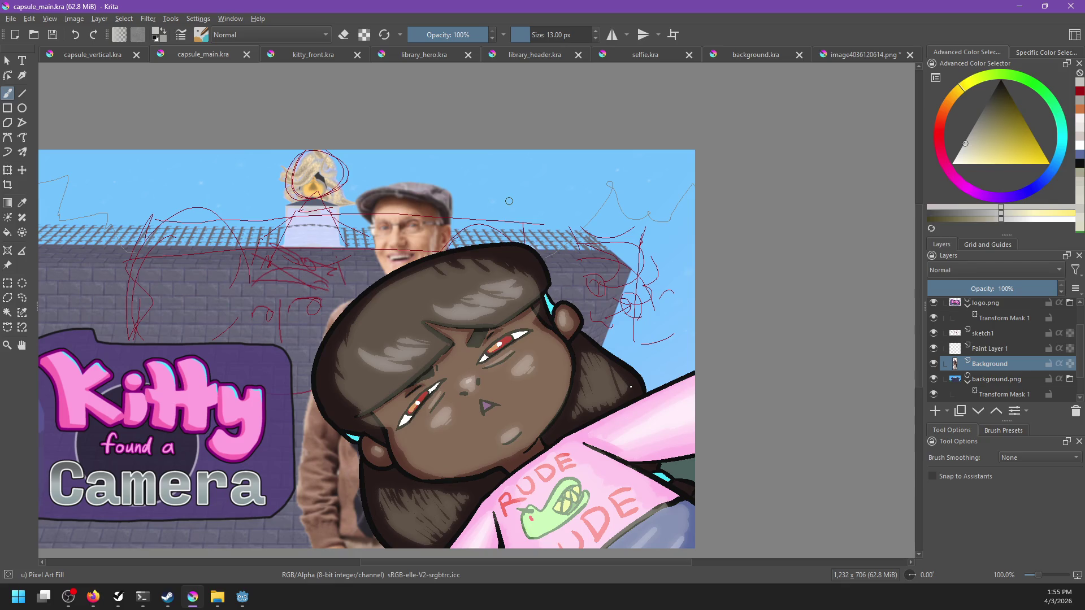
{"action": "scroll", "coordinate": [1006, 343], "scroll_direction": "up", "scroll_amount": 1}
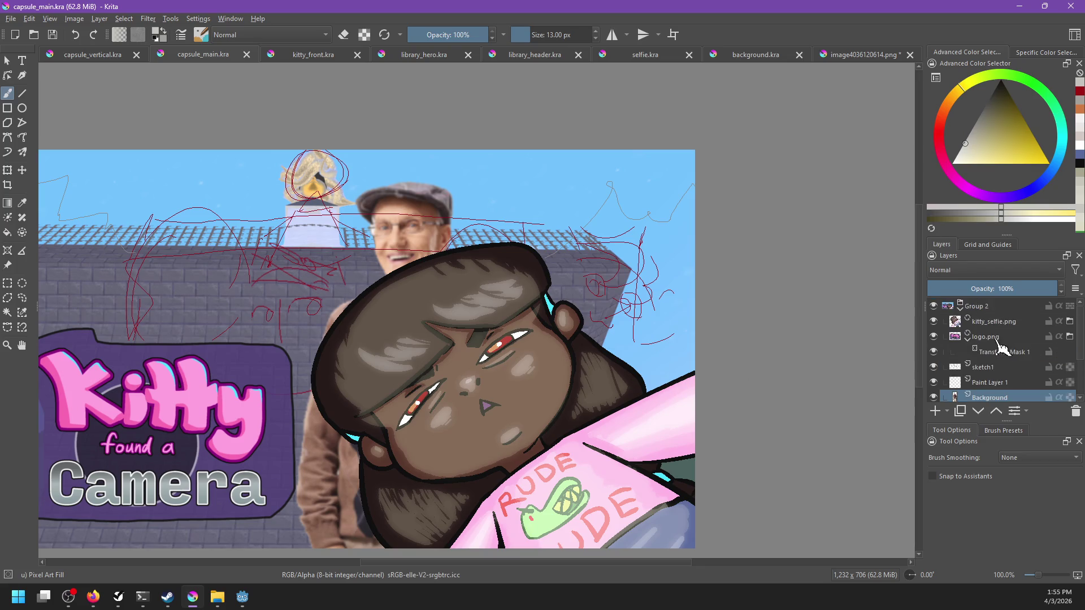
{"action": "left_click", "coordinate": [987, 368]}
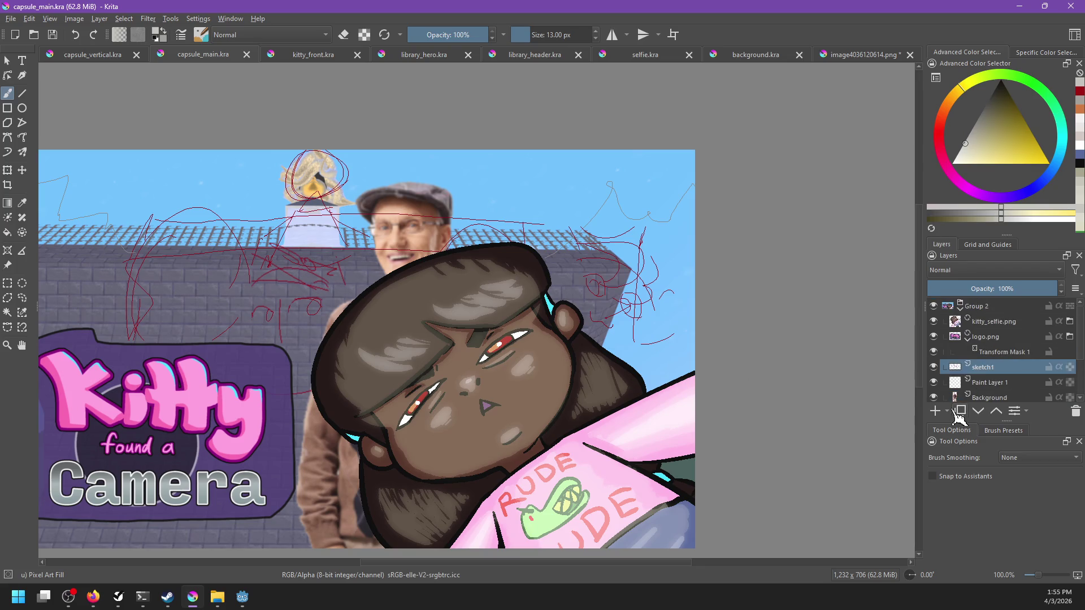
{"action": "left_click", "coordinate": [986, 322]}
{"action": "left_click", "coordinate": [960, 411]}
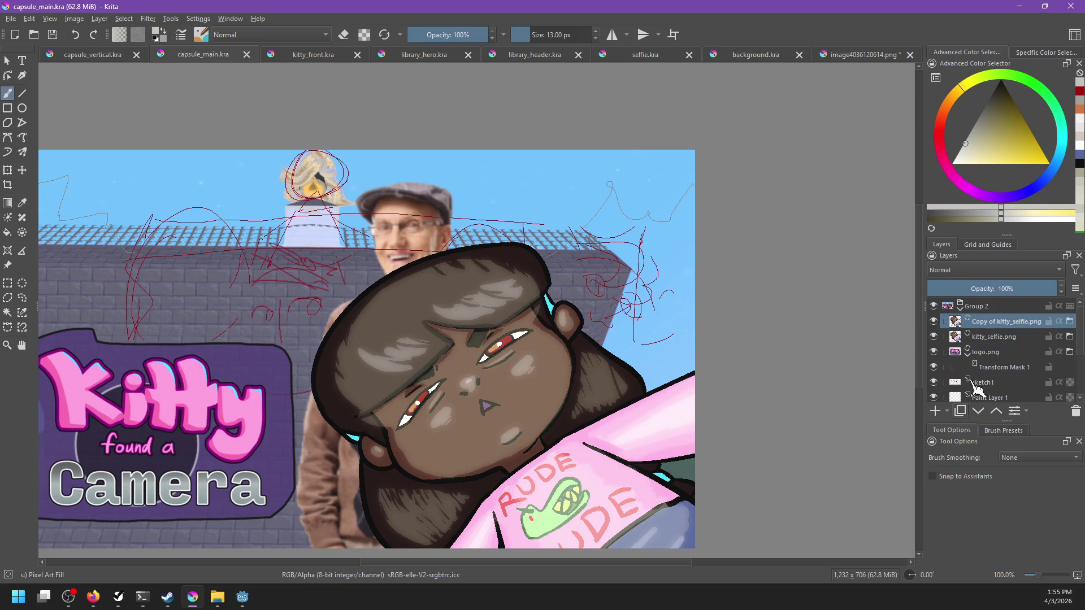
{"action": "double_click", "coordinate": [982, 321]}
{"action": "key", "text": "Return"}
Delete the kitty_selfie.png copy and add an empty paint layer above kitty_selfie.png.
{"action": "left_click", "coordinate": [1075, 411]}
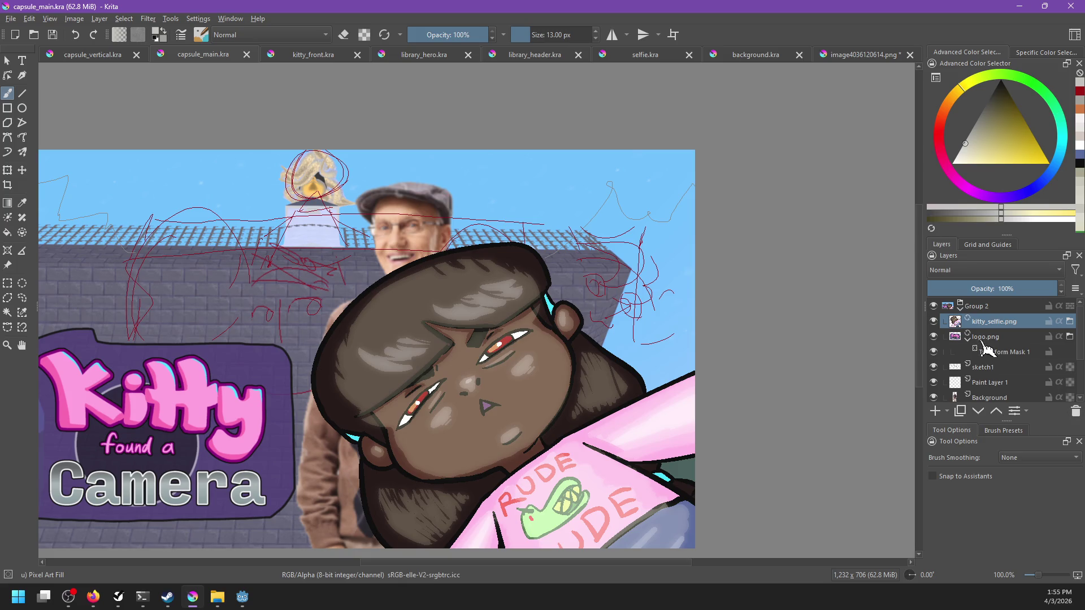
{"action": "left_click", "coordinate": [936, 411]}
{"action": "double_click", "coordinate": [992, 322]}
Name the new paint layer 'linda'.
{"action": "type", "text": "linda"}
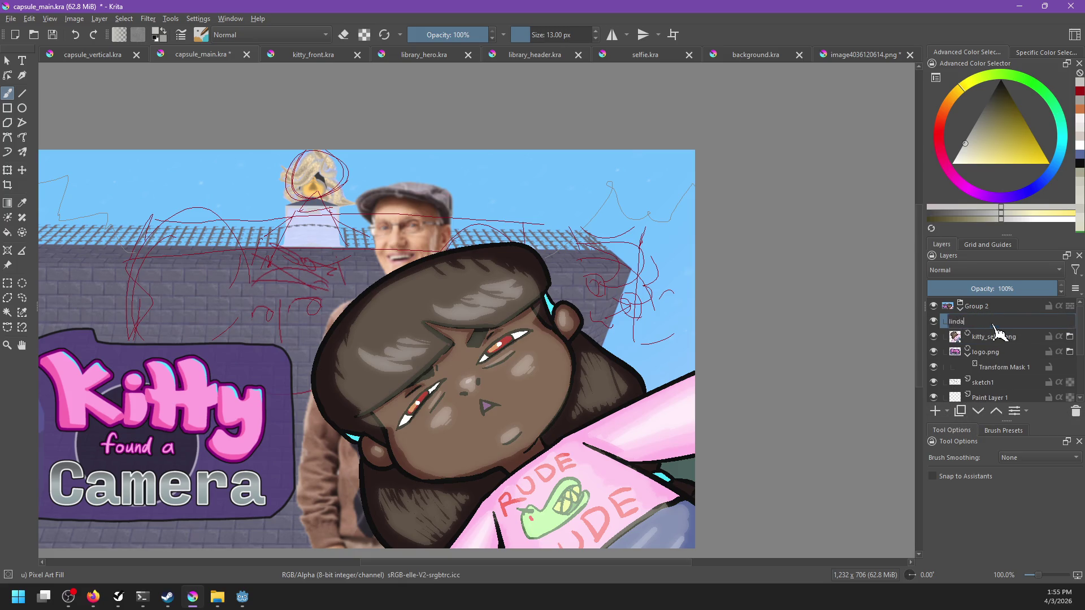
{"action": "key", "text": "Return"}
{"action": "scroll", "coordinate": [725, 337], "scroll_direction": "up", "scroll_amount": 1}
{"action": "scroll", "coordinate": [725, 337], "scroll_direction": "up", "scroll_amount": 1}
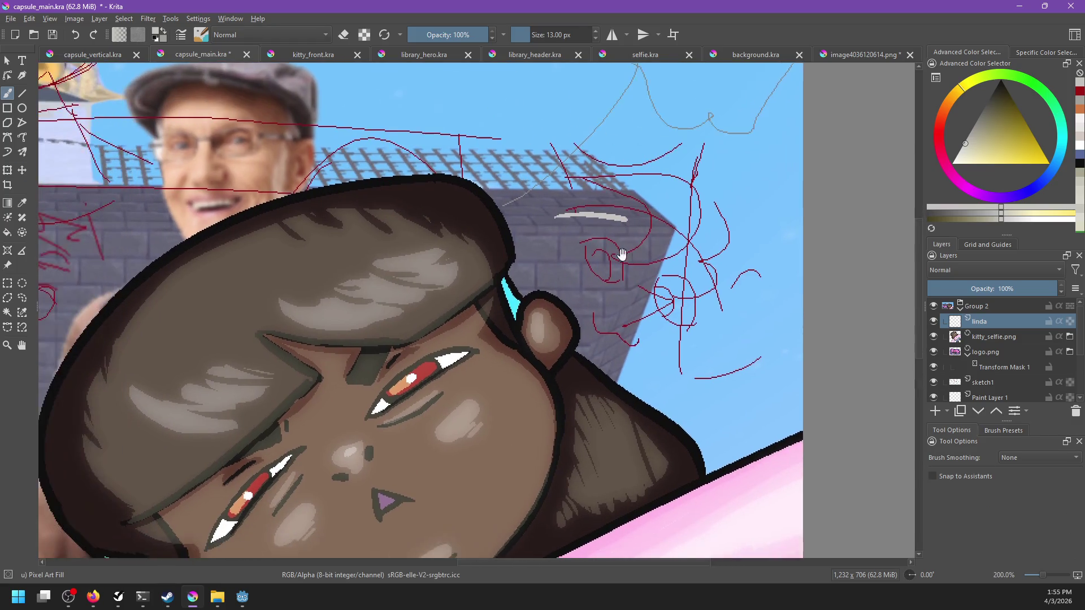
Try a white stroke across the building with the Pixel Art brush preset, then undo it.
{"action": "left_click_drag", "start_coordinate": [477, 251], "coordinate": [573, 234]}
{"action": "right_click", "coordinate": [500, 215]}
{"action": "left_click", "coordinate": [500, 140]}
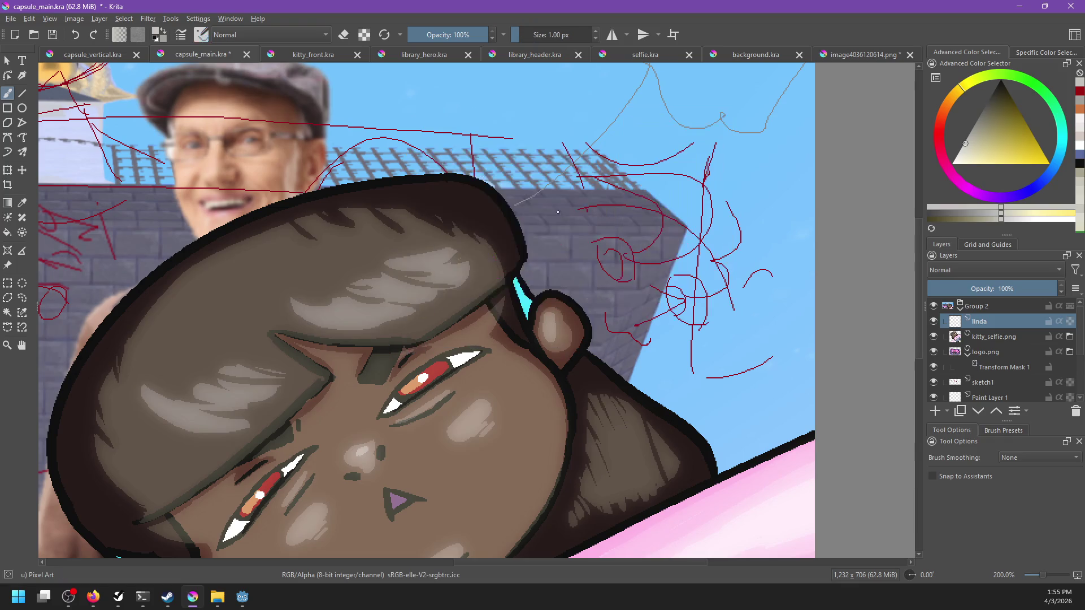
{"action": "left_click_drag", "start_coordinate": [551, 218], "coordinate": [690, 231]}
{"action": "key", "text": "ctrl+z"}
Select the red scribbles at the building's right corner and recolour them white.
{"action": "left_click", "coordinate": [995, 383]}
{"action": "left_click", "coordinate": [8, 283]}
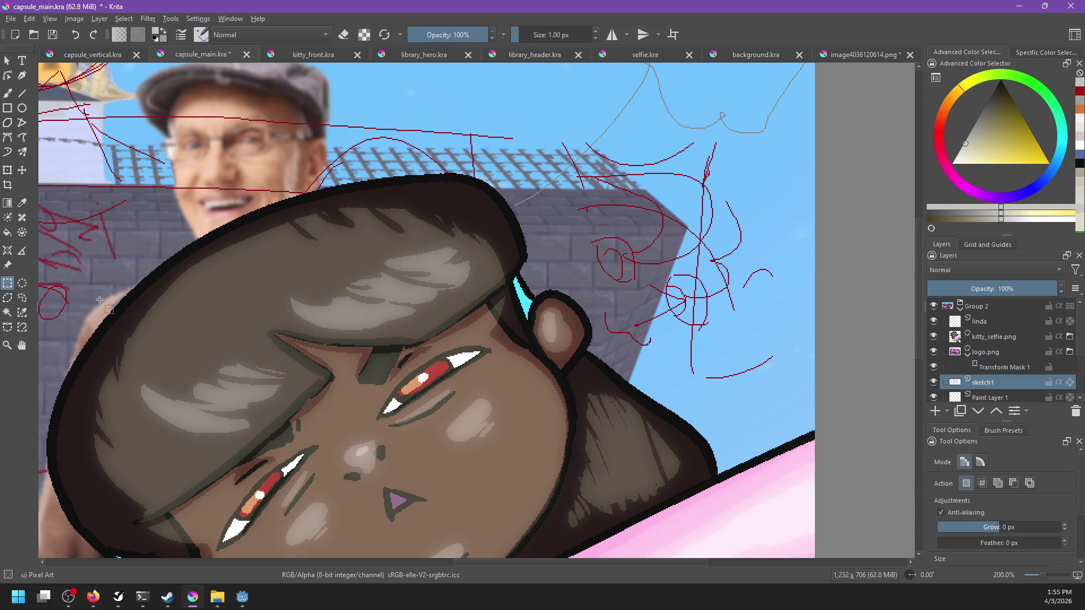
{"action": "left_click_drag", "start_coordinate": [560, 152], "coordinate": [792, 396]}
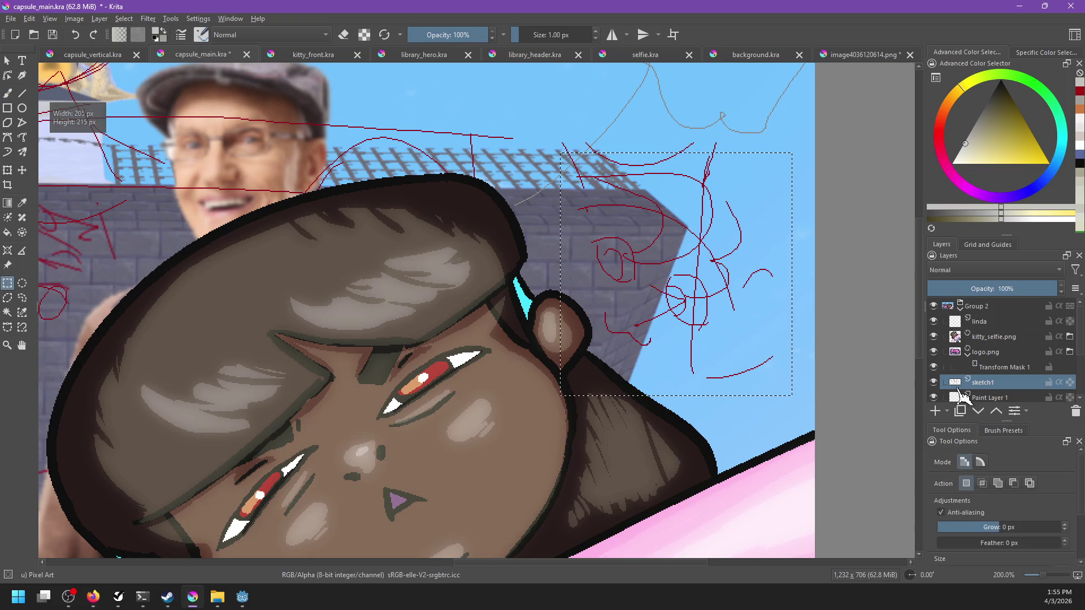
{"action": "left_click", "coordinate": [984, 322]}
{"action": "key", "text": "ctrl+t"}
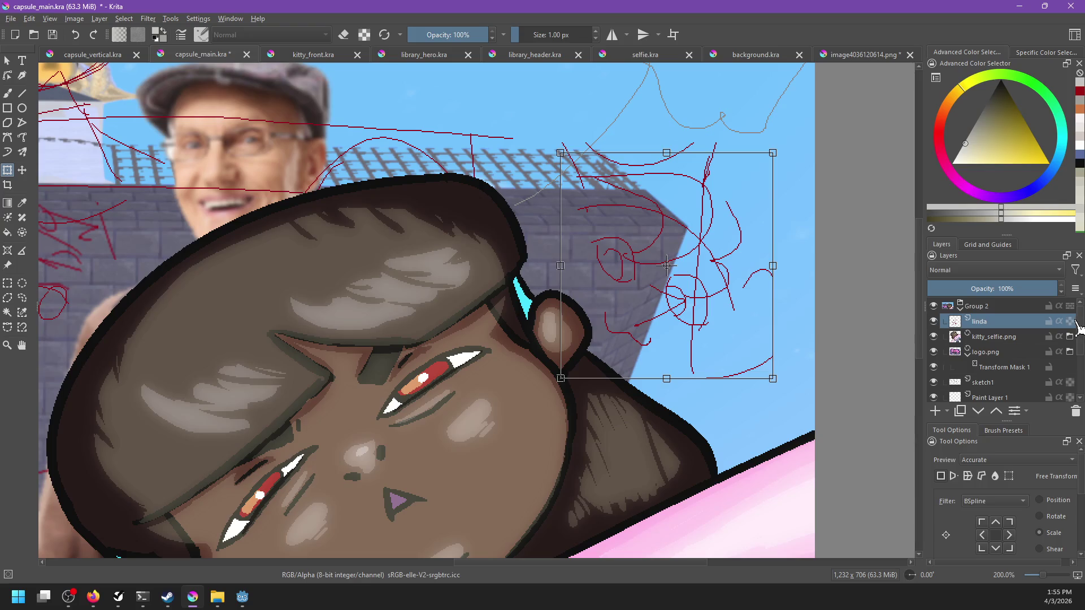
{"action": "key", "text": "Escape"}
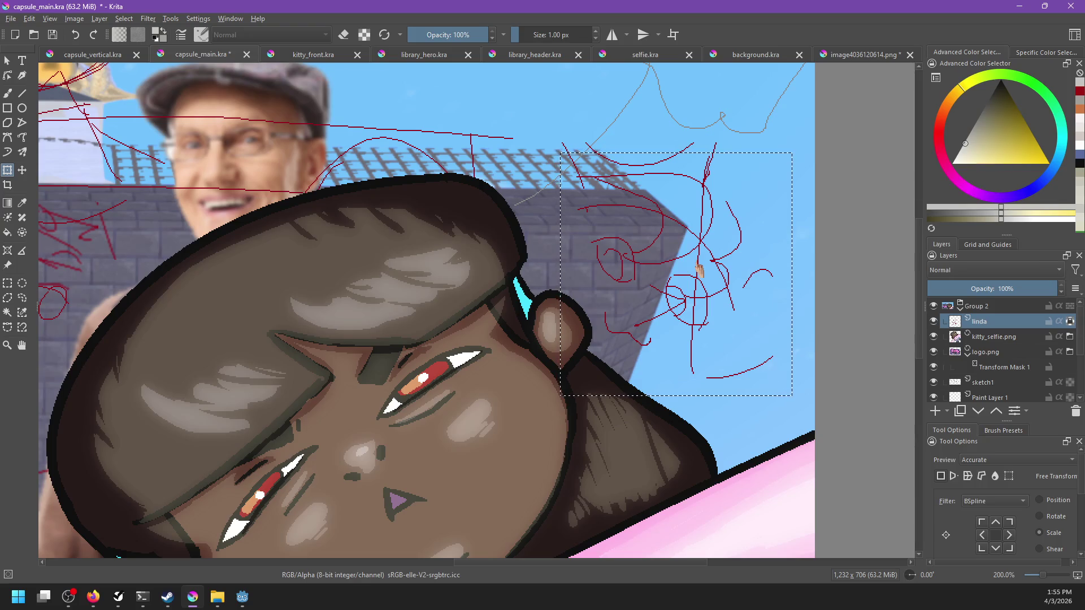
{"action": "left_click", "coordinate": [954, 163]}
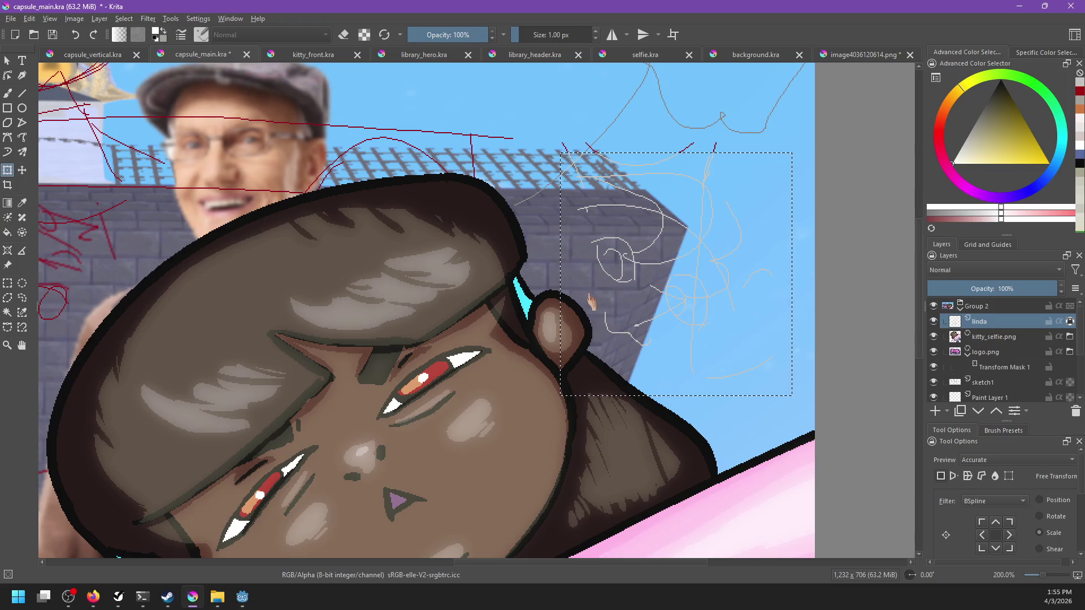
{"action": "key", "text": "ctrl+shift+a"}
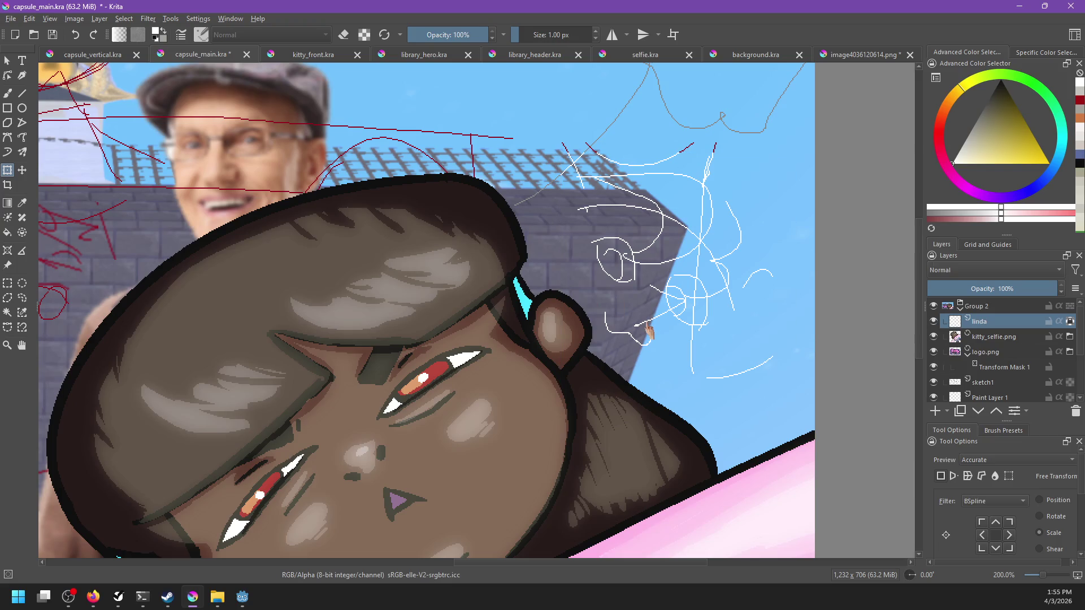
Draw a white arc over the hair and more white curves on the right with the Freehand Brush.
{"action": "key", "text": "b"}
{"action": "scroll", "coordinate": [596, 208], "scroll_direction": "down", "scroll_amount": 2}
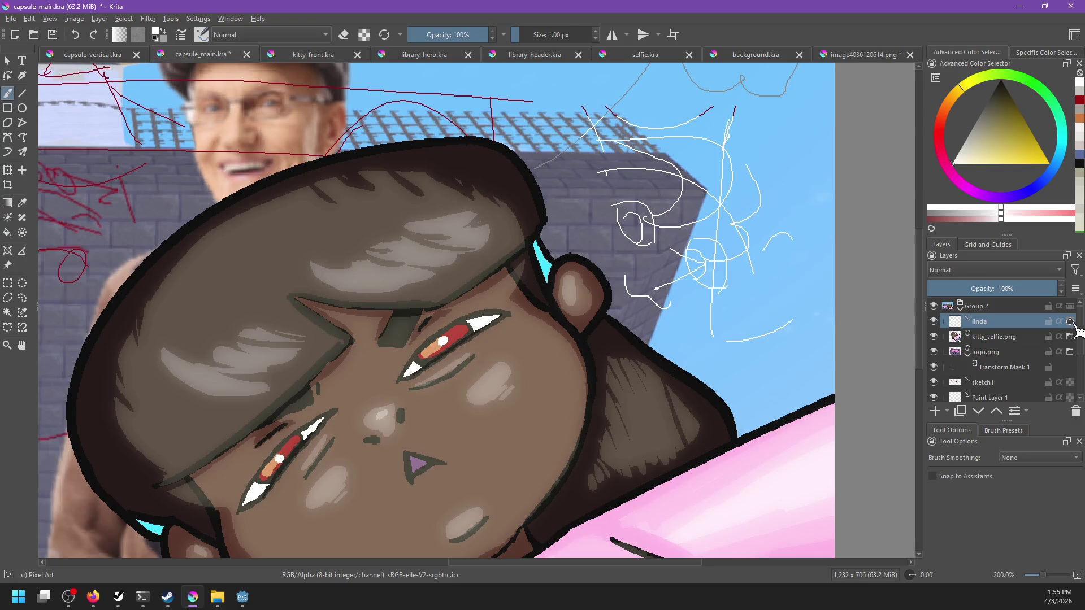
{"action": "left_click_drag", "start_coordinate": [592, 141], "coordinate": [433, 189]}
{"action": "left_click_drag", "start_coordinate": [782, 263], "coordinate": [729, 406]}
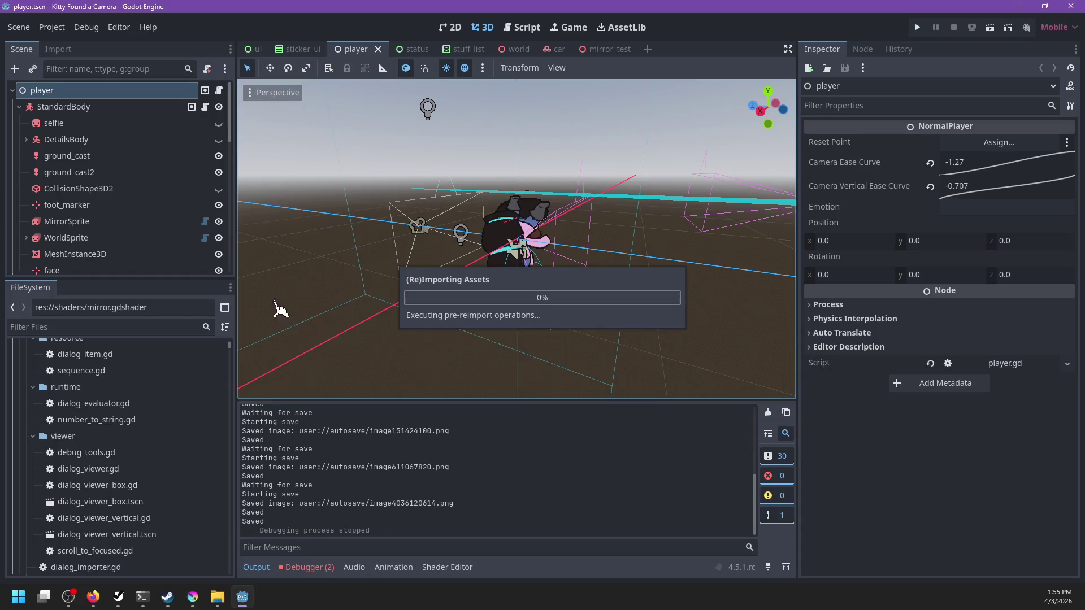
Filter the FileSystem for 'linda' and open linda.tscn.
{"action": "left_click", "coordinate": [160, 325]}
{"action": "type", "text": "linda"}
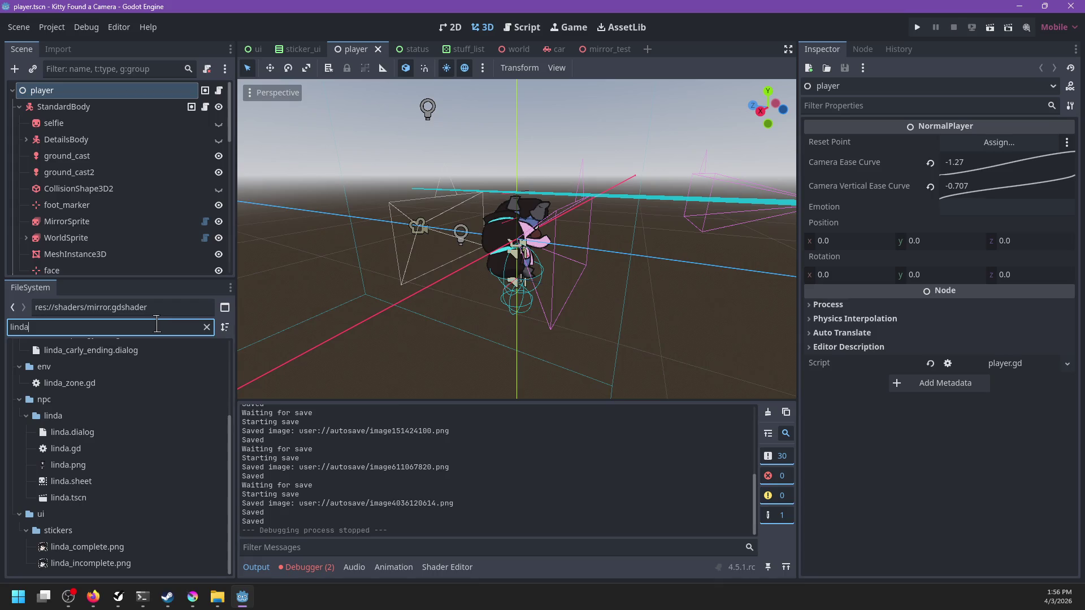
{"action": "left_click", "coordinate": [79, 498]}
{"action": "double_click", "coordinate": [80, 502]}
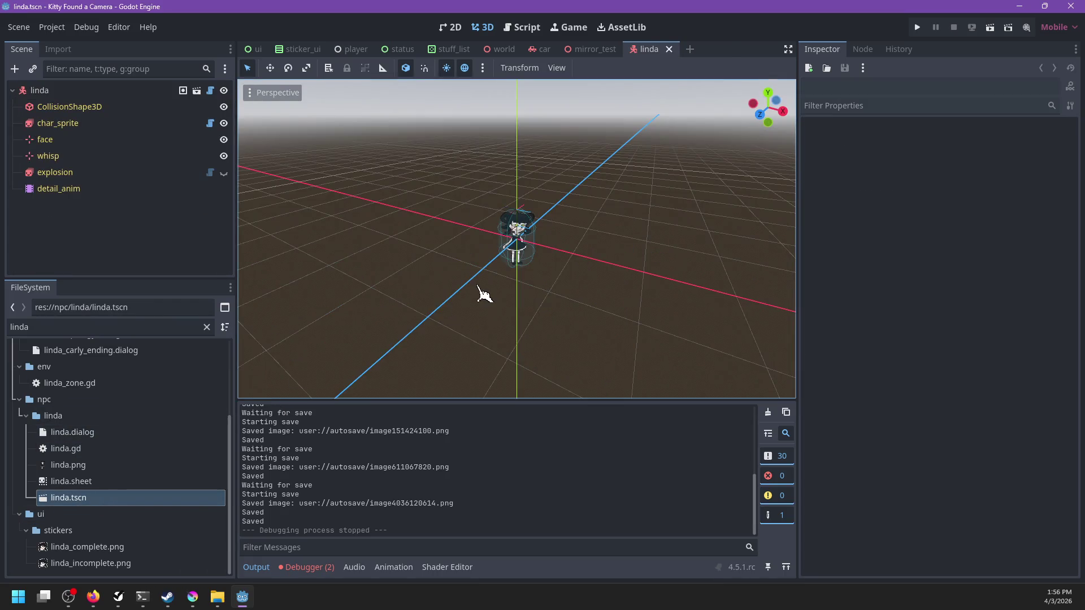
Orbit the 3D viewport to face the Linda sprite, then return to Krita.
{"action": "scroll", "coordinate": [478, 289], "scroll_direction": "up", "scroll_amount": 5}
{"action": "left_click_drag", "start_coordinate": [472, 268], "coordinate": [563, 277]}
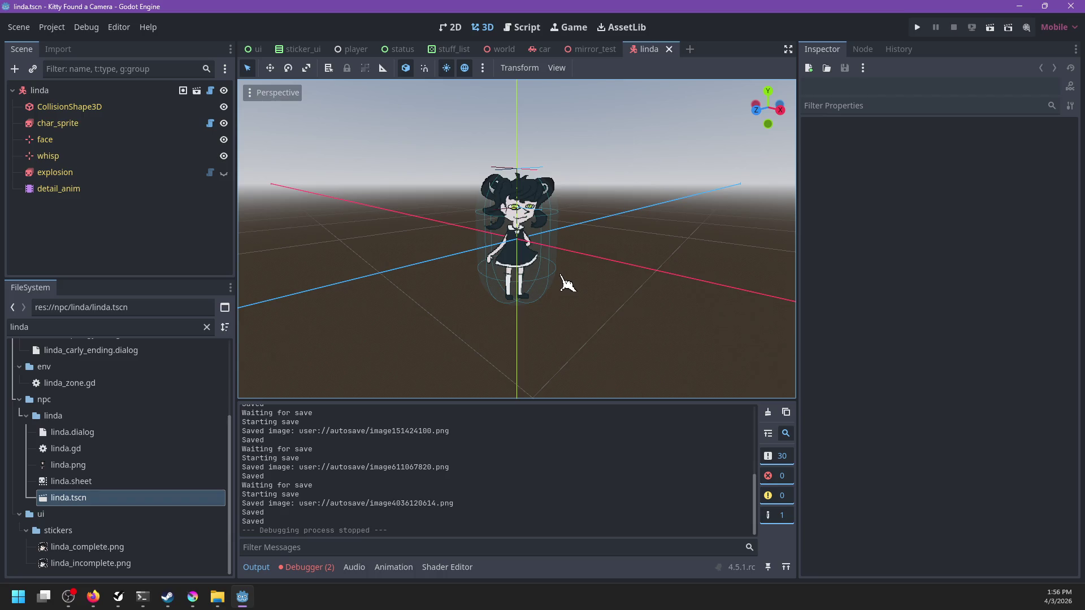
{"action": "left_click_drag", "start_coordinate": [414, 322], "coordinate": [466, 330]}
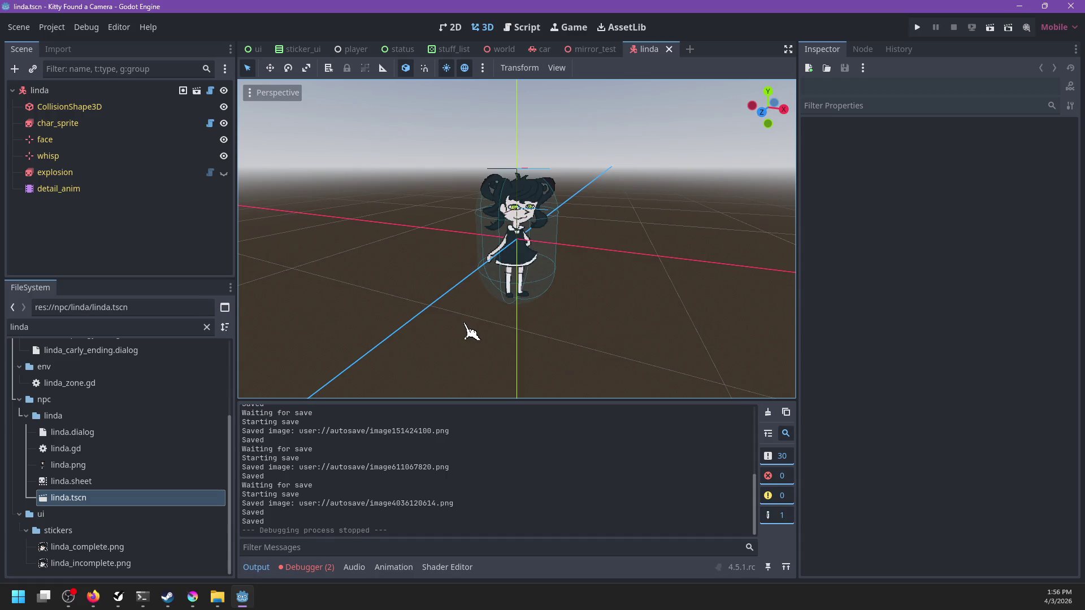
{"action": "key", "text": "alt+Tab"}
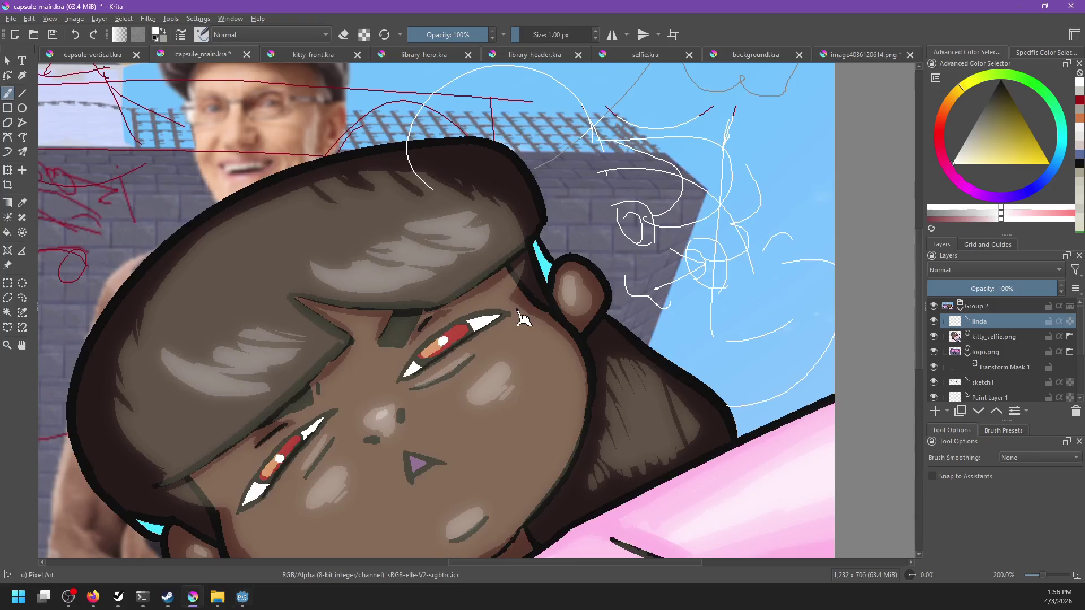
Sketch white lines over the hair, down the face and across the shirt, checking the Linda reference.
{"action": "scroll", "coordinate": [498, 237], "scroll_direction": "up", "scroll_amount": 1}
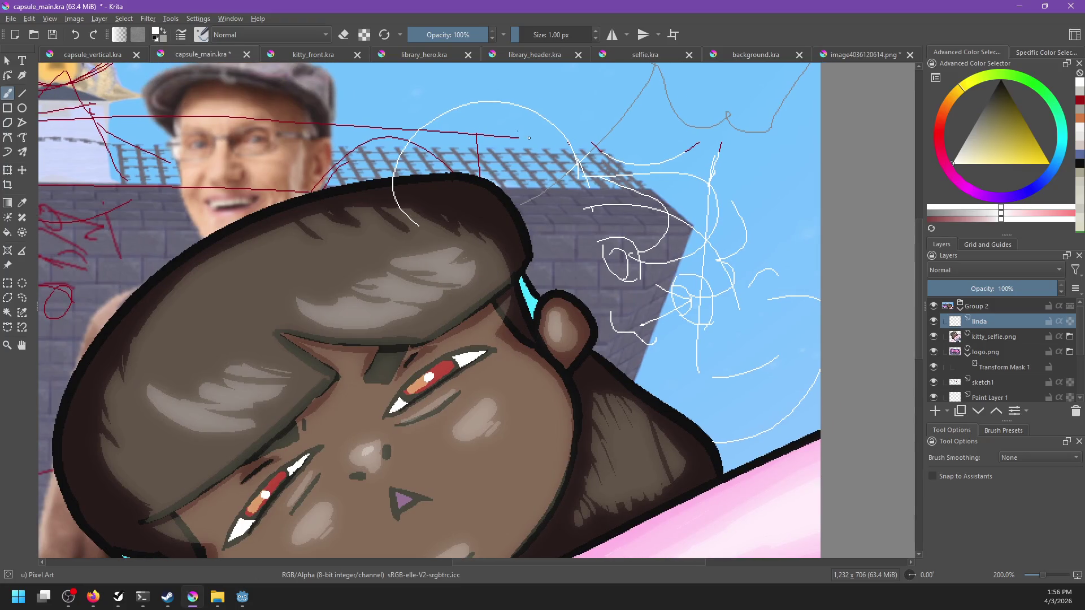
{"action": "left_click_drag", "start_coordinate": [433, 153], "coordinate": [542, 131]}
{"action": "key", "text": "alt+Tab"}
{"action": "key", "text": "alt+Tab"}
{"action": "left_click_drag", "start_coordinate": [407, 195], "coordinate": [395, 426]}
{"action": "mouse_move", "coordinate": [695, 447]}
{"action": "left_mouse_down"}
{"action": "mouse_move", "coordinate": [659, 377]}
{"action": "mouse_move", "coordinate": [632, 489]}
{"action": "left_mouse_up"}
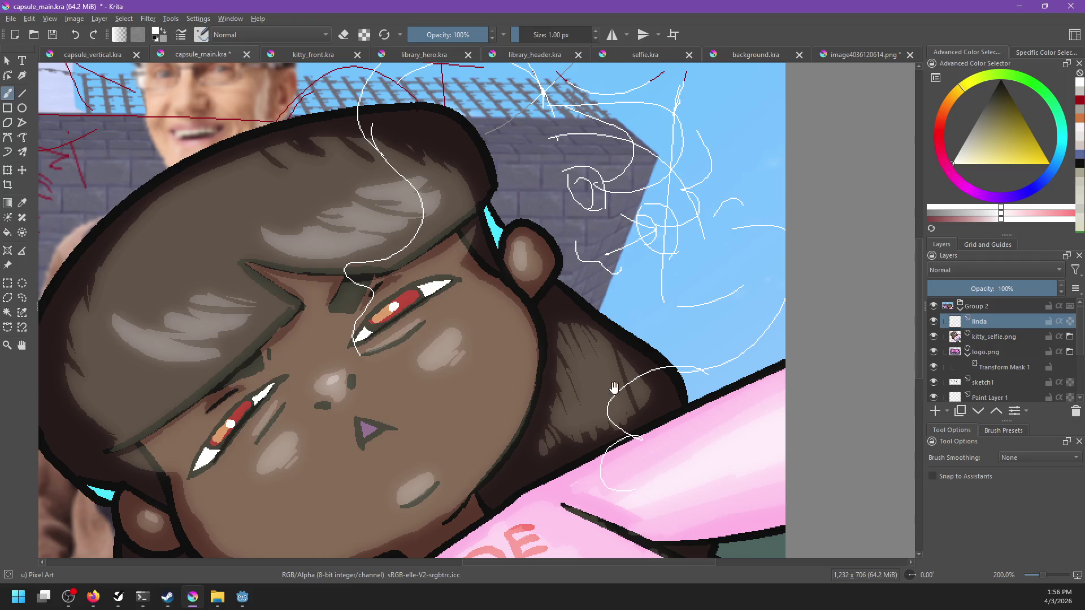
{"action": "left_click_drag", "start_coordinate": [611, 389], "coordinate": [628, 385]}
{"action": "key", "text": "ctrl+z"}
{"action": "left_click", "coordinate": [667, 309]}
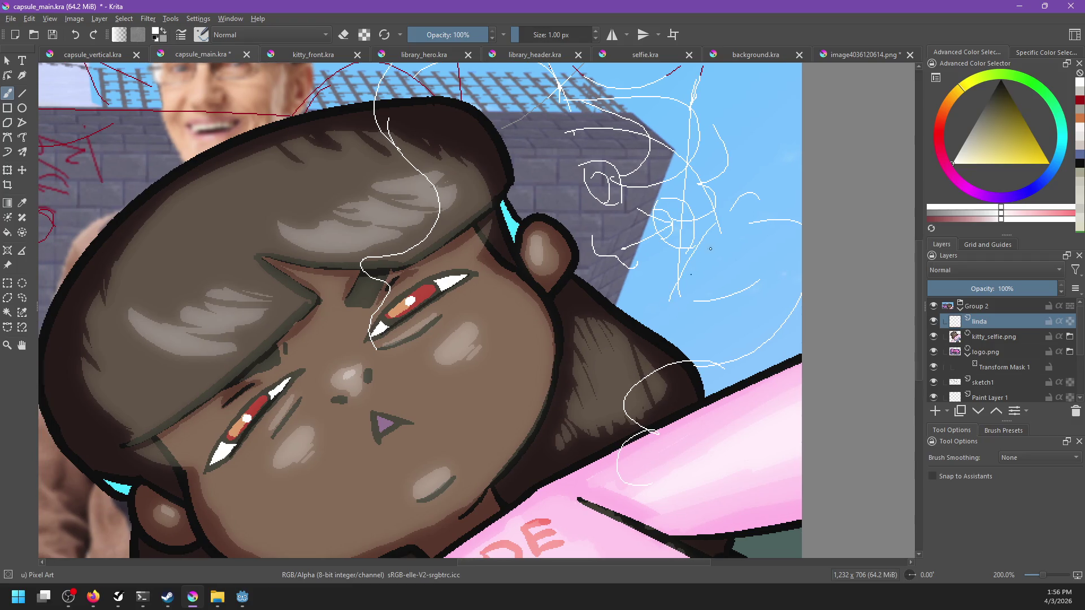
{"action": "key", "text": "alt+Tab"}
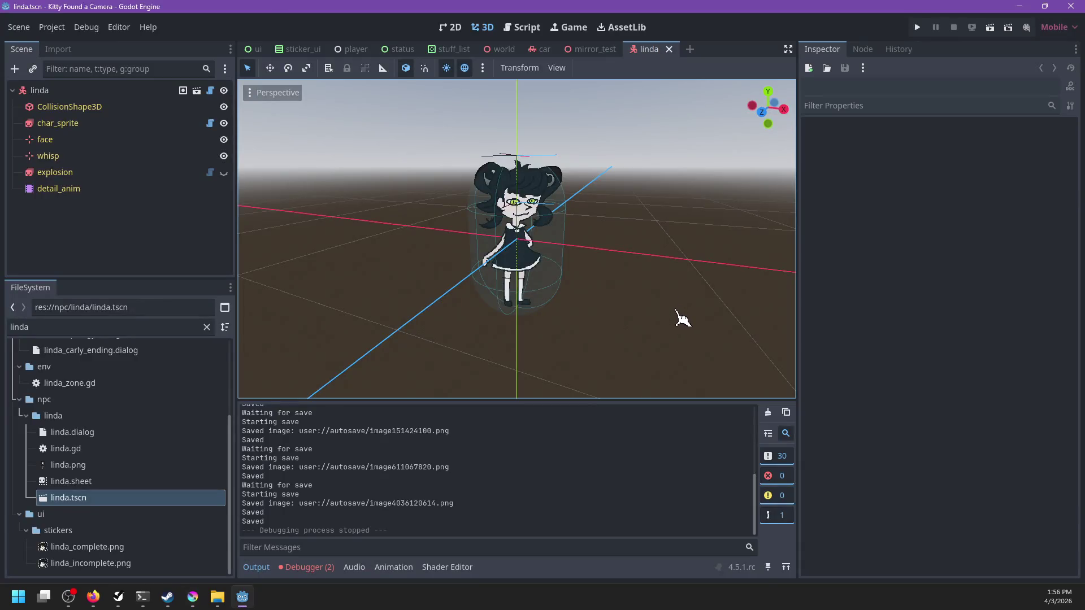
{"action": "key", "text": "alt+Tab"}
Add white curly strokes by the hair and a line along the cyan edge past the ear.
{"action": "left_click_drag", "start_coordinate": [683, 291], "coordinate": [629, 326]}
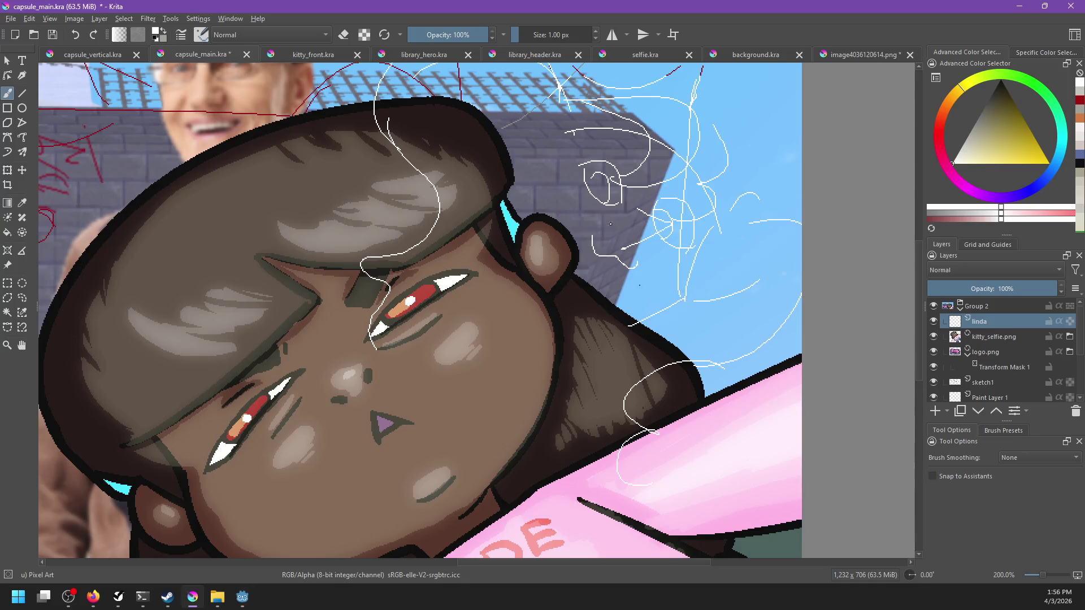
{"action": "left_click_drag", "start_coordinate": [573, 131], "coordinate": [543, 214]}
{"action": "key", "text": "ctrl+z"}
{"action": "left_click_drag", "start_coordinate": [572, 131], "coordinate": [544, 194]}
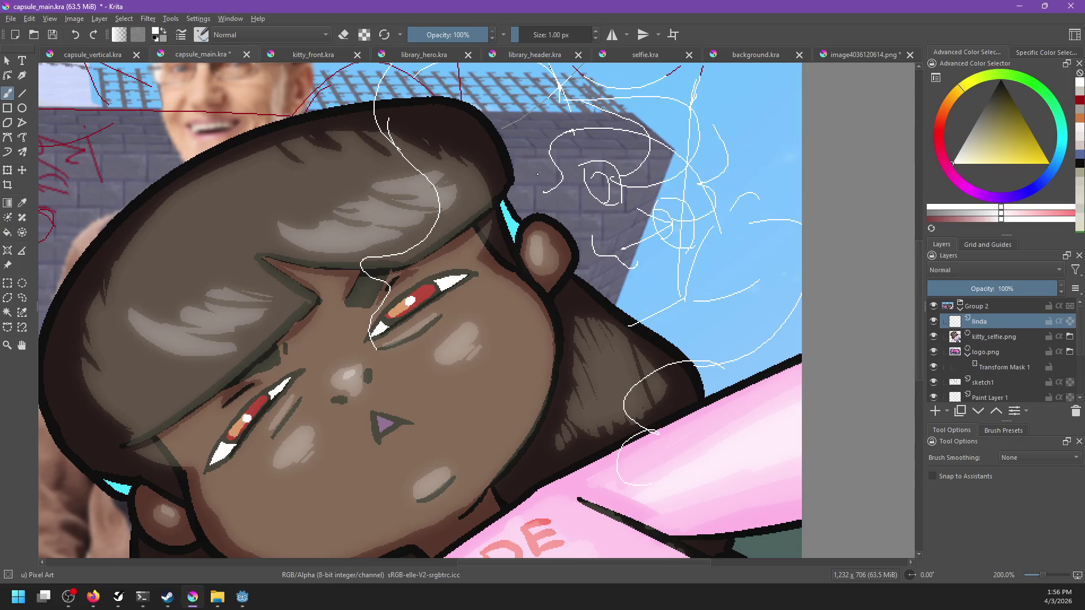
{"action": "left_click_drag", "start_coordinate": [541, 165], "coordinate": [521, 208]}
{"action": "key", "text": "ctrl+z"}
{"action": "key", "text": "ctrl+z"}
{"action": "left_click_drag", "start_coordinate": [541, 165], "coordinate": [520, 208]}
{"action": "key", "text": "ctrl+z"}
{"action": "left_click_drag", "start_coordinate": [503, 197], "coordinate": [526, 275]}
{"action": "mouse_move", "coordinate": [517, 237]}
{"action": "left_mouse_down"}
{"action": "mouse_move", "coordinate": [557, 311]}
{"action": "mouse_move", "coordinate": [635, 318]}
{"action": "mouse_move", "coordinate": [563, 346]}
{"action": "left_mouse_up"}
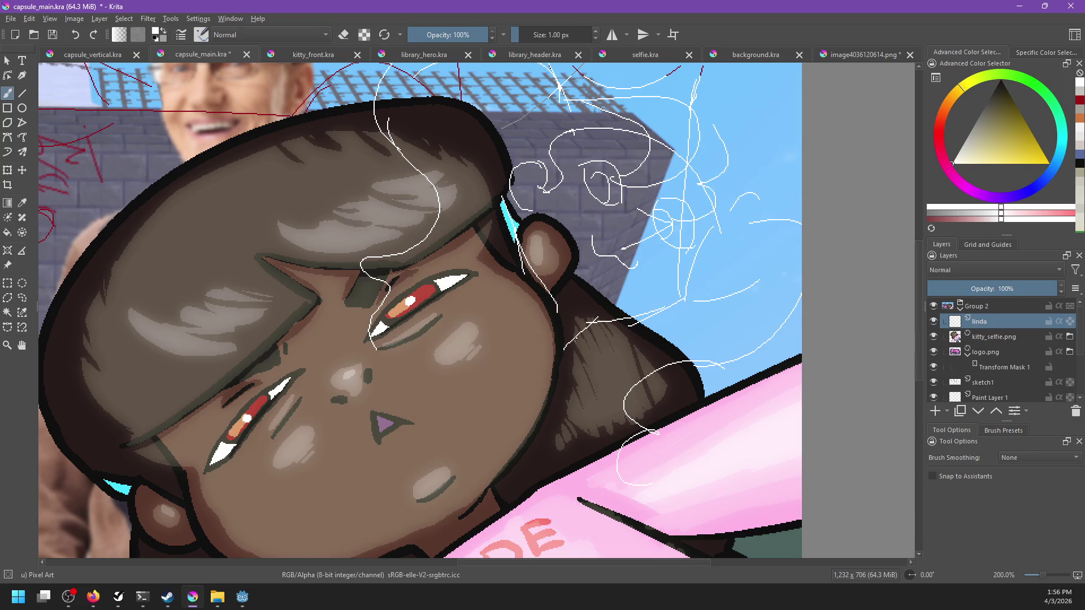
{"action": "mouse_move", "coordinate": [516, 284]}
{"action": "left_mouse_down"}
{"action": "mouse_move", "coordinate": [550, 334]}
{"action": "mouse_move", "coordinate": [595, 351]}
{"action": "left_mouse_up"}
{"action": "left_click_drag", "start_coordinate": [555, 334], "coordinate": [564, 346]}
Sketch white strokes beside the cheek and a long diagonal line below it, redoing failed attempts.
{"action": "mouse_move", "coordinate": [537, 285]}
{"action": "left_mouse_down"}
{"action": "mouse_move", "coordinate": [554, 333]}
{"action": "mouse_move", "coordinate": [638, 344]}
{"action": "left_mouse_up"}
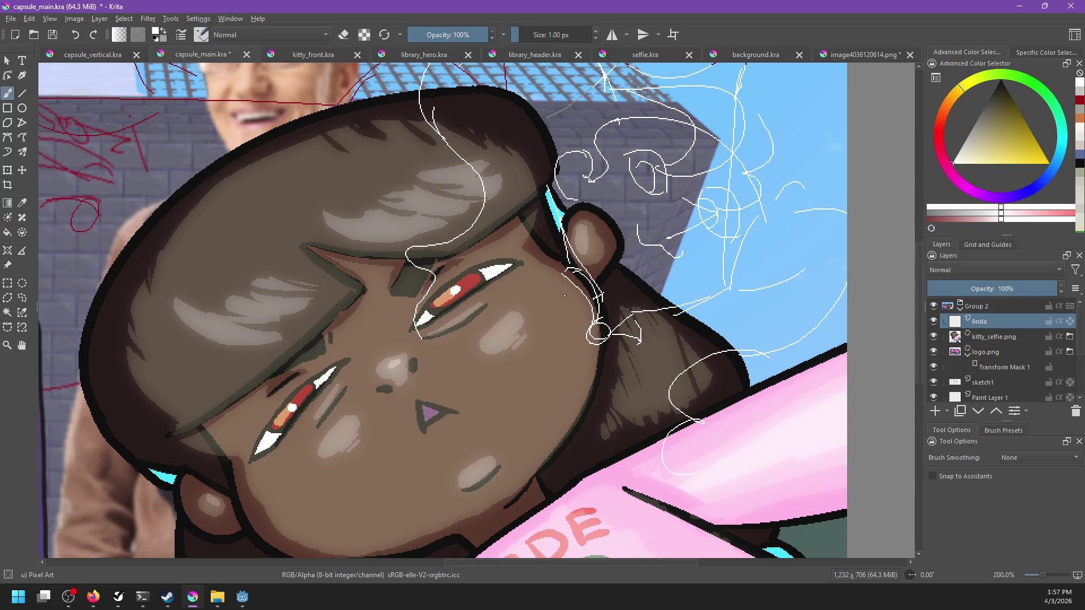
{"action": "mouse_move", "coordinate": [557, 271]}
{"action": "left_mouse_down"}
{"action": "mouse_move", "coordinate": [565, 294]}
{"action": "mouse_move", "coordinate": [459, 339]}
{"action": "left_mouse_up"}
{"action": "key", "text": "ctrl+z"}
{"action": "left_click_drag", "start_coordinate": [558, 272], "coordinate": [496, 303]}
{"action": "key", "text": "ctrl+z"}
{"action": "mouse_move", "coordinate": [568, 273]}
{"action": "left_mouse_down"}
{"action": "mouse_move", "coordinate": [451, 326]}
{"action": "mouse_move", "coordinate": [485, 352]}
{"action": "left_mouse_up"}
{"action": "left_click_drag", "start_coordinate": [639, 338], "coordinate": [582, 411]}
{"action": "left_click_drag", "start_coordinate": [630, 344], "coordinate": [501, 505]}
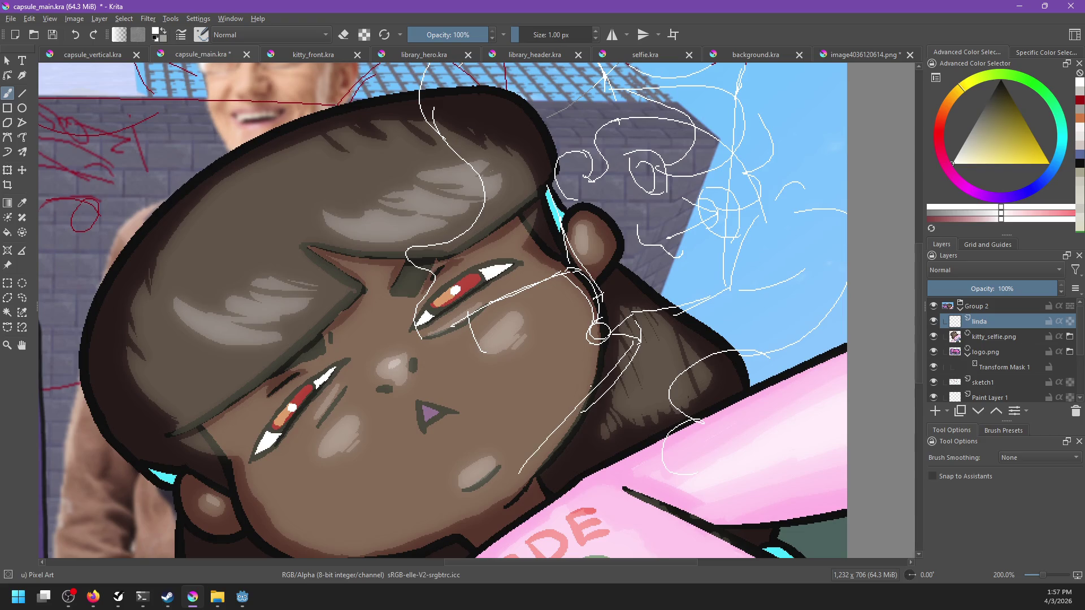
{"action": "key", "text": "ctrl+z"}
{"action": "left_click_drag", "start_coordinate": [631, 340], "coordinate": [453, 516]}
{"action": "key", "text": "ctrl+z"}
{"action": "left_click_drag", "start_coordinate": [627, 351], "coordinate": [488, 537]}
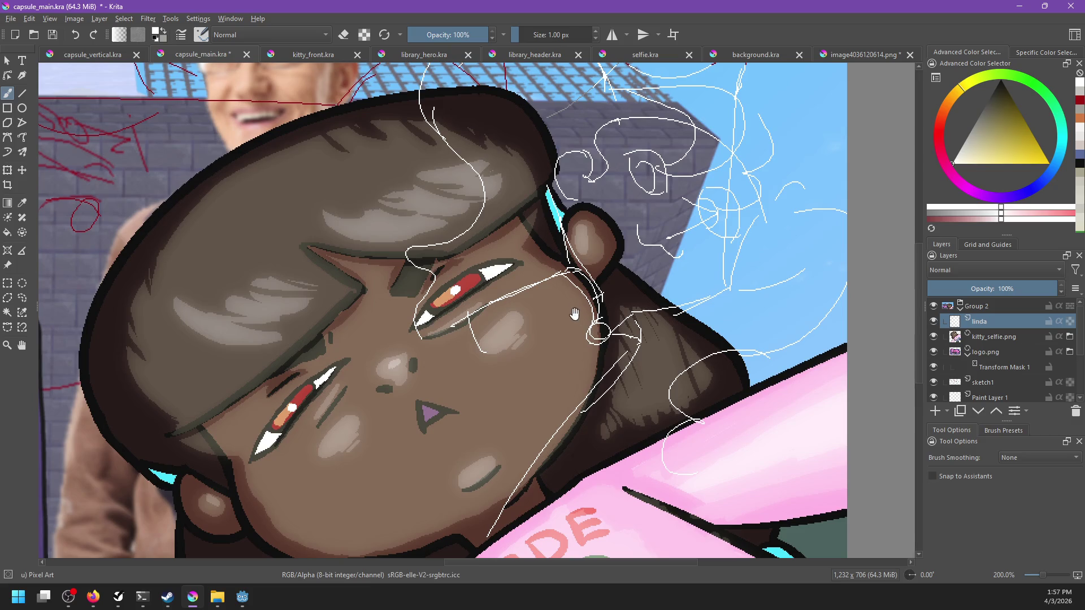
{"action": "mouse_move", "coordinate": [567, 281]}
{"action": "left_mouse_down"}
{"action": "mouse_move", "coordinate": [362, 475]}
{"action": "mouse_move", "coordinate": [467, 361]}
{"action": "mouse_move", "coordinate": [463, 421]}
{"action": "mouse_move", "coordinate": [524, 343]}
{"action": "left_mouse_up"}
{"action": "key", "text": "ctrl+z"}
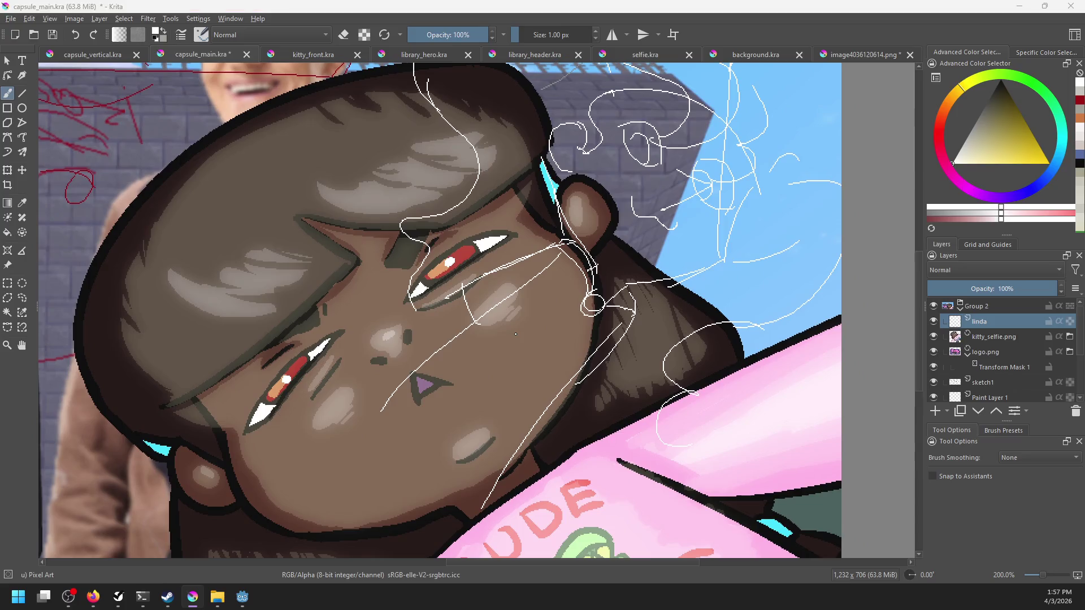
{"action": "key", "text": "alt+Tab"}
{"action": "key", "text": "alt+Tab"}
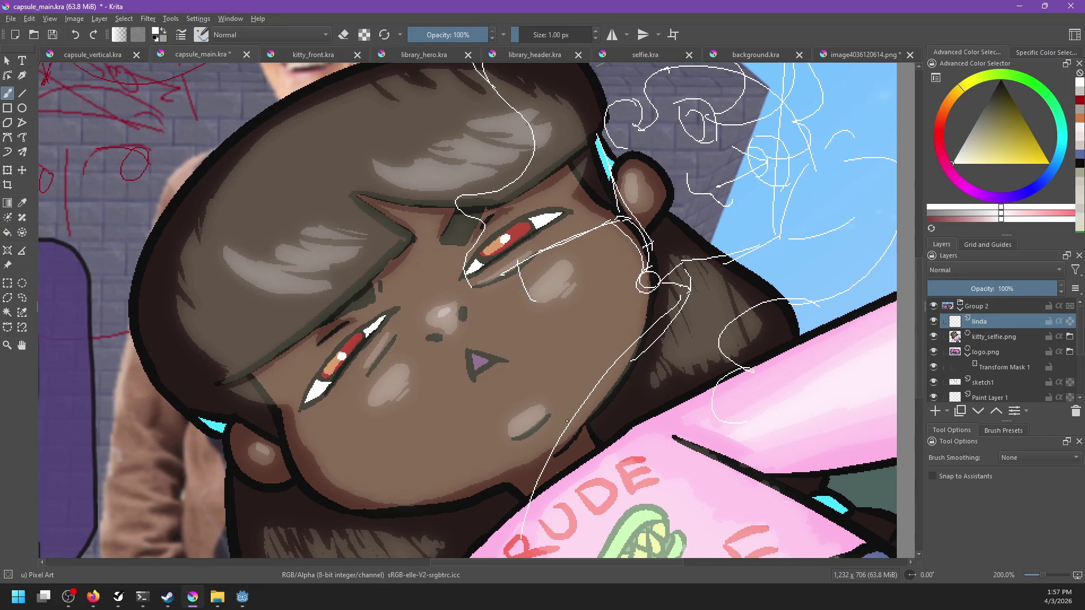
{"action": "left_click_drag", "start_coordinate": [677, 304], "coordinate": [590, 390]}
{"action": "left_click_drag", "start_coordinate": [598, 242], "coordinate": [356, 414]}
{"action": "key", "text": "ctrl+z"}
{"action": "mouse_move", "coordinate": [606, 247]}
{"action": "left_mouse_down"}
{"action": "mouse_move", "coordinate": [363, 409]}
{"action": "mouse_move", "coordinate": [511, 519]}
{"action": "left_mouse_up"}
{"action": "key", "text": "ctrl+z"}
{"action": "left_click_drag", "start_coordinate": [396, 411], "coordinate": [512, 557]}
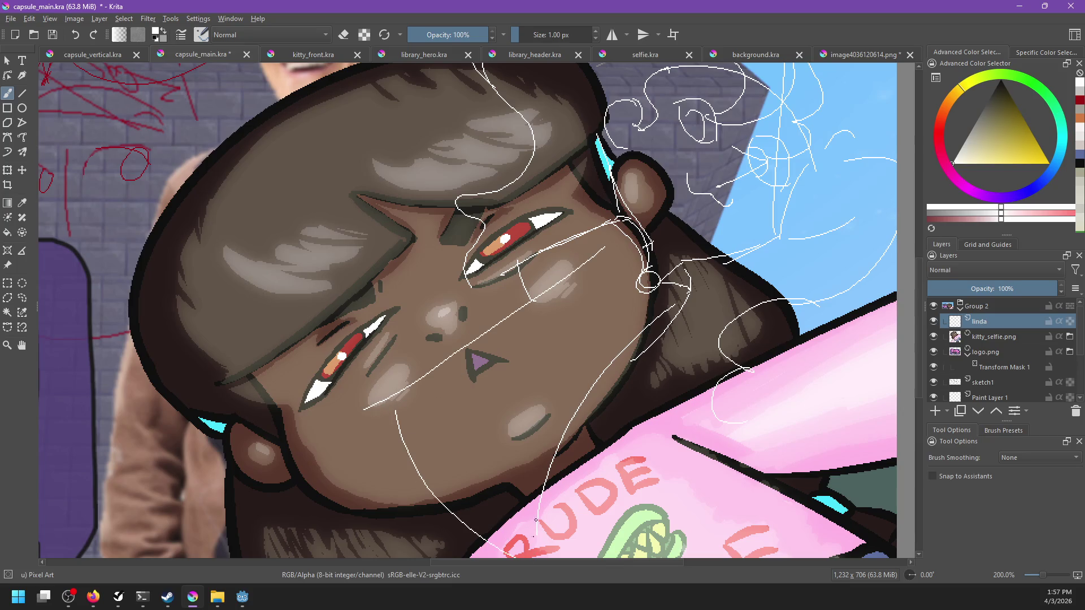
{"action": "left_click_drag", "start_coordinate": [601, 400], "coordinate": [730, 295]}
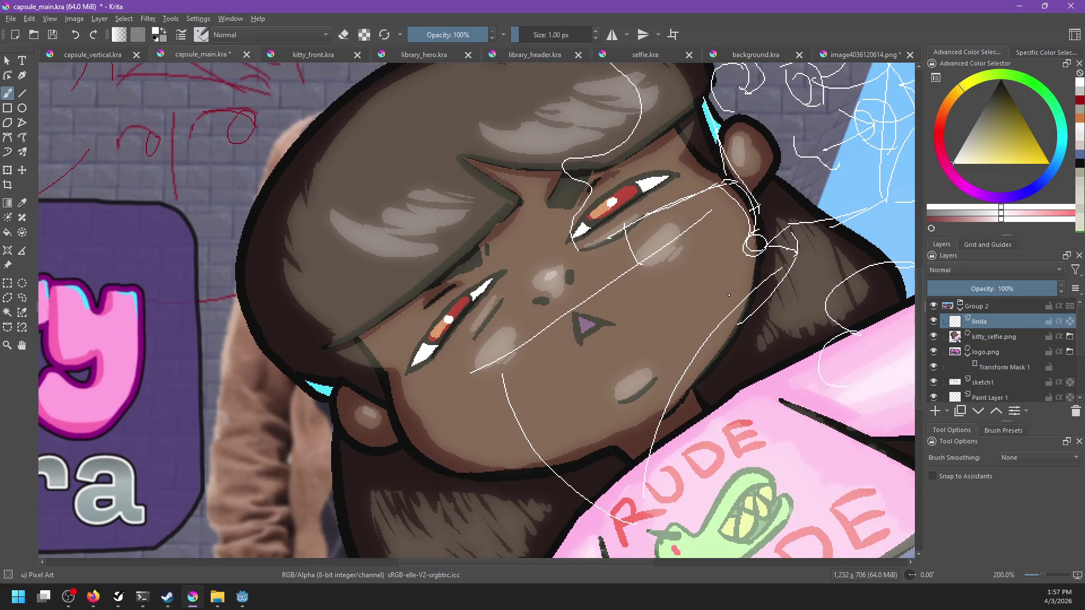
Draw white lines down toward the jaw, a curve around the chin and a vertical cheek line.
{"action": "scroll", "coordinate": [714, 291], "scroll_direction": "down", "scroll_amount": 5}
{"action": "scroll", "coordinate": [591, 231], "scroll_direction": "up", "scroll_amount": 3}
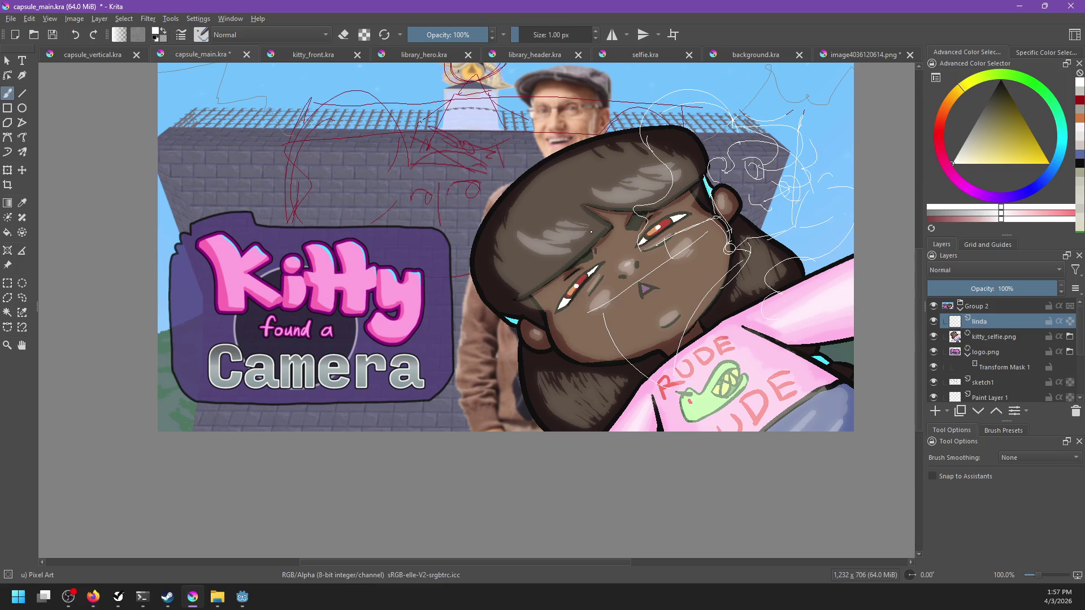
{"action": "scroll", "coordinate": [779, 289], "scroll_direction": "up", "scroll_amount": 2}
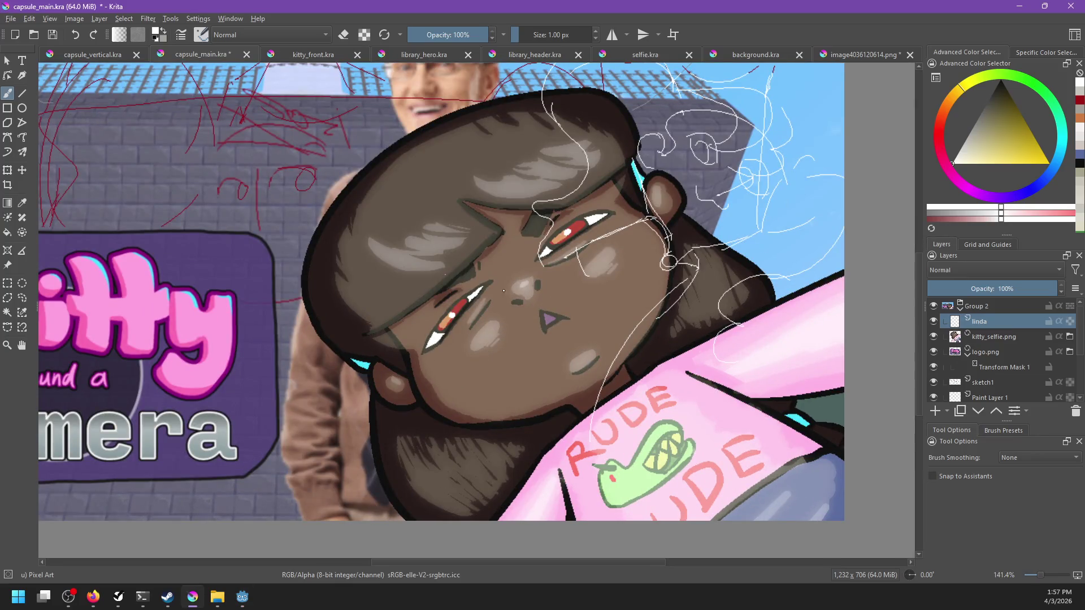
{"action": "key", "text": "ctrl+z"}
{"action": "key", "text": "ctrl+shift+z"}
{"action": "key", "text": "ctrl+z"}
{"action": "left_click_drag", "start_coordinate": [617, 356], "coordinate": [670, 284]}
{"action": "mouse_move", "coordinate": [645, 242]}
{"action": "left_mouse_down"}
{"action": "mouse_move", "coordinate": [586, 288]}
{"action": "mouse_move", "coordinate": [584, 275]}
{"action": "left_mouse_up"}
{"action": "key", "text": "ctrl+z"}
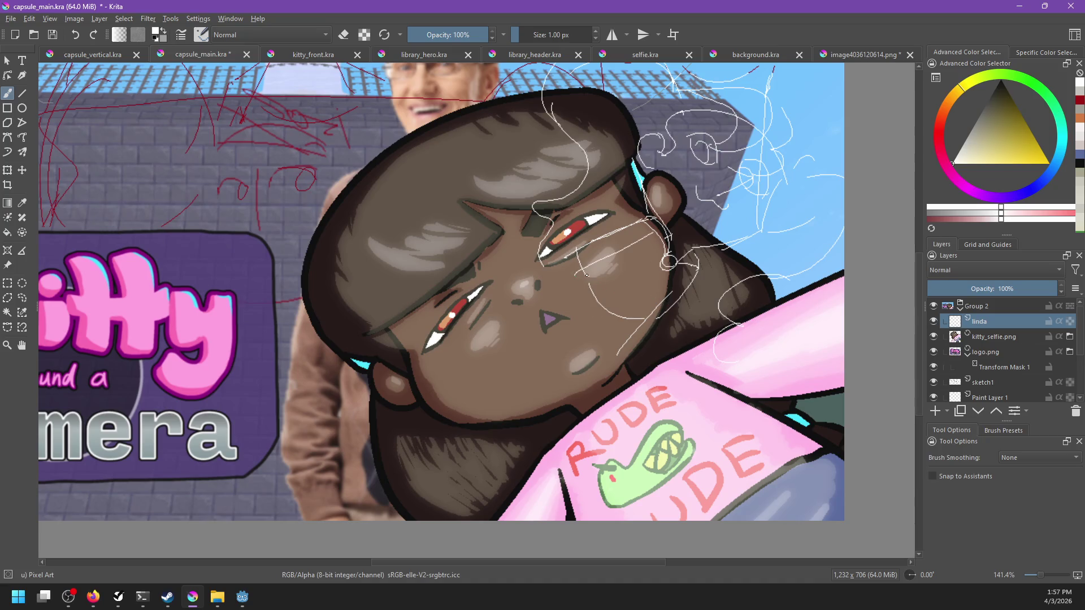
{"action": "left_click_drag", "start_coordinate": [648, 319], "coordinate": [631, 411]}
{"action": "mouse_move", "coordinate": [587, 266]}
{"action": "left_mouse_down"}
{"action": "mouse_move", "coordinate": [532, 314]}
{"action": "mouse_move", "coordinate": [523, 455]}
{"action": "left_mouse_up"}
{"action": "key", "text": "ctrl+z"}
{"action": "mouse_move", "coordinate": [574, 281]}
{"action": "left_mouse_down"}
{"action": "mouse_move", "coordinate": [492, 327]}
{"action": "mouse_move", "coordinate": [526, 451]}
{"action": "left_mouse_up"}
{"action": "key", "text": "ctrl+z"}
{"action": "left_click_drag", "start_coordinate": [521, 348], "coordinate": [673, 458]}
{"action": "left_click_drag", "start_coordinate": [649, 420], "coordinate": [645, 320]}
{"action": "key", "text": "ctrl+z"}
{"action": "left_click_drag", "start_coordinate": [653, 393], "coordinate": [650, 313]}
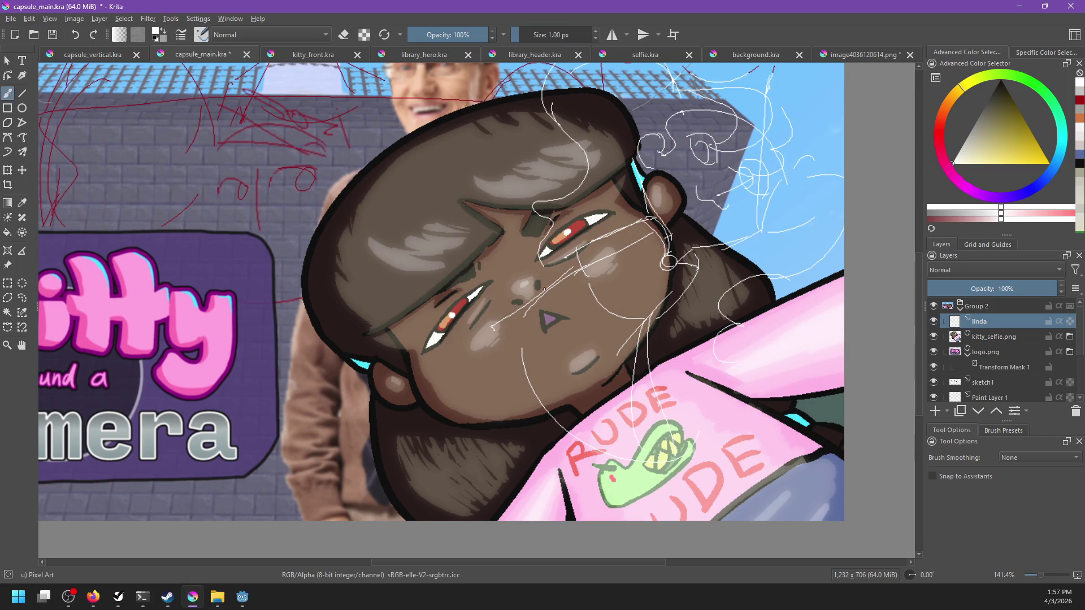
Add a white line down the cheek, a curve below the mouth and a curl over the shirt.
{"action": "mouse_move", "coordinate": [545, 288]}
{"action": "left_mouse_down"}
{"action": "mouse_move", "coordinate": [562, 260]}
{"action": "mouse_move", "coordinate": [516, 486]}
{"action": "left_mouse_up"}
{"action": "left_click_drag", "start_coordinate": [646, 312], "coordinate": [622, 390]}
{"action": "key", "text": "ctrl+z"}
{"action": "left_click_drag", "start_coordinate": [644, 310], "coordinate": [592, 444]}
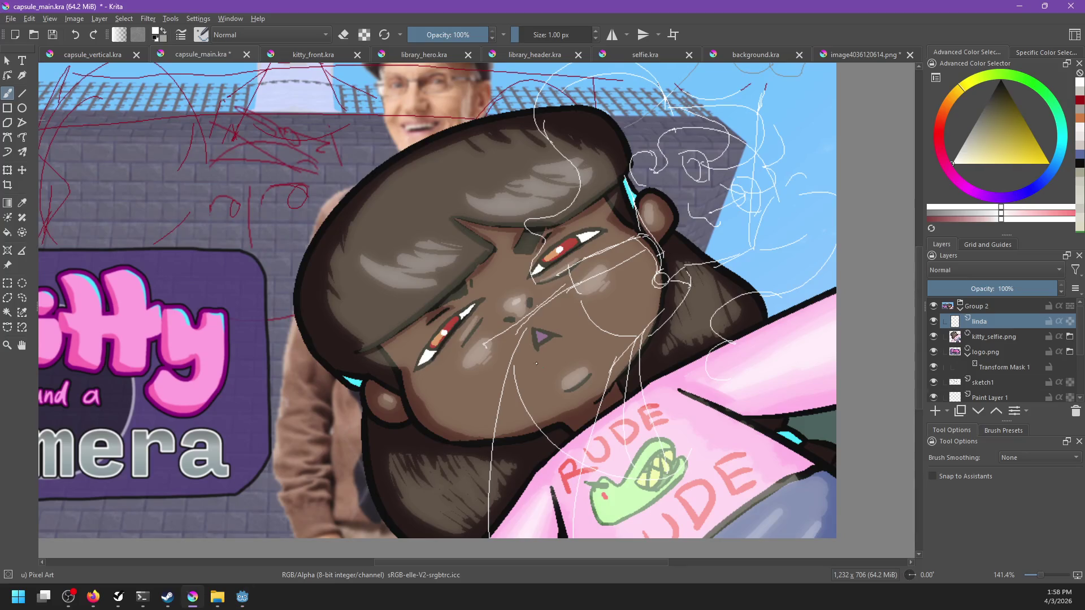
{"action": "left_click_drag", "start_coordinate": [494, 324], "coordinate": [603, 462]}
{"action": "key", "text": "ctrl+z"}
{"action": "mouse_move", "coordinate": [492, 329]}
{"action": "left_mouse_down"}
{"action": "mouse_move", "coordinate": [566, 445]}
{"action": "mouse_move", "coordinate": [524, 377]}
{"action": "mouse_move", "coordinate": [519, 467]}
{"action": "left_mouse_up"}
{"action": "left_click_drag", "start_coordinate": [579, 395], "coordinate": [570, 481]}
{"action": "key", "text": "ctrl+z"}
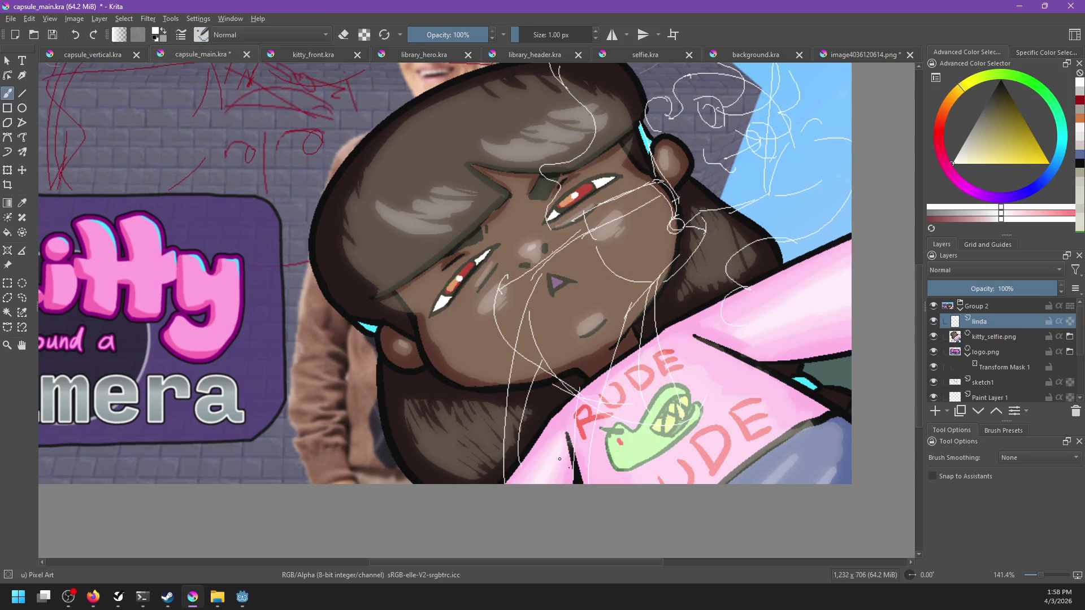
{"action": "left_click_drag", "start_coordinate": [511, 462], "coordinate": [518, 479]}
Paste the white sketch into a new 458 × 622 image.
{"action": "scroll", "coordinate": [651, 411], "scroll_direction": "up", "scroll_amount": 1}
{"action": "scroll", "coordinate": [653, 421], "scroll_direction": "up", "scroll_amount": 1}
{"action": "scroll", "coordinate": [653, 430], "scroll_direction": "up", "scroll_amount": 1}
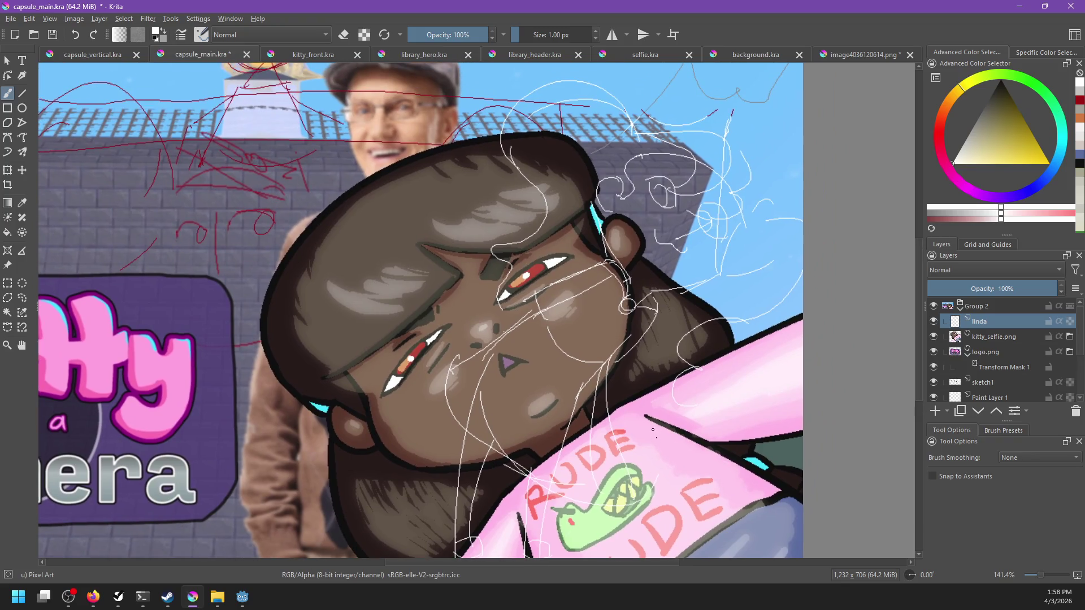
{"action": "scroll", "coordinate": [642, 395], "scroll_direction": "down", "scroll_amount": 3}
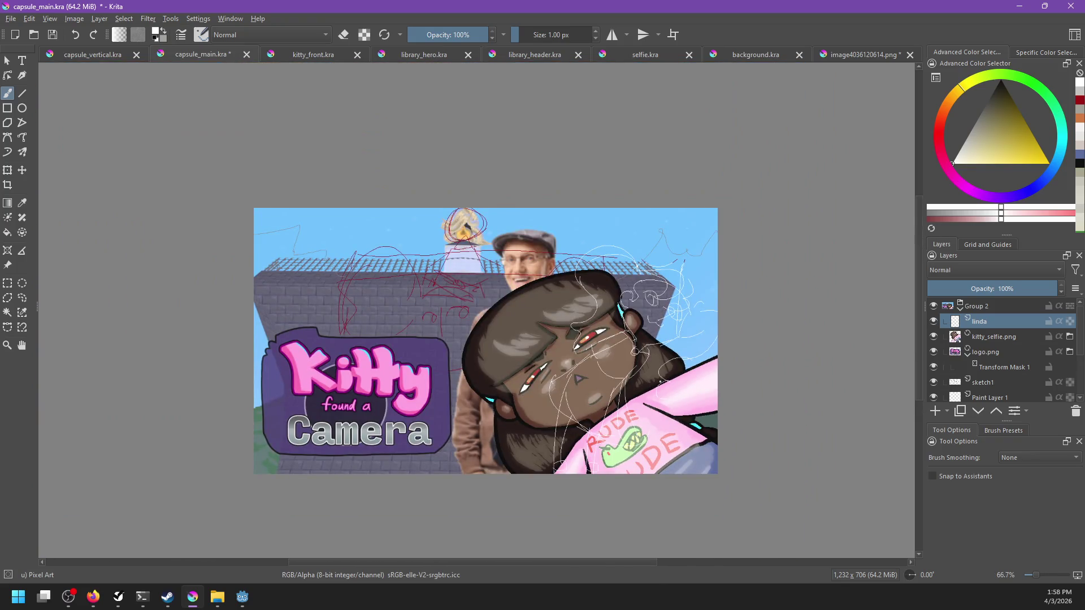
{"action": "scroll", "coordinate": [660, 382], "scroll_direction": "up", "scroll_amount": 2}
{"action": "scroll", "coordinate": [660, 385], "scroll_direction": "down", "scroll_amount": 1}
{"action": "scroll", "coordinate": [661, 385], "scroll_direction": "down", "scroll_amount": 1}
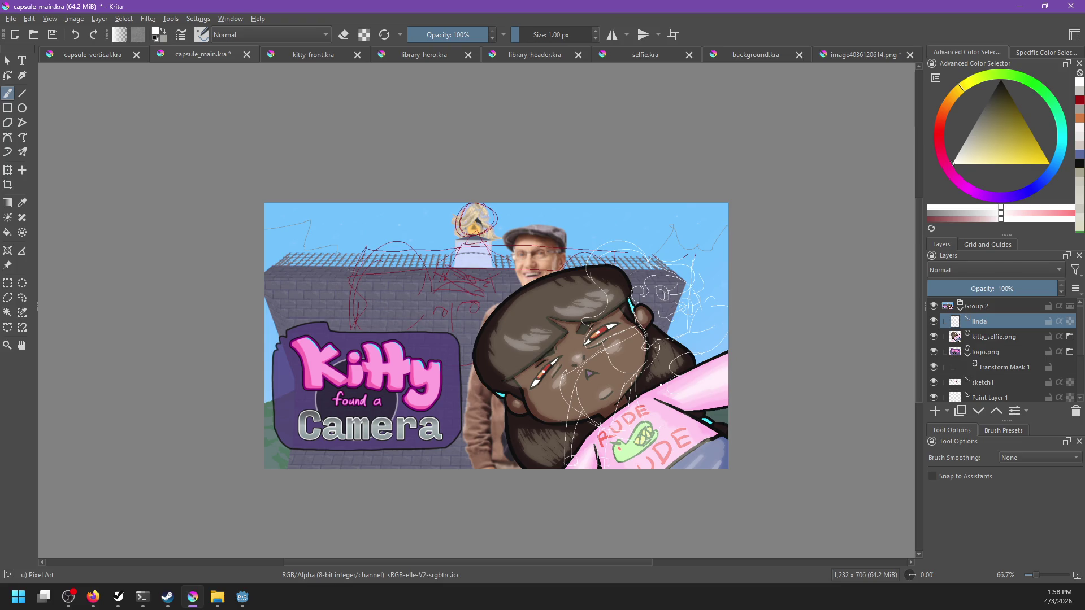
{"action": "key", "text": "ctrl+shift+n"}
{"action": "scroll", "coordinate": [588, 318], "scroll_direction": "down", "scroll_amount": 1}
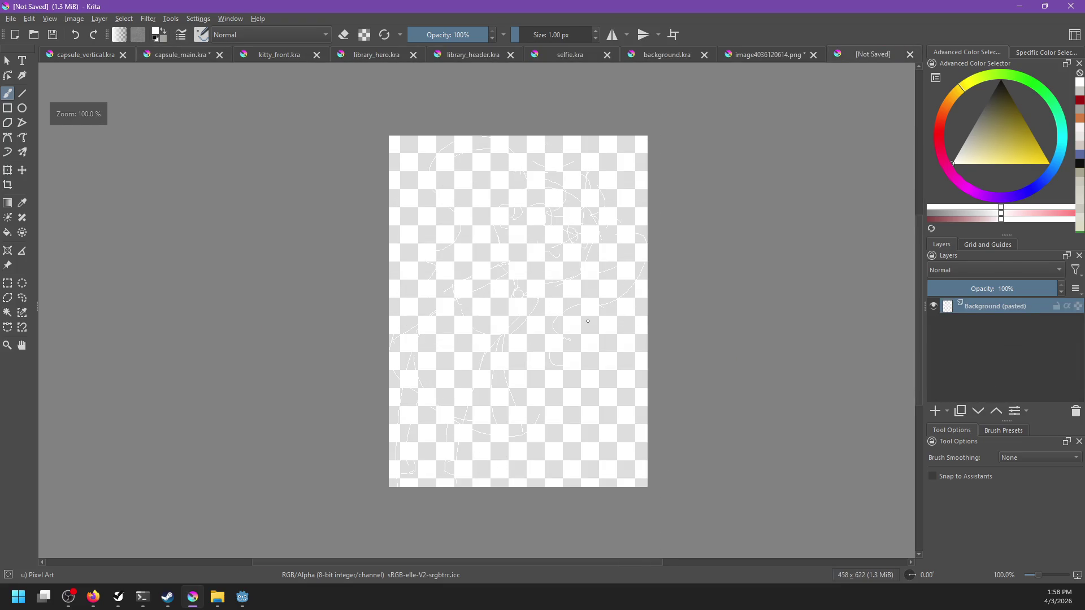
Alpha-lock the sketch layer and recolour its lines black, then saturated red.
{"action": "scroll", "coordinate": [588, 319], "scroll_direction": "up", "scroll_amount": 1}
{"action": "left_click", "coordinate": [1078, 306]}
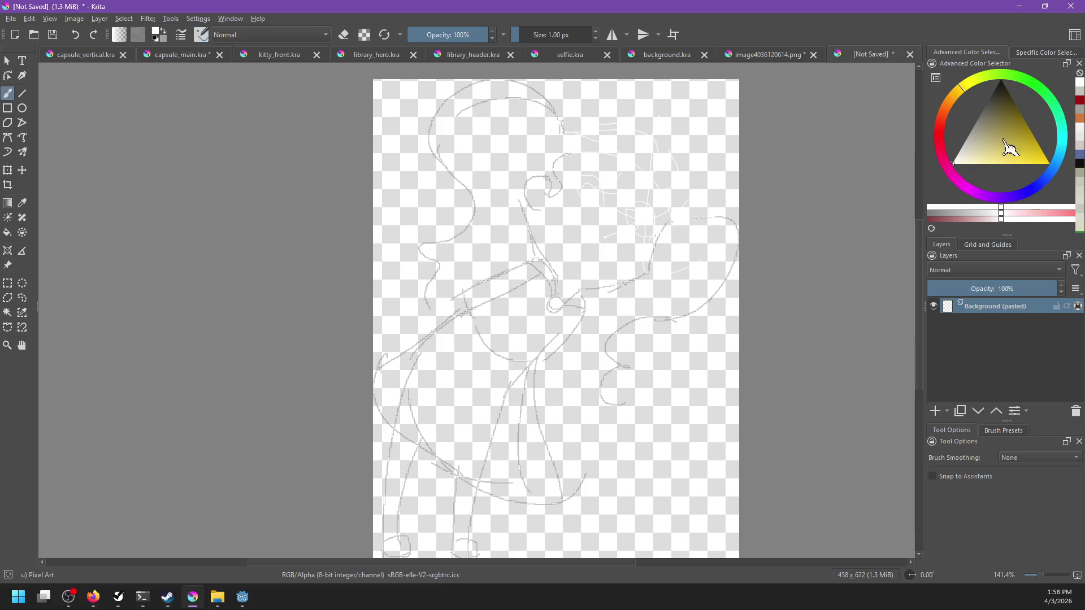
{"action": "left_click", "coordinate": [1000, 80]}
{"action": "key", "text": "shift+BackSpace"}
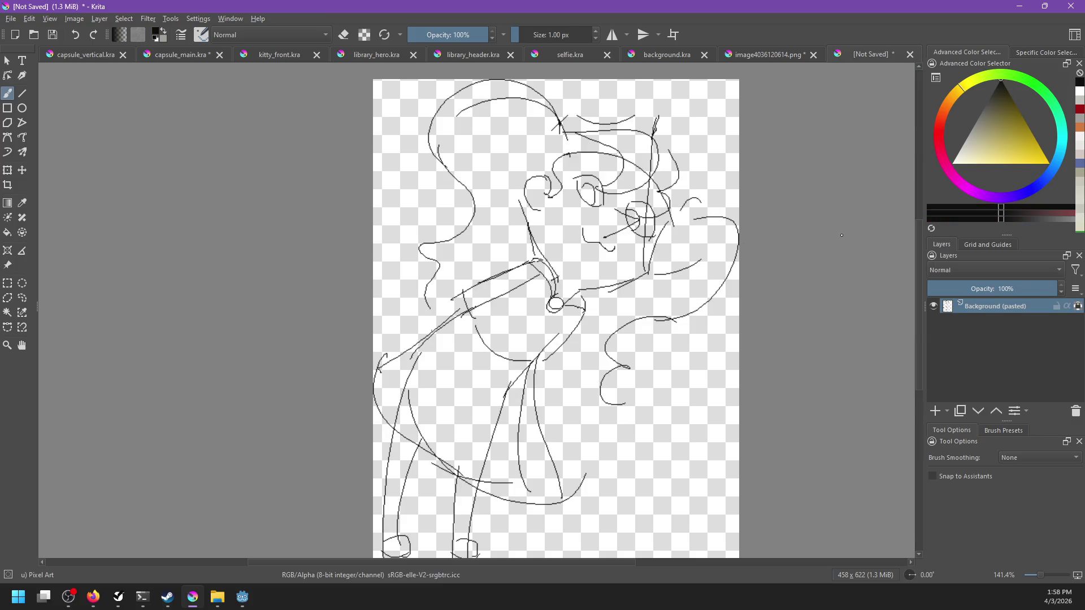
{"action": "left_click", "coordinate": [939, 132]}
{"action": "left_click_drag", "start_coordinate": [1012, 138], "coordinate": [1028, 162]}
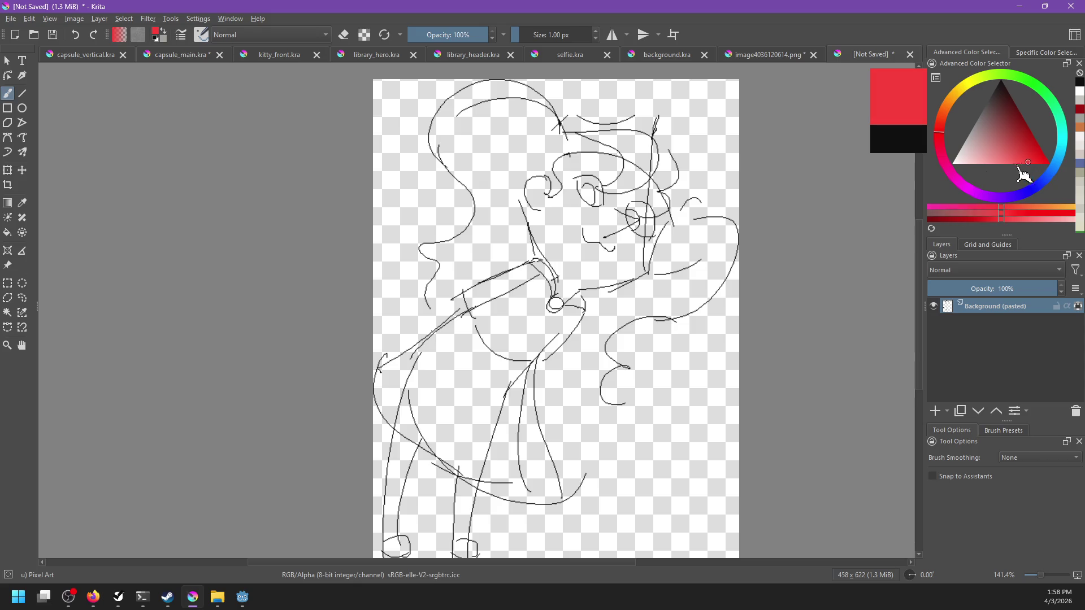
{"action": "key", "text": "shift+BackSpace"}
Enlarge the canvas to 500 × 650 px.
{"action": "scroll", "coordinate": [645, 405], "scroll_direction": "down", "scroll_amount": 2}
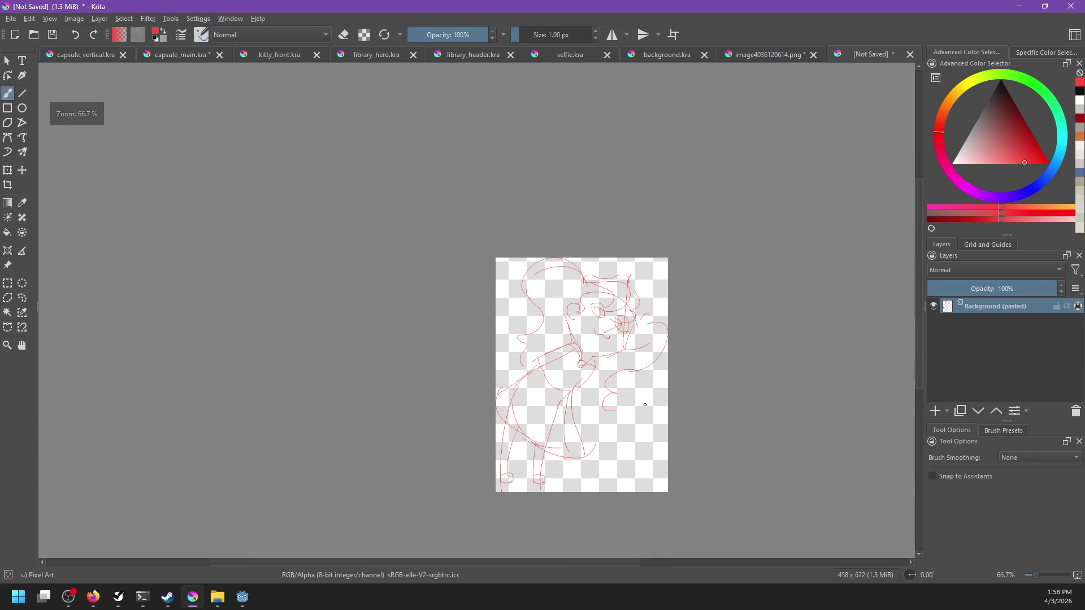
{"action": "mouse_move", "coordinate": [645, 405]}
{"action": "left_mouse_down"}
{"action": "mouse_move", "coordinate": [623, 374]}
{"action": "mouse_move", "coordinate": [633, 377]}
{"action": "left_mouse_up"}
{"action": "key", "text": "ctrl+alt+i"}
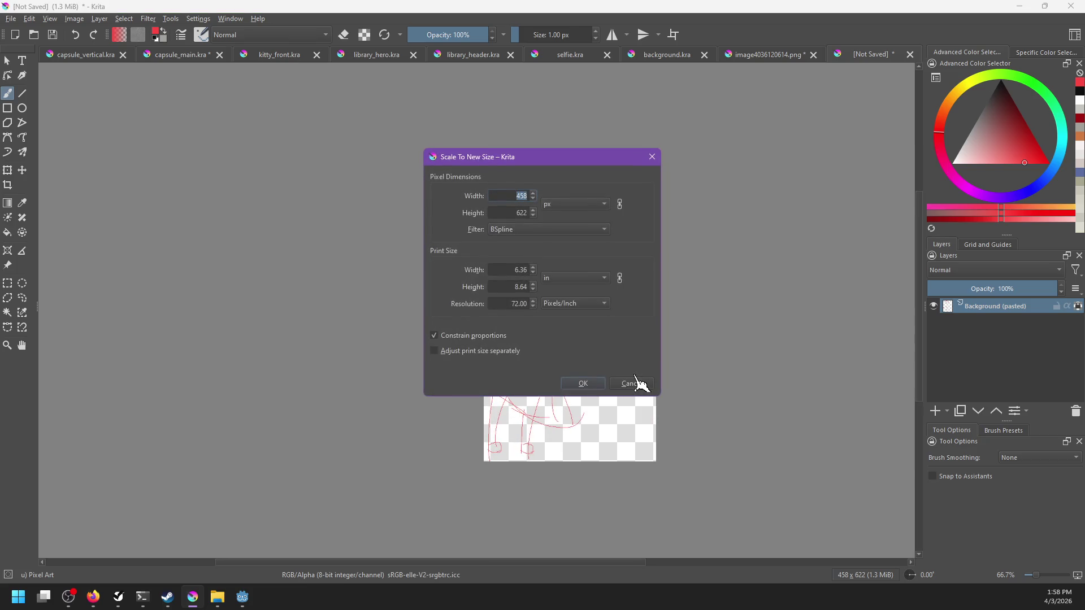
{"action": "left_click", "coordinate": [633, 384]}
{"action": "key", "text": "ctrl+alt+c"}
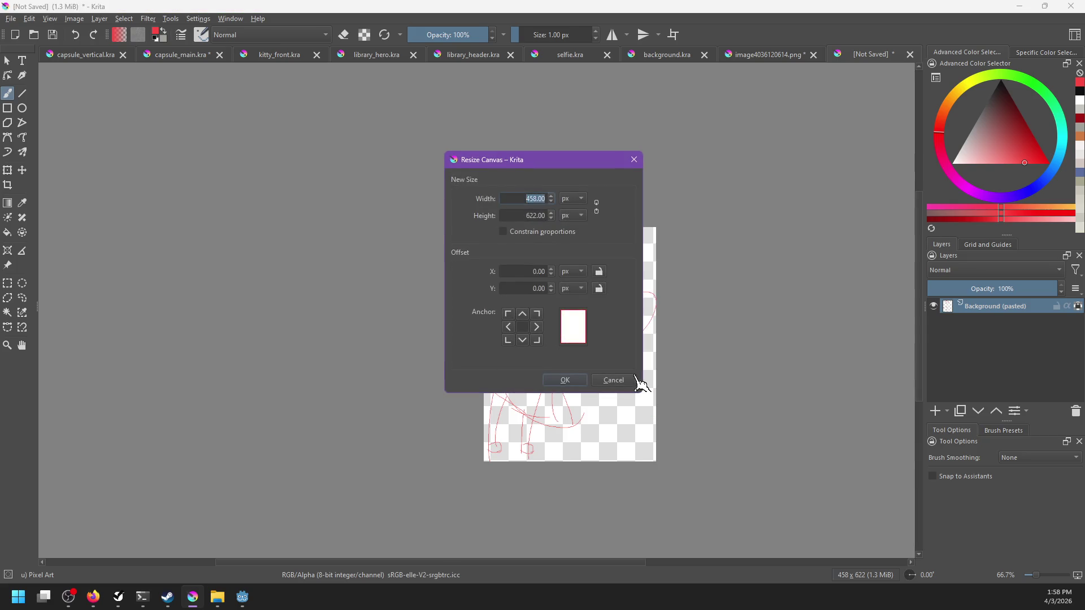
{"action": "type", "text": "500"}
{"action": "key", "text": "Tab"}
{"action": "type", "text": "650"}
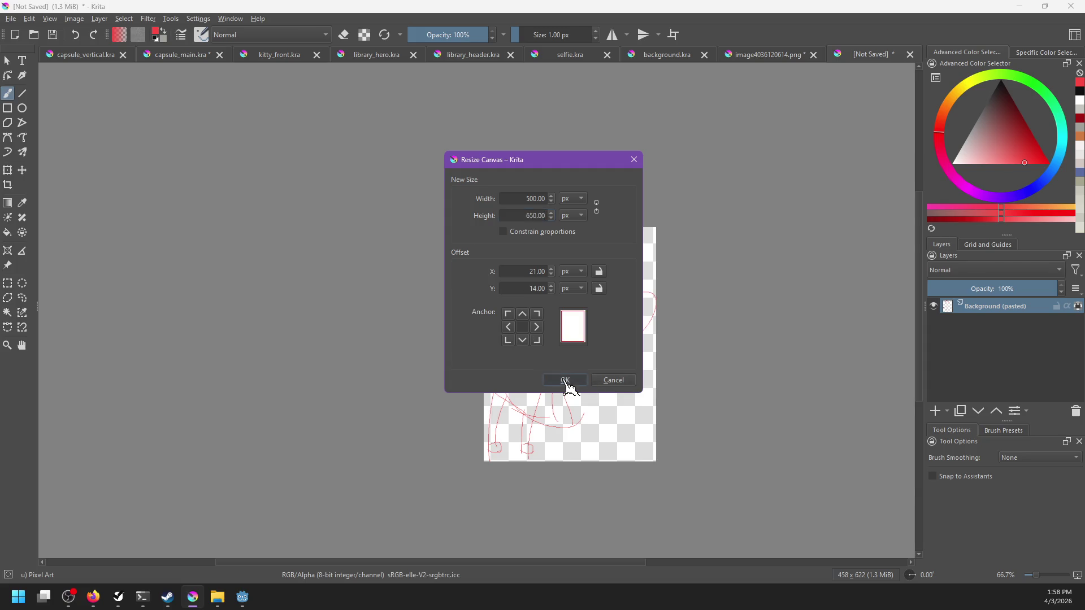
{"action": "left_click", "coordinate": [565, 382]}
Switch over to Godot's linda scene.
{"action": "scroll", "coordinate": [630, 387], "scroll_direction": "up", "scroll_amount": 1}
{"action": "scroll", "coordinate": [626, 388], "scroll_direction": "up", "scroll_amount": 1}
{"action": "scroll", "coordinate": [649, 388], "scroll_direction": "up", "scroll_amount": 1}
{"action": "scroll", "coordinate": [681, 399], "scroll_direction": "up", "scroll_amount": 1}
{"action": "key", "text": "alt+Tab"}
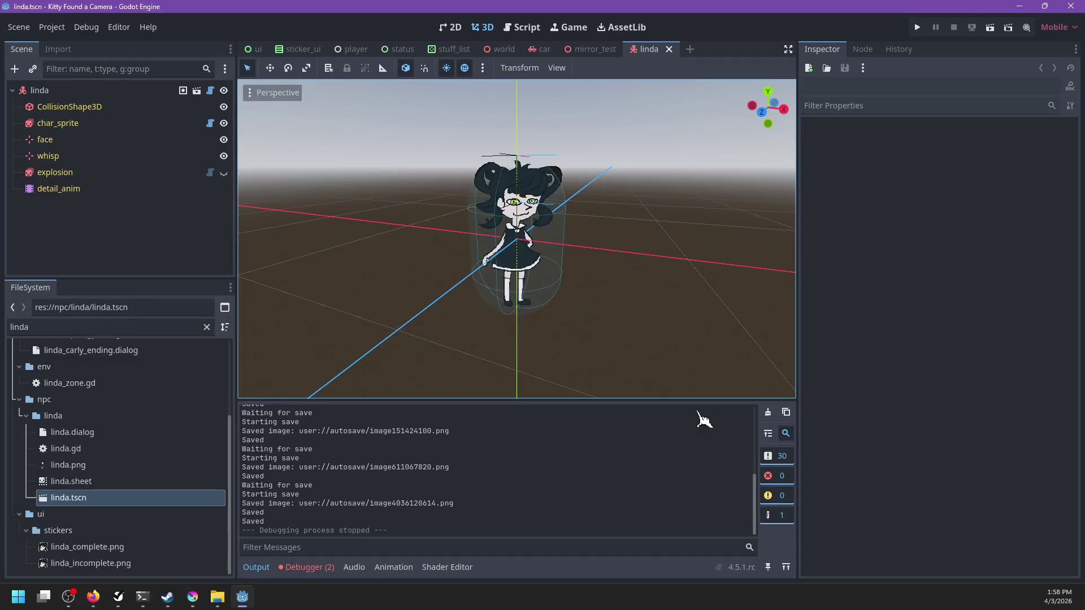
Back in Krita, unlock the layer's transparency and draw red strokes over and around the right eye.
{"action": "key", "text": "alt+Tab"}
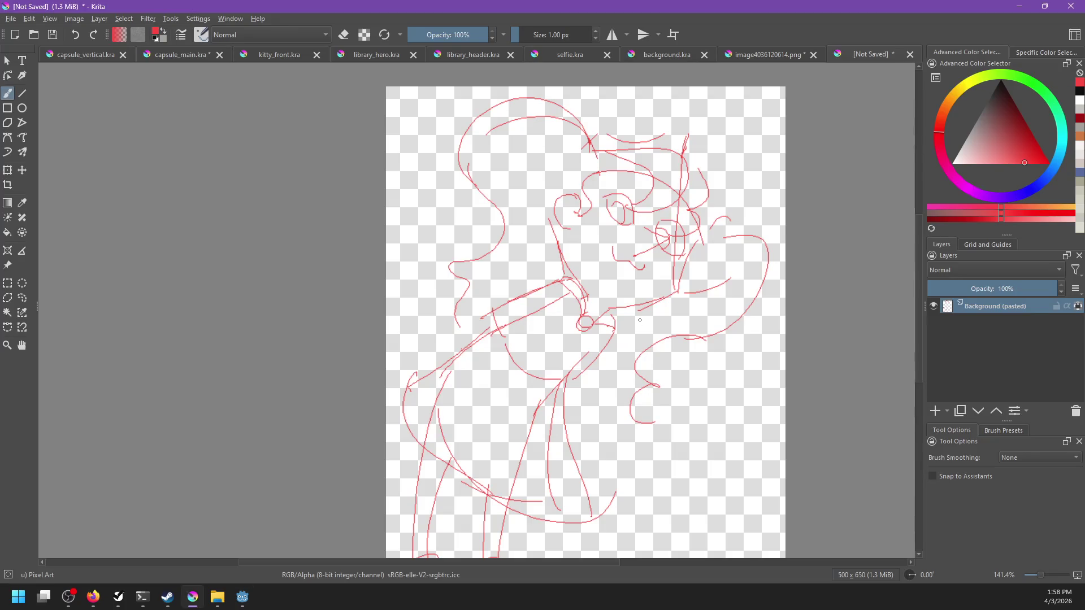
{"action": "scroll", "coordinate": [644, 286], "scroll_direction": "down", "scroll_amount": 1}
{"action": "scroll", "coordinate": [626, 249], "scroll_direction": "up", "scroll_amount": 2}
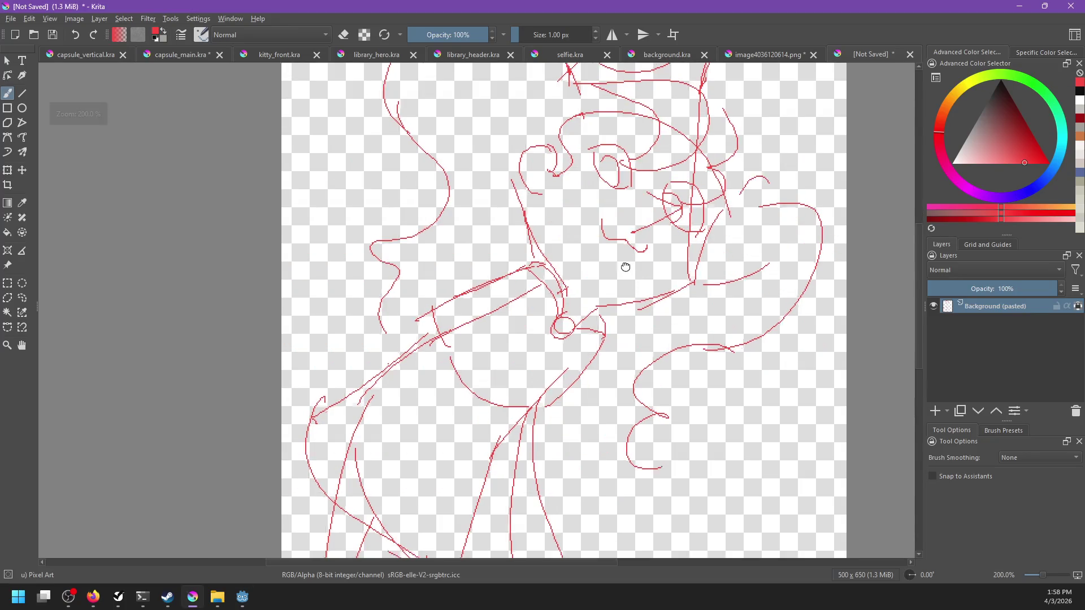
{"action": "left_click_drag", "start_coordinate": [625, 249], "coordinate": [588, 394]}
{"action": "scroll", "coordinate": [588, 394], "scroll_direction": "up", "scroll_amount": 1}
{"action": "left_click_drag", "start_coordinate": [606, 317], "coordinate": [595, 373]}
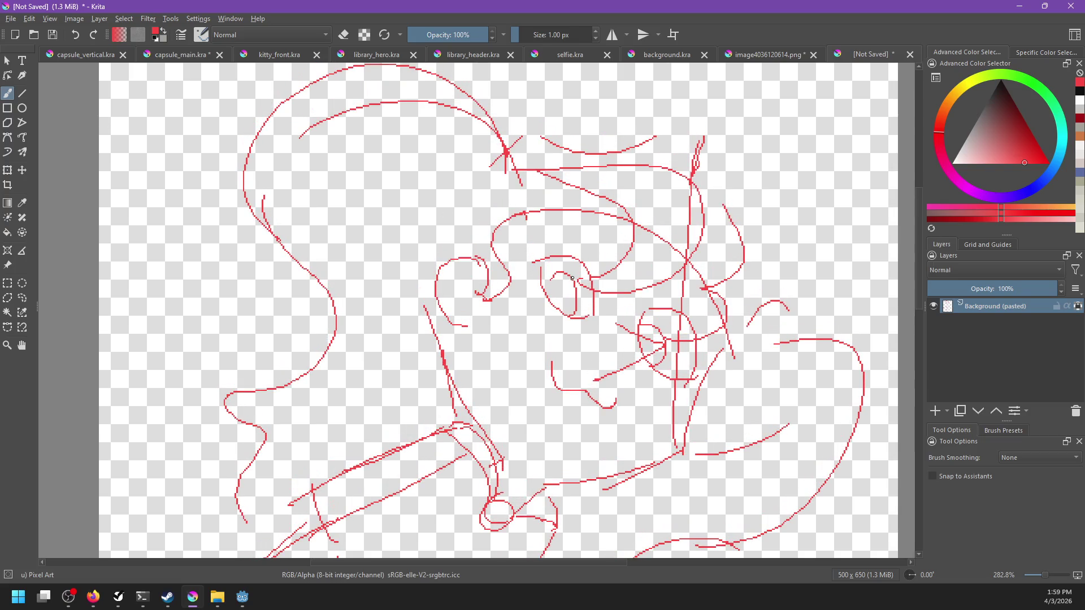
{"action": "left_click", "coordinate": [1078, 306]}
{"action": "left_click_drag", "start_coordinate": [532, 261], "coordinate": [592, 293]}
{"action": "left_click_drag", "start_coordinate": [651, 328], "coordinate": [692, 372]}
In mirrored view, erase the eye circle's upper-left arc and the stray stroke above the eye with the Pixel Art brush.
{"action": "key", "text": "m"}
{"action": "left_click_drag", "start_coordinate": [442, 343], "coordinate": [549, 291]}
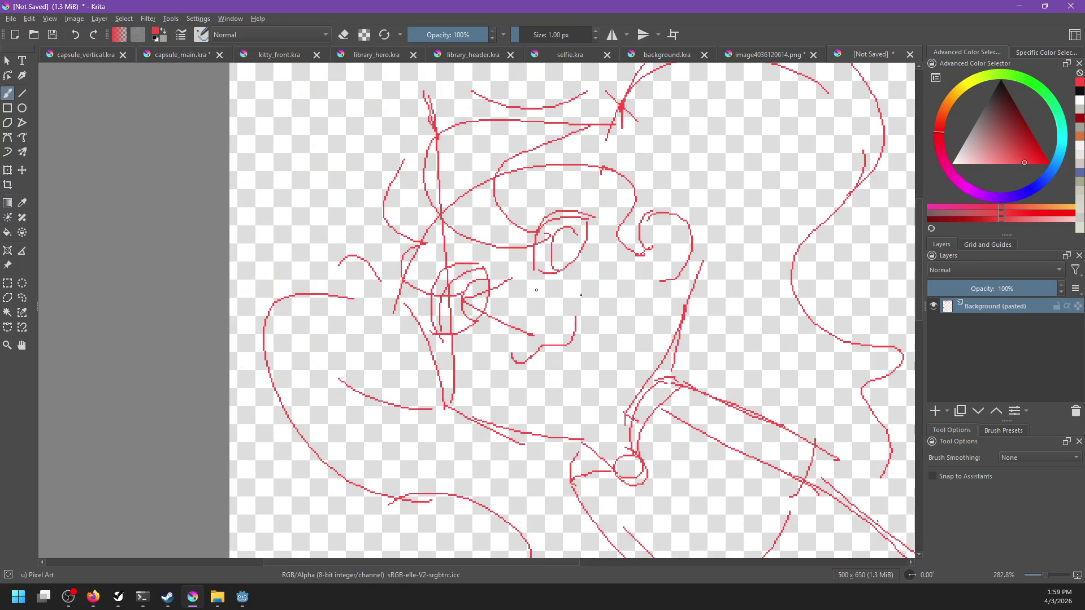
{"action": "key", "text": "e"}
{"action": "key", "text": "ctrl+z"}
{"action": "right_click", "coordinate": [448, 358]}
{"action": "left_click", "coordinate": [394, 362]}
{"action": "left_click_drag", "start_coordinate": [470, 272], "coordinate": [432, 324]}
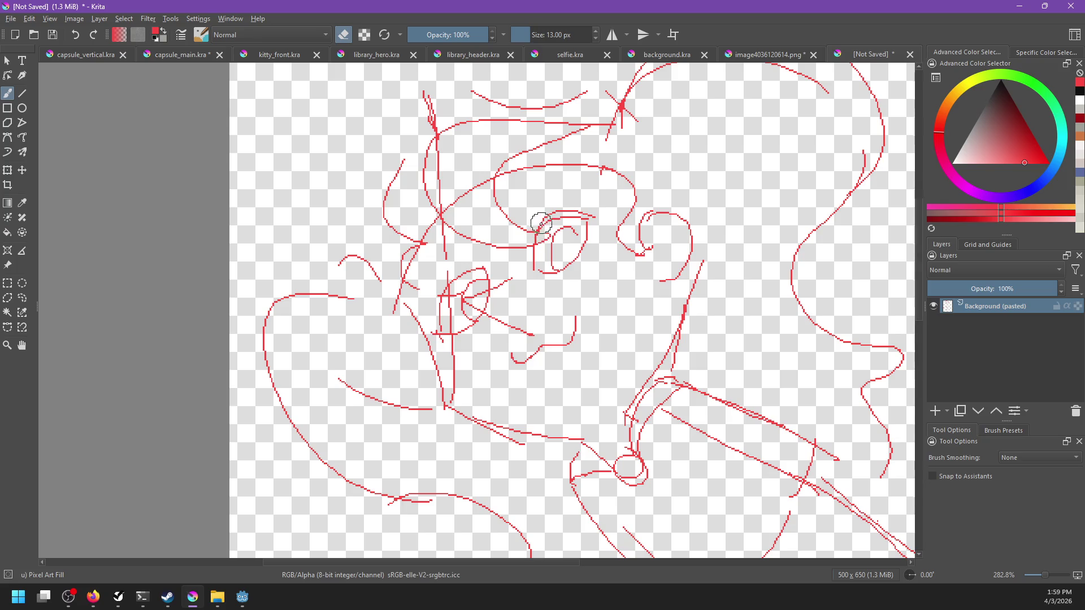
{"action": "left_click_drag", "start_coordinate": [561, 214], "coordinate": [597, 217]}
Turn off the mirrored view, glance at the Godot project, and return to the face in Krita.
{"action": "key", "text": "1"}
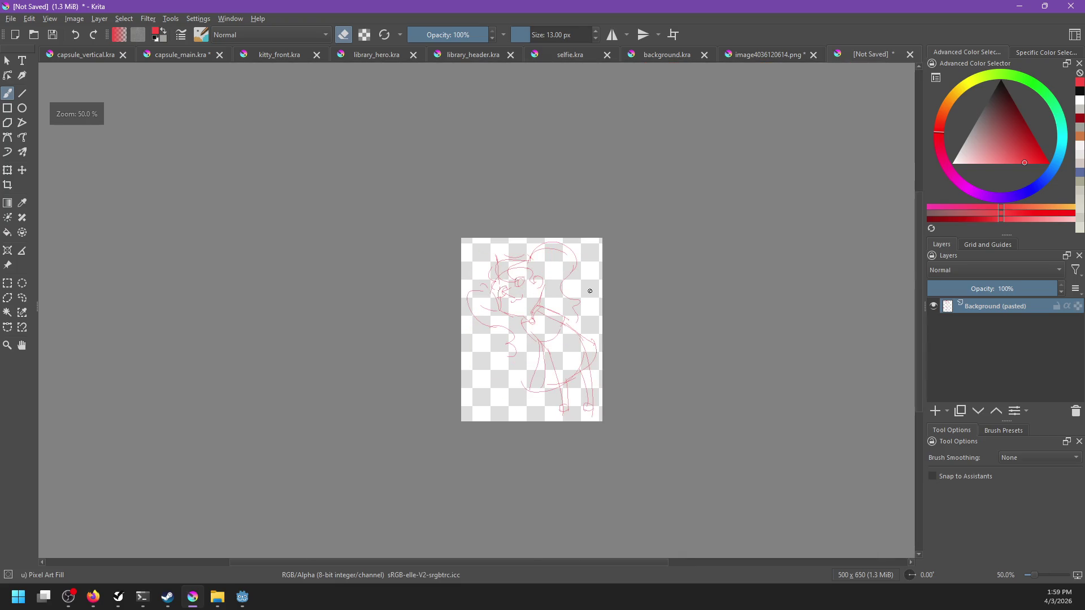
{"action": "key", "text": "m"}
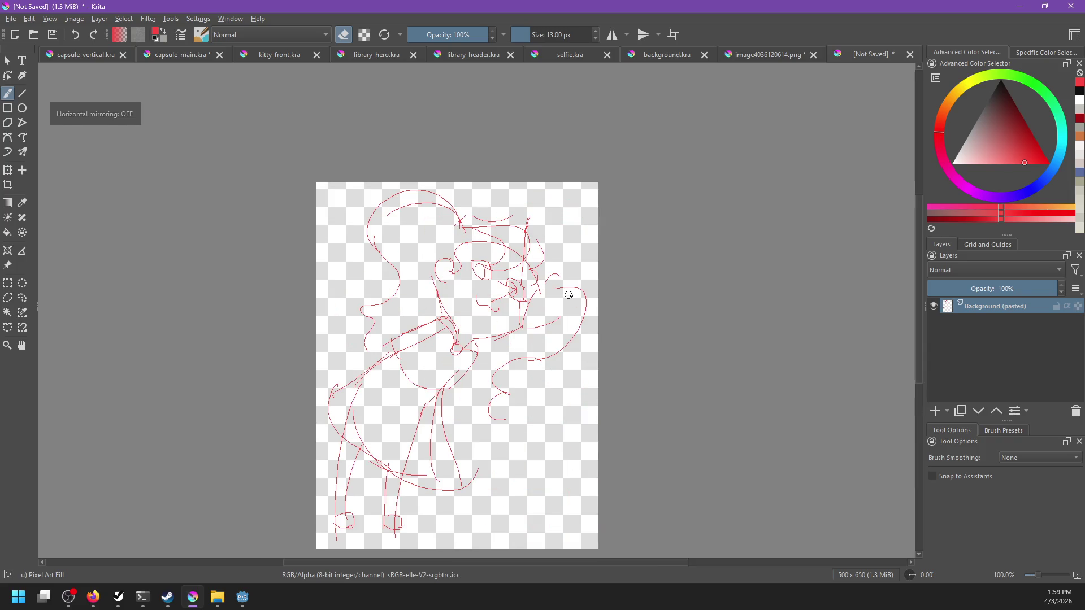
{"action": "scroll", "coordinate": [561, 310], "scroll_direction": "up", "scroll_amount": 2}
{"action": "left_click_drag", "start_coordinate": [498, 325], "coordinate": [663, 330]}
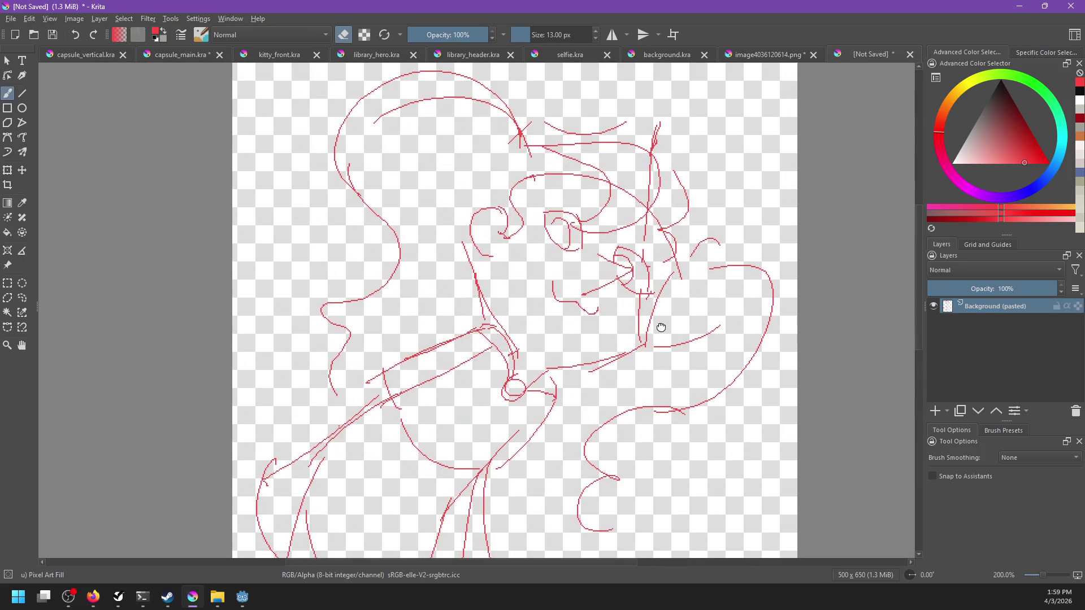
{"action": "key", "text": "alt+Tab"}
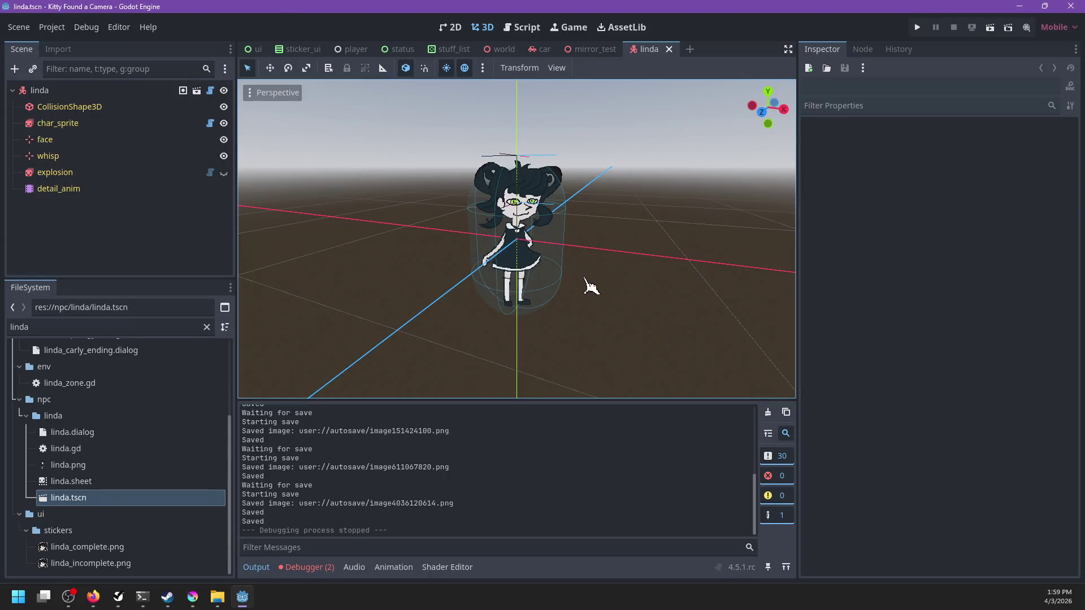
{"action": "key", "text": "alt+Tab"}
{"action": "scroll", "coordinate": [584, 314], "scroll_direction": "up", "scroll_amount": 1}
{"action": "mouse_move", "coordinate": [583, 315]}
{"action": "left_mouse_down"}
{"action": "mouse_move", "coordinate": [536, 344]}
{"action": "mouse_move", "coordinate": [531, 364]}
{"action": "mouse_move", "coordinate": [547, 366]}
{"action": "left_mouse_up"}
Switch to the 1 px Pixel Art brush with erasing off and test a stroke near the mouth.
{"action": "right_click", "coordinate": [543, 350]}
{"action": "left_click", "coordinate": [537, 277]}
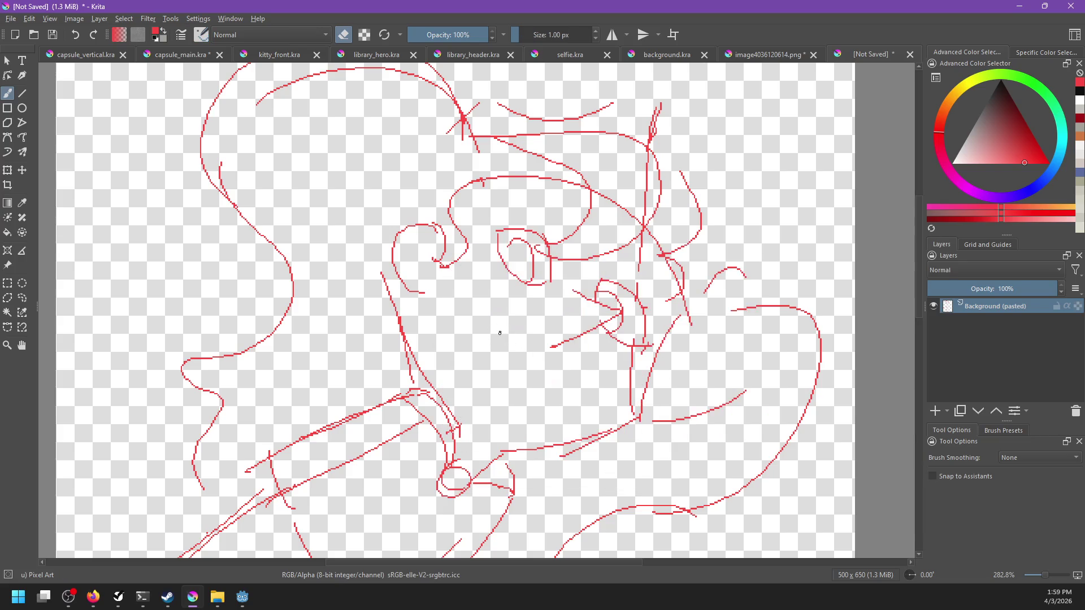
{"action": "key", "text": "x"}
{"action": "key", "text": "e"}
{"action": "left_click_drag", "start_coordinate": [500, 333], "coordinate": [531, 367]}
{"action": "key", "text": "ctrl+z"}
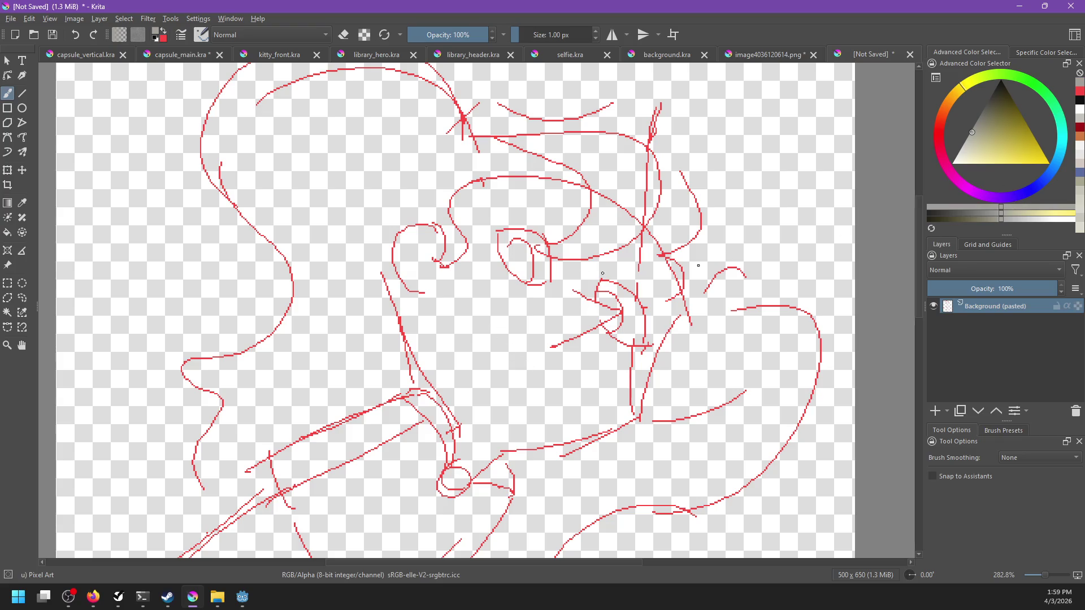
Pick the sketch's red and try several cheek and mouth curves, undoing each.
{"action": "left_click", "coordinate": [551, 242], "text": "ctrl"}
{"action": "left_click_drag", "start_coordinate": [481, 325], "coordinate": [526, 365]}
{"action": "key", "text": "ctrl+z"}
{"action": "left_click_drag", "start_coordinate": [481, 326], "coordinate": [563, 400]}
{"action": "key", "text": "ctrl+z"}
{"action": "left_click_drag", "start_coordinate": [511, 349], "coordinate": [554, 391]}
{"action": "key", "text": "ctrl+z"}
{"action": "left_click_drag", "start_coordinate": [511, 346], "coordinate": [558, 388]}
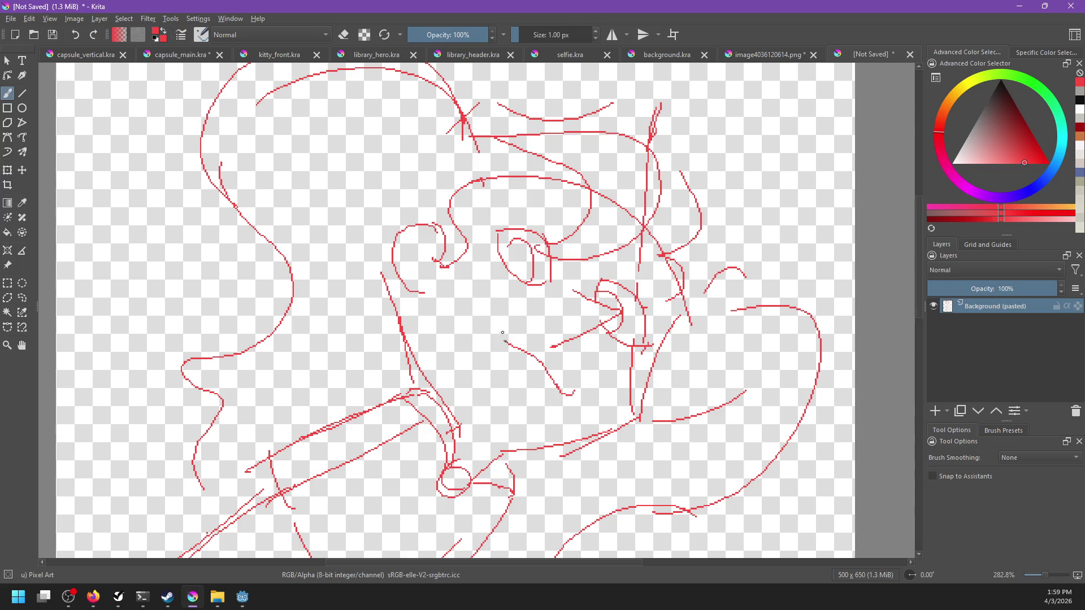
{"action": "key", "text": "ctrl+z"}
{"action": "left_click_drag", "start_coordinate": [506, 331], "coordinate": [520, 348]}
Try and undo a few more short red strokes near the mouth.
{"action": "mouse_move", "coordinate": [572, 389]}
{"action": "left_mouse_down"}
{"action": "mouse_move", "coordinate": [550, 338]}
{"action": "mouse_move", "coordinate": [478, 395]}
{"action": "left_mouse_up"}
{"action": "key", "text": "ctrl+z"}
{"action": "left_click_drag", "start_coordinate": [600, 258], "coordinate": [468, 414]}
{"action": "key", "text": "ctrl+z"}
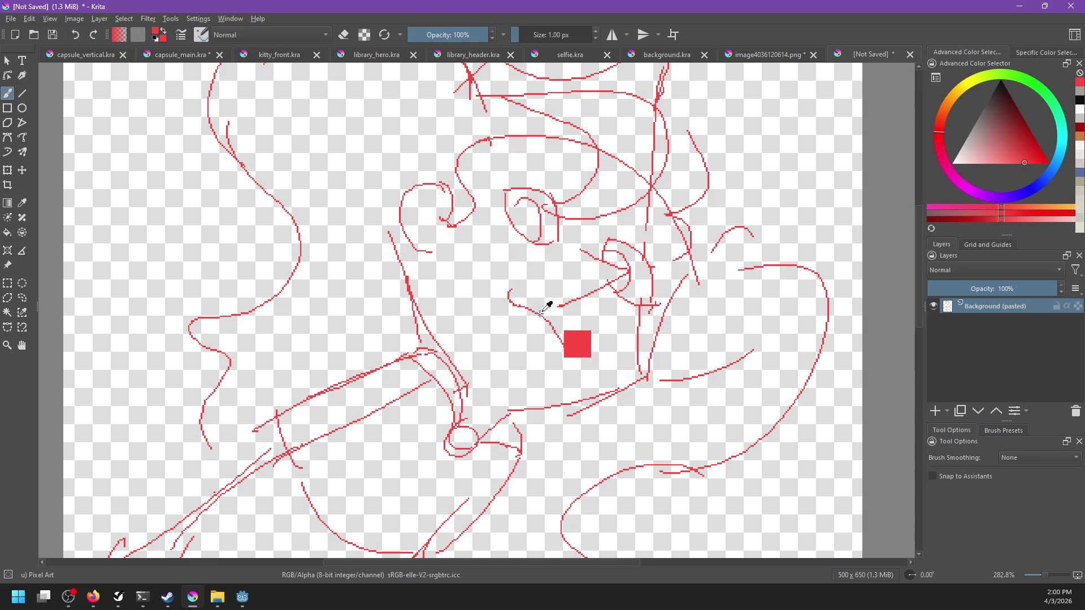
{"action": "key", "text": "ctrl+z"}
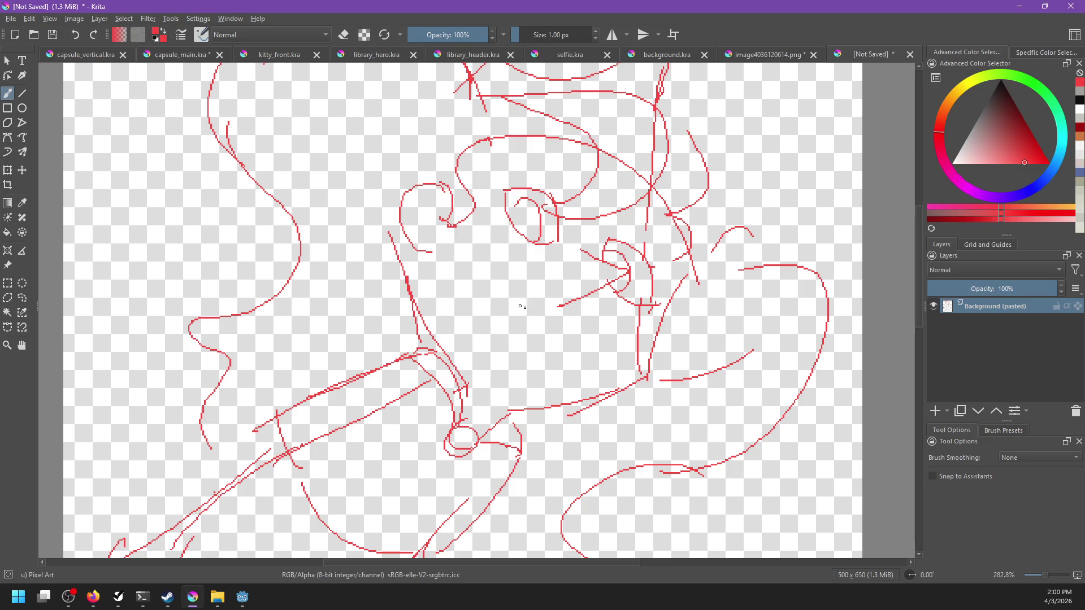
Draw the final 1 px red nose curve below the eye, checking the Godot reference.
{"action": "left_click_drag", "start_coordinate": [516, 300], "coordinate": [562, 349]}
{"action": "key", "text": "ctrl+z"}
{"action": "left_click_drag", "start_coordinate": [513, 315], "coordinate": [572, 347]}
{"action": "key", "text": "ctrl+z"}
{"action": "left_click_drag", "start_coordinate": [520, 314], "coordinate": [568, 357]}
{"action": "key", "text": "ctrl+z"}
{"action": "left_click_drag", "start_coordinate": [524, 306], "coordinate": [568, 356]}
{"action": "key", "text": "ctrl+z"}
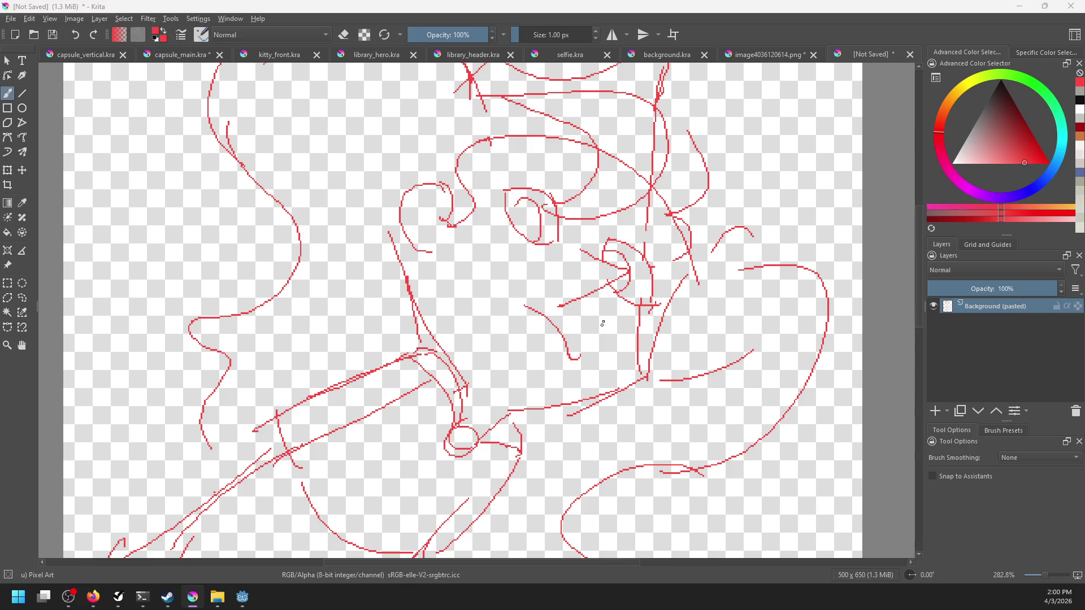
{"action": "key", "text": "alt+Tab"}
{"action": "key", "text": "alt+Tab"}
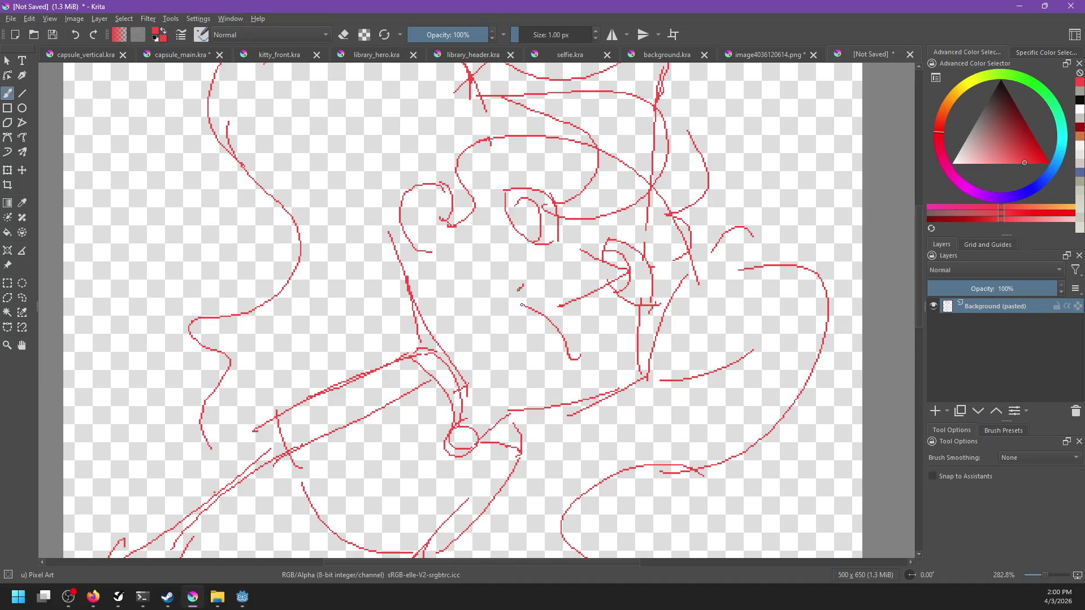
{"action": "left_click_drag", "start_coordinate": [581, 359], "coordinate": [490, 369]}
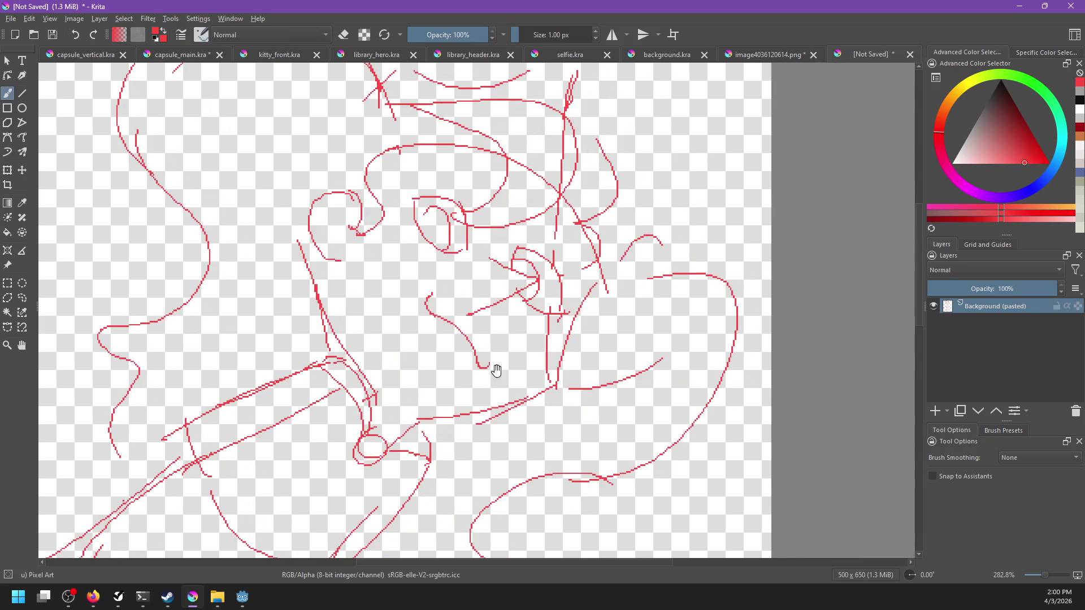
Draw a short curved red stroke along the lower face and unmirror the view.
{"action": "scroll", "coordinate": [466, 337], "scroll_direction": "down", "scroll_amount": 1}
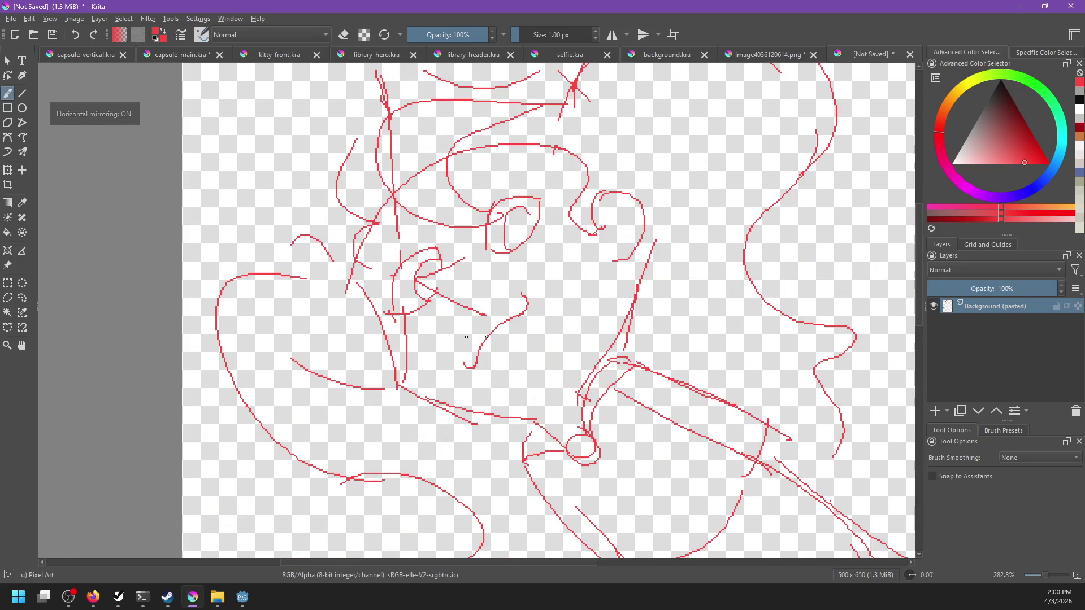
{"action": "scroll", "coordinate": [498, 325], "scroll_direction": "down", "scroll_amount": 1}
{"action": "scroll", "coordinate": [526, 312], "scroll_direction": "down", "scroll_amount": 1}
{"action": "scroll", "coordinate": [525, 312], "scroll_direction": "up", "scroll_amount": 4}
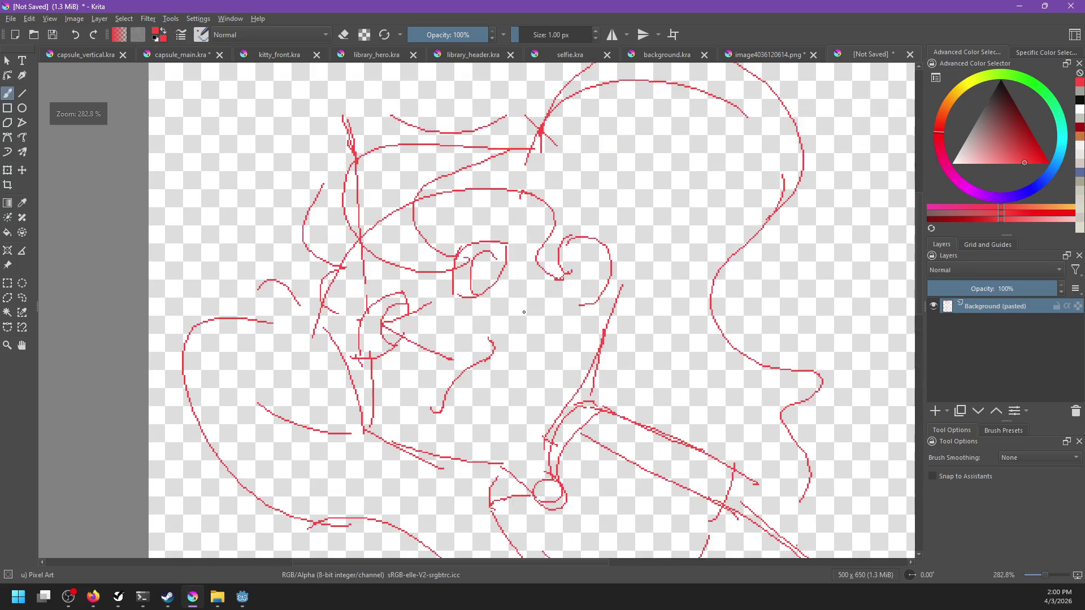
{"action": "scroll", "coordinate": [588, 272], "scroll_direction": "down", "scroll_amount": 1}
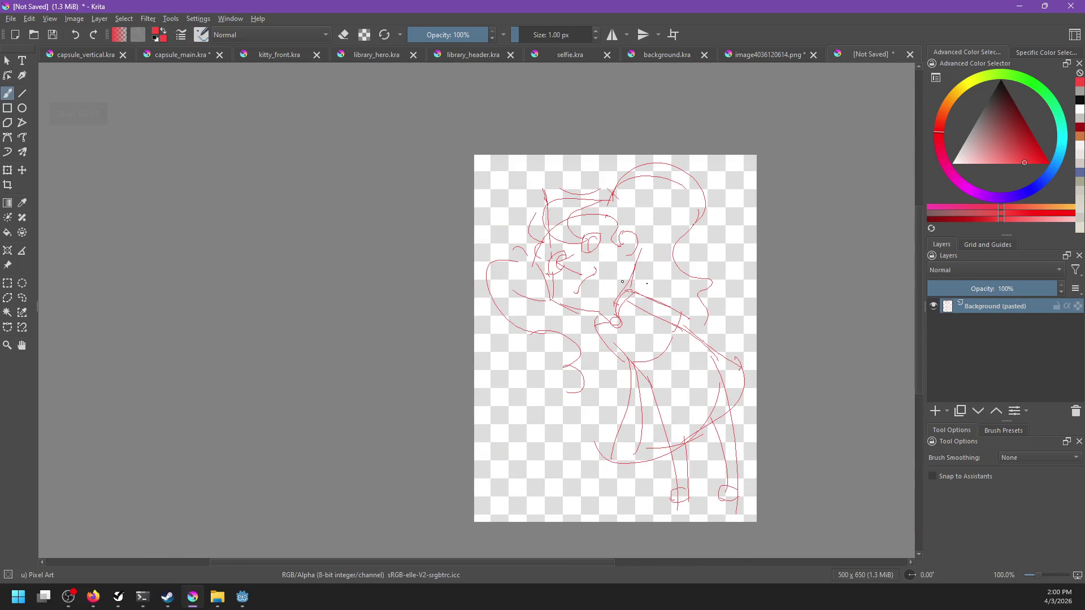
{"action": "scroll", "coordinate": [608, 280], "scroll_direction": "up", "scroll_amount": 3}
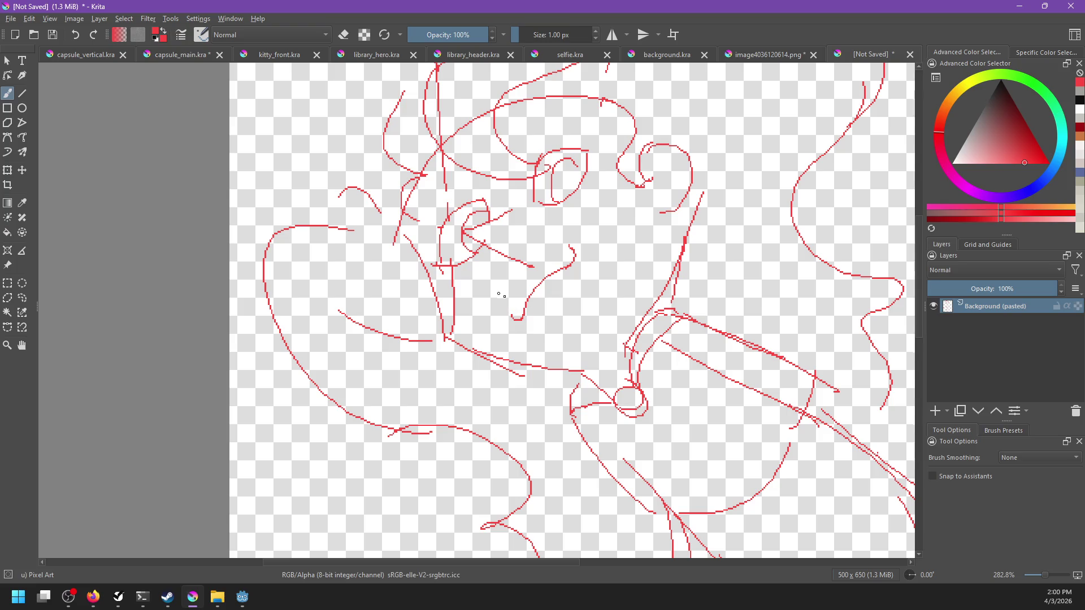
{"action": "left_click_drag", "start_coordinate": [489, 298], "coordinate": [554, 279]}
{"action": "key", "text": "m"}
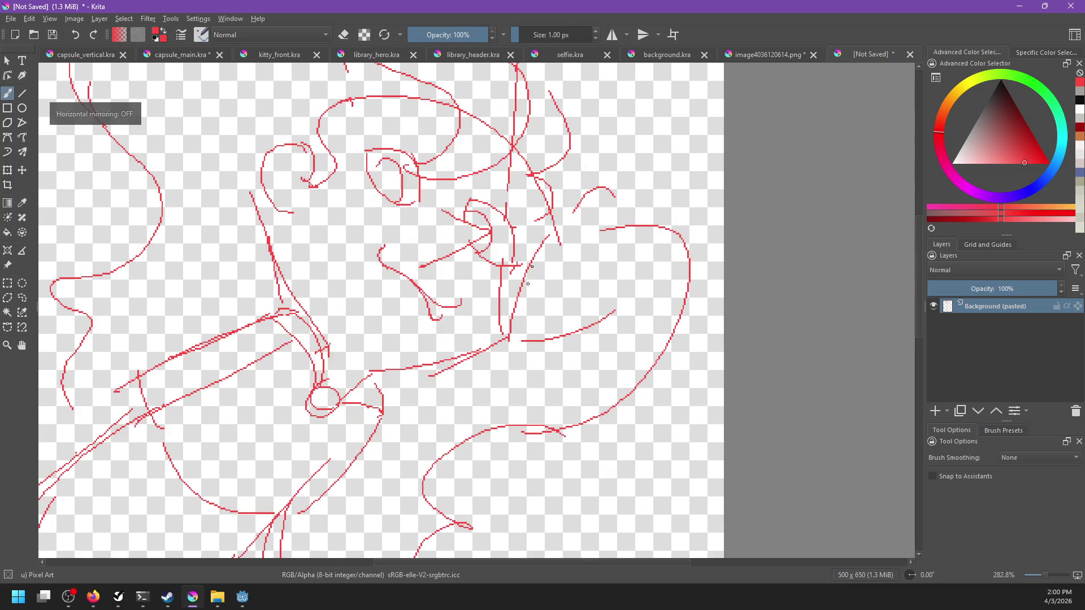
Erase the stray speck beside the stroke with the Pixel Art Fill eraser.
{"action": "right_click", "coordinate": [471, 310]}
{"action": "left_click", "coordinate": [421, 326]}
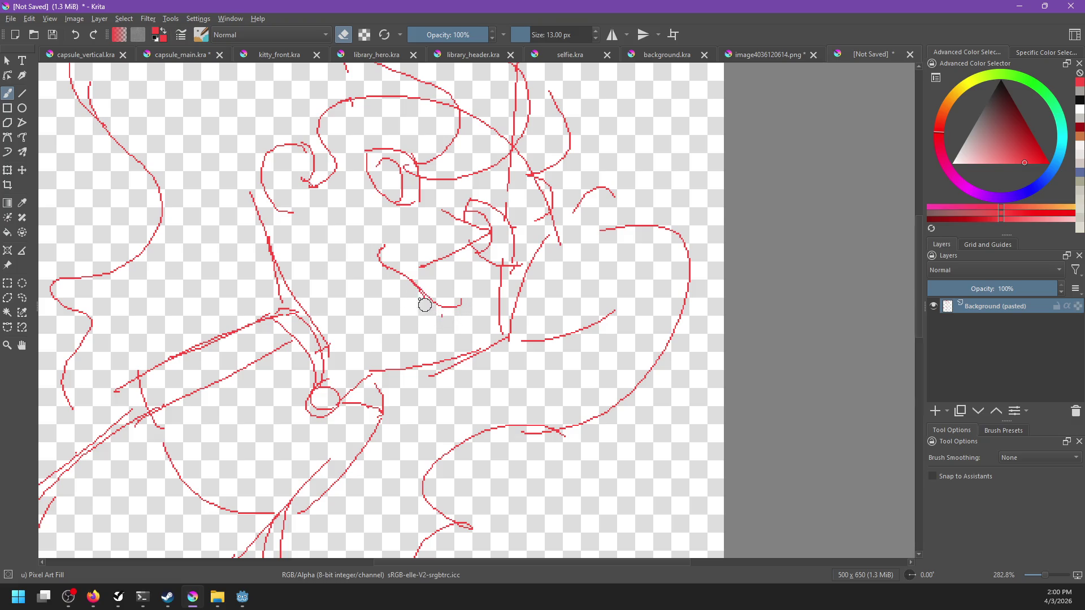
{"action": "left_click_drag", "start_coordinate": [420, 302], "coordinate": [462, 314]}
Switch back to the thin 1 px Pixel Art brush.
{"action": "scroll", "coordinate": [440, 317], "scroll_direction": "up", "scroll_amount": 1}
{"action": "right_click", "coordinate": [467, 339]}
{"action": "left_click", "coordinate": [424, 282]}
{"action": "right_click", "coordinate": [434, 340]}
{"action": "left_click", "coordinate": [425, 243]}
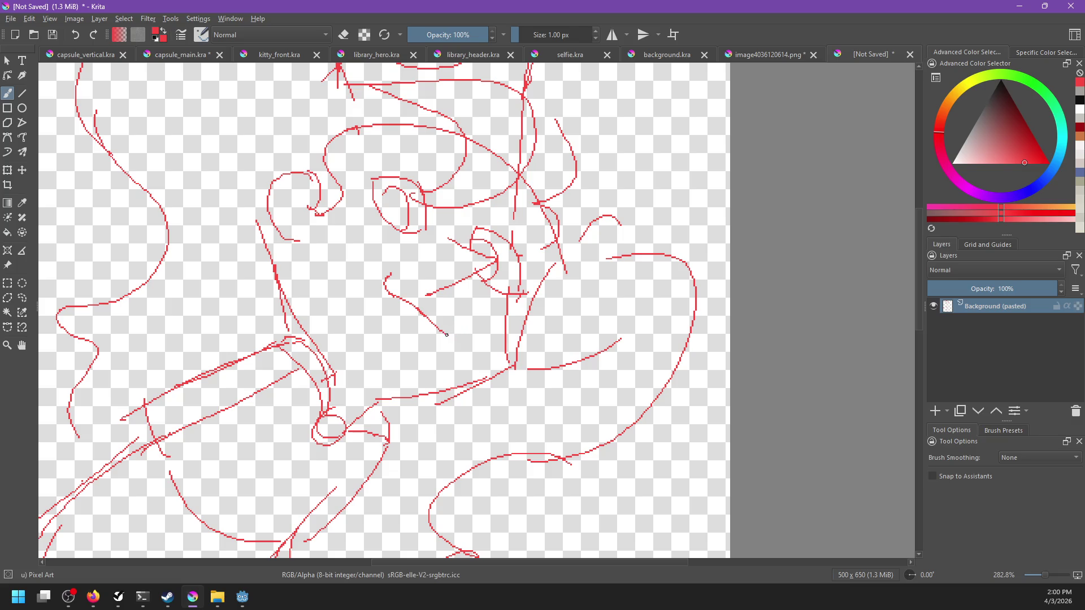
Mirror the view, frame the whole drawing, and rename the red layer to 'sketch'.
{"action": "key", "text": "m"}
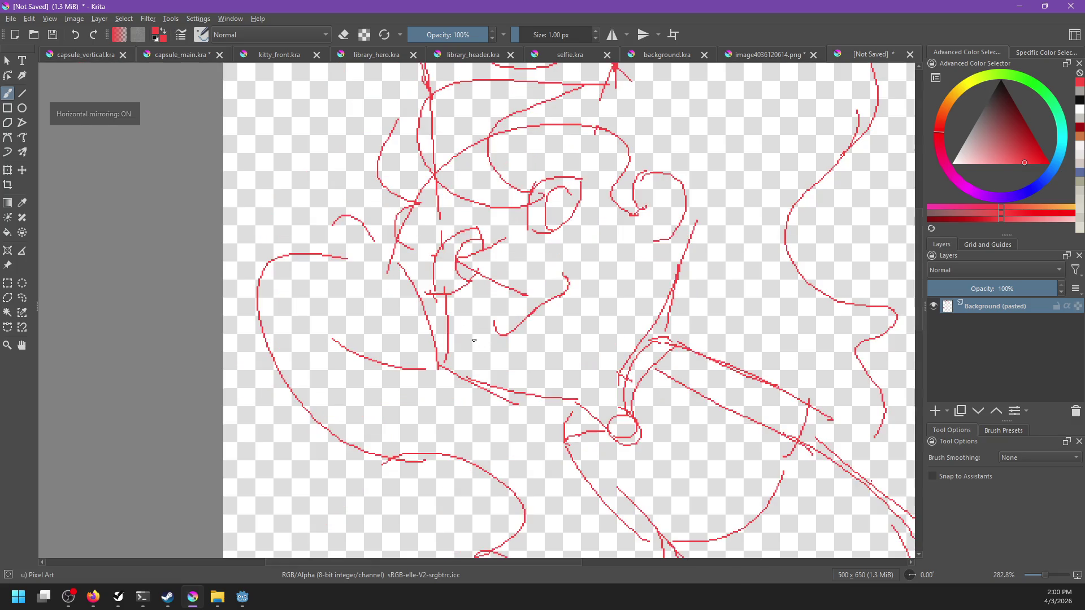
{"action": "left_click_drag", "start_coordinate": [605, 353], "coordinate": [663, 394]}
{"action": "scroll", "coordinate": [663, 395], "scroll_direction": "down", "scroll_amount": 5}
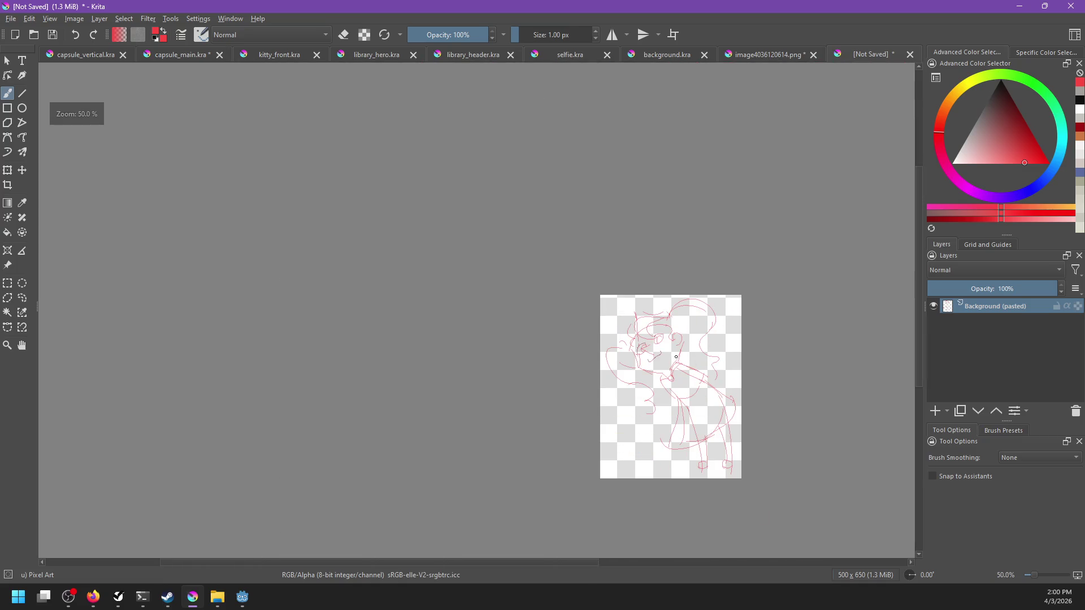
{"action": "scroll", "coordinate": [681, 350], "scroll_direction": "up", "scroll_amount": 5}
{"action": "mouse_move", "coordinate": [654, 367]}
{"action": "left_mouse_down"}
{"action": "mouse_move", "coordinate": [663, 237]}
{"action": "mouse_move", "coordinate": [633, 256]}
{"action": "mouse_move", "coordinate": [629, 295]}
{"action": "left_mouse_up"}
{"action": "scroll", "coordinate": [672, 241], "scroll_direction": "down", "scroll_amount": 2}
{"action": "double_click", "coordinate": [1004, 306]}
{"action": "type", "text": "sketch"}
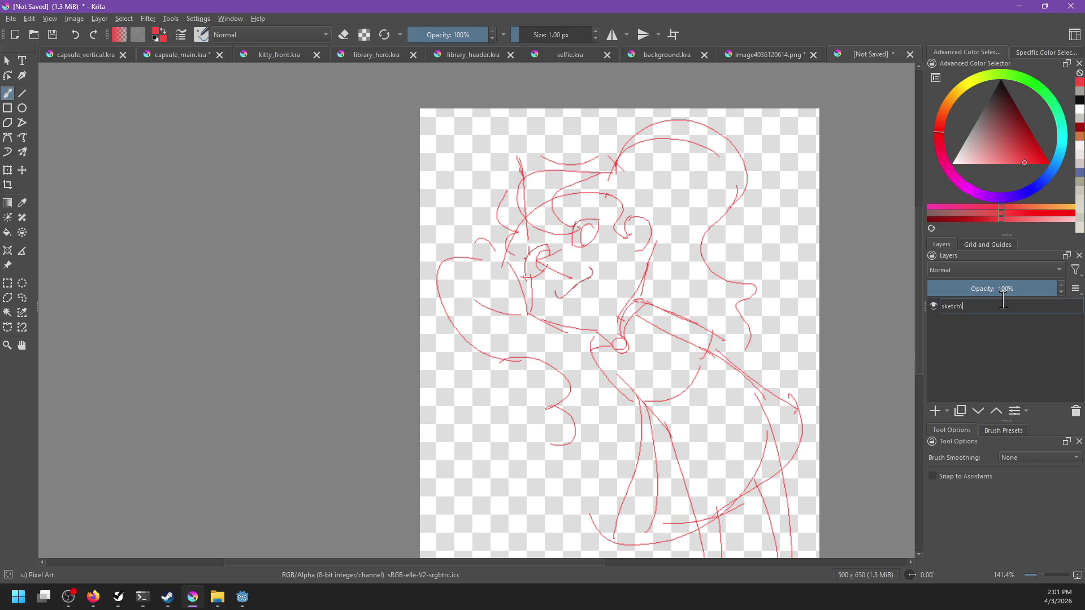
{"action": "key", "text": "Return"}
Save the document as elem_linda.kra.
{"action": "key", "text": "ctrl+s"}
{"action": "type", "text": "linda"}
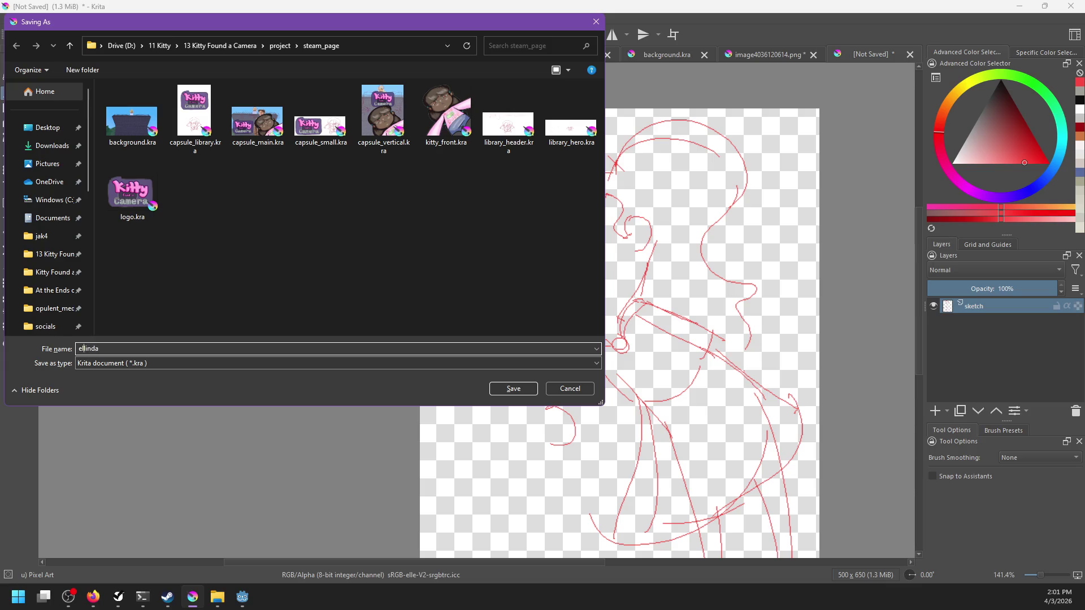
{"action": "key", "text": "Return"}
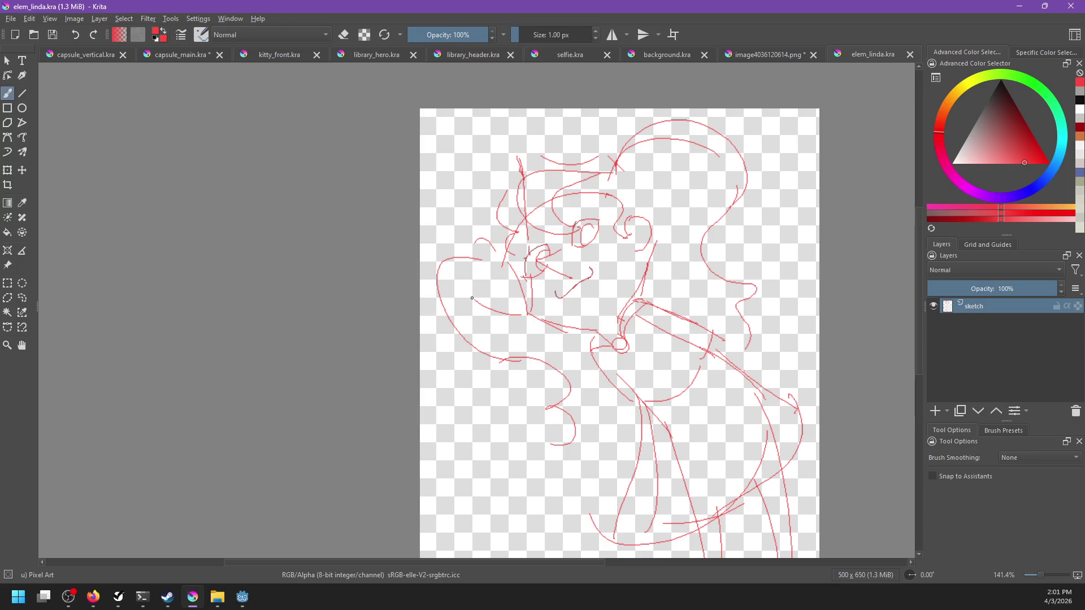
Add a new paint layer above sketch and set a 7 px black brush.
{"action": "scroll", "coordinate": [472, 298], "scroll_direction": "up", "scroll_amount": 2}
{"action": "scroll", "coordinate": [486, 301], "scroll_direction": "down", "scroll_amount": 1}
{"action": "scroll", "coordinate": [498, 303], "scroll_direction": "up", "scroll_amount": 2}
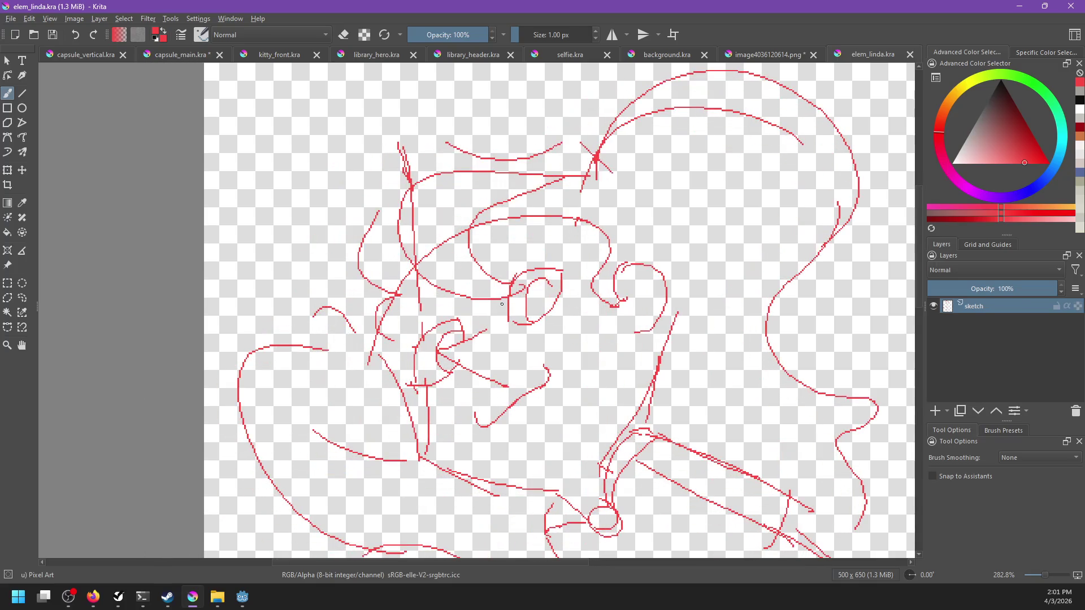
{"action": "left_click", "coordinate": [935, 411]}
{"action": "right_click", "coordinate": [550, 306]}
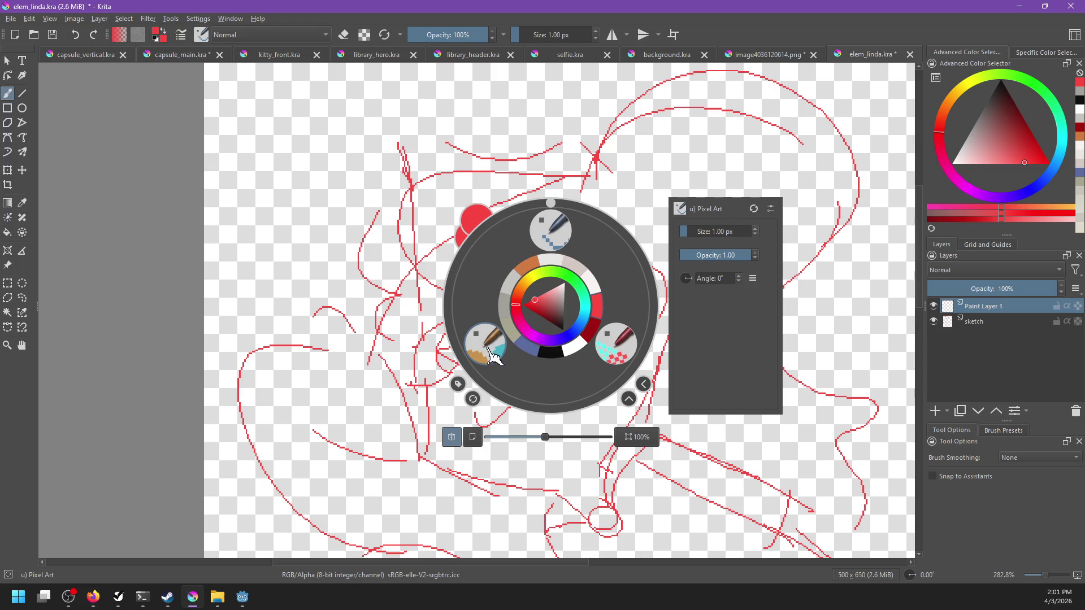
{"action": "left_click", "coordinate": [554, 244]}
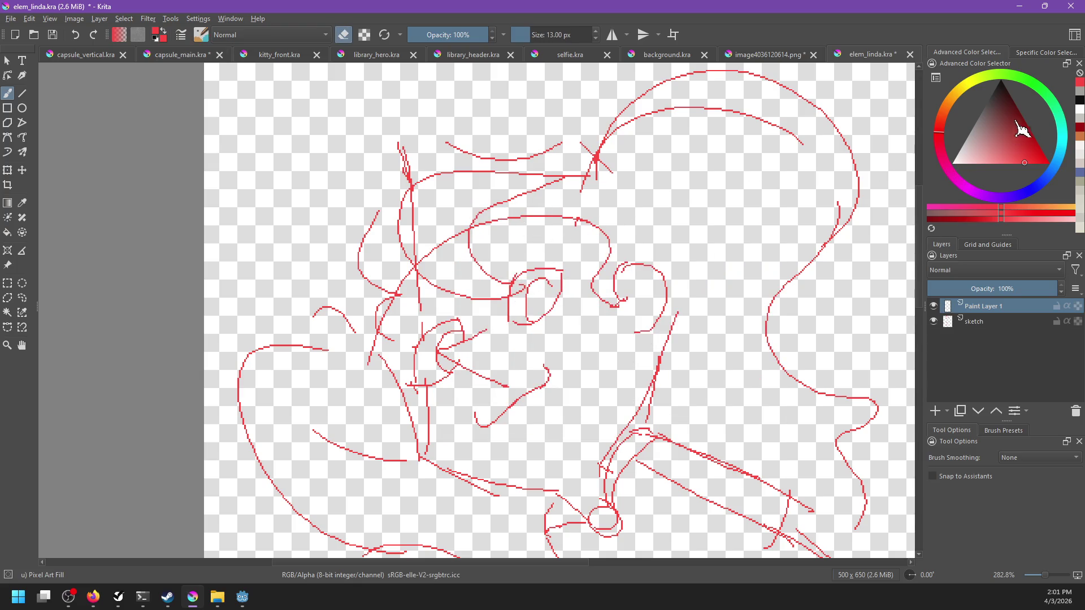
{"action": "left_click", "coordinate": [1000, 84]}
{"action": "key", "text": "e"}
{"action": "key", "text": "bracketleft"}
{"action": "key", "text": "bracketleft"}
{"action": "key", "text": "bracketleft"}
{"action": "key", "text": "bracketleft"}
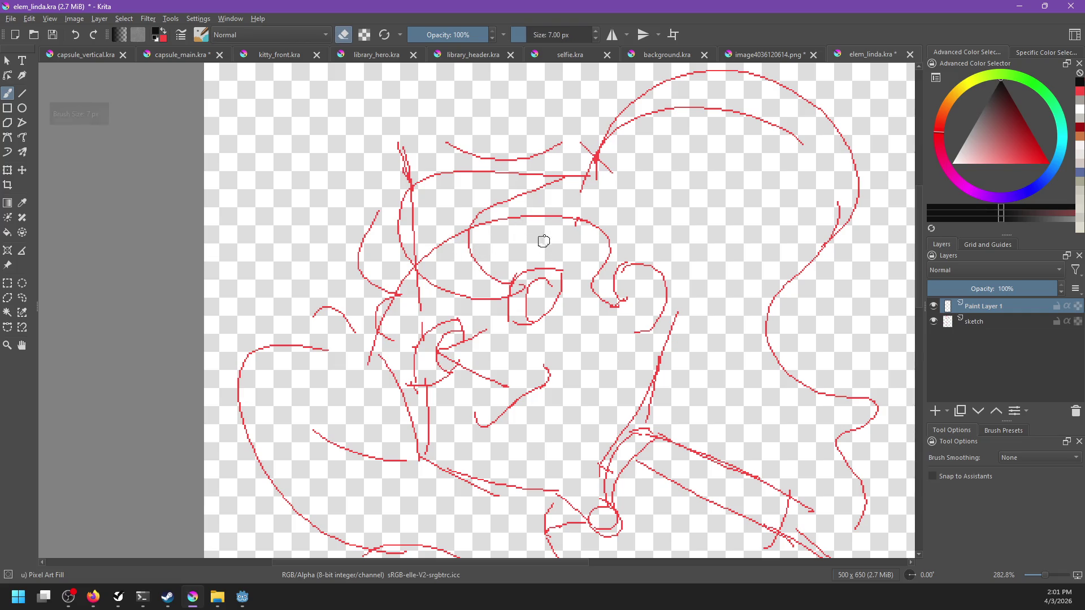
Test and undo a black arc over the hair, then check Linda's sprite in Godot.
{"action": "left_click_drag", "start_coordinate": [557, 182], "coordinate": [509, 273]}
{"action": "key", "text": "ctrl+z"}
{"action": "left_click_drag", "start_coordinate": [543, 181], "coordinate": [510, 276]}
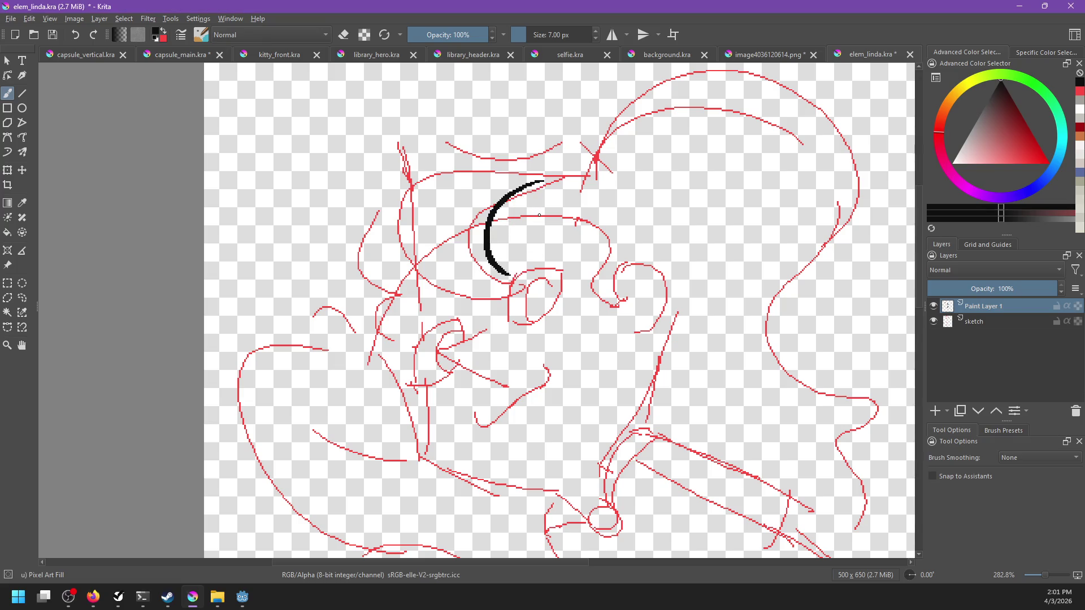
{"action": "key", "text": "ctrl+z"}
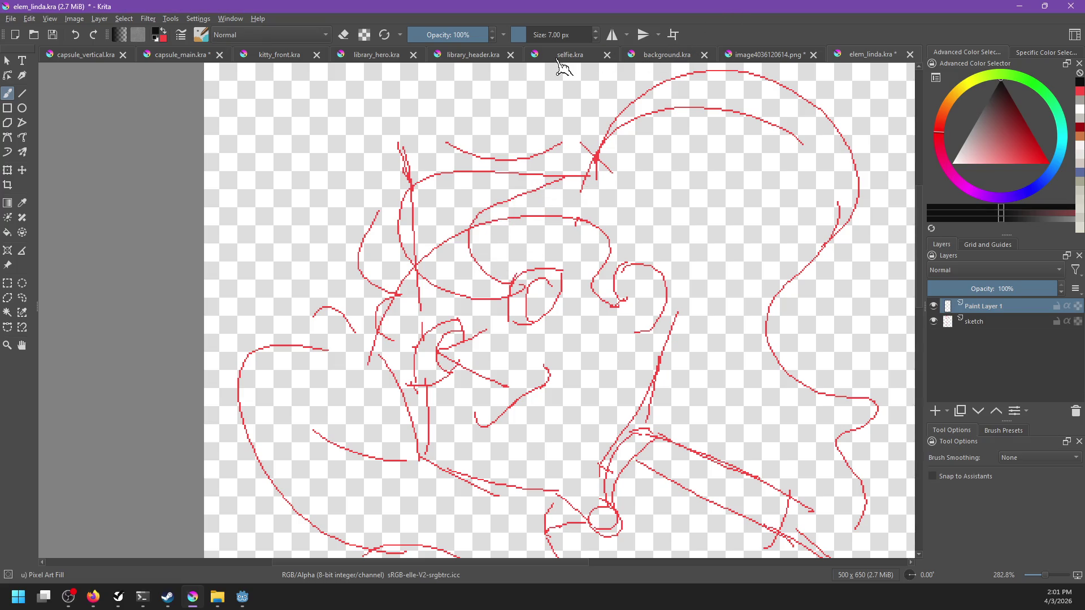
{"action": "key", "text": "alt+Tab"}
{"action": "scroll", "coordinate": [562, 207], "scroll_direction": "up", "scroll_amount": 3}
{"action": "scroll", "coordinate": [562, 206], "scroll_direction": "up", "scroll_amount": 2}
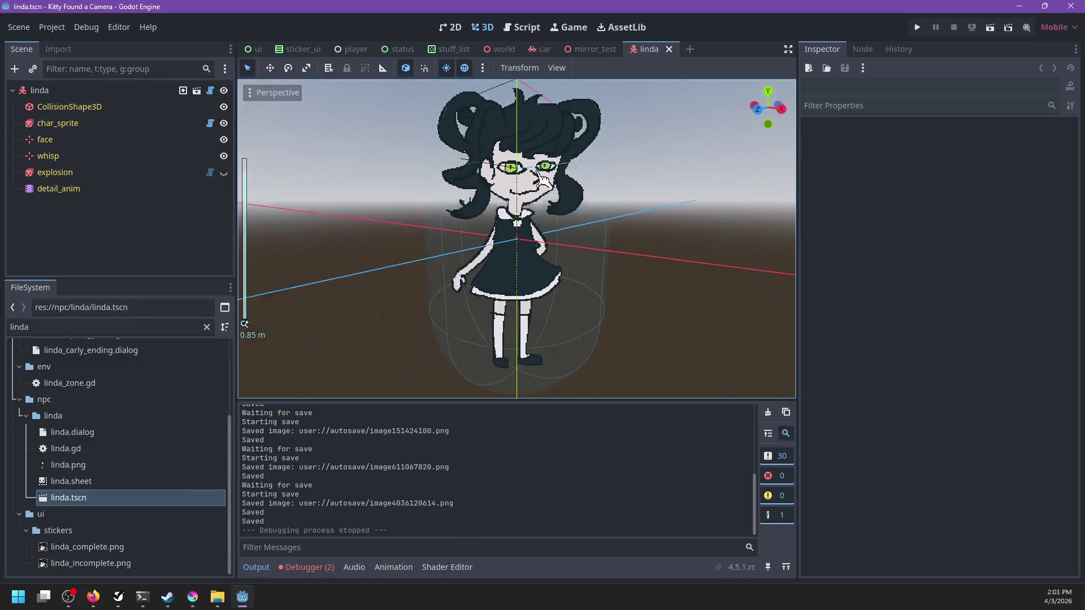
{"action": "key", "text": "alt+Tab"}
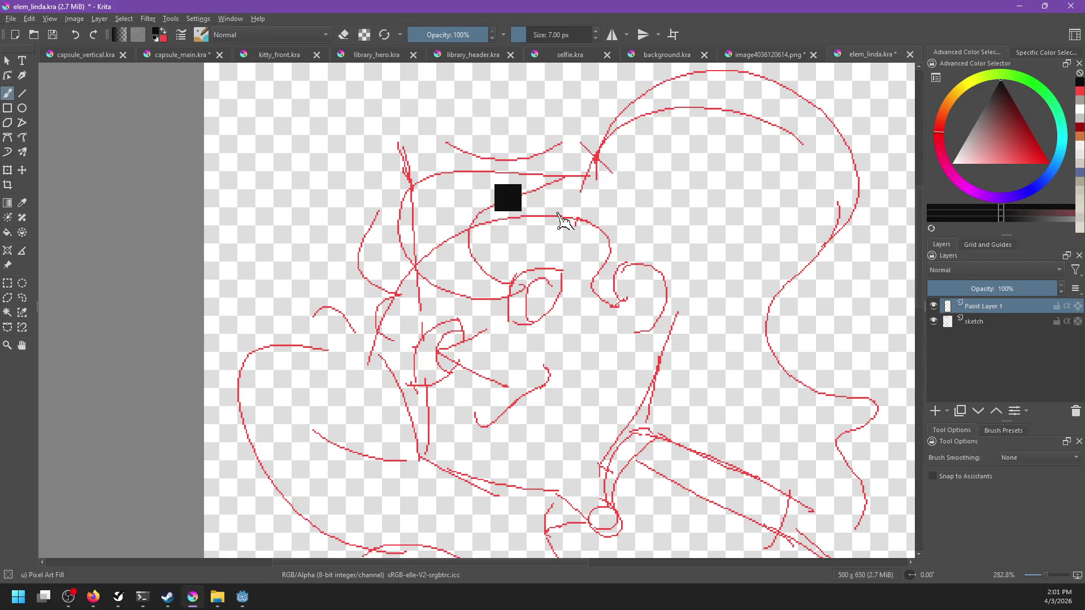
{"action": "key", "text": "ctrl+o"}
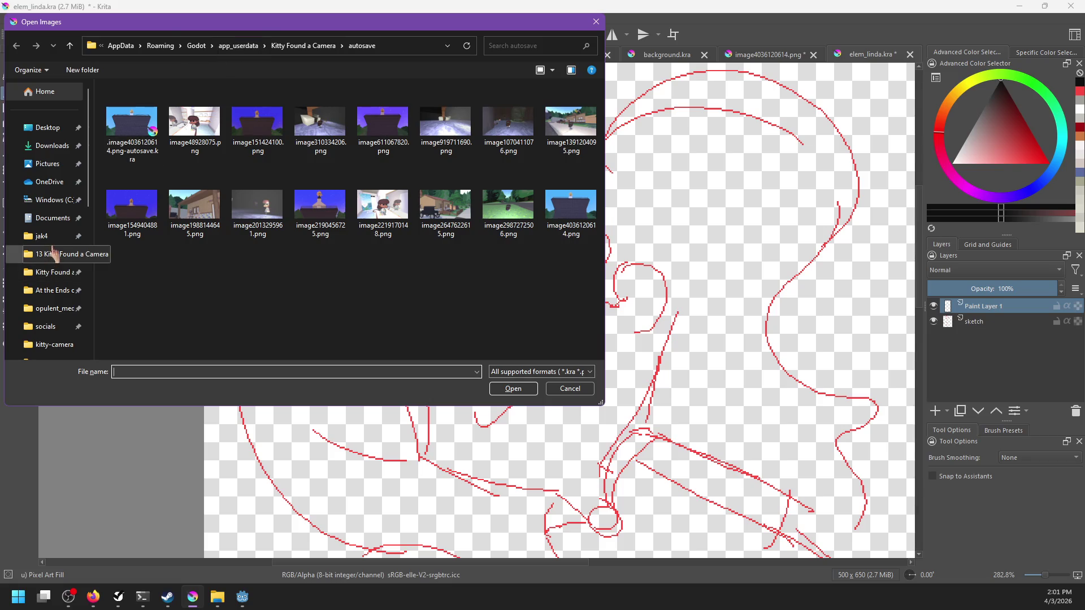
Open linda.png from project > npc > linda and place its tab after capsule_main.kra.
{"action": "left_click", "coordinate": [52, 256]}
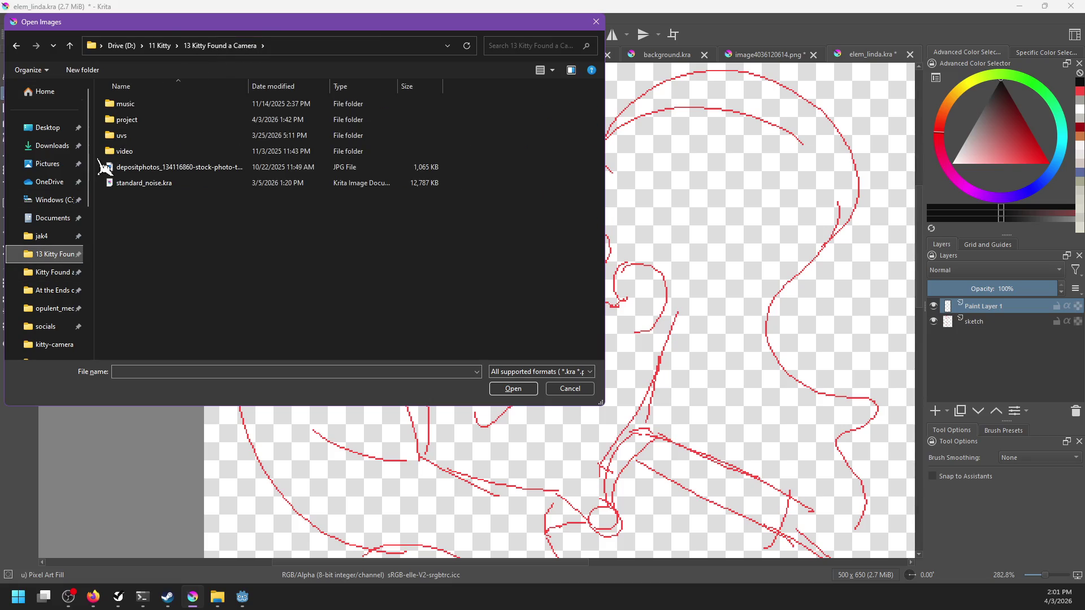
{"action": "double_click", "coordinate": [133, 121]}
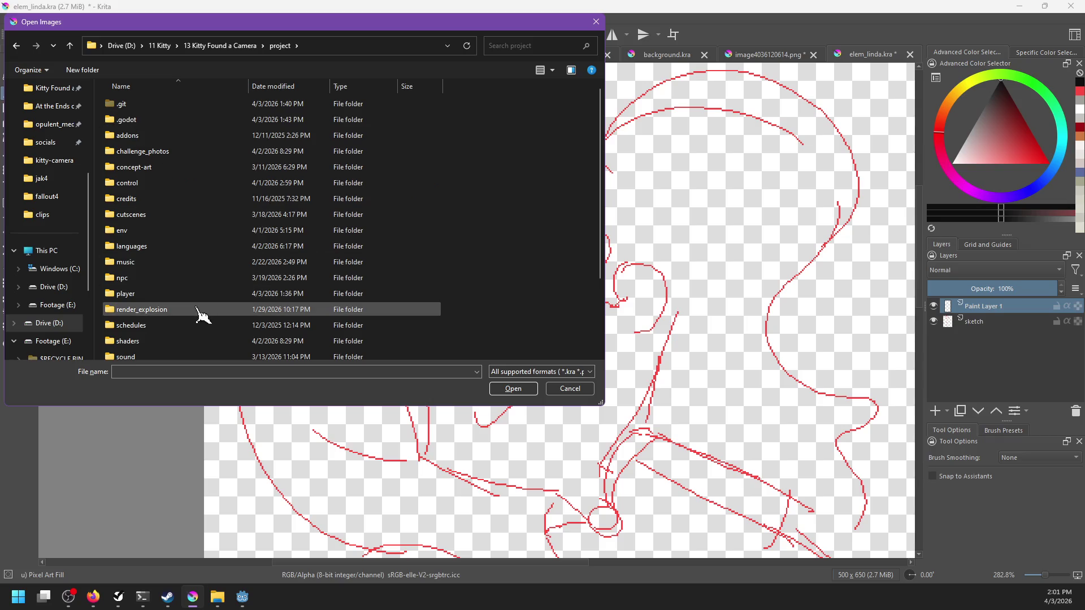
{"action": "double_click", "coordinate": [170, 278]}
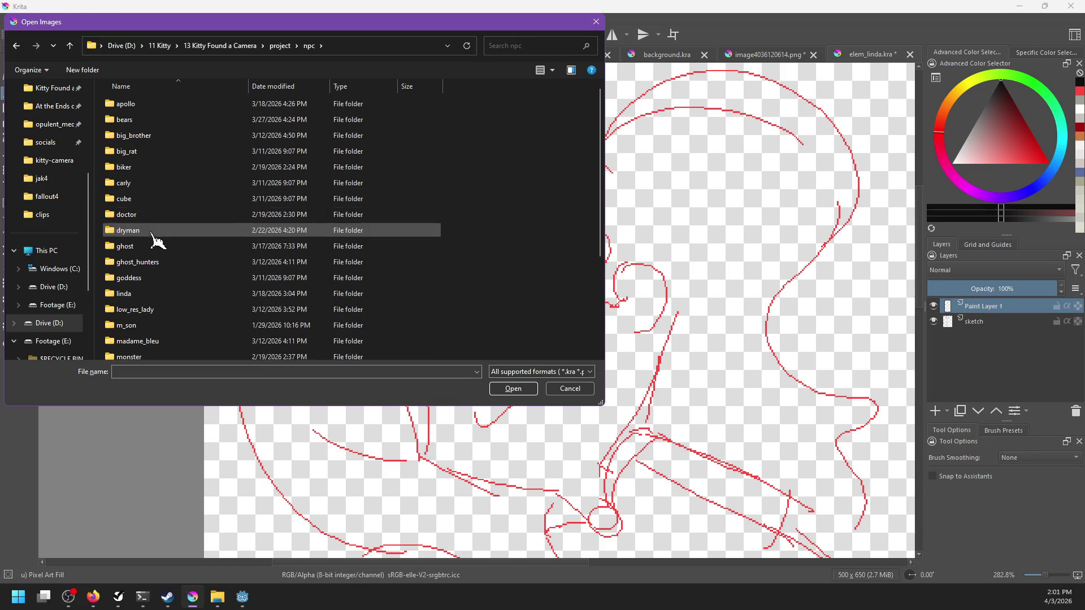
{"action": "double_click", "coordinate": [163, 294]}
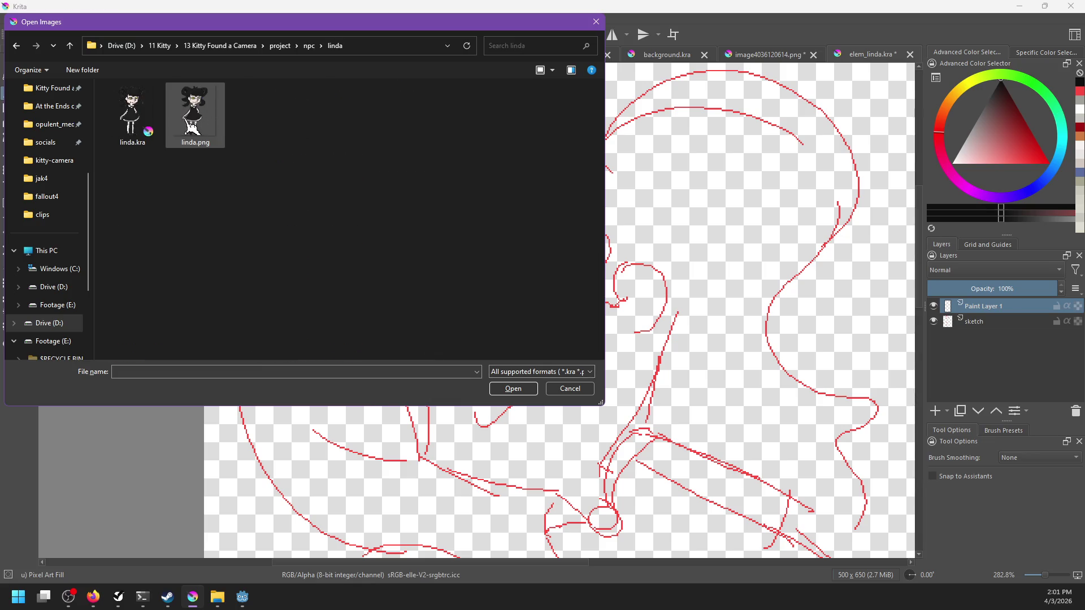
{"action": "key", "text": "Escape"}
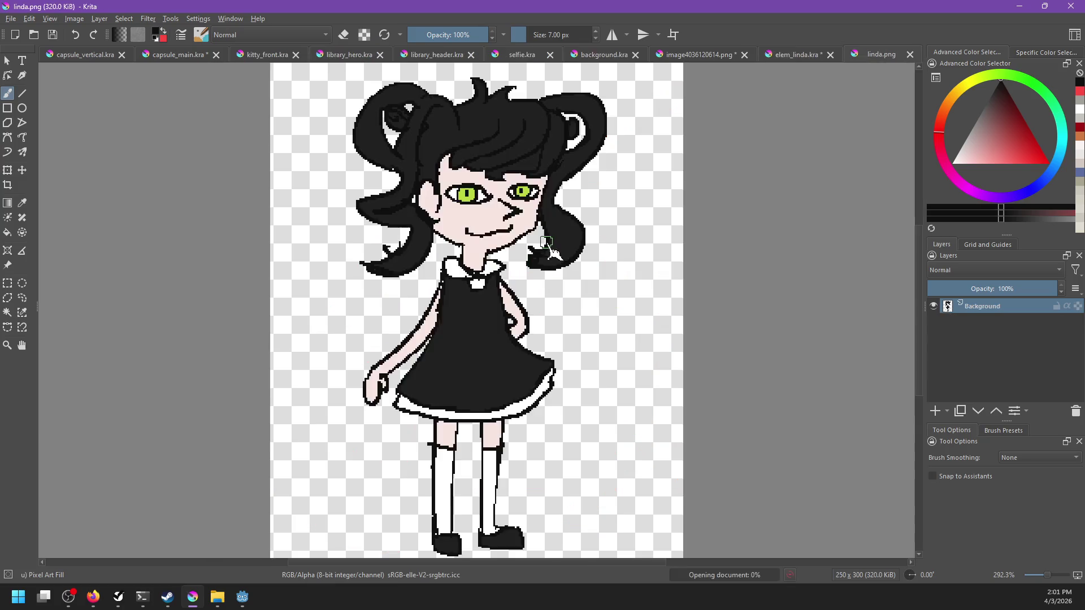
{"action": "left_click_drag", "start_coordinate": [873, 56], "coordinate": [266, 55]}
{"action": "left_click", "coordinate": [184, 55]}
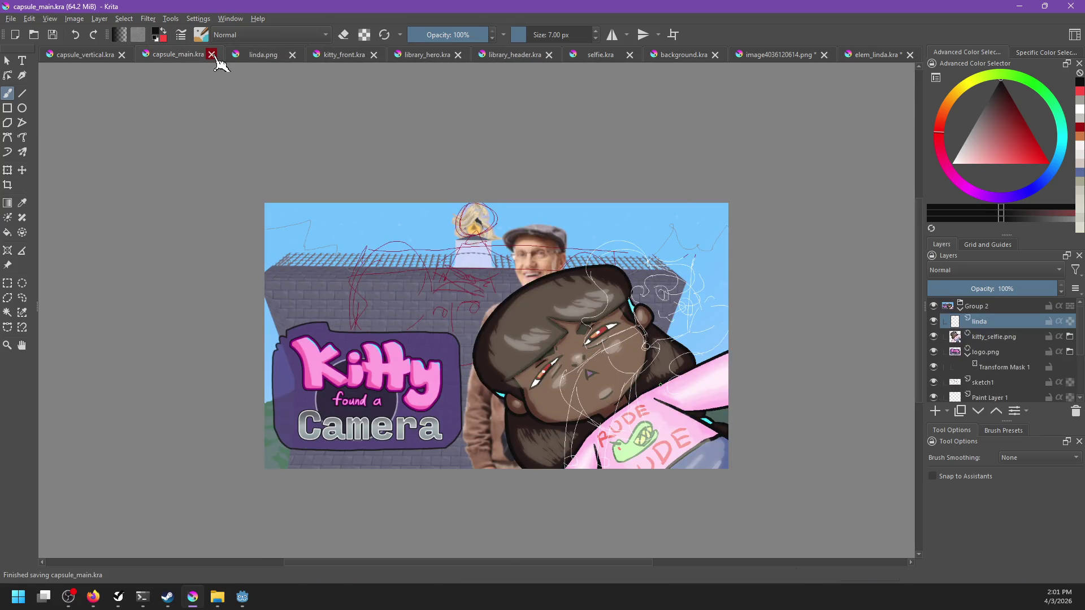
Close the library_hero.kra, library_header.kra and selfie.kra tabs.
{"action": "left_click", "coordinate": [254, 56]}
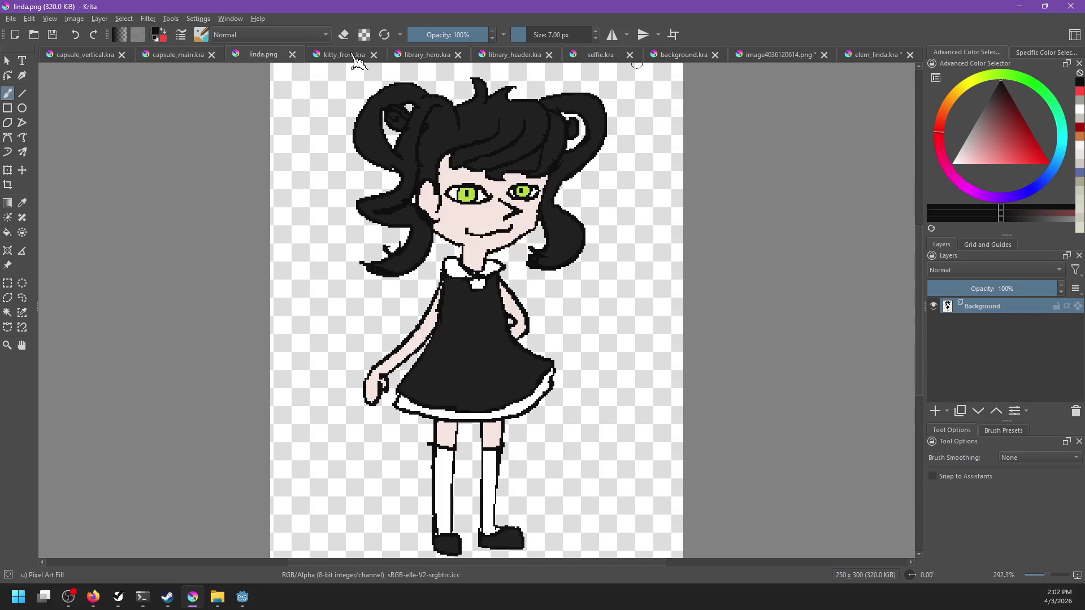
{"action": "left_click", "coordinate": [356, 56]}
{"action": "left_click", "coordinate": [444, 59]}
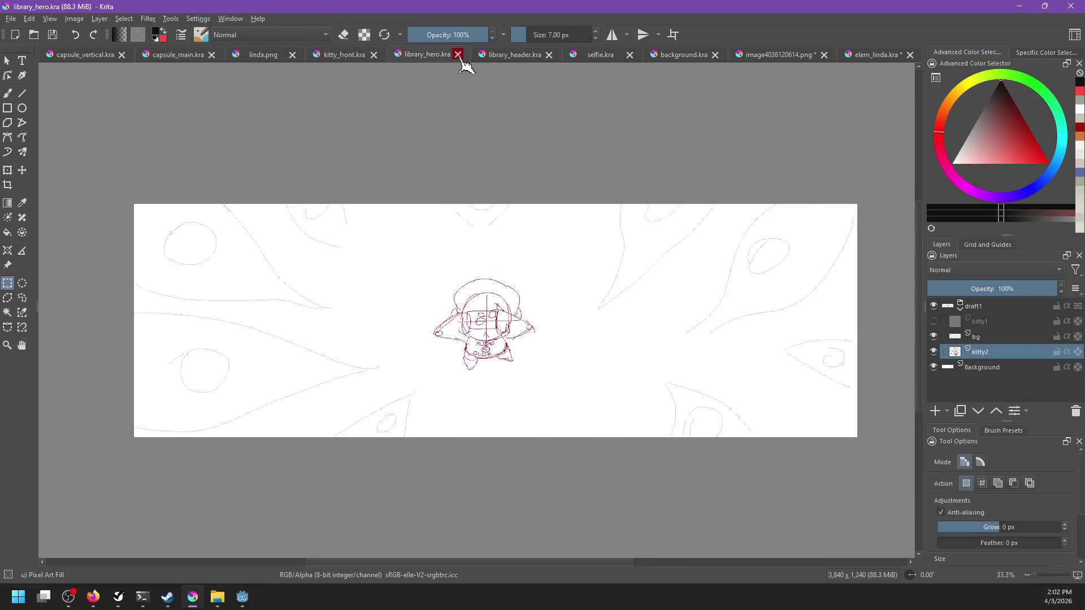
{"action": "left_click", "coordinate": [460, 55]}
{"action": "left_click", "coordinate": [465, 56]}
{"action": "left_click", "coordinate": [511, 55]}
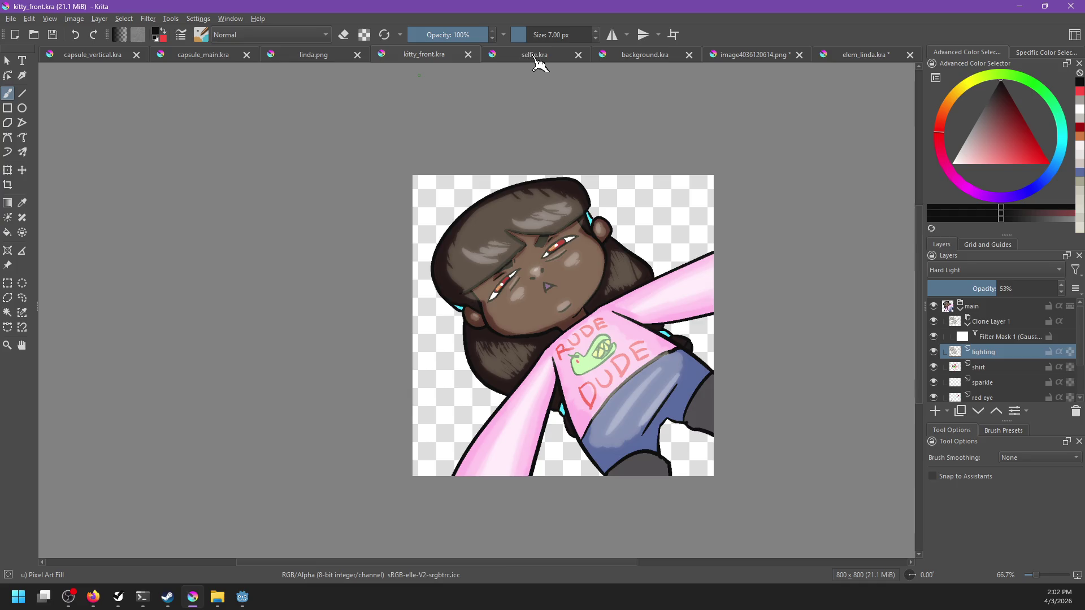
{"action": "left_click", "coordinate": [540, 56]}
{"action": "left_click", "coordinate": [579, 55]}
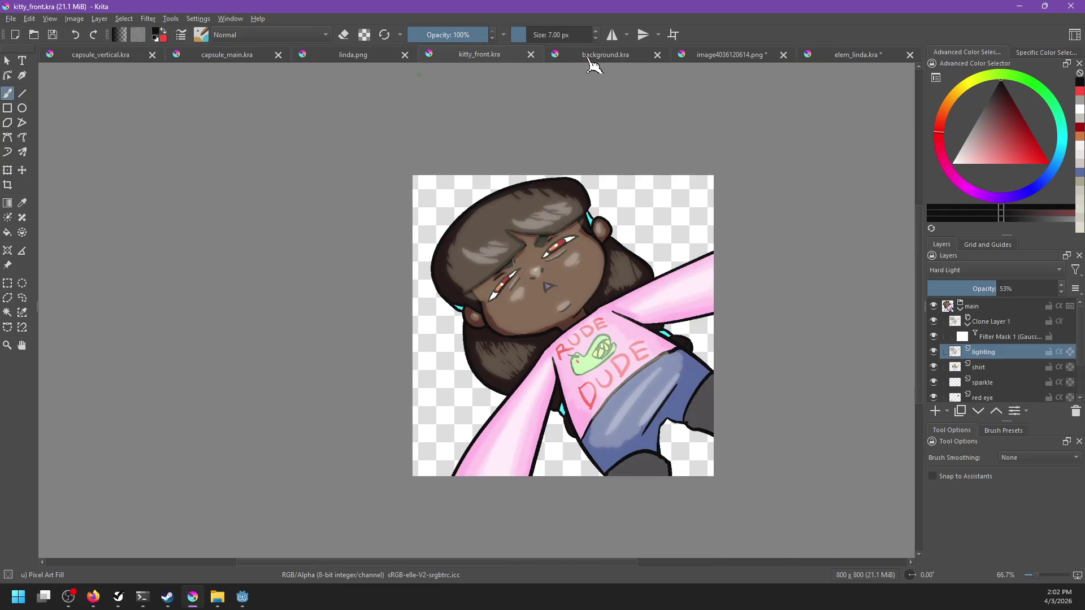
Close background.kra, image4036120614.png unsaved, and kitty_front.kra, leaving elem_linda.kra showing.
{"action": "left_click", "coordinate": [600, 59]}
{"action": "left_click", "coordinate": [657, 55]}
{"action": "left_click", "coordinate": [681, 63]}
{"action": "left_click", "coordinate": [762, 54]}
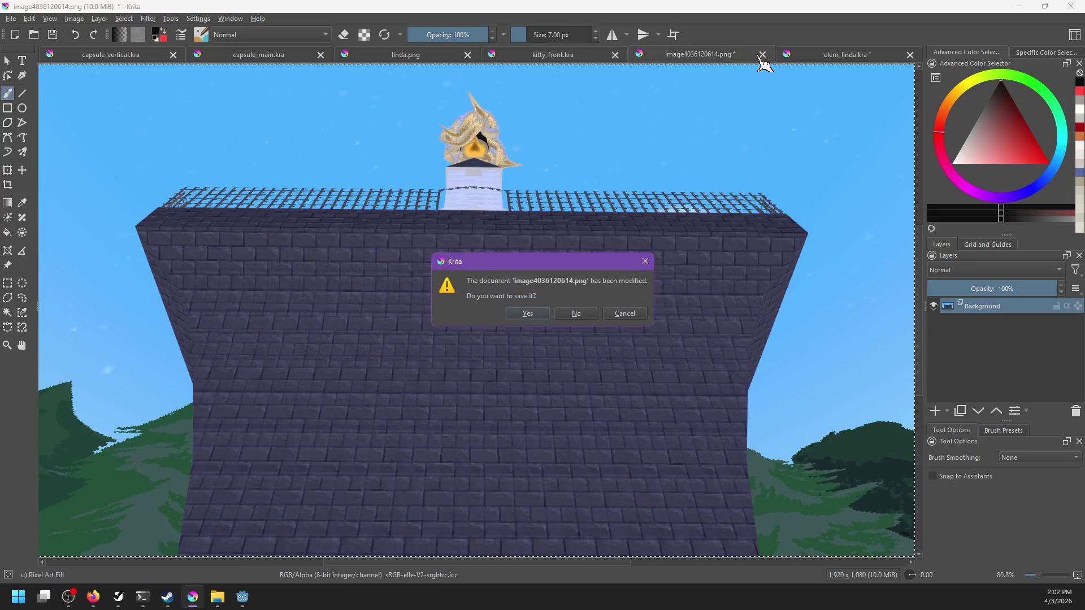
{"action": "left_click", "coordinate": [576, 314]}
{"action": "left_click", "coordinate": [799, 60]}
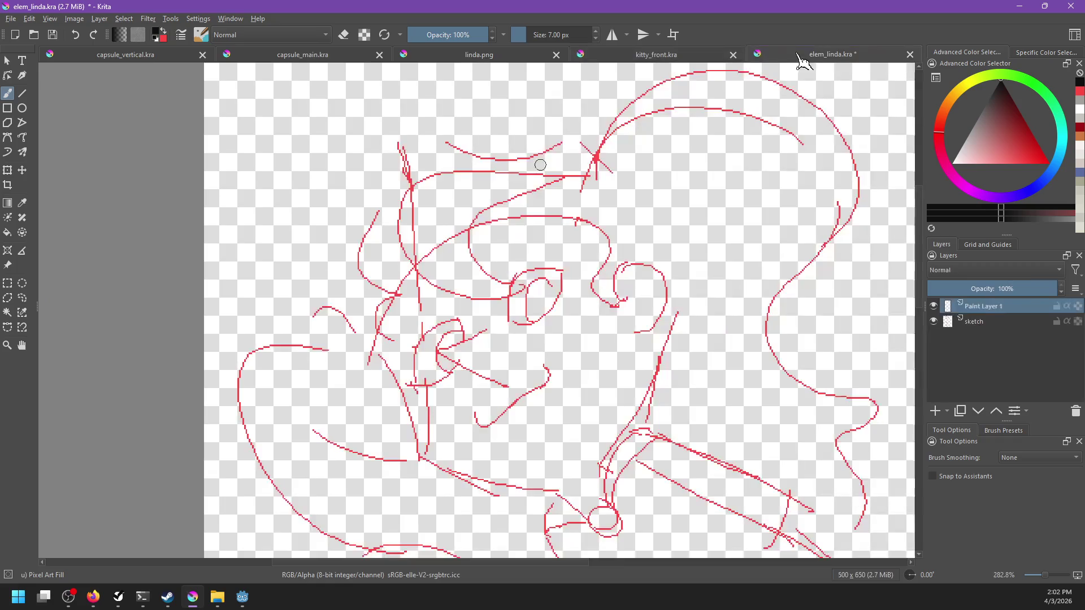
{"action": "left_click", "coordinate": [734, 55]}
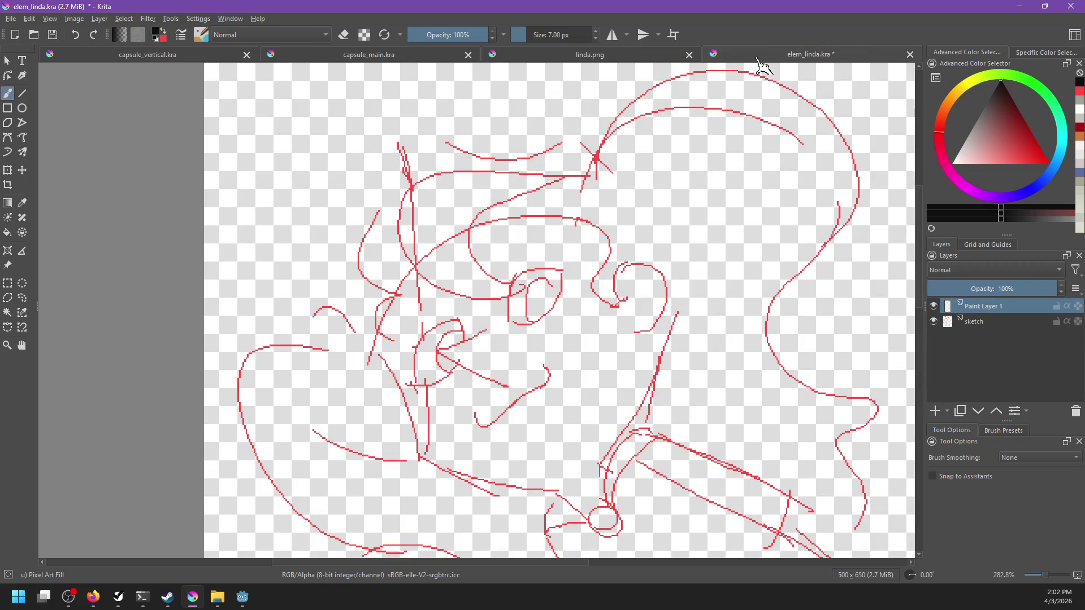
{"action": "scroll", "coordinate": [531, 127], "scroll_direction": "down", "scroll_amount": 2}
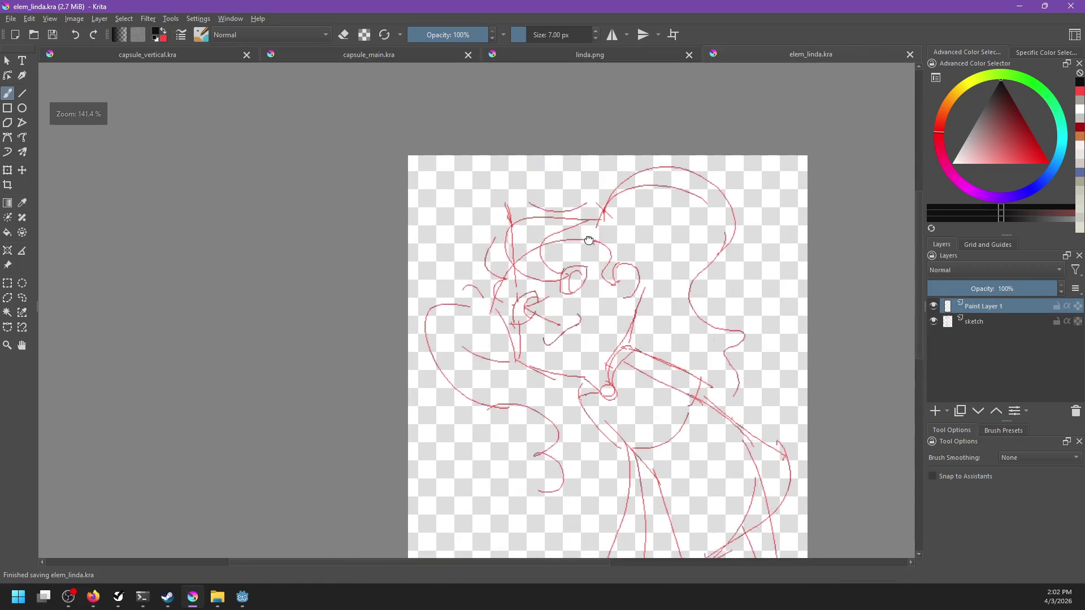
In linda.png, select the black pixels by similar colour, copy them to a layer, and deselect.
{"action": "left_click", "coordinate": [655, 58]}
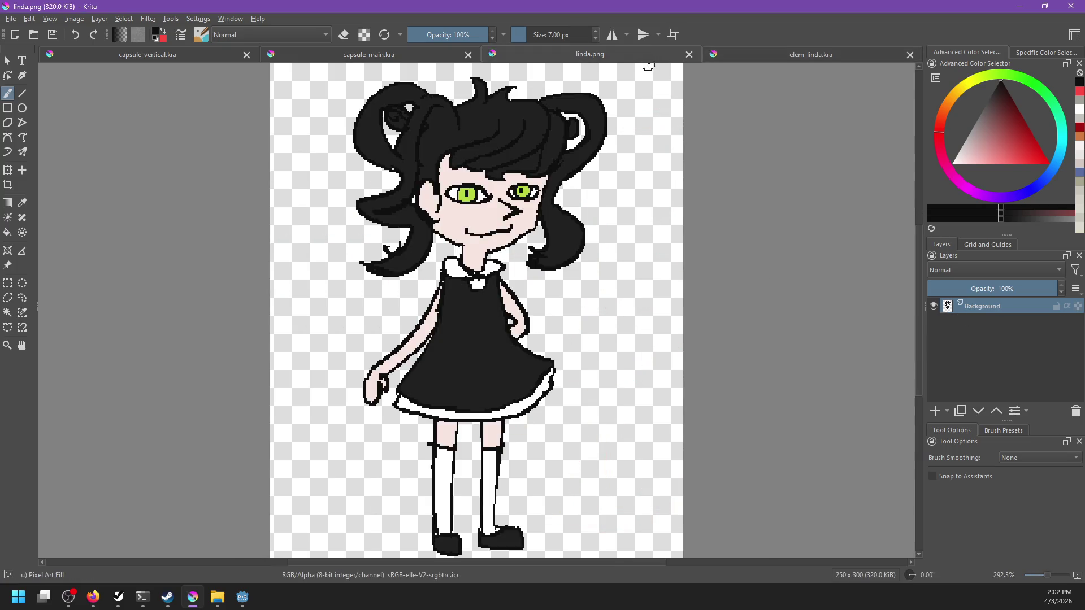
{"action": "scroll", "coordinate": [590, 236], "scroll_direction": "up", "scroll_amount": 2}
{"action": "scroll", "coordinate": [590, 236], "scroll_direction": "down", "scroll_amount": 1}
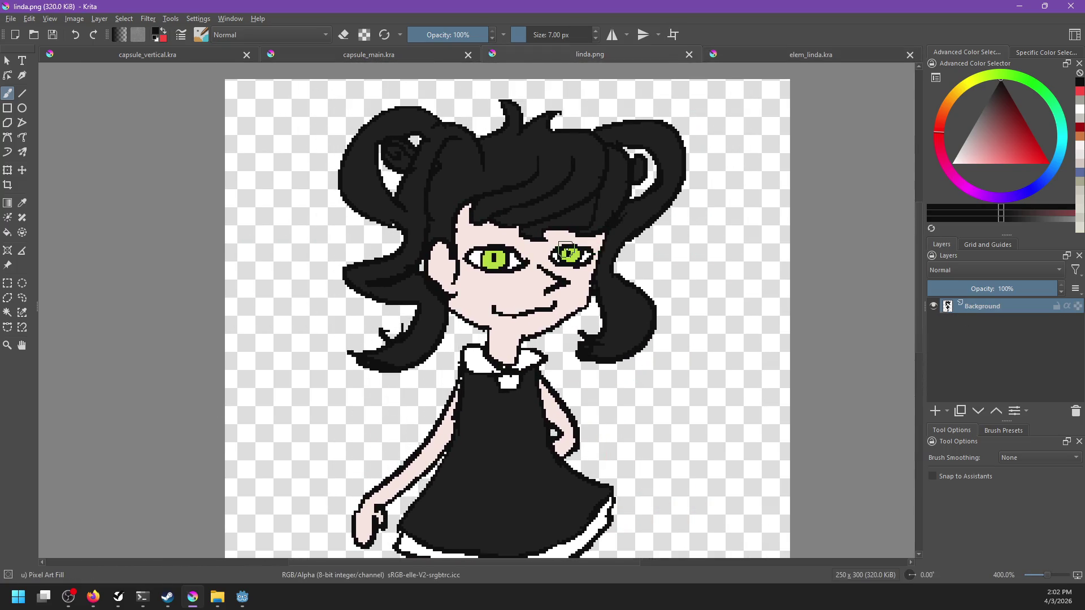
{"action": "scroll", "coordinate": [590, 237], "scroll_direction": "up", "scroll_amount": 1}
{"action": "scroll", "coordinate": [752, 71], "scroll_direction": "up", "scroll_amount": 2}
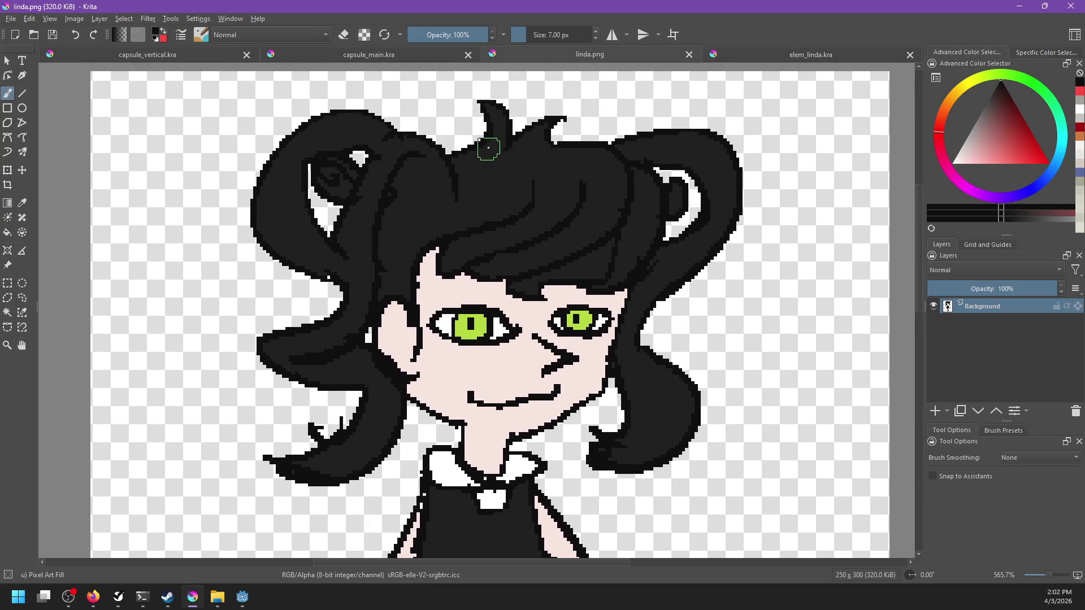
{"action": "scroll", "coordinate": [470, 242], "scroll_direction": "down", "scroll_amount": 1}
{"action": "scroll", "coordinate": [500, 249], "scroll_direction": "up", "scroll_amount": 1}
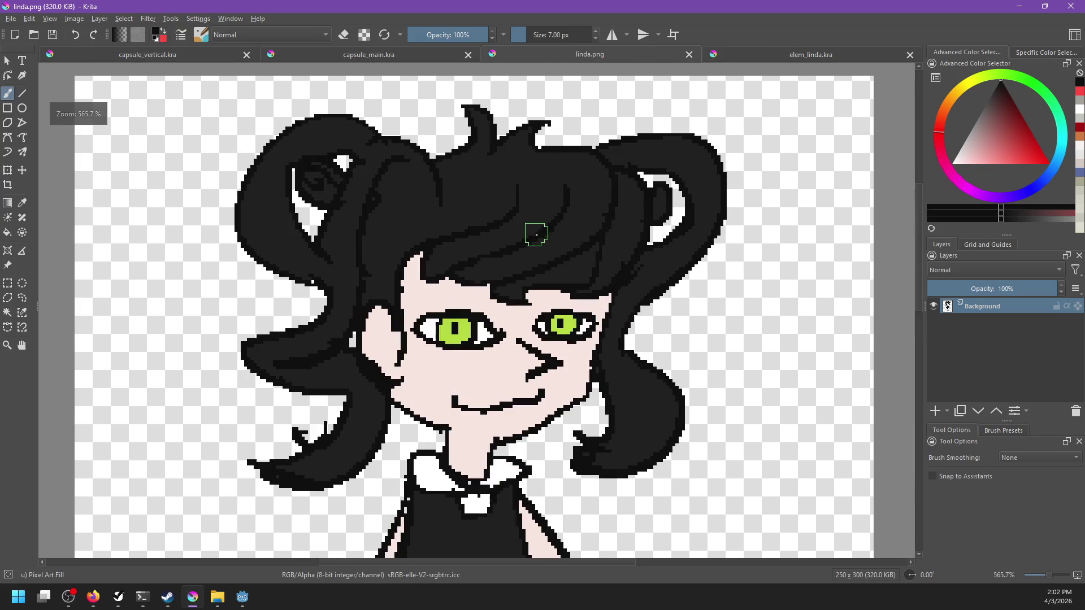
{"action": "left_click", "coordinate": [22, 313]}
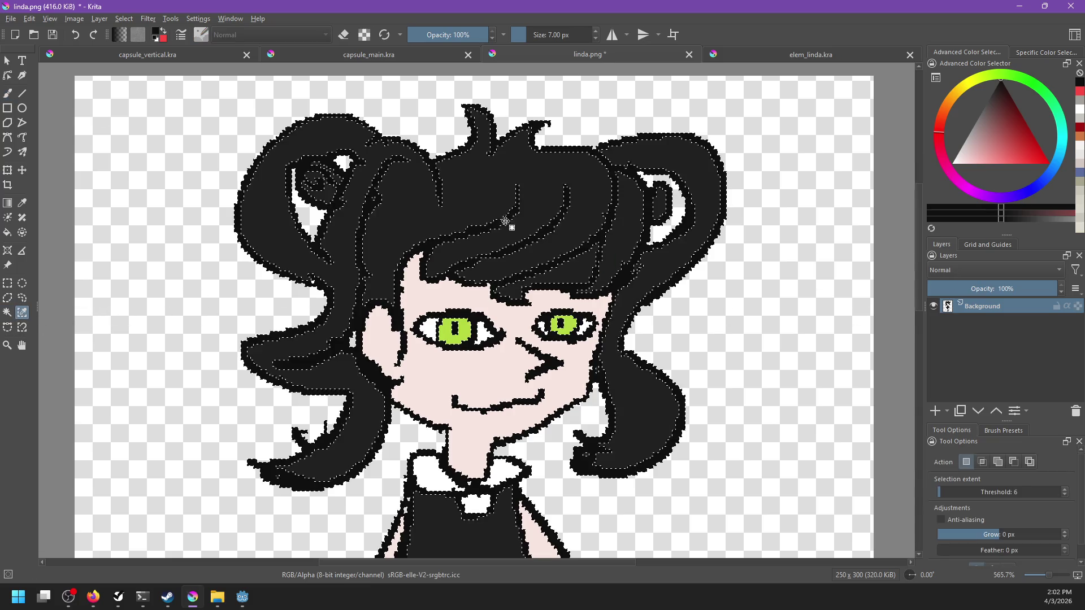
{"action": "left_click", "coordinate": [635, 259]}
{"action": "key", "text": "ctrl+j"}
{"action": "key", "text": "ctrl+shift+a"}
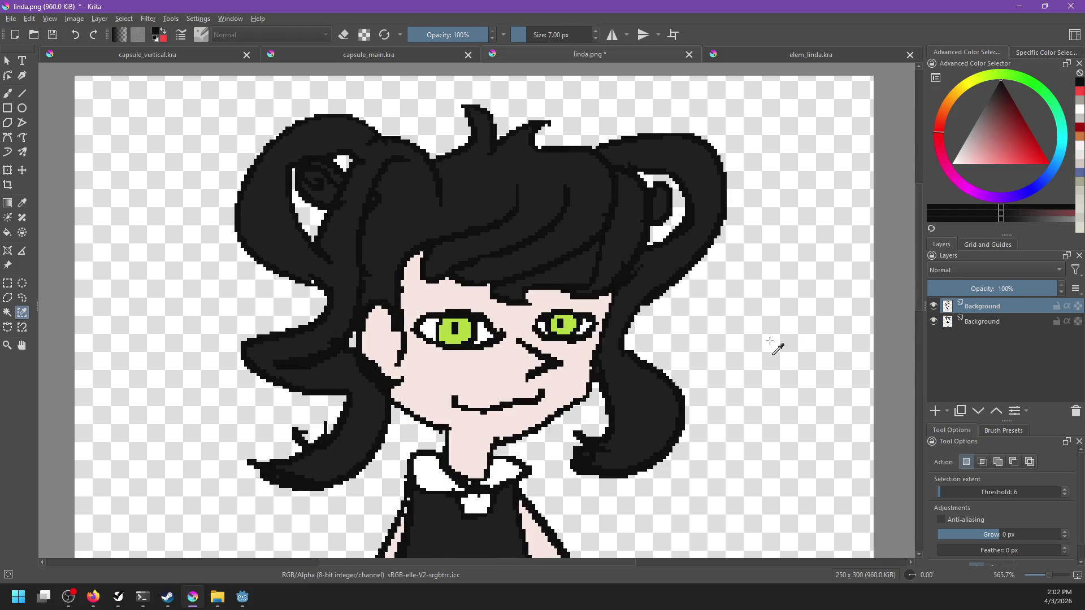
Open linda.kra, close linda.png without saving, and return to elem_linda.kra.
{"action": "key", "text": "ctrl+o"}
{"action": "left_click", "coordinate": [141, 127]}
{"action": "double_click", "coordinate": [141, 127]}
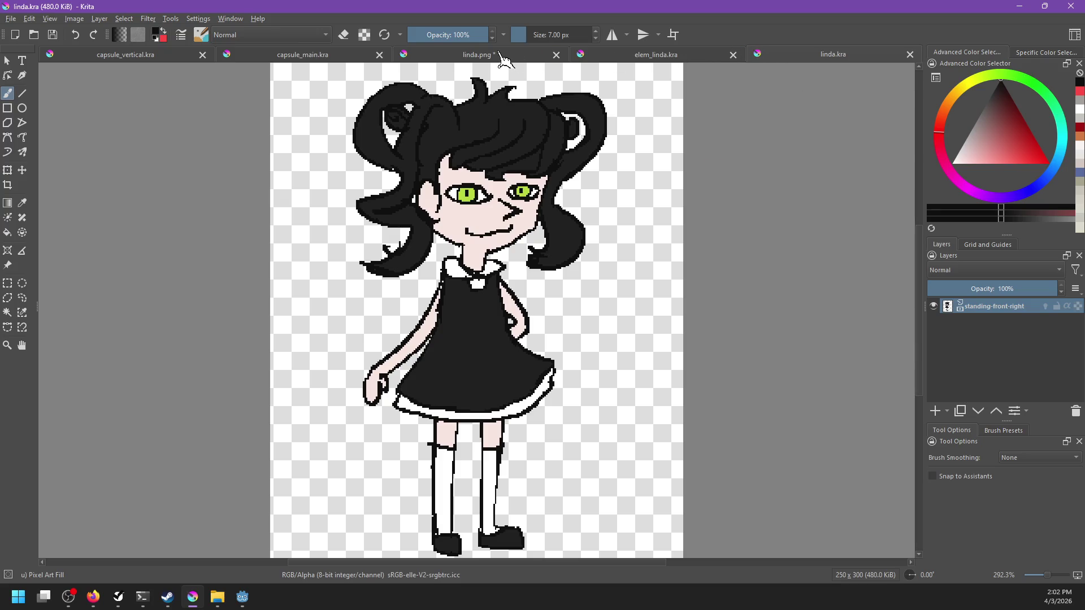
{"action": "left_click", "coordinate": [497, 53]}
{"action": "left_click", "coordinate": [557, 54]}
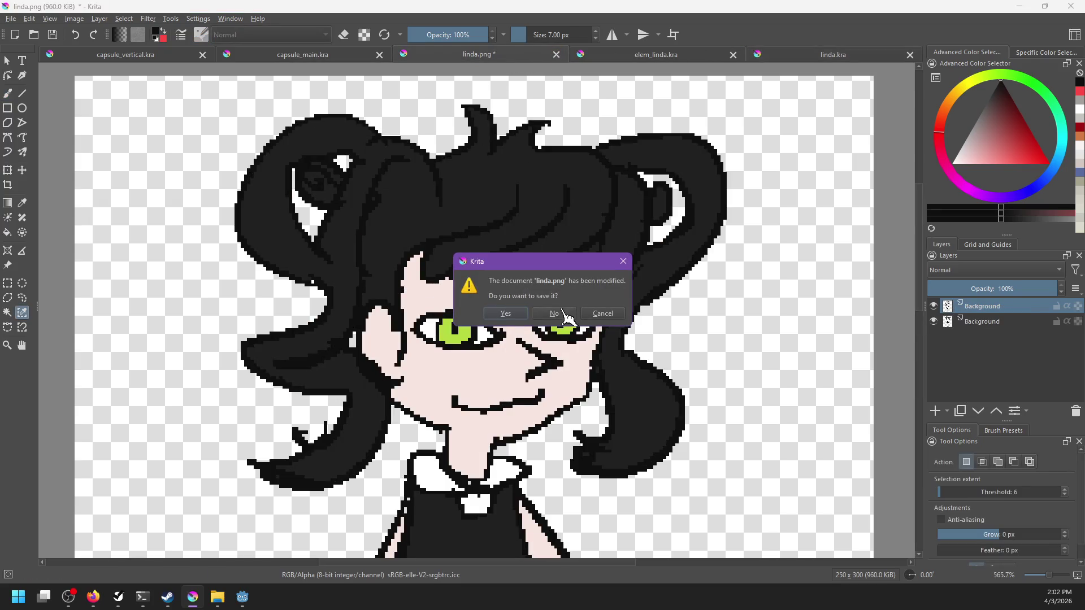
{"action": "left_click", "coordinate": [572, 321]}
{"action": "key", "text": "plus"}
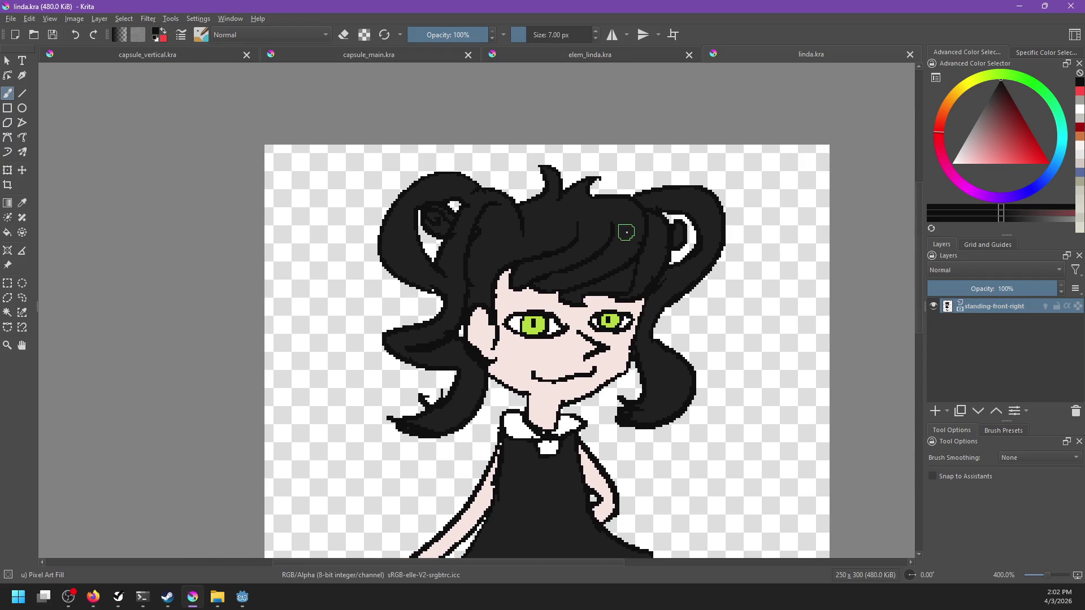
{"action": "key", "text": "ctrl+shift+Tab"}
Unmirror the view, pan to the sketch's face, and compare against the linda.kra reference.
{"action": "key", "text": "m"}
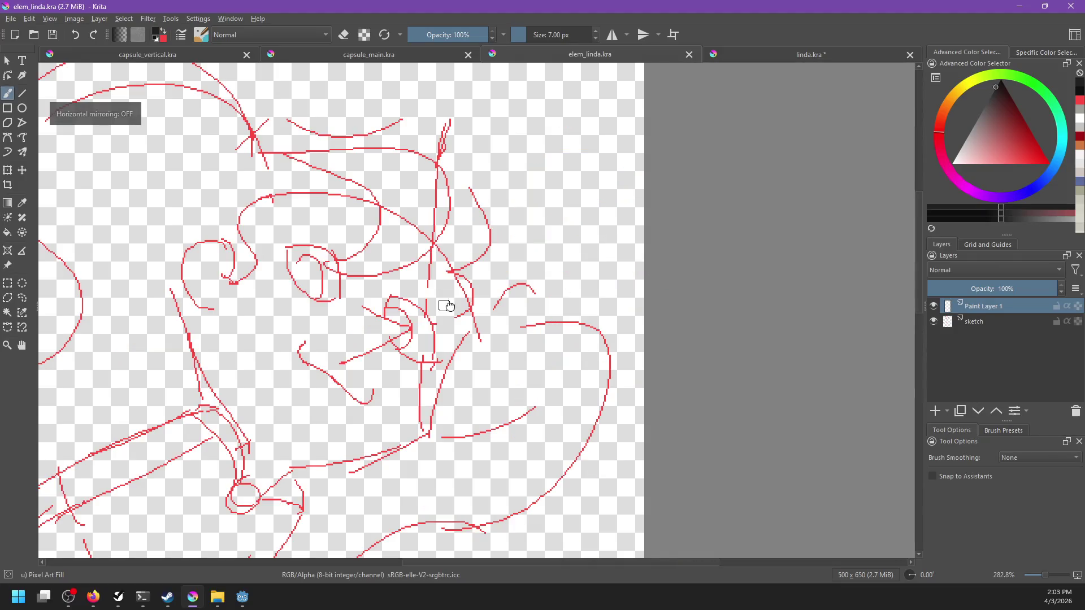
{"action": "left_click_drag", "start_coordinate": [447, 306], "coordinate": [613, 243]}
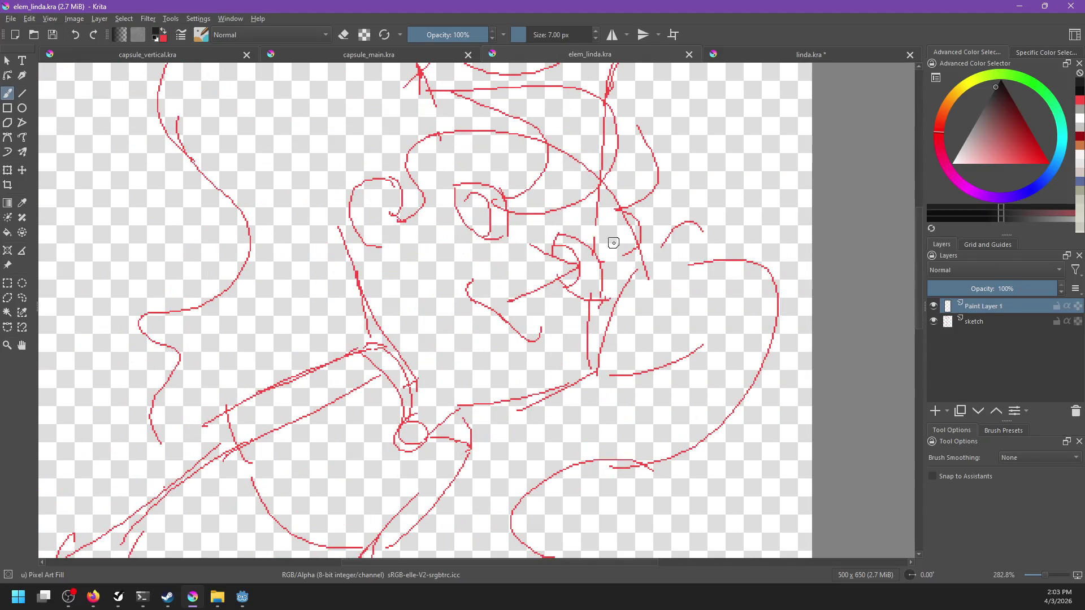
{"action": "left_click_drag", "start_coordinate": [441, 319], "coordinate": [472, 402]}
{"action": "left_click_drag", "start_coordinate": [496, 207], "coordinate": [577, 274]}
{"action": "key", "text": "ctrl+z"}
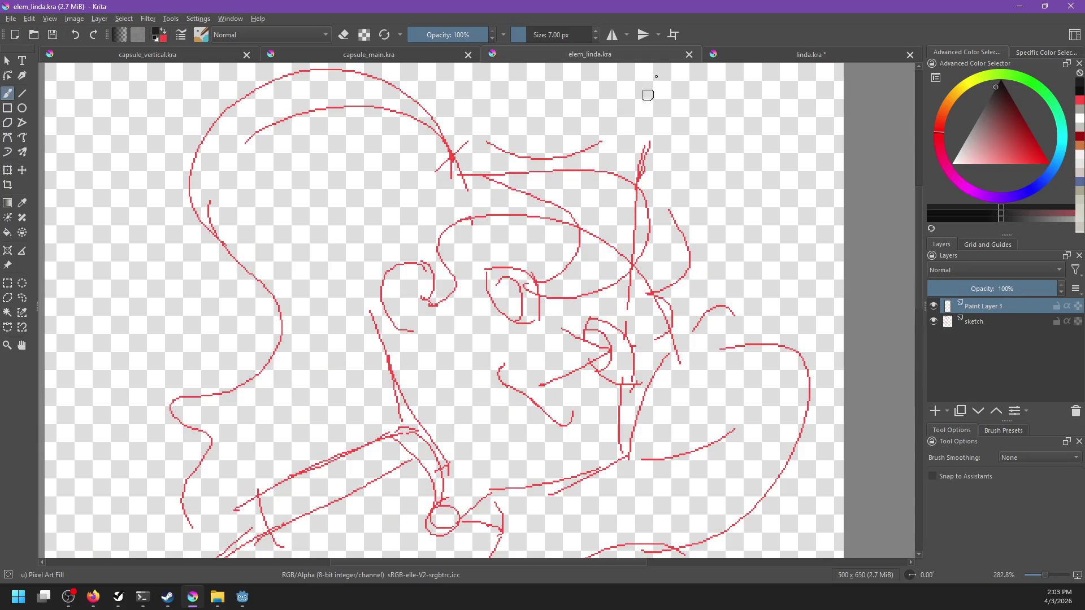
{"action": "left_click", "coordinate": [780, 56]}
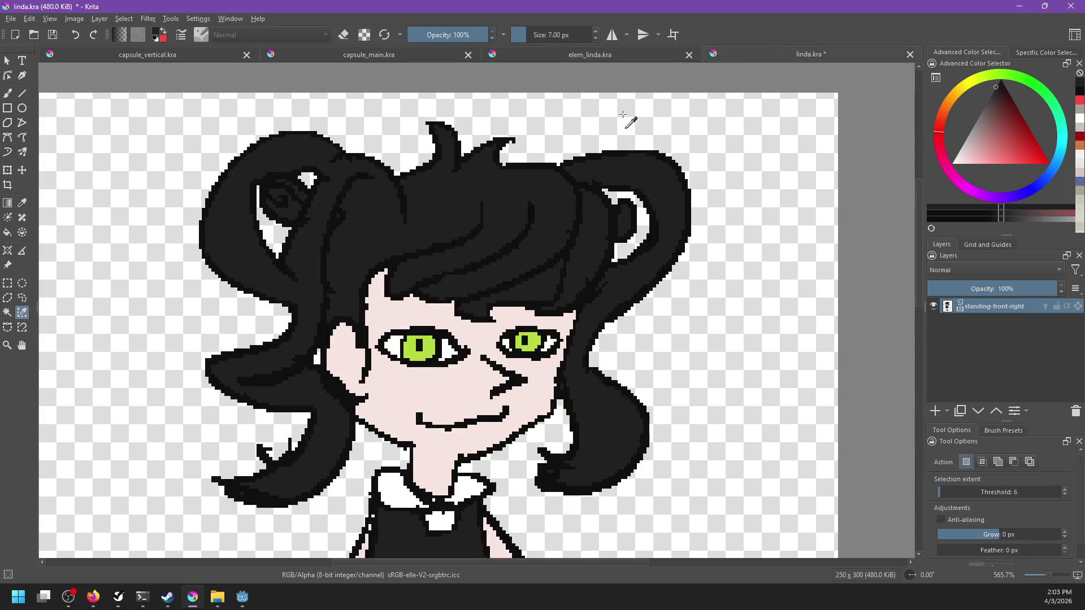
{"action": "left_click", "coordinate": [621, 55]}
Try several black curves over the eyebrow and beside the left eye, undoing each attempt.
{"action": "left_click_drag", "start_coordinate": [539, 205], "coordinate": [429, 289]}
{"action": "key", "text": "ctrl+z"}
{"action": "left_click_drag", "start_coordinate": [523, 190], "coordinate": [436, 291]}
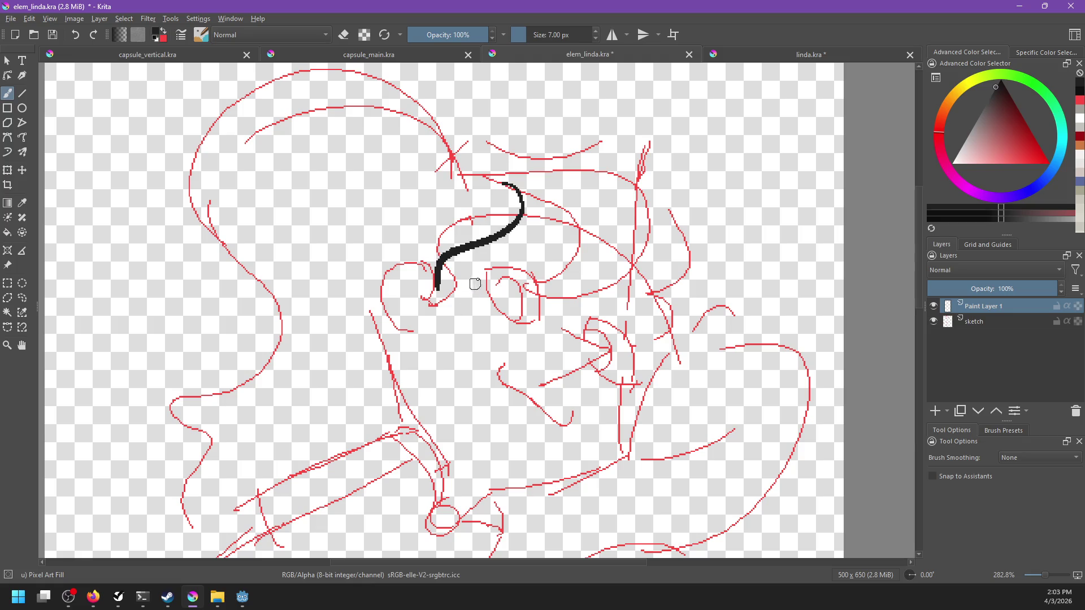
{"action": "key", "text": "ctrl+z"}
{"action": "left_click_drag", "start_coordinate": [533, 208], "coordinate": [472, 276]}
{"action": "key", "text": "ctrl+z"}
{"action": "left_click_drag", "start_coordinate": [525, 202], "coordinate": [447, 294]}
{"action": "key", "text": "ctrl+z"}
Draw two black hair strokes beside the left eye: an S-shaped line and a hooked stroke.
{"action": "left_click_drag", "start_coordinate": [523, 209], "coordinate": [434, 270]}
{"action": "key", "text": "ctrl+z"}
{"action": "mouse_move", "coordinate": [494, 214]}
{"action": "left_mouse_down"}
{"action": "mouse_move", "coordinate": [448, 299]}
{"action": "mouse_move", "coordinate": [427, 289]}
{"action": "left_mouse_up"}
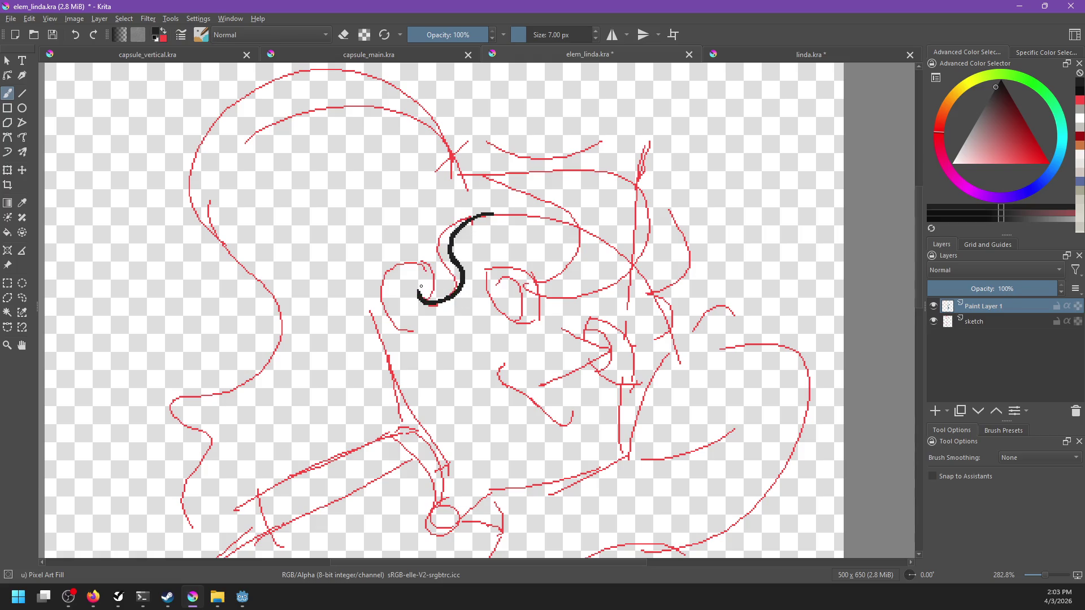
{"action": "key", "text": "ctrl+z"}
{"action": "left_click_drag", "start_coordinate": [419, 238], "coordinate": [437, 291]}
{"action": "key", "text": "ctrl+z"}
{"action": "left_click_drag", "start_coordinate": [413, 231], "coordinate": [411, 281]}
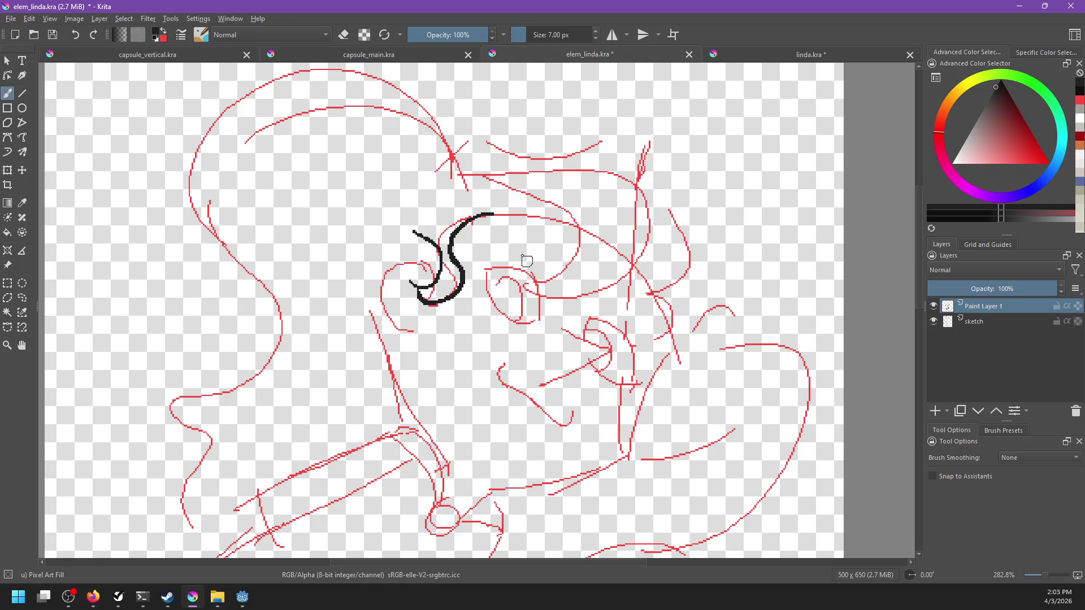
Ink a thick arc from the bangs curl around the right side of the head.
{"action": "mouse_move", "coordinate": [486, 211]}
{"action": "left_mouse_down"}
{"action": "mouse_move", "coordinate": [565, 288]}
{"action": "mouse_move", "coordinate": [552, 280]}
{"action": "left_mouse_up"}
{"action": "key", "text": "ctrl+z"}
{"action": "left_click_drag", "start_coordinate": [509, 167], "coordinate": [565, 288]}
{"action": "key", "text": "ctrl+z"}
{"action": "left_click_drag", "start_coordinate": [545, 161], "coordinate": [547, 278]}
{"action": "key", "text": "ctrl+z"}
{"action": "left_click_drag", "start_coordinate": [558, 158], "coordinate": [531, 289]}
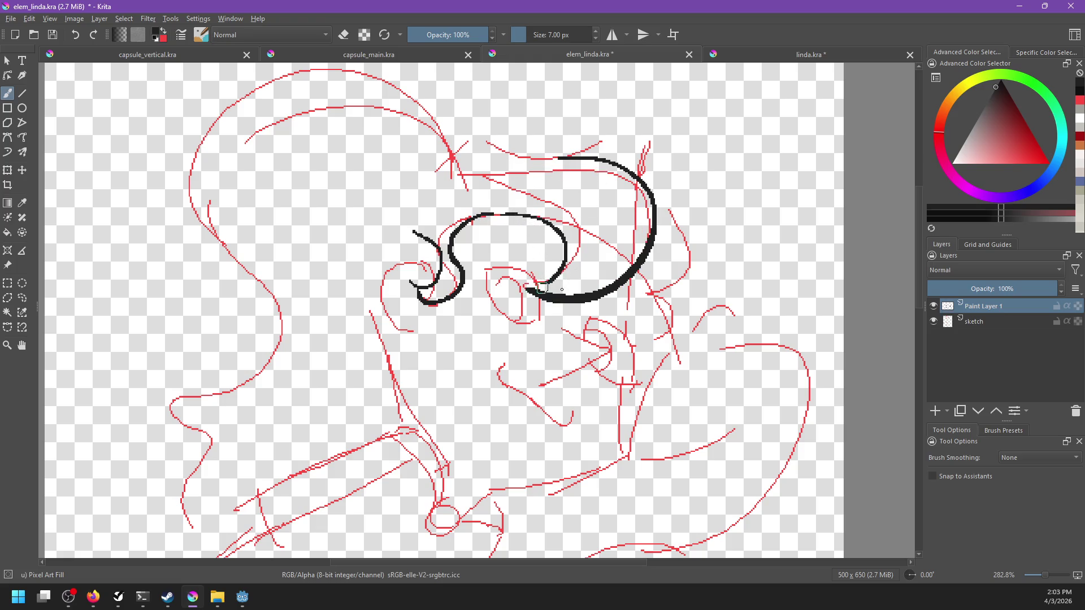
{"action": "key", "text": "ctrl+z"}
Ink a smooth hooked strand hugging the right-side arc, redoing attempts with Ctrl+Z.
{"action": "left_click_drag", "start_coordinate": [654, 200], "coordinate": [704, 268]}
{"action": "key", "text": "ctrl+z"}
{"action": "mouse_move", "coordinate": [654, 199]}
{"action": "left_mouse_down"}
{"action": "mouse_move", "coordinate": [679, 256]}
{"action": "mouse_move", "coordinate": [602, 302]}
{"action": "left_mouse_up"}
{"action": "key", "text": "ctrl+z"}
{"action": "left_click_drag", "start_coordinate": [680, 256], "coordinate": [612, 313]}
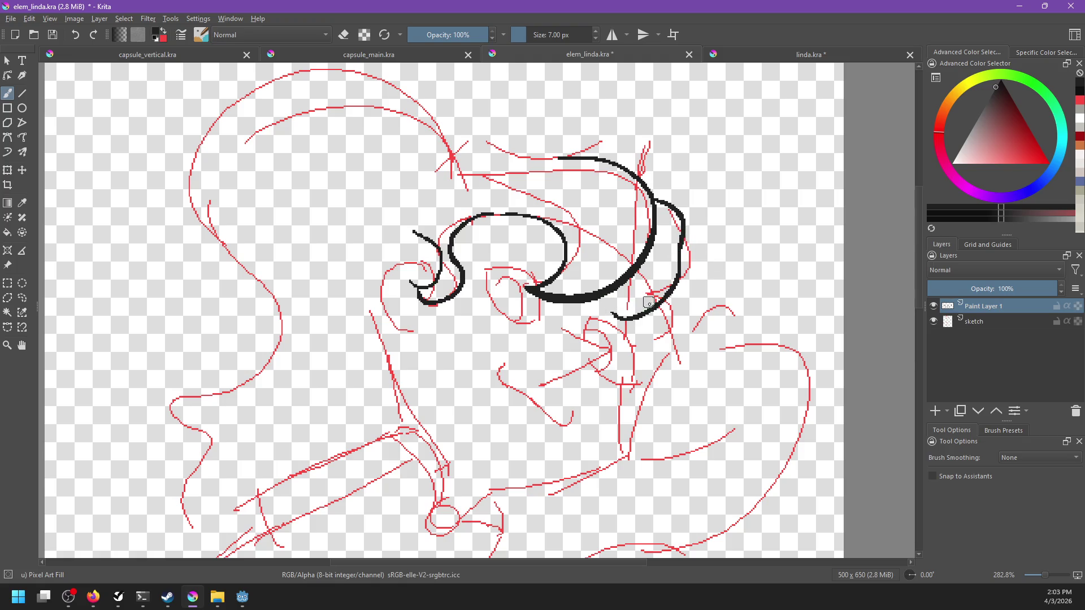
{"action": "key", "text": "ctrl+z"}
{"action": "key", "text": "ctrl+z"}
{"action": "left_click_drag", "start_coordinate": [652, 202], "coordinate": [678, 256]}
{"action": "key", "text": "ctrl+z"}
{"action": "left_click_drag", "start_coordinate": [653, 198], "coordinate": [681, 237]}
{"action": "key", "text": "ctrl+z"}
{"action": "mouse_move", "coordinate": [647, 188]}
{"action": "left_mouse_down"}
{"action": "mouse_move", "coordinate": [678, 228]}
{"action": "mouse_move", "coordinate": [633, 308]}
{"action": "left_mouse_up"}
{"action": "key", "text": "ctrl+z"}
{"action": "mouse_move", "coordinate": [678, 229]}
{"action": "left_mouse_down"}
{"action": "mouse_move", "coordinate": [656, 291]}
{"action": "mouse_move", "coordinate": [604, 318]}
{"action": "left_mouse_up"}
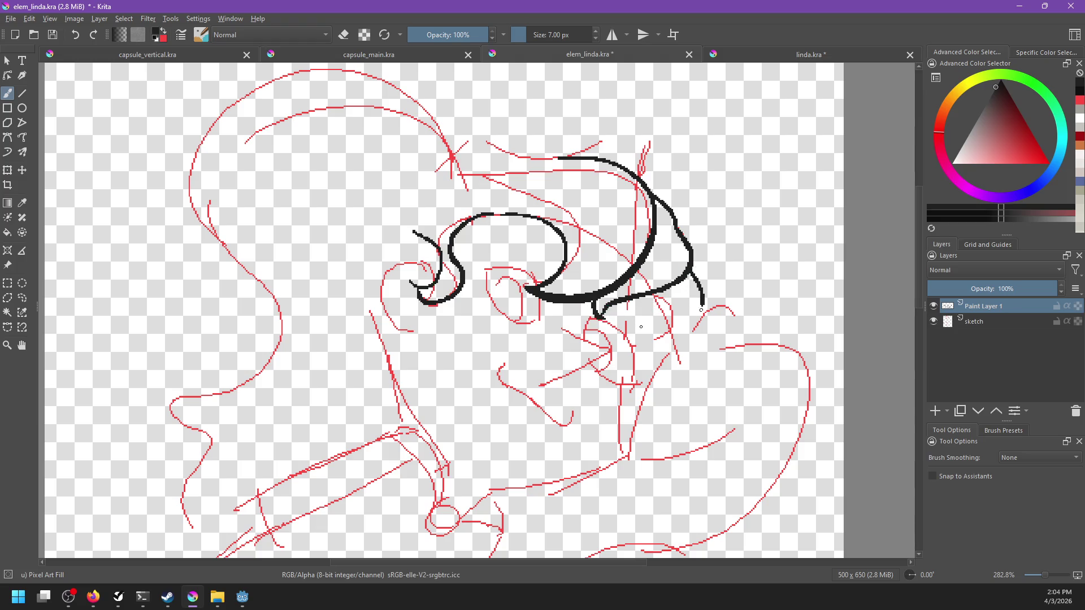
{"action": "key", "text": "ctrl+z"}
Ink the hair tail curving down and left from the right loop toward the jaw.
{"action": "left_click_drag", "start_coordinate": [689, 274], "coordinate": [647, 348]}
{"action": "key", "text": "ctrl+z"}
{"action": "left_click_drag", "start_coordinate": [688, 275], "coordinate": [622, 339]}
{"action": "key", "text": "ctrl+z"}
{"action": "left_click_drag", "start_coordinate": [687, 274], "coordinate": [628, 328]}
{"action": "key", "text": "ctrl+z"}
{"action": "left_click_drag", "start_coordinate": [688, 276], "coordinate": [632, 345]}
{"action": "mouse_move", "coordinate": [642, 293]}
{"action": "left_mouse_down"}
{"action": "mouse_move", "coordinate": [616, 350]}
{"action": "mouse_move", "coordinate": [634, 332]}
{"action": "left_mouse_up"}
{"action": "key", "text": "ctrl+z"}
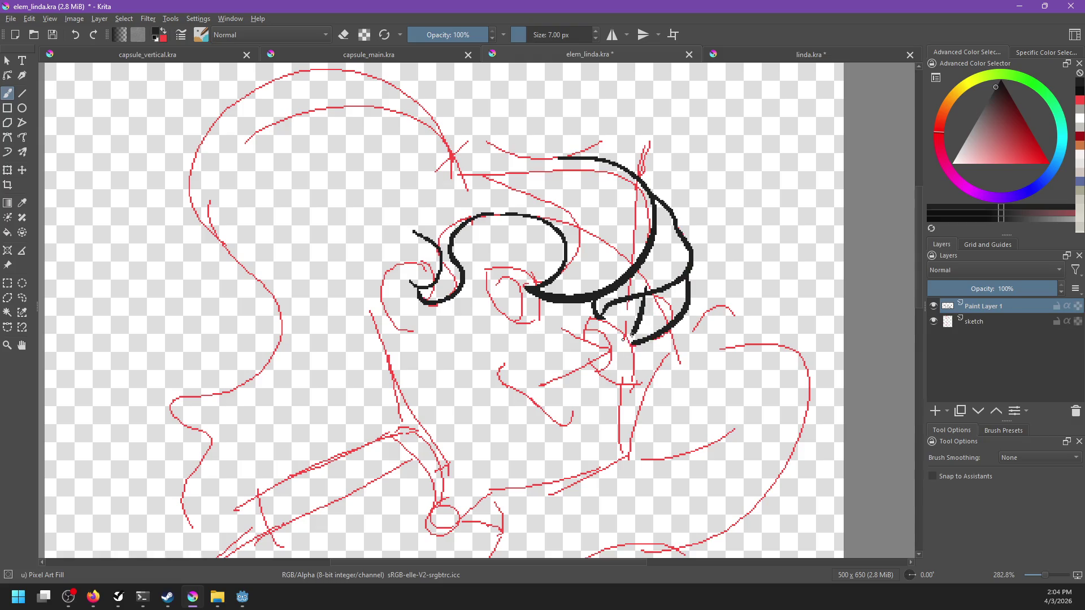
{"action": "key", "text": "ctrl+z"}
{"action": "key", "text": "ctrl+z"}
{"action": "left_click_drag", "start_coordinate": [690, 278], "coordinate": [670, 296]}
{"action": "left_click_drag", "start_coordinate": [685, 276], "coordinate": [619, 316]}
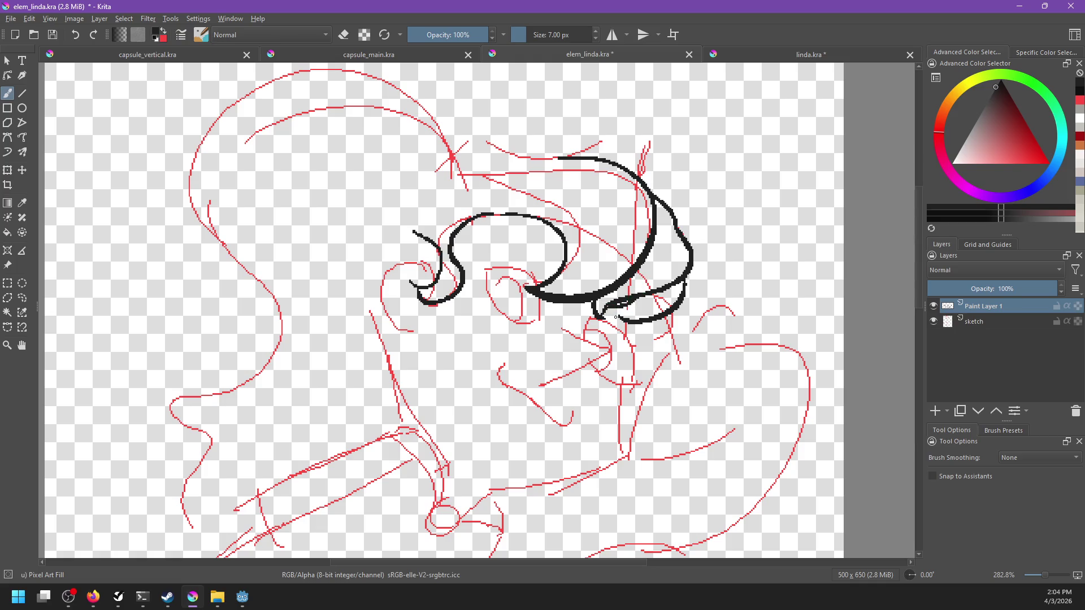
{"action": "mouse_move", "coordinate": [710, 331]}
{"action": "left_mouse_down"}
{"action": "mouse_move", "coordinate": [663, 310]}
{"action": "mouse_move", "coordinate": [650, 342]}
{"action": "left_mouse_up"}
{"action": "key", "text": "ctrl+z"}
{"action": "left_click_drag", "start_coordinate": [669, 271], "coordinate": [651, 339]}
After checking the game editor, redraw the strand curving down toward the jaw.
{"action": "key", "text": "alt+Tab"}
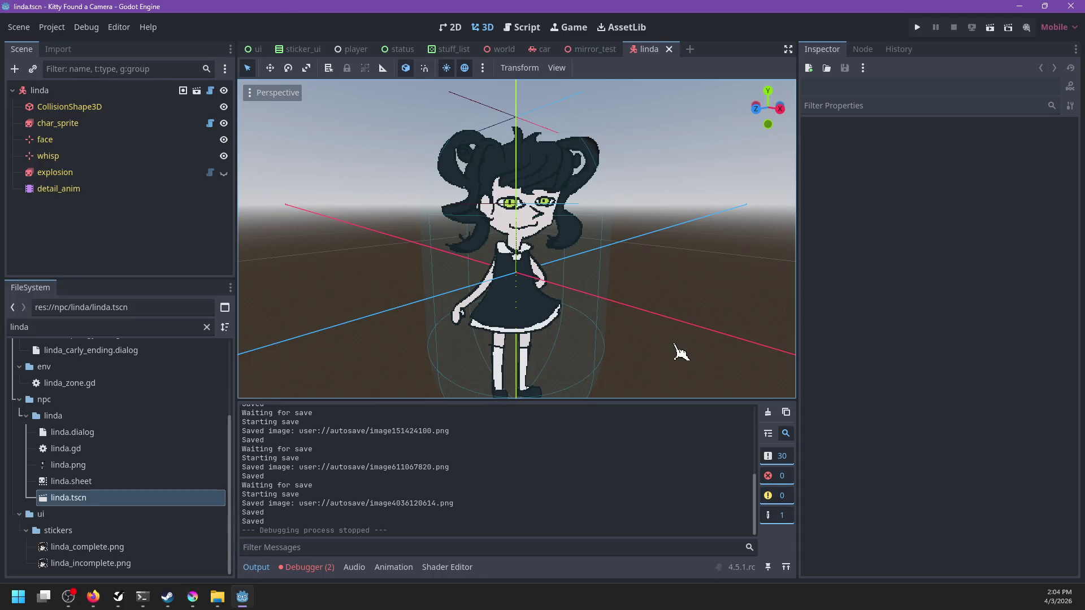
{"action": "key", "text": "alt+Tab"}
{"action": "key", "text": "ctrl+z"}
{"action": "left_click_drag", "start_coordinate": [540, 353], "coordinate": [503, 372]}
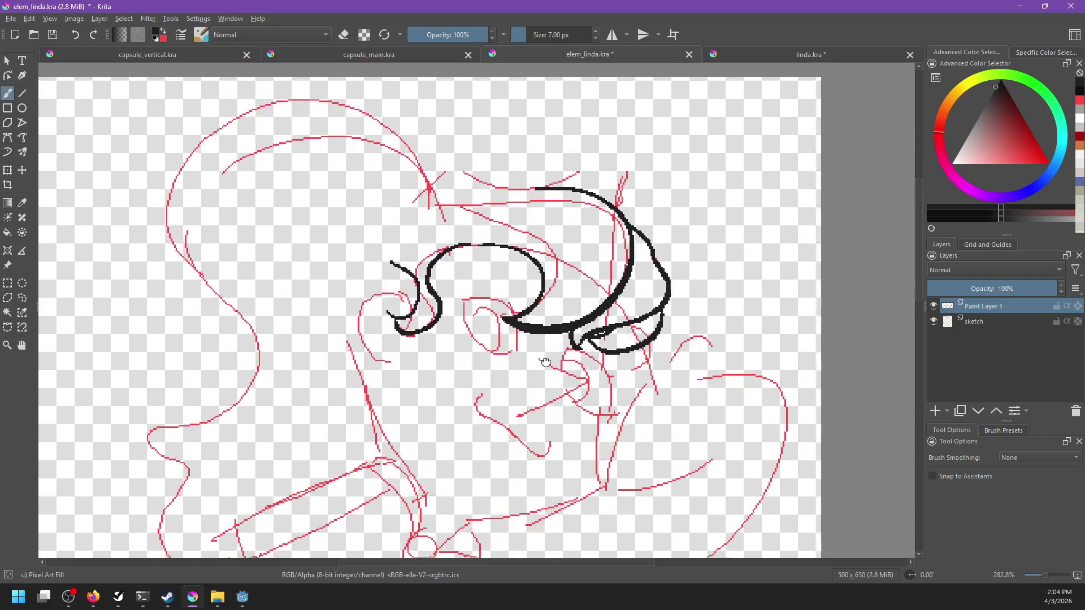
{"action": "left_click_drag", "start_coordinate": [633, 293], "coordinate": [614, 361]}
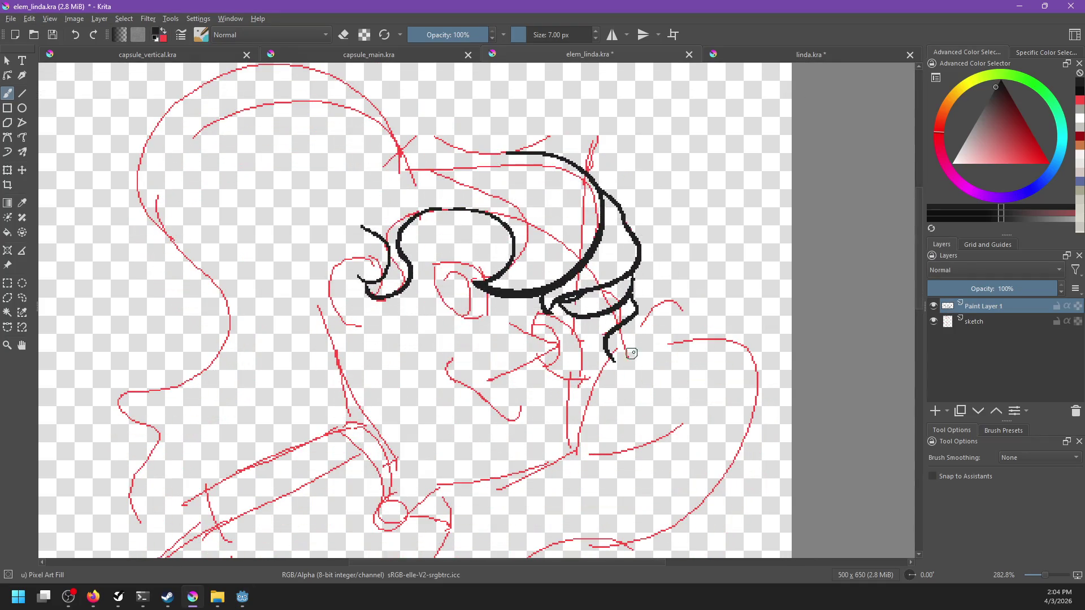
{"action": "key", "text": "ctrl+z"}
{"action": "left_click_drag", "start_coordinate": [631, 294], "coordinate": [606, 347]}
{"action": "key", "text": "ctrl+z"}
{"action": "left_click_drag", "start_coordinate": [634, 289], "coordinate": [600, 349]}
{"action": "key", "text": "ctrl+z"}
{"action": "left_click_drag", "start_coordinate": [635, 289], "coordinate": [599, 347]}
{"action": "key", "text": "ctrl+z"}
Join the lower right strand to the short line below the hair with a curve.
{"action": "left_click_drag", "start_coordinate": [635, 287], "coordinate": [597, 339]}
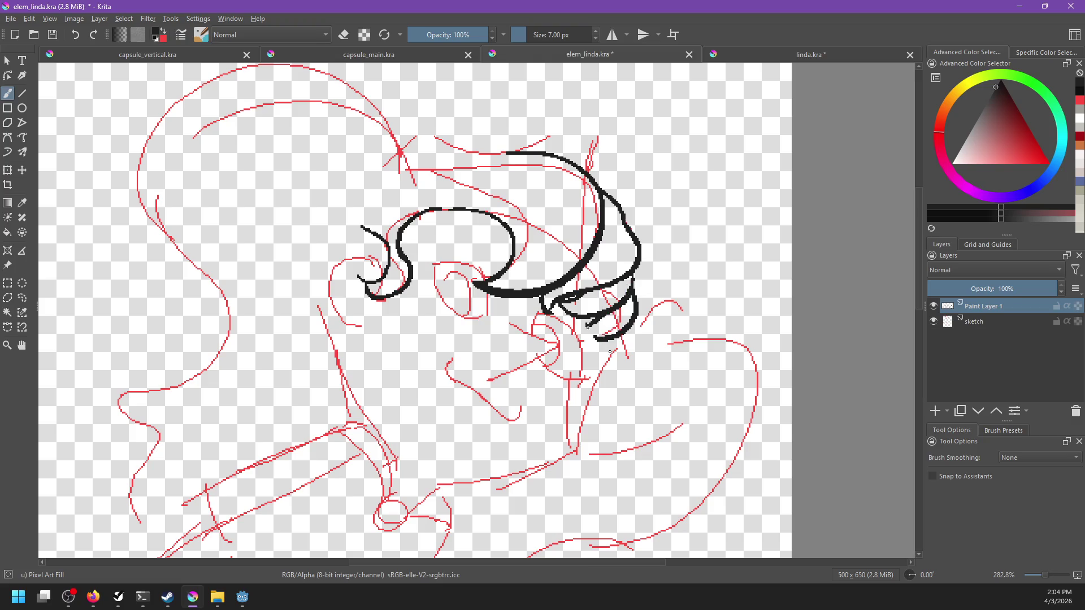
{"action": "key", "text": "ctrl+z"}
{"action": "mouse_move", "coordinate": [634, 287]}
{"action": "left_mouse_down"}
{"action": "mouse_move", "coordinate": [592, 341]}
{"action": "mouse_move", "coordinate": [645, 296]}
{"action": "left_mouse_up"}
{"action": "key", "text": "ctrl+z"}
{"action": "key", "text": "ctrl+z"}
{"action": "left_click_drag", "start_coordinate": [590, 335], "coordinate": [621, 331]}
{"action": "key", "text": "ctrl+z"}
{"action": "left_click_drag", "start_coordinate": [631, 292], "coordinate": [613, 341]}
{"action": "key", "text": "ctrl+z"}
{"action": "mouse_move", "coordinate": [633, 283]}
{"action": "left_mouse_down"}
{"action": "mouse_move", "coordinate": [622, 337]}
{"action": "mouse_move", "coordinate": [681, 281]}
{"action": "left_mouse_up"}
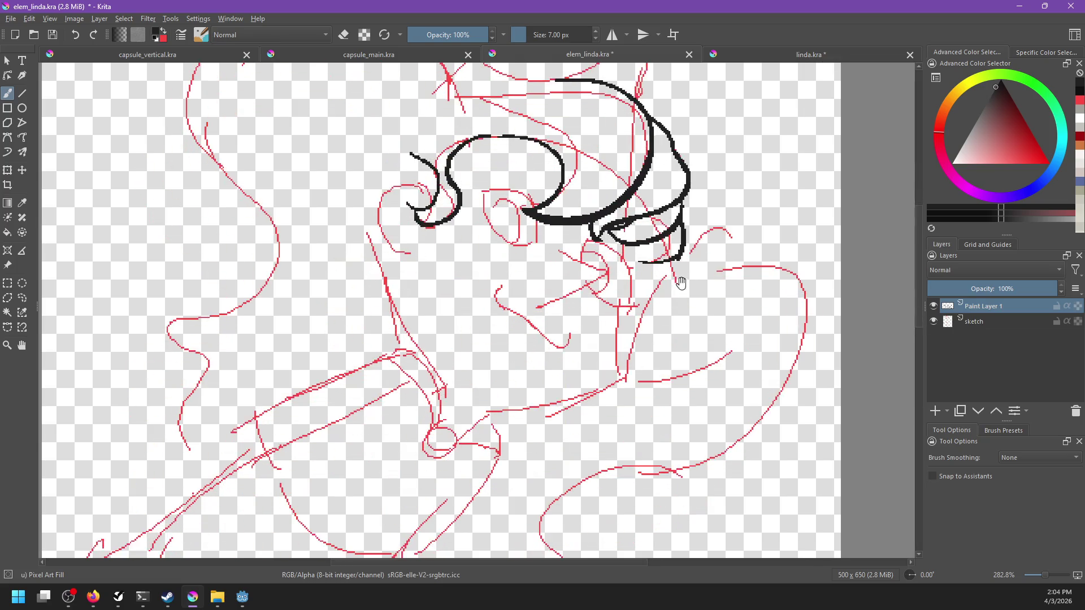
After checking linda.kra for reference, ink a curve running down from the right-side strand.
{"action": "left_click", "coordinate": [764, 62]}
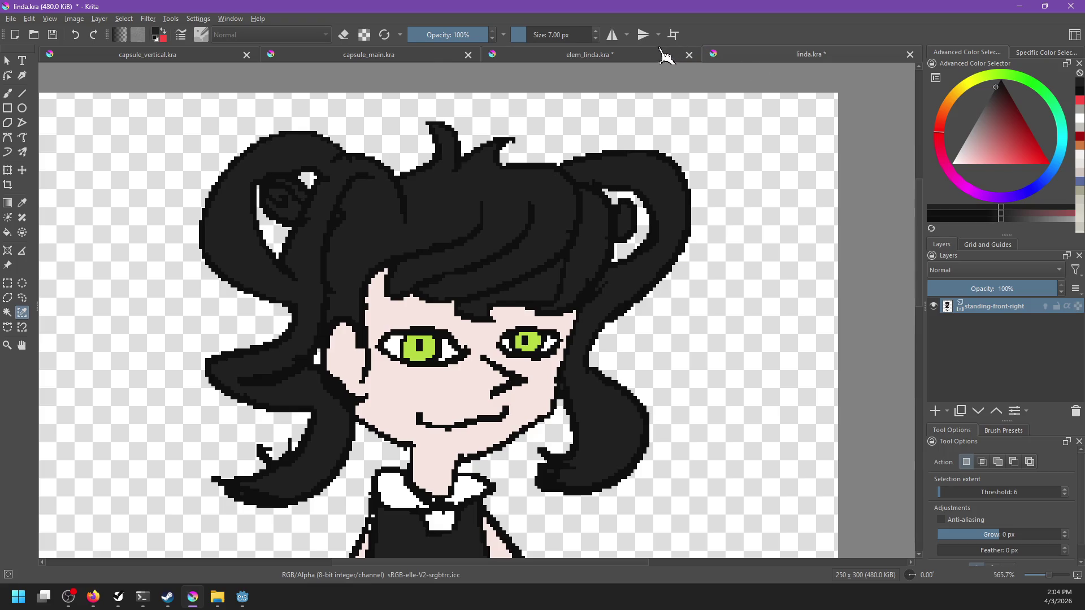
{"action": "left_click", "coordinate": [667, 55]}
{"action": "mouse_move", "coordinate": [684, 242]}
{"action": "left_mouse_down"}
{"action": "mouse_move", "coordinate": [651, 281]}
{"action": "mouse_move", "coordinate": [664, 248]}
{"action": "mouse_move", "coordinate": [681, 257]}
{"action": "left_mouse_up"}
{"action": "key", "text": "ctrl+z"}
{"action": "key", "text": "ctrl+z"}
{"action": "key", "text": "ctrl+z"}
{"action": "left_click_drag", "start_coordinate": [686, 212], "coordinate": [647, 294]}
{"action": "key", "text": "ctrl+z"}
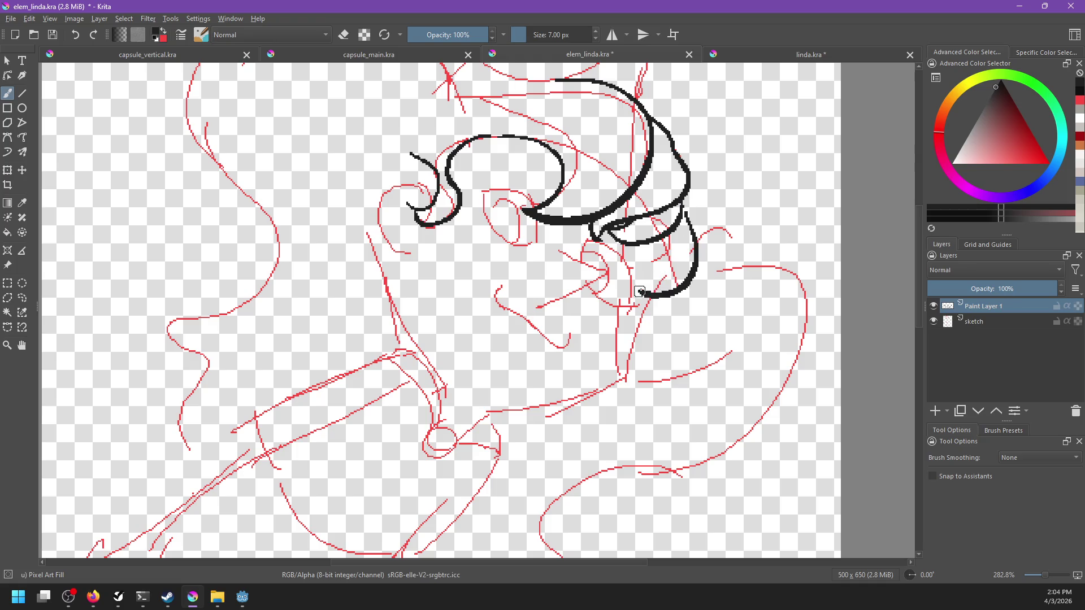
{"action": "left_click_drag", "start_coordinate": [650, 238], "coordinate": [633, 295]}
{"action": "key", "text": "ctrl+z"}
{"action": "mouse_move", "coordinate": [649, 238]}
{"action": "left_mouse_down"}
{"action": "mouse_move", "coordinate": [630, 271]}
{"action": "mouse_move", "coordinate": [644, 293]}
{"action": "left_mouse_up"}
{"action": "key", "text": "ctrl+z"}
{"action": "left_click_drag", "start_coordinate": [634, 246], "coordinate": [647, 294]}
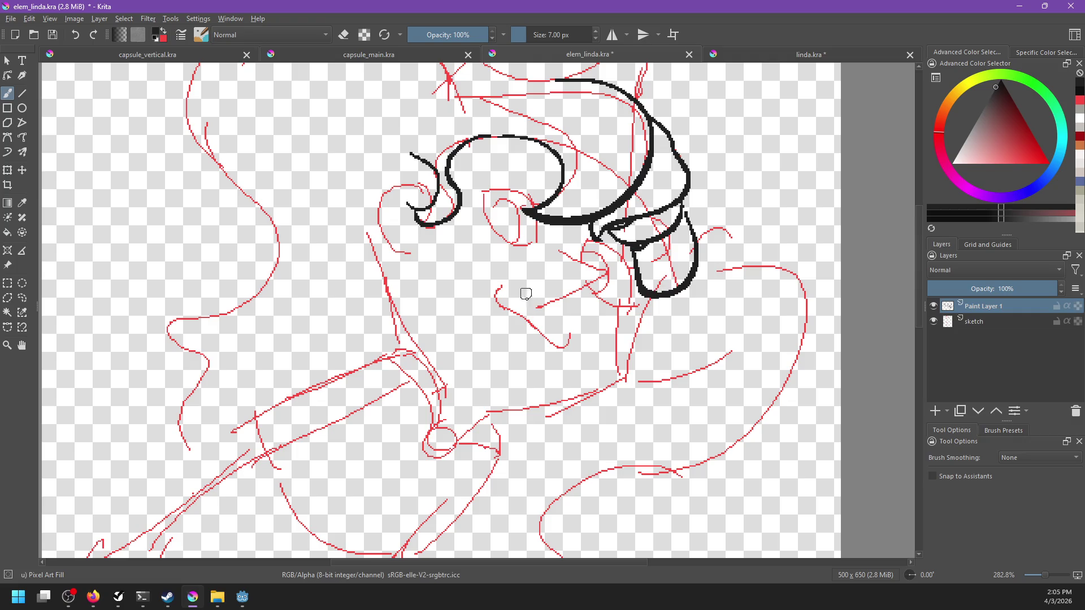
{"action": "key", "text": "ctrl+z"}
Extend the strand toward the jaw and ink the black jawline under the face.
{"action": "mouse_move", "coordinate": [650, 295]}
{"action": "left_mouse_down"}
{"action": "mouse_move", "coordinate": [623, 346]}
{"action": "mouse_move", "coordinate": [626, 370]}
{"action": "left_mouse_up"}
{"action": "key", "text": "ctrl+z"}
{"action": "left_click_drag", "start_coordinate": [650, 294], "coordinate": [629, 367]}
{"action": "key", "text": "ctrl+z"}
{"action": "mouse_move", "coordinate": [650, 294]}
{"action": "left_mouse_down"}
{"action": "mouse_move", "coordinate": [626, 363]}
{"action": "mouse_move", "coordinate": [512, 407]}
{"action": "mouse_move", "coordinate": [622, 380]}
{"action": "left_mouse_up"}
{"action": "key", "text": "ctrl+z"}
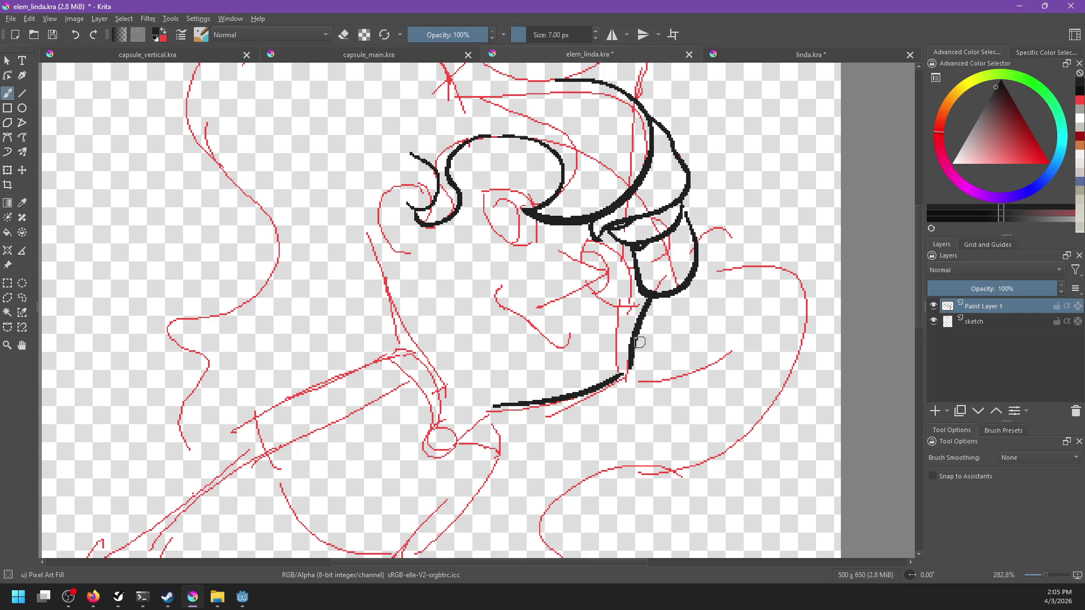
{"action": "key", "text": "ctrl+z"}
{"action": "left_click_drag", "start_coordinate": [492, 405], "coordinate": [622, 377]}
Ink a short spiral arc off the curl at the bangs' left end.
{"action": "left_click_drag", "start_coordinate": [585, 344], "coordinate": [633, 390]}
{"action": "left_click_drag", "start_coordinate": [480, 240], "coordinate": [459, 279]}
{"action": "key", "text": "ctrl+z"}
{"action": "left_click_drag", "start_coordinate": [485, 238], "coordinate": [462, 300]}
{"action": "key", "text": "ctrl+z"}
{"action": "key", "text": "ctrl+z"}
{"action": "left_click_drag", "start_coordinate": [483, 249], "coordinate": [447, 303]}
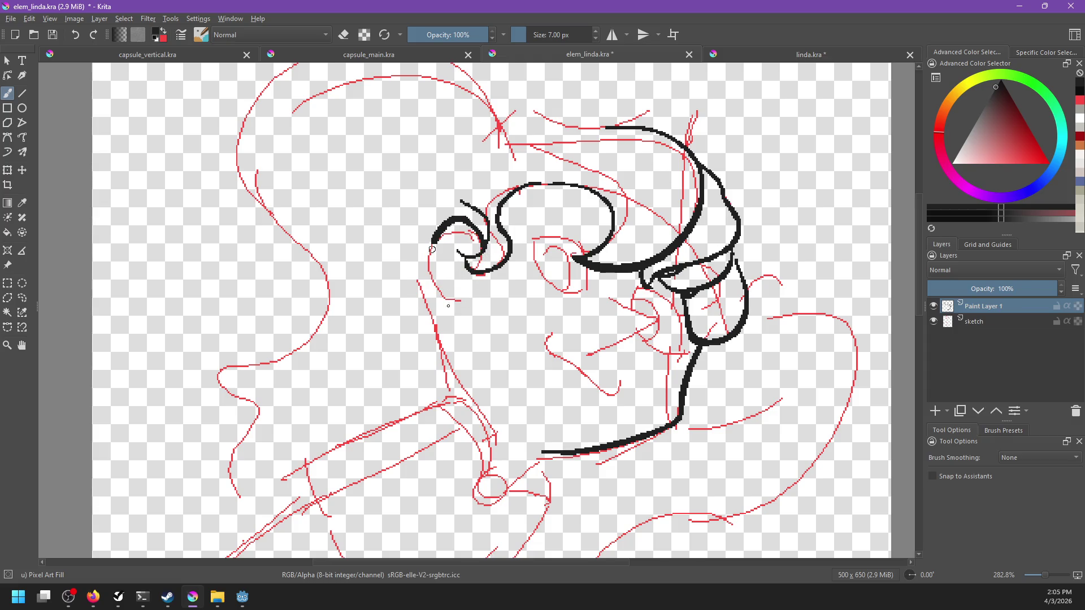
{"action": "key", "text": "ctrl+z"}
{"action": "mouse_move", "coordinate": [480, 253]}
{"action": "left_mouse_down"}
{"action": "mouse_move", "coordinate": [427, 240]}
{"action": "mouse_move", "coordinate": [460, 301]}
{"action": "left_mouse_up"}
{"action": "key", "text": "ctrl+z"}
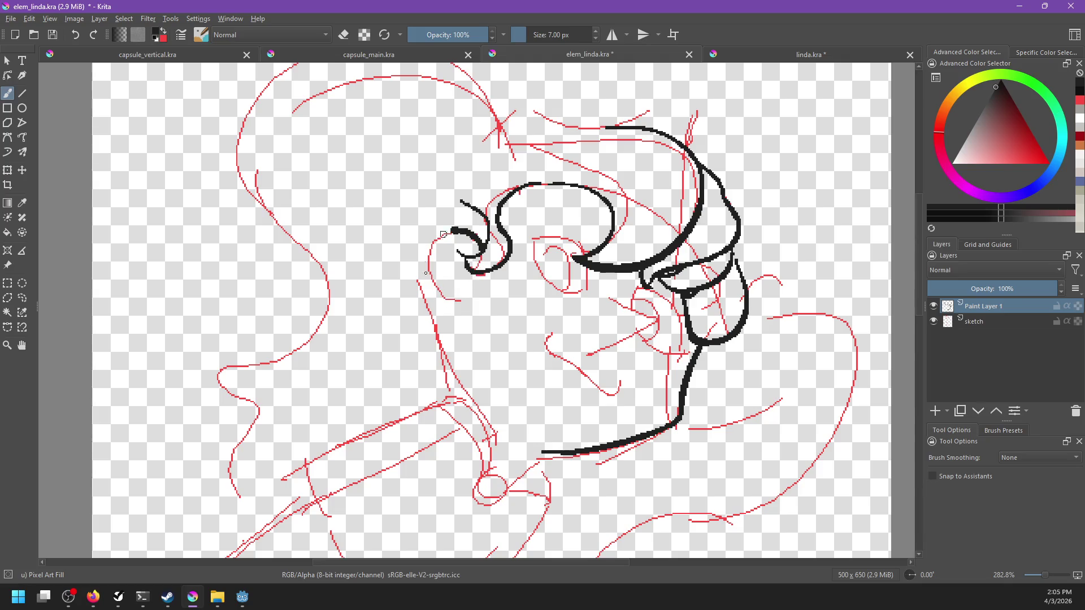
Save elem_linda.kra and compare it against the finished linda.kra.
{"action": "left_click_drag", "start_coordinate": [541, 344], "coordinate": [520, 372]}
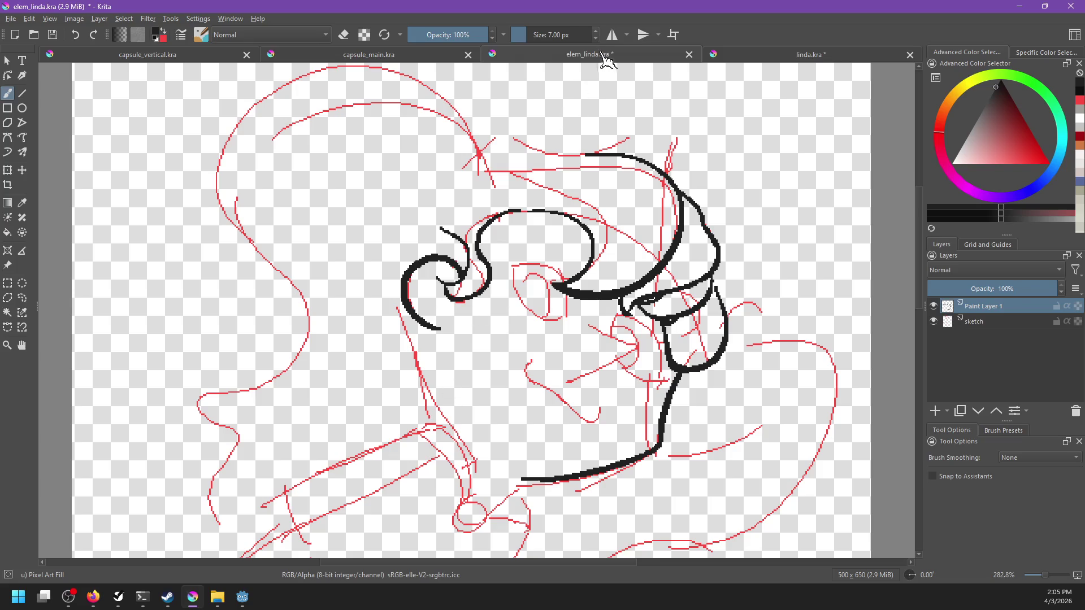
{"action": "key", "text": "ctrl+s"}
{"action": "left_click", "coordinate": [795, 59]}
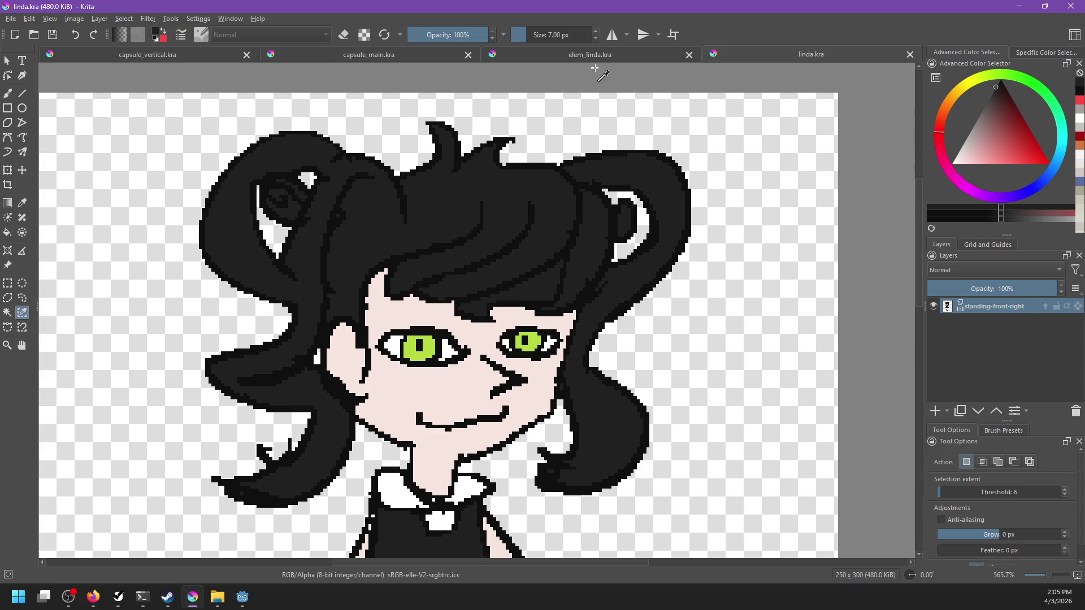
{"action": "left_click", "coordinate": [596, 56]}
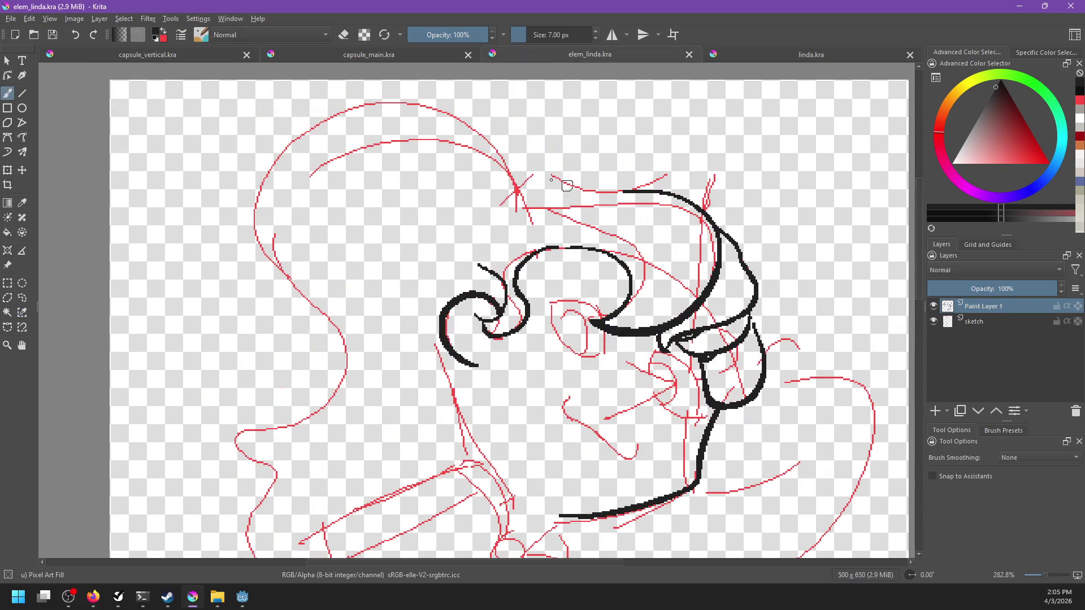
Try several arcs and flat lines across the top of the head.
{"action": "left_click_drag", "start_coordinate": [531, 183], "coordinate": [617, 164]}
{"action": "key", "text": "ctrl+z"}
{"action": "mouse_move", "coordinate": [515, 186]}
{"action": "left_mouse_down"}
{"action": "mouse_move", "coordinate": [613, 172]}
{"action": "mouse_move", "coordinate": [631, 185]}
{"action": "left_mouse_up"}
{"action": "key", "text": "ctrl+z"}
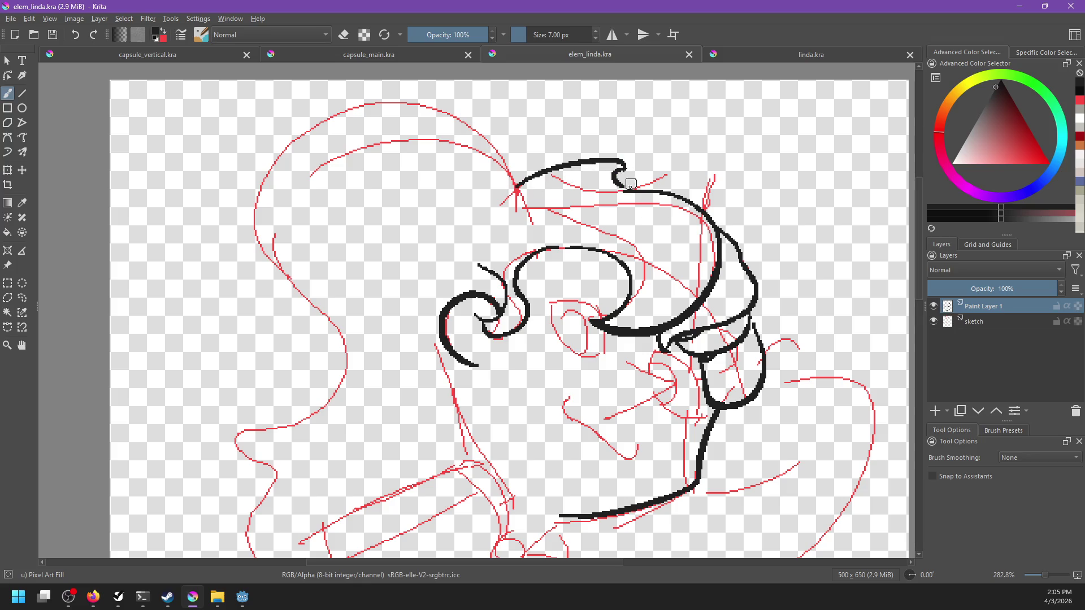
{"action": "key", "text": "ctrl+z"}
{"action": "key", "text": "ctrl+z"}
{"action": "left_click_drag", "start_coordinate": [523, 190], "coordinate": [634, 192]}
{"action": "key", "text": "ctrl+z"}
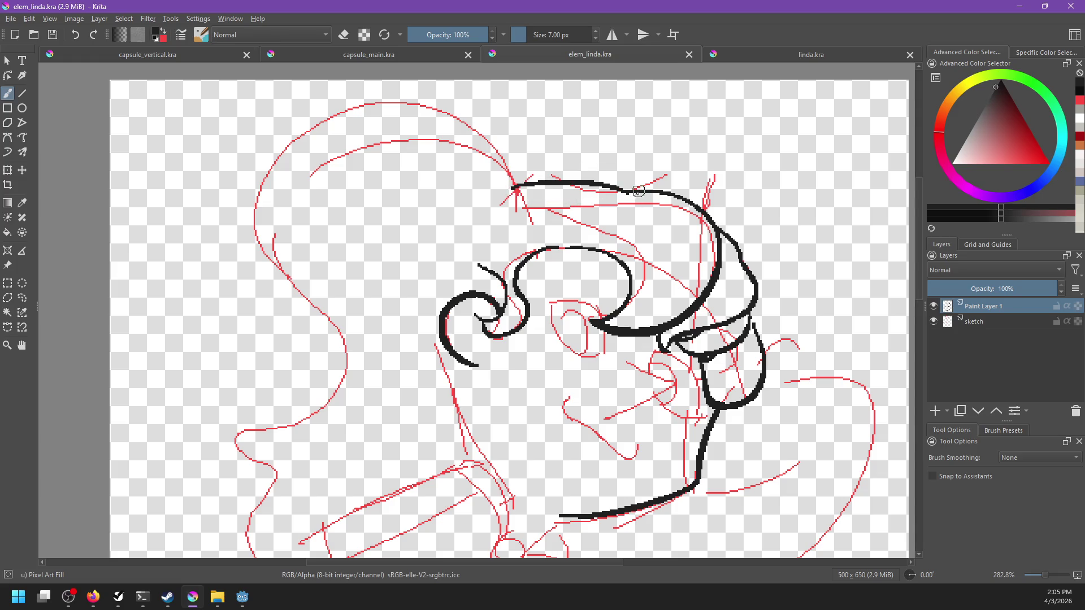
{"action": "key", "text": "ctrl+z"}
Ink the top of the head as an arch with a small pointed tuft.
{"action": "left_click_drag", "start_coordinate": [522, 195], "coordinate": [644, 192]}
{"action": "key", "text": "ctrl+z"}
{"action": "left_click_drag", "start_coordinate": [517, 195], "coordinate": [642, 195]}
{"action": "key", "text": "ctrl+z"}
{"action": "left_click_drag", "start_coordinate": [526, 199], "coordinate": [656, 192]}
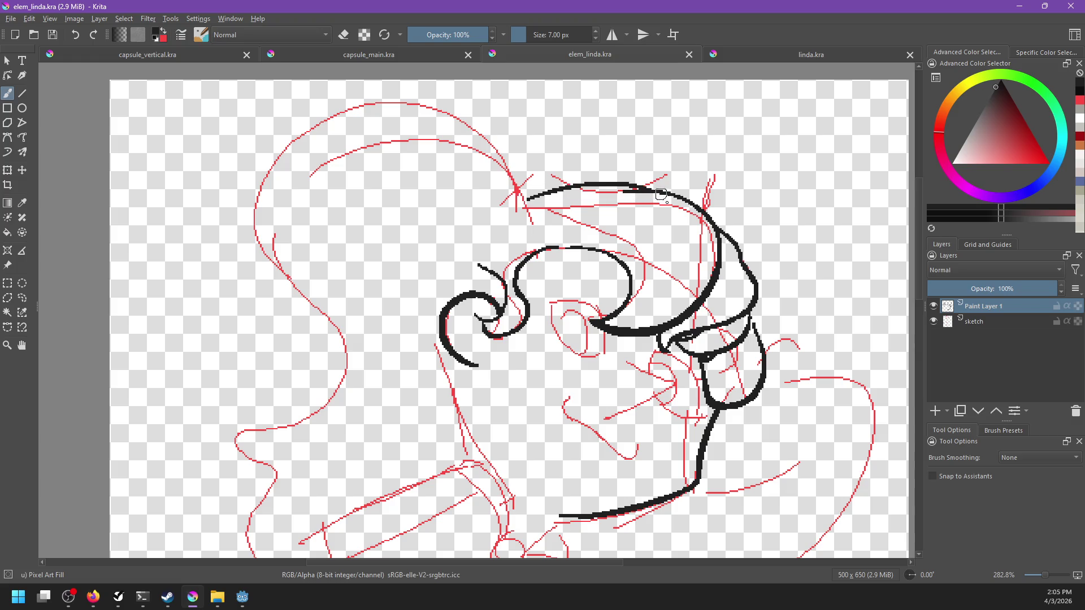
{"action": "key", "text": "e"}
{"action": "key", "text": "e"}
{"action": "mouse_move", "coordinate": [527, 197]}
{"action": "left_mouse_down"}
{"action": "mouse_move", "coordinate": [591, 161]}
{"action": "mouse_move", "coordinate": [559, 161]}
{"action": "left_mouse_up"}
{"action": "key", "text": "ctrl+z"}
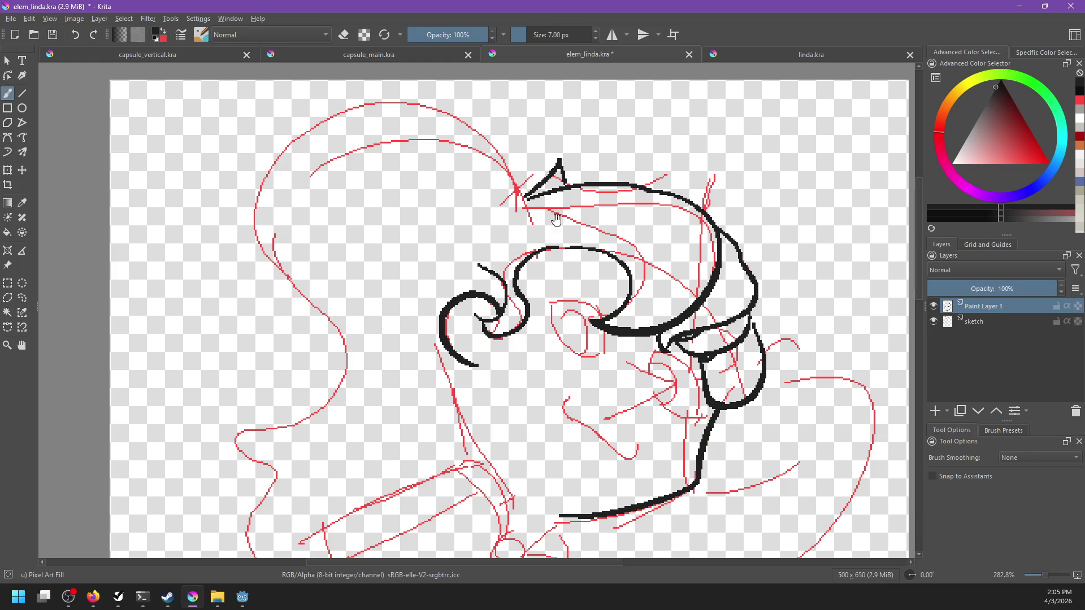
Pan down to the face and ink a short hooked line in its middle.
{"action": "left_click_drag", "start_coordinate": [636, 325], "coordinate": [635, 197]}
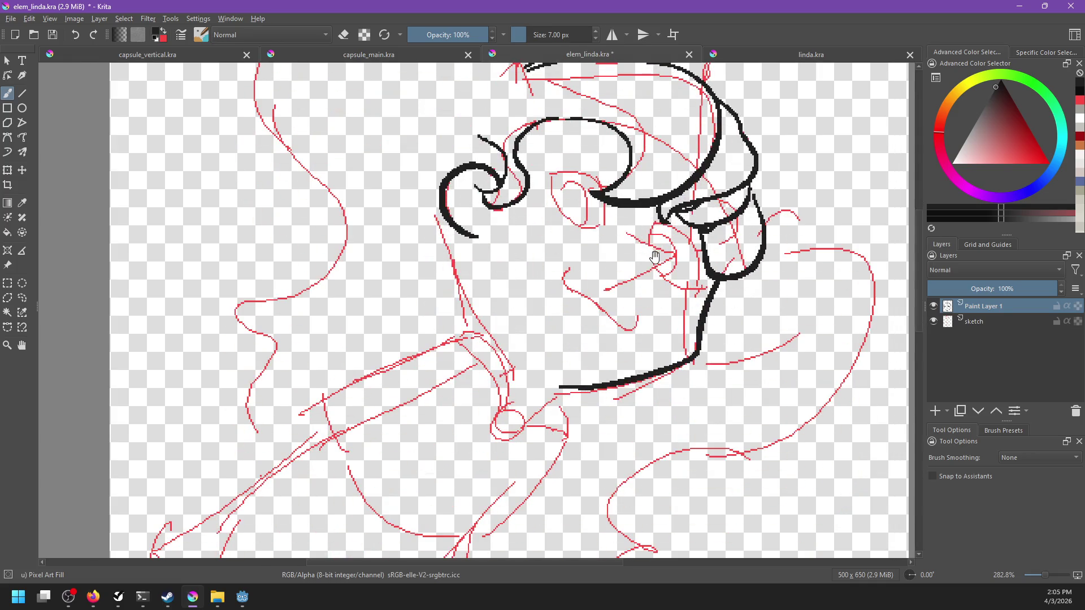
{"action": "left_click_drag", "start_coordinate": [655, 257], "coordinate": [611, 304]}
{"action": "left_click_drag", "start_coordinate": [545, 299], "coordinate": [589, 357]}
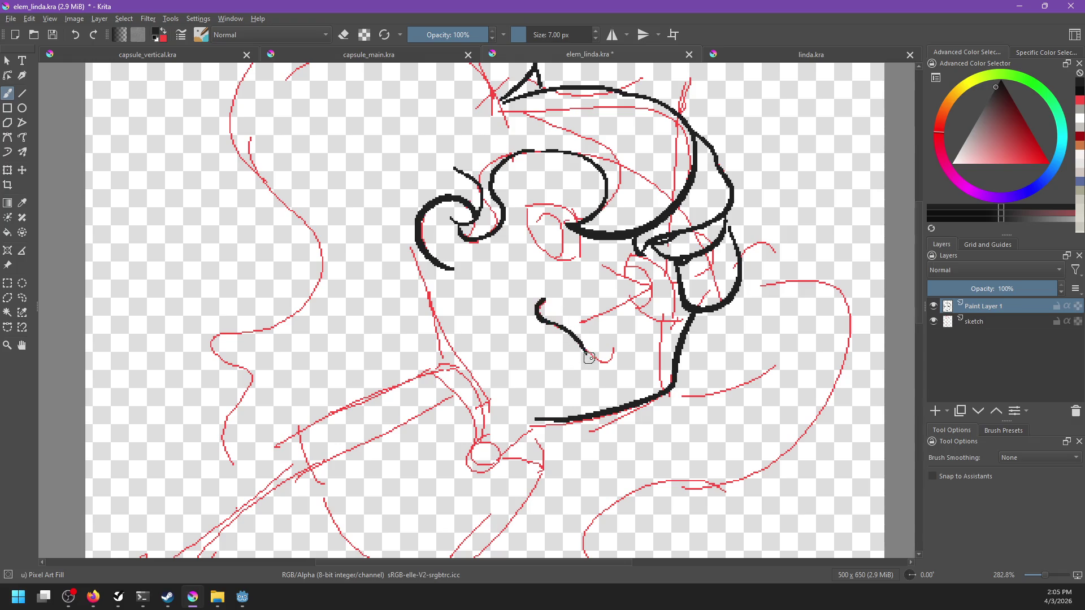
{"action": "key", "text": "ctrl+z"}
{"action": "left_click_drag", "start_coordinate": [551, 323], "coordinate": [585, 363]}
{"action": "key", "text": "ctrl+z"}
{"action": "key", "text": "ctrl+z"}
{"action": "mouse_move", "coordinate": [552, 323]}
{"action": "left_mouse_down"}
{"action": "mouse_move", "coordinate": [589, 363]}
{"action": "mouse_move", "coordinate": [610, 354]}
{"action": "left_mouse_up"}
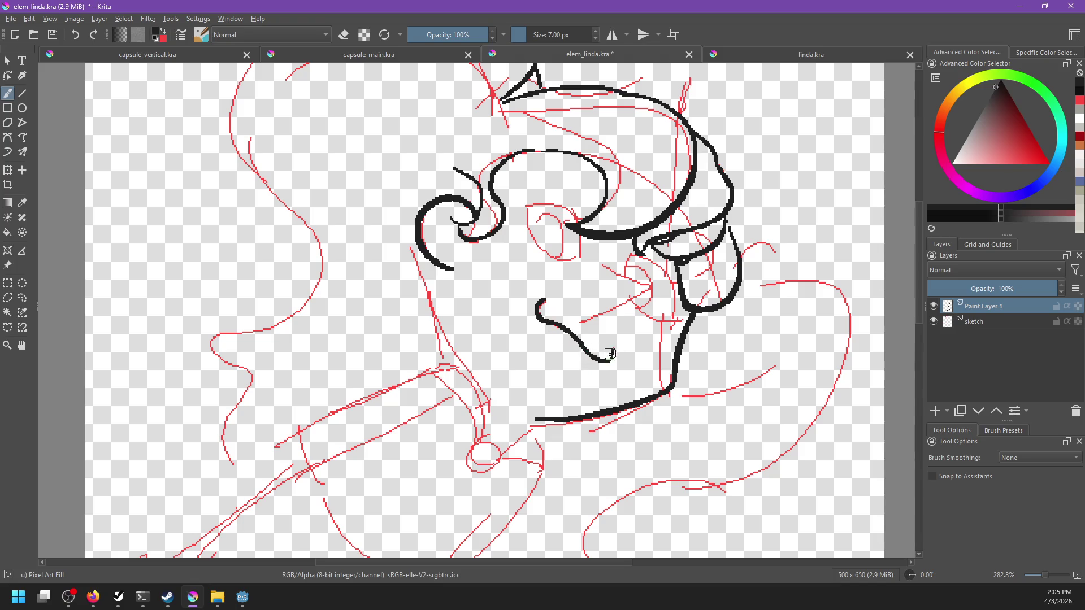
Lower the red sketch layer's opacity to 41% and select Paint Layer 1 for inking.
{"action": "left_click", "coordinate": [934, 321]}
{"action": "left_click", "coordinate": [934, 321]}
{"action": "left_click", "coordinate": [980, 322]}
{"action": "left_click", "coordinate": [981, 289]}
{"action": "left_click", "coordinate": [982, 307]}
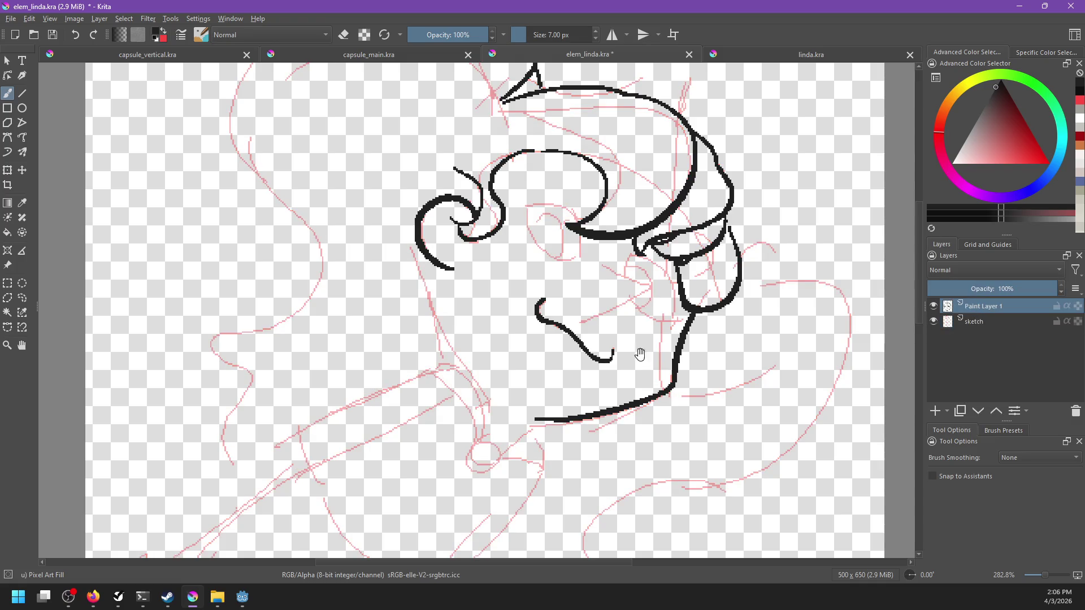
Save elem_linda.kra and briefly check the finished linda.kra reference.
{"action": "left_click_drag", "start_coordinate": [644, 359], "coordinate": [598, 400]}
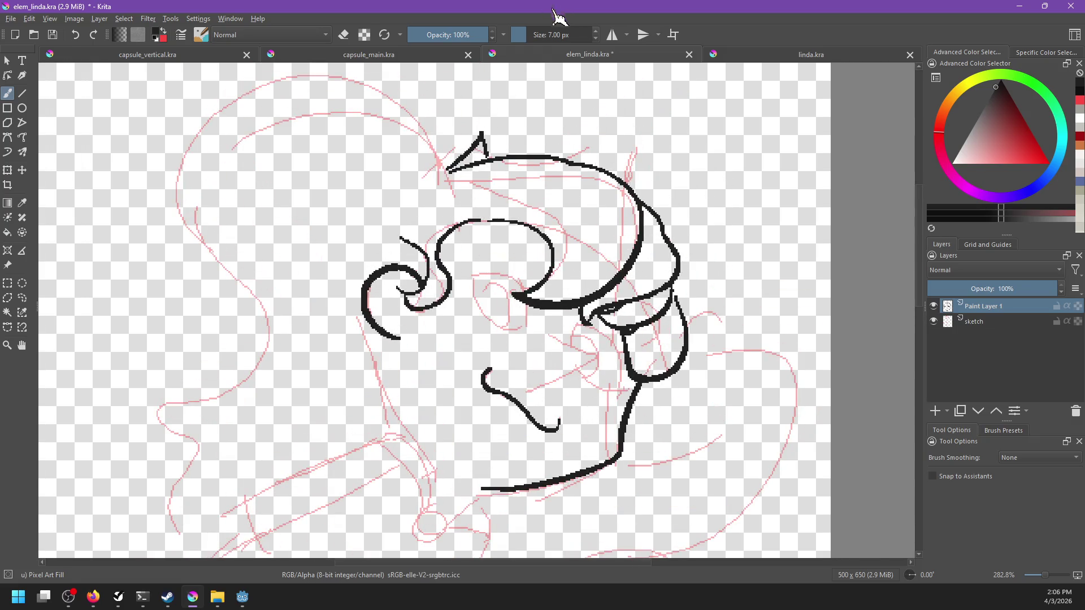
{"action": "key", "text": "ctrl+s"}
{"action": "left_click", "coordinate": [737, 56]}
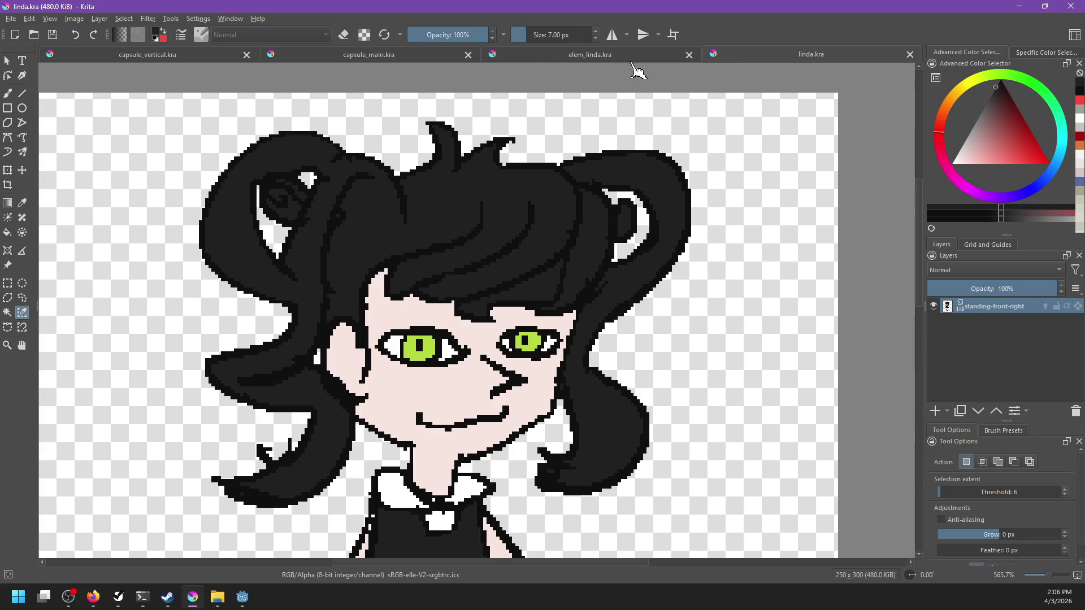
{"action": "left_click", "coordinate": [631, 57]}
Try the diagonal line from the right eye several times, undoing each attempt.
{"action": "mouse_move", "coordinate": [594, 315]}
{"action": "left_mouse_down"}
{"action": "mouse_move", "coordinate": [650, 336]}
{"action": "mouse_move", "coordinate": [627, 327]}
{"action": "mouse_move", "coordinate": [562, 351]}
{"action": "left_mouse_up"}
{"action": "key", "text": "ctrl+z"}
{"action": "key", "text": "ctrl+z"}
{"action": "left_click_drag", "start_coordinate": [602, 315], "coordinate": [643, 330]}
{"action": "key", "text": "ctrl+z"}
{"action": "key", "text": "ctrl+z"}
{"action": "mouse_move", "coordinate": [575, 308]}
{"action": "left_mouse_down"}
{"action": "mouse_move", "coordinate": [626, 325]}
{"action": "mouse_move", "coordinate": [605, 320]}
{"action": "mouse_move", "coordinate": [560, 351]}
{"action": "left_mouse_up"}
{"action": "key", "text": "ctrl+z"}
Draw the short stroke rising from the right eye's corner.
{"action": "key", "text": "ctrl+z"}
{"action": "key", "text": "ctrl+z"}
{"action": "mouse_move", "coordinate": [585, 306]}
{"action": "left_mouse_down"}
{"action": "mouse_move", "coordinate": [621, 329]}
{"action": "mouse_move", "coordinate": [572, 351]}
{"action": "left_mouse_up"}
{"action": "key", "text": "ctrl+z"}
{"action": "left_click_drag", "start_coordinate": [629, 325], "coordinate": [568, 346]}
{"action": "key", "text": "ctrl+z"}
{"action": "left_click_drag", "start_coordinate": [585, 302], "coordinate": [601, 289]}
{"action": "key", "text": "ctrl+z"}
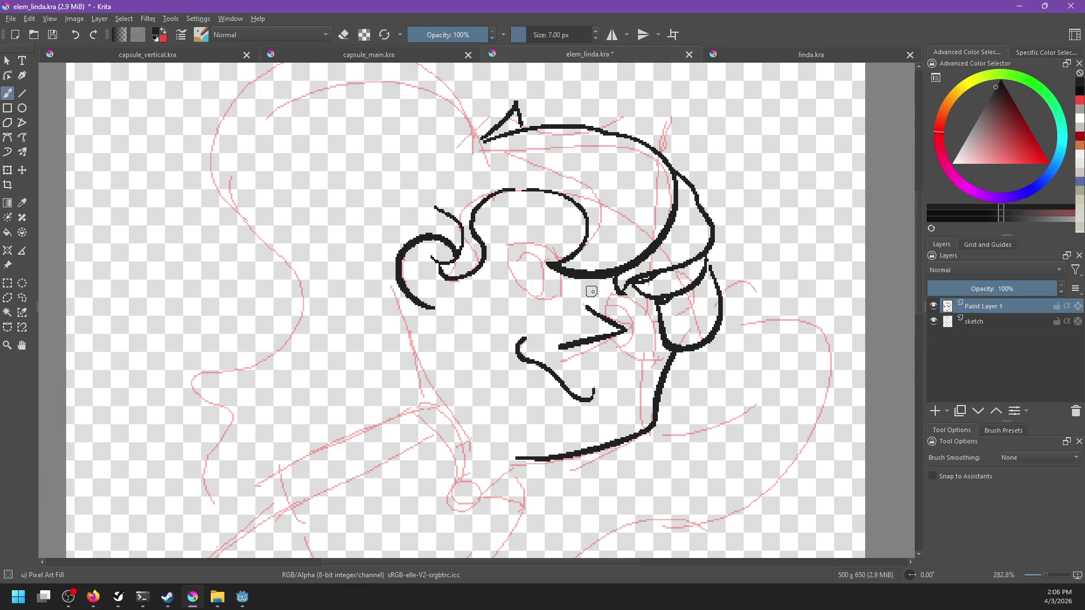
{"action": "key", "text": "ctrl+z"}
{"action": "left_click_drag", "start_coordinate": [587, 305], "coordinate": [595, 292]}
Zoom in and retry the right eye's curved outer side until it sits correctly.
{"action": "left_click_drag", "start_coordinate": [606, 366], "coordinate": [548, 359]}
{"action": "scroll", "coordinate": [547, 358], "scroll_direction": "up", "scroll_amount": 1}
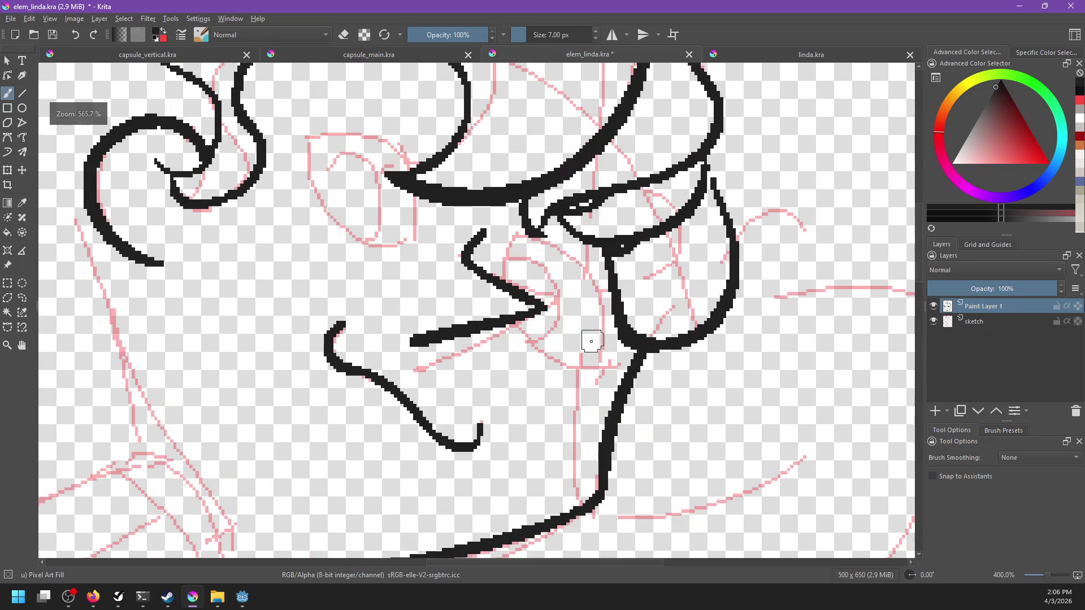
{"action": "scroll", "coordinate": [586, 339], "scroll_direction": "up", "scroll_amount": 1}
{"action": "left_click_drag", "start_coordinate": [538, 289], "coordinate": [608, 370]}
{"action": "key", "text": "ctrl+z"}
{"action": "mouse_move", "coordinate": [536, 280]}
{"action": "left_mouse_down"}
{"action": "mouse_move", "coordinate": [582, 295]}
{"action": "mouse_move", "coordinate": [616, 390]}
{"action": "left_mouse_up"}
{"action": "key", "text": "ctrl+z"}
{"action": "left_click_drag", "start_coordinate": [543, 282], "coordinate": [621, 371]}
{"action": "key", "text": "ctrl+z"}
{"action": "left_click_drag", "start_coordinate": [541, 280], "coordinate": [616, 368]}
{"action": "key", "text": "ctrl+z"}
{"action": "mouse_move", "coordinate": [526, 293]}
{"action": "left_mouse_down"}
{"action": "mouse_move", "coordinate": [618, 375]}
{"action": "mouse_move", "coordinate": [611, 410]}
{"action": "left_mouse_up"}
{"action": "key", "text": "ctrl+z"}
Extend the right curve downward and add the bottom curve closing the eye.
{"action": "left_click_drag", "start_coordinate": [617, 362], "coordinate": [609, 408]}
{"action": "left_click_drag", "start_coordinate": [534, 367], "coordinate": [609, 414]}
{"action": "key", "text": "ctrl+z"}
{"action": "left_click_drag", "start_coordinate": [534, 367], "coordinate": [617, 388]}
Connect the curve to the diagonal line and draw the eye's inner curve.
{"action": "left_click_drag", "start_coordinate": [525, 292], "coordinate": [520, 338]}
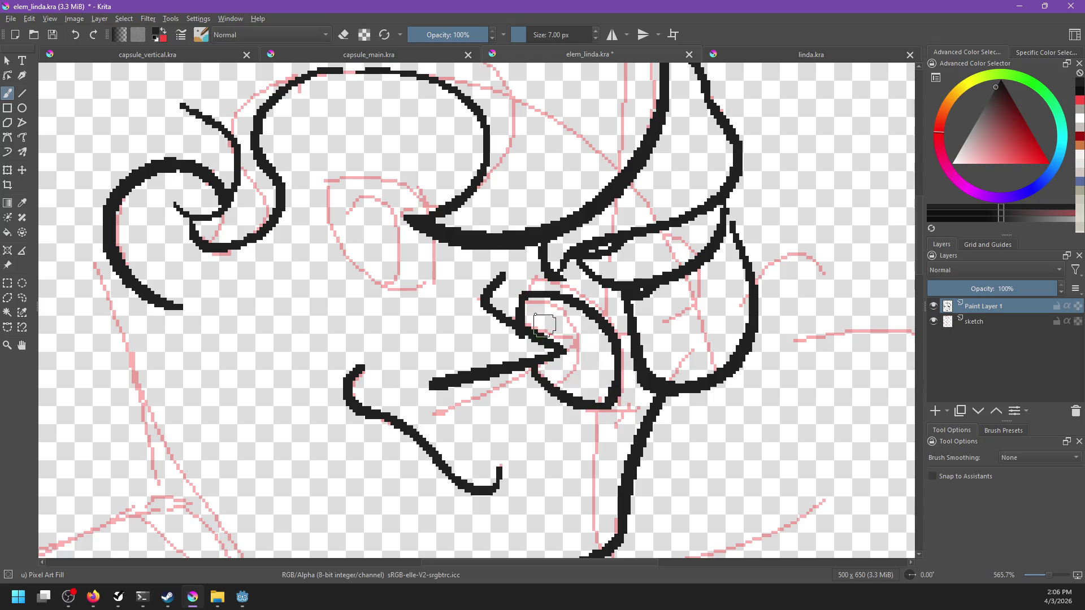
{"action": "left_click_drag", "start_coordinate": [523, 299], "coordinate": [594, 379]}
{"action": "key", "text": "ctrl+z"}
{"action": "left_click_drag", "start_coordinate": [529, 304], "coordinate": [542, 388]}
{"action": "mouse_move", "coordinate": [542, 327]}
{"action": "left_mouse_down"}
{"action": "mouse_move", "coordinate": [556, 345]}
{"action": "mouse_move", "coordinate": [537, 333]}
{"action": "left_mouse_up"}
{"action": "key", "text": "ctrl+z"}
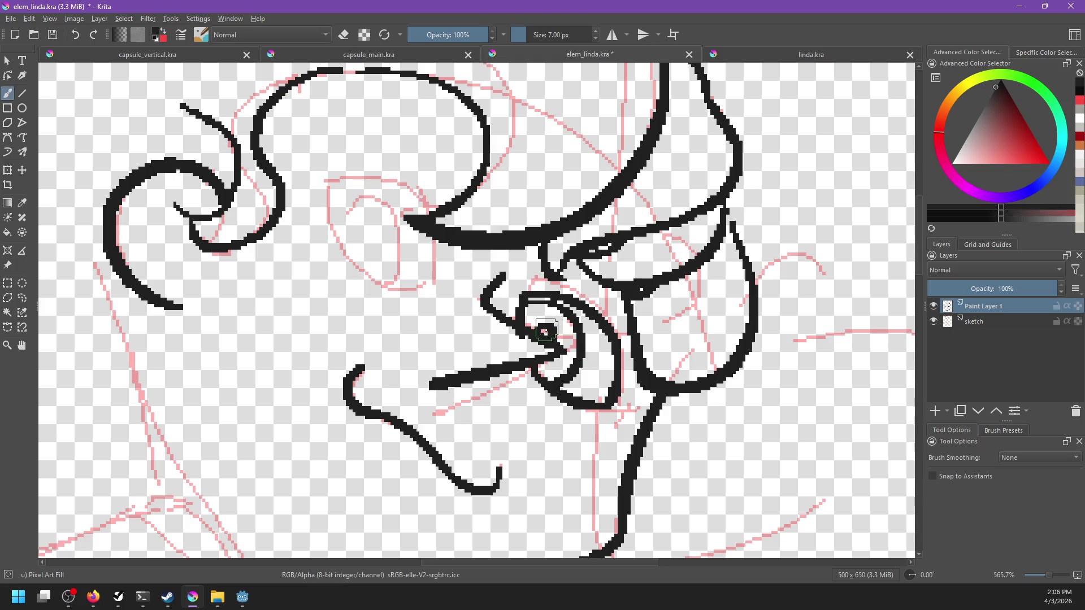
Zoom in, keep the brush in drawing mode, and ink the left eye's upper curve.
{"action": "scroll", "coordinate": [597, 338], "scroll_direction": "down", "scroll_amount": 5}
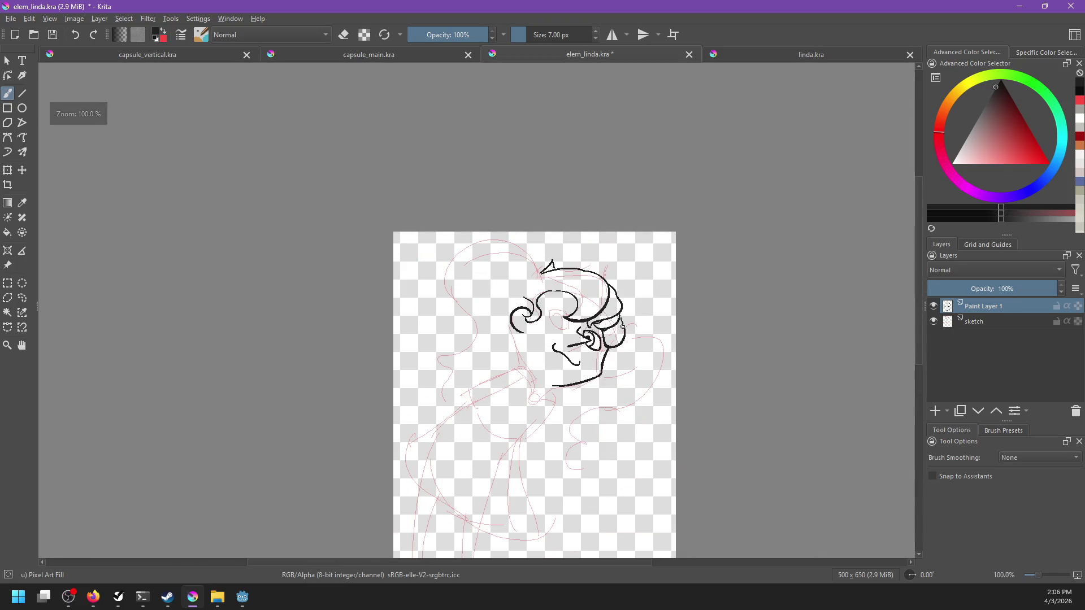
{"action": "scroll", "coordinate": [607, 309], "scroll_direction": "up", "scroll_amount": 2}
{"action": "scroll", "coordinate": [588, 317], "scroll_direction": "up", "scroll_amount": 1}
{"action": "scroll", "coordinate": [565, 325], "scroll_direction": "up", "scroll_amount": 1}
{"action": "scroll", "coordinate": [548, 333], "scroll_direction": "up", "scroll_amount": 1}
{"action": "key", "text": "e"}
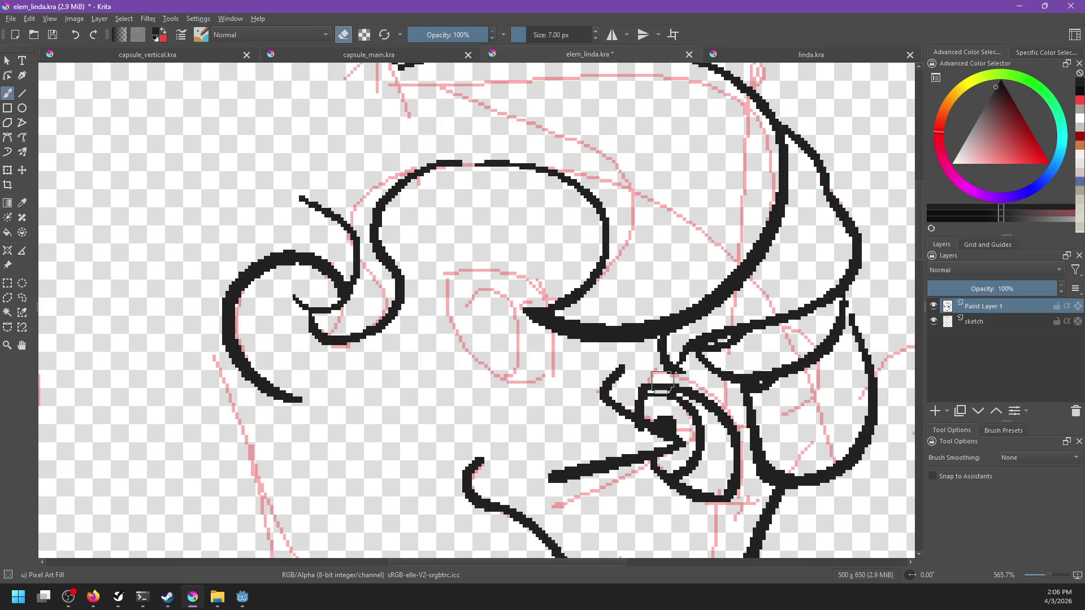
{"action": "key", "text": "e"}
{"action": "left_click_drag", "start_coordinate": [442, 275], "coordinate": [531, 316]}
{"action": "key", "text": "ctrl+z"}
{"action": "left_click_drag", "start_coordinate": [441, 276], "coordinate": [551, 318]}
Close the left eye's bottom edge up to the thick line.
{"action": "left_click_drag", "start_coordinate": [444, 277], "coordinate": [528, 356]}
{"action": "key", "text": "ctrl+z"}
{"action": "mouse_move", "coordinate": [446, 274]}
{"action": "left_mouse_down"}
{"action": "mouse_move", "coordinate": [457, 342]}
{"action": "mouse_move", "coordinate": [517, 378]}
{"action": "mouse_move", "coordinate": [560, 347]}
{"action": "left_mouse_up"}
{"action": "key", "text": "ctrl+z"}
Add the inner curve and stamp a round pupil in the left eye.
{"action": "key", "text": "ctrl+z"}
{"action": "left_click_drag", "start_coordinate": [498, 372], "coordinate": [553, 334]}
{"action": "left_click_drag", "start_coordinate": [459, 319], "coordinate": [529, 365]}
{"action": "key", "text": "ctrl+z"}
{"action": "mouse_move", "coordinate": [458, 318]}
{"action": "left_mouse_down"}
{"action": "mouse_move", "coordinate": [518, 357]}
{"action": "mouse_move", "coordinate": [484, 341]}
{"action": "mouse_move", "coordinate": [498, 367]}
{"action": "mouse_move", "coordinate": [494, 340]}
{"action": "left_mouse_up"}
{"action": "key", "text": "ctrl+z"}
{"action": "key", "text": "ctrl+z"}
{"action": "left_click", "coordinate": [490, 331]}
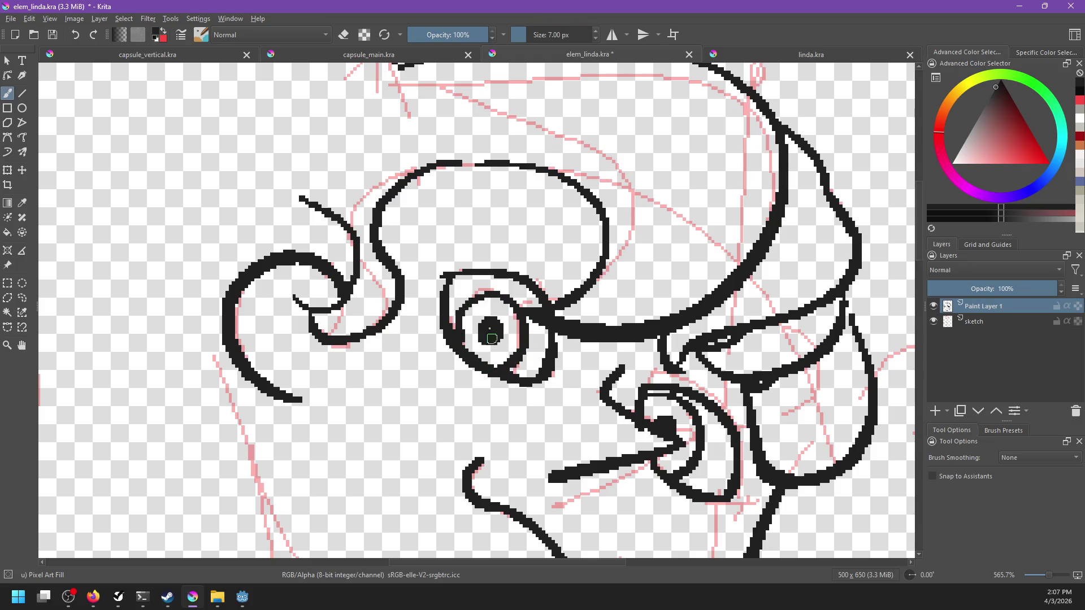
Zoom out to bring the whole face into view.
{"action": "scroll", "coordinate": [529, 337], "scroll_direction": "down", "scroll_amount": 4}
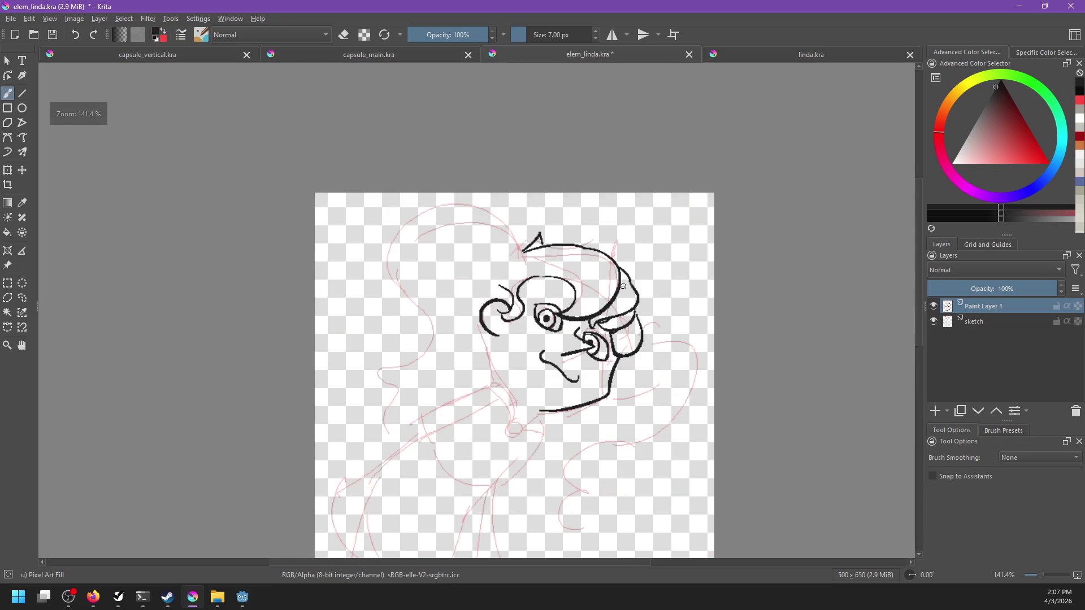
{"action": "scroll", "coordinate": [622, 289], "scroll_direction": "down", "scroll_amount": 2}
{"action": "scroll", "coordinate": [589, 288], "scroll_direction": "up", "scroll_amount": 5}
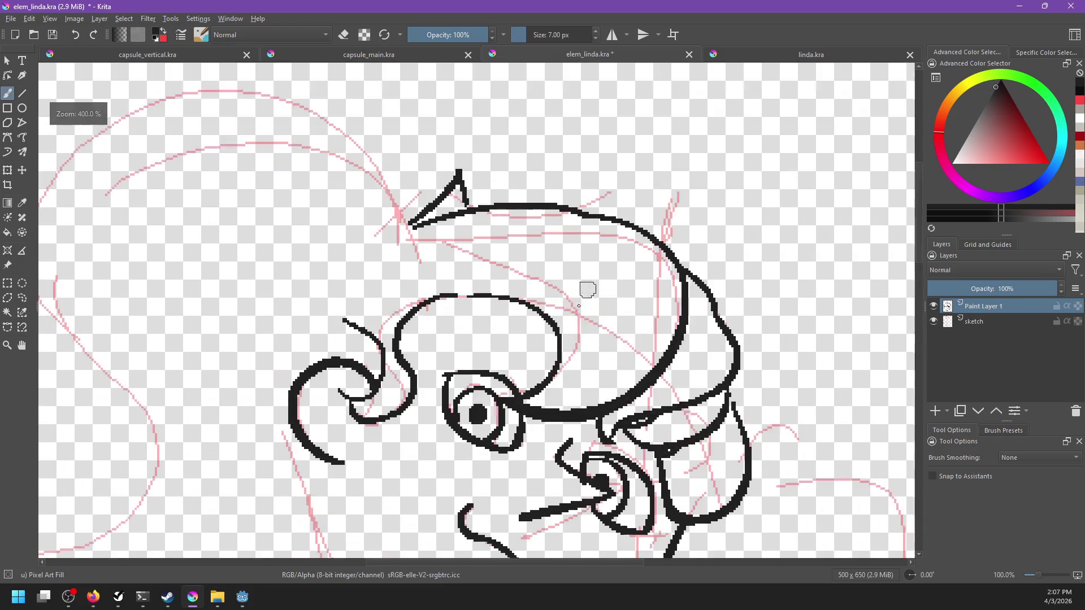
{"action": "scroll", "coordinate": [599, 277], "scroll_direction": "down", "scroll_amount": 2}
{"action": "mouse_move", "coordinate": [474, 375]}
{"action": "left_mouse_down"}
{"action": "mouse_move", "coordinate": [523, 311]}
{"action": "mouse_move", "coordinate": [523, 350]}
{"action": "left_mouse_up"}
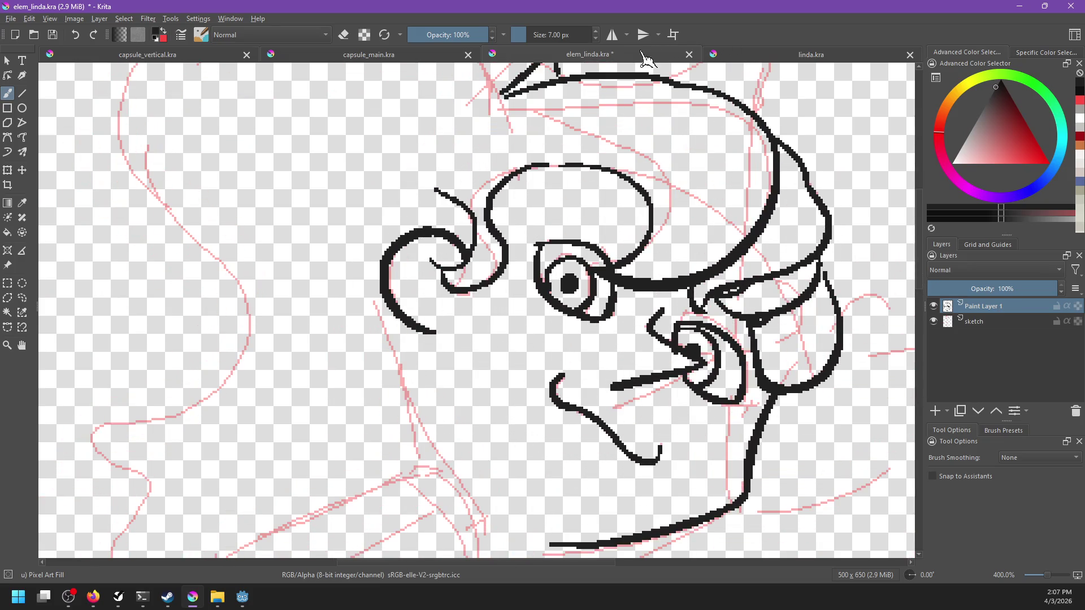
Sample the eye green from linda.kra and return to elem_linda.kra.
{"action": "left_click", "coordinate": [808, 54]}
{"action": "key", "text": "f"}
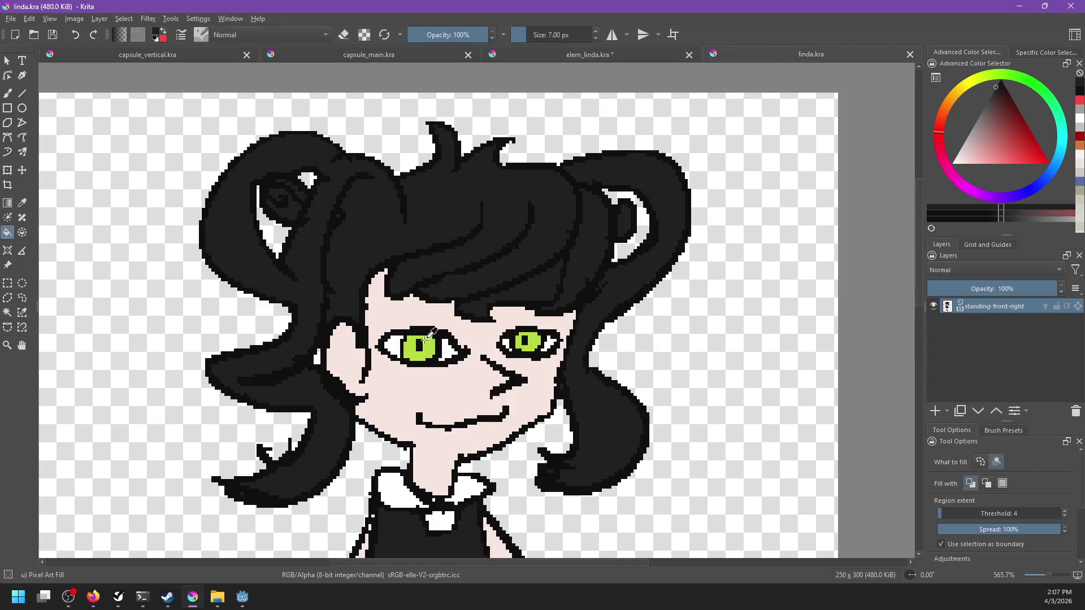
{"action": "left_click", "coordinate": [430, 338], "text": "ctrl"}
{"action": "left_click", "coordinate": [563, 53]}
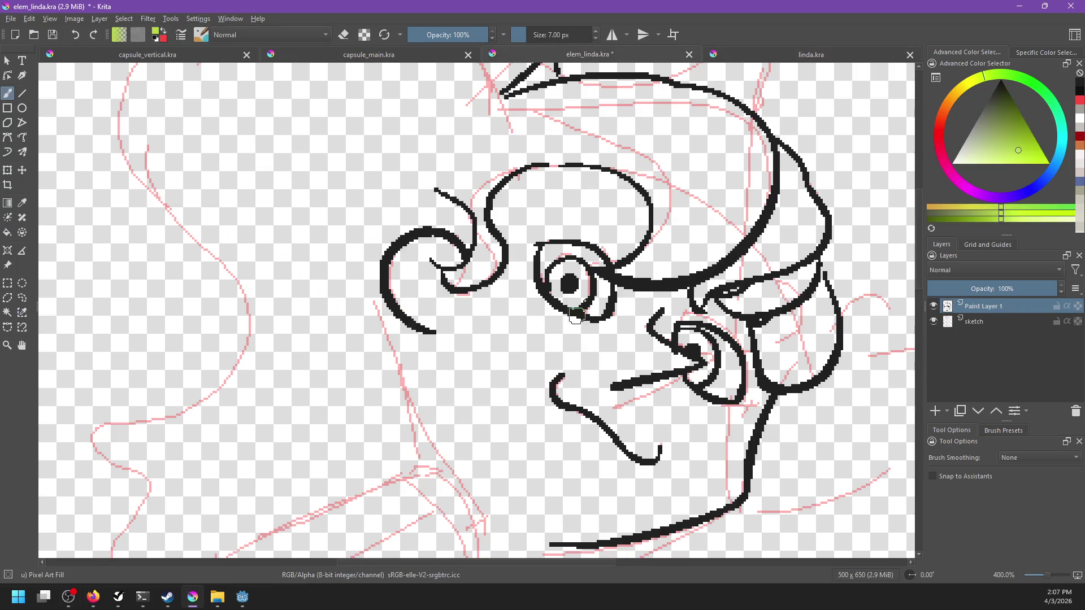
Fill the left and right irises with the sampled green.
{"action": "key", "text": "f"}
{"action": "left_click", "coordinate": [584, 286]}
{"action": "left_click", "coordinate": [713, 351]}
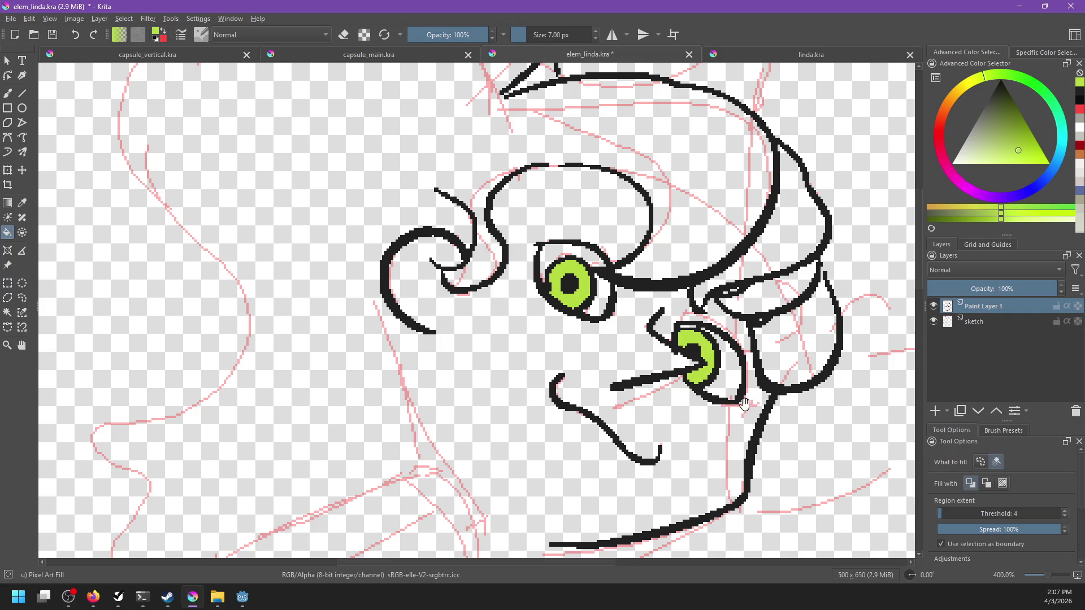
{"action": "left_click_drag", "start_coordinate": [754, 411], "coordinate": [692, 442]}
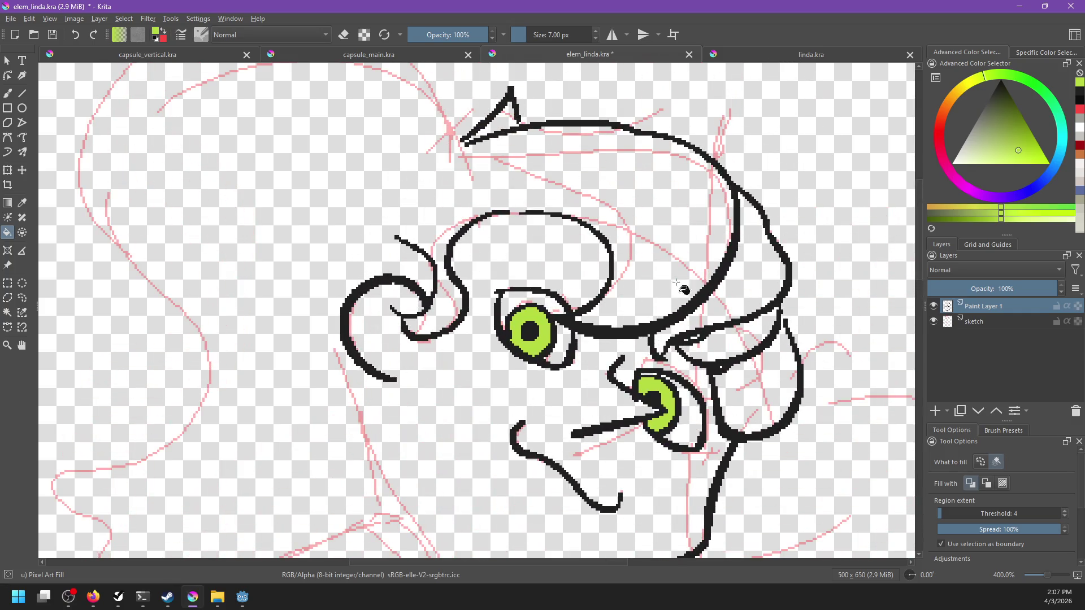
{"action": "left_click_drag", "start_coordinate": [696, 291], "coordinate": [767, 316]}
Return to the brush in eraser mode, reposition the face view, and reopen linda.kra.
{"action": "key", "text": "b"}
{"action": "left_click_drag", "start_coordinate": [637, 385], "coordinate": [643, 201]}
{"action": "left_click_drag", "start_coordinate": [710, 361], "coordinate": [506, 362]}
{"action": "left_click_drag", "start_coordinate": [579, 387], "coordinate": [676, 309]}
{"action": "mouse_move", "coordinate": [619, 344]}
{"action": "left_mouse_down"}
{"action": "mouse_move", "coordinate": [722, 336]}
{"action": "mouse_move", "coordinate": [679, 424]}
{"action": "left_mouse_up"}
{"action": "key", "text": "e"}
{"action": "key", "text": "e"}
{"action": "scroll", "coordinate": [638, 322], "scroll_direction": "down", "scroll_amount": 4}
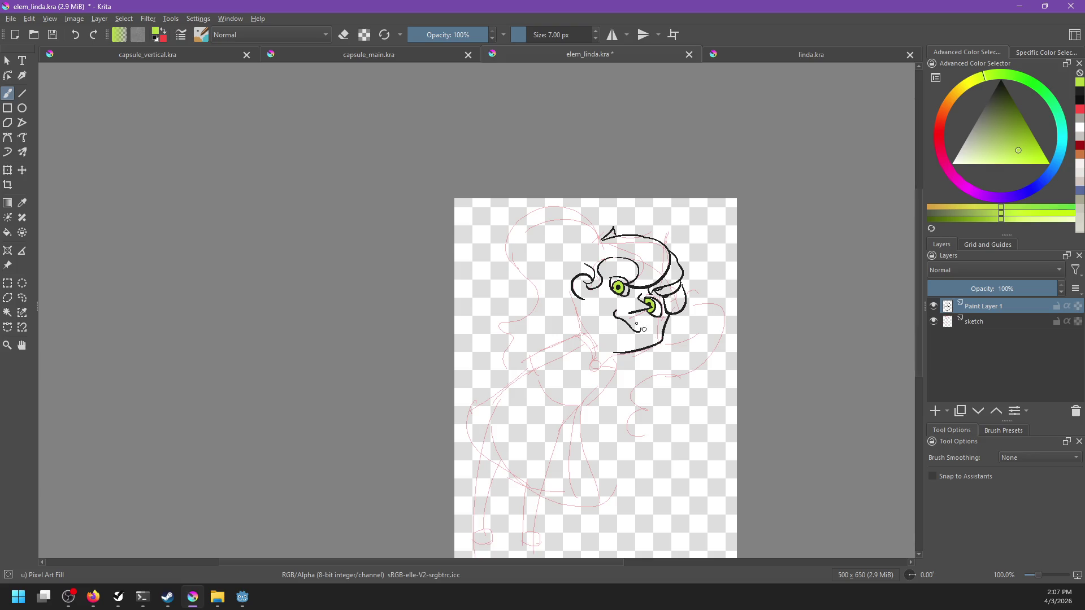
{"action": "scroll", "coordinate": [647, 331], "scroll_direction": "up", "scroll_amount": 4}
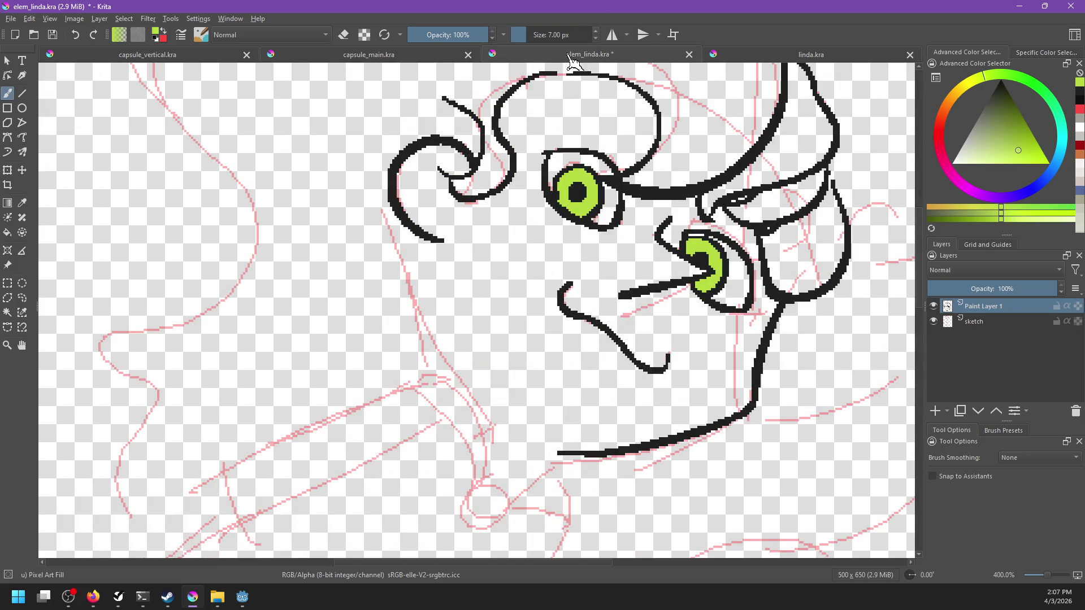
{"action": "left_click", "coordinate": [799, 57]}
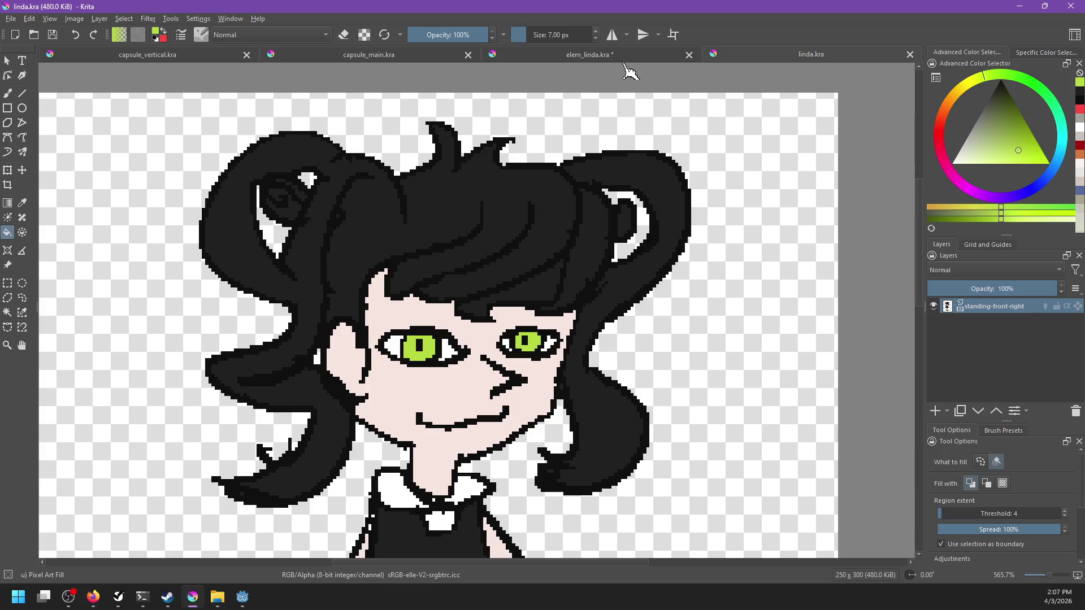
Switch back to elem_linda.kra and zoom to the left eye.
{"action": "left_click", "coordinate": [625, 67]}
{"action": "scroll", "coordinate": [638, 257], "scroll_direction": "down", "scroll_amount": 3}
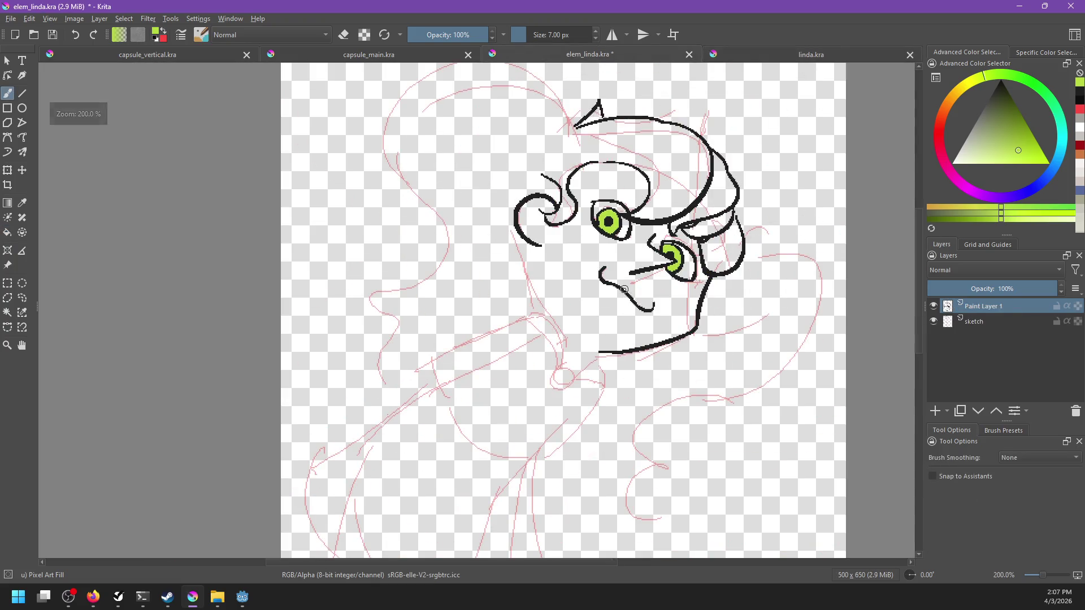
{"action": "scroll", "coordinate": [624, 289], "scroll_direction": "down", "scroll_amount": 1}
{"action": "scroll", "coordinate": [624, 290], "scroll_direction": "down", "scroll_amount": 2}
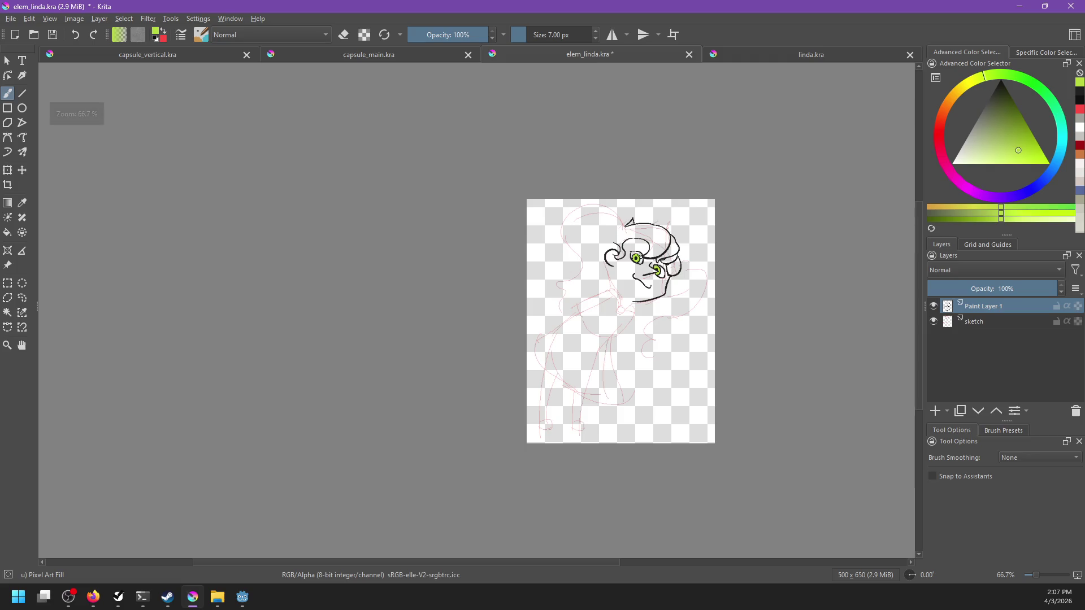
{"action": "scroll", "coordinate": [636, 256], "scroll_direction": "up", "scroll_amount": 3}
{"action": "scroll", "coordinate": [636, 256], "scroll_direction": "up", "scroll_amount": 3}
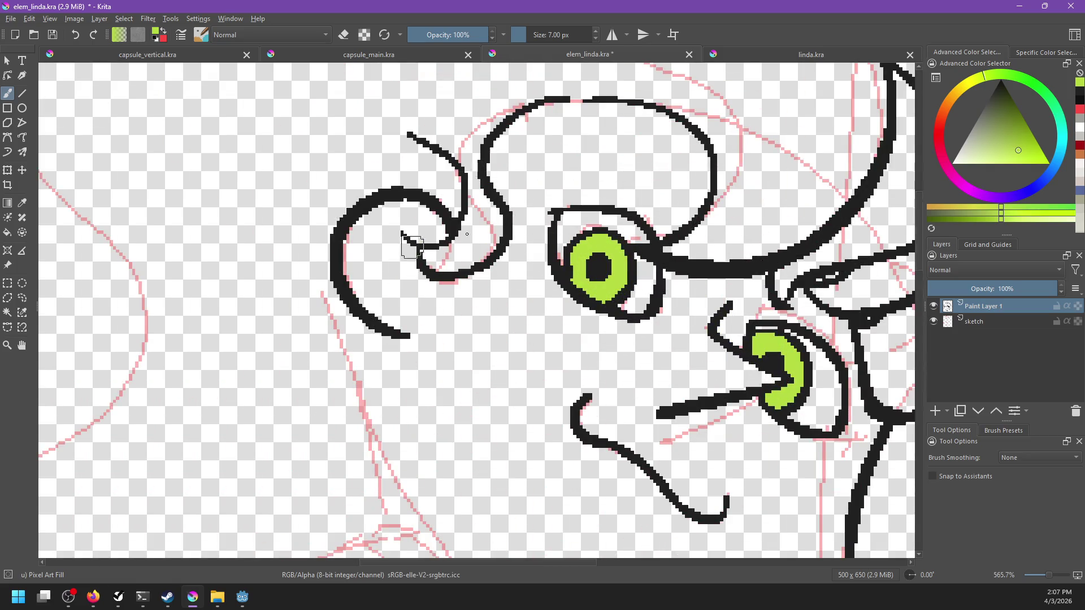
Set the colour to black and brush the lower eyelid around the left eye.
{"action": "left_click_drag", "start_coordinate": [585, 207], "coordinate": [645, 319]}
{"action": "key", "text": "ctrl+z"}
{"action": "key", "text": "x"}
{"action": "left_click_drag", "start_coordinate": [585, 207], "coordinate": [653, 311]}
{"action": "key", "text": "ctrl+z"}
{"action": "key", "text": "x"}
{"action": "left_click_drag", "start_coordinate": [554, 223], "coordinate": [644, 314]}
{"action": "key", "text": "ctrl+z"}
{"action": "mouse_move", "coordinate": [554, 220]}
{"action": "left_mouse_down"}
{"action": "mouse_move", "coordinate": [638, 314]}
{"action": "mouse_move", "coordinate": [543, 205]}
{"action": "mouse_move", "coordinate": [578, 231]}
{"action": "left_mouse_up"}
Erase the eyelid where it overlaps the thick line above.
{"action": "key", "text": "e"}
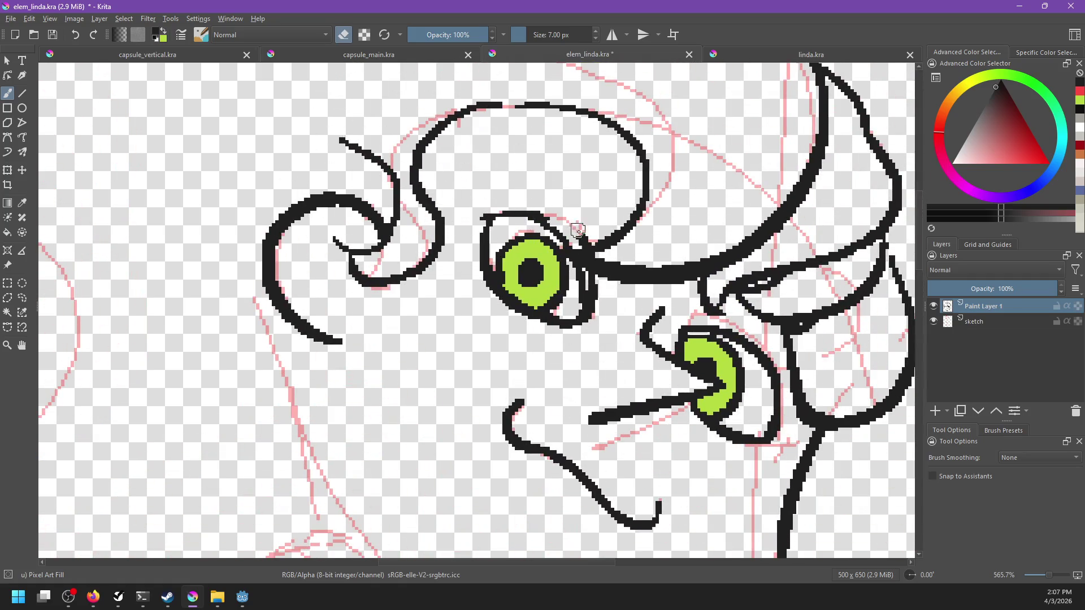
{"action": "left_click_drag", "start_coordinate": [586, 277], "coordinate": [602, 289]}
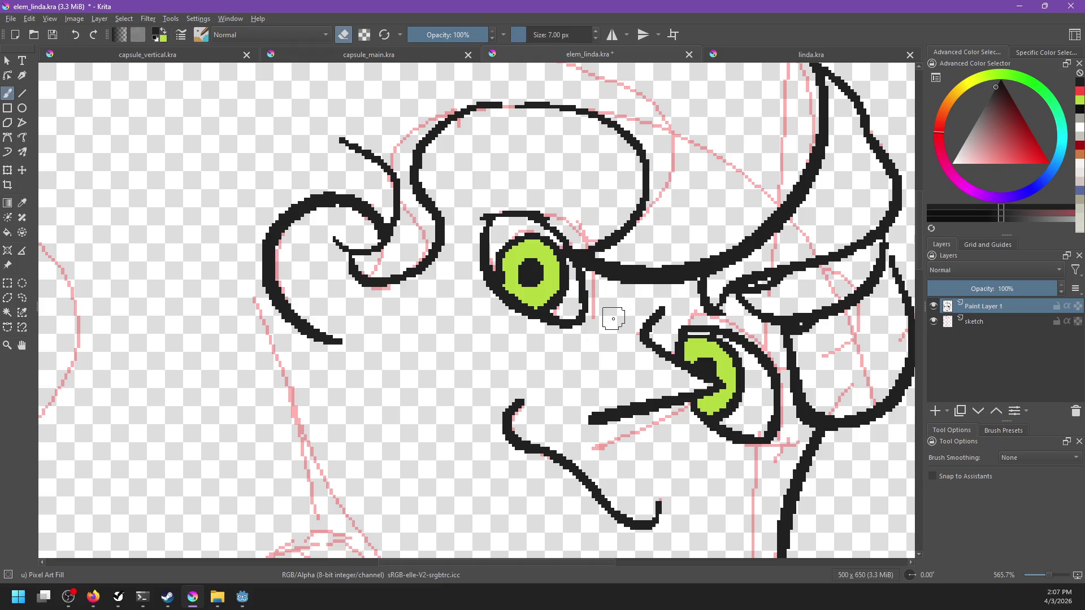
{"action": "scroll", "coordinate": [612, 319], "scroll_direction": "down", "scroll_amount": 4}
Erase the upper eyelid and lower-left eyelid lines around the green right eye.
{"action": "scroll", "coordinate": [649, 310], "scroll_direction": "up", "scroll_amount": 1}
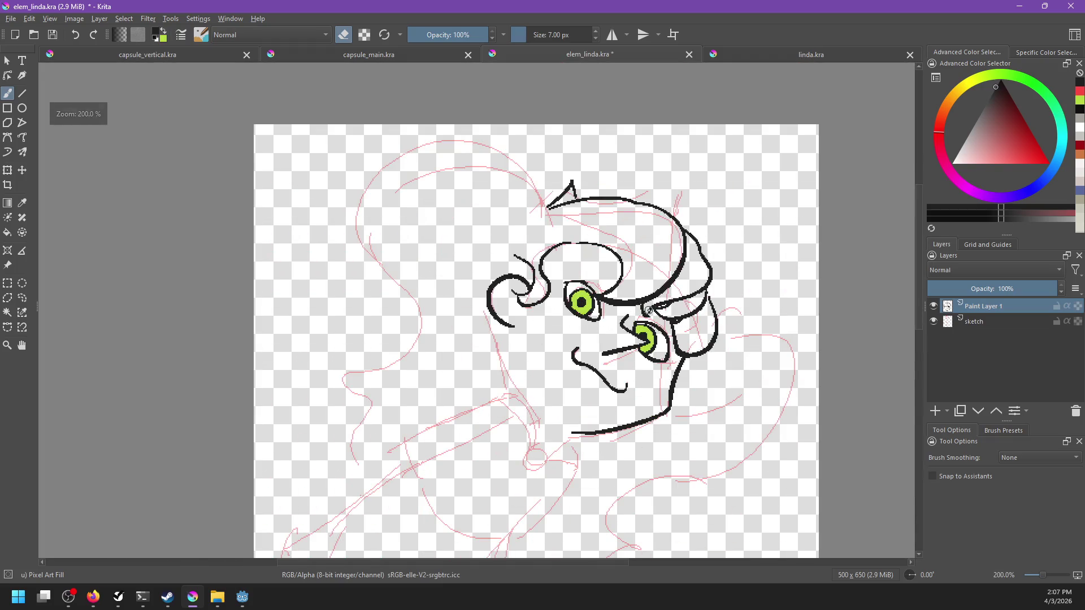
{"action": "scroll", "coordinate": [567, 330], "scroll_direction": "right", "scroll_amount": 4}
{"action": "scroll", "coordinate": [567, 331], "scroll_direction": "up", "scroll_amount": 1}
{"action": "scroll", "coordinate": [528, 371], "scroll_direction": "up", "scroll_amount": 2}
{"action": "scroll", "coordinate": [561, 347], "scroll_direction": "up", "scroll_amount": 1}
{"action": "left_click_drag", "start_coordinate": [607, 401], "coordinate": [611, 402]}
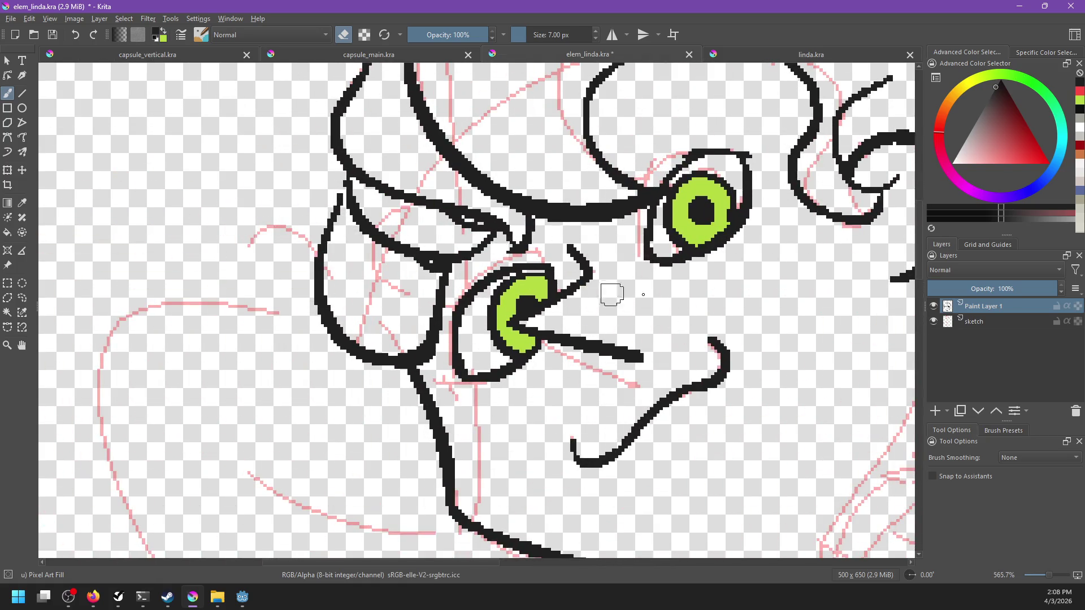
{"action": "left_click_drag", "start_coordinate": [686, 303], "coordinate": [601, 395]}
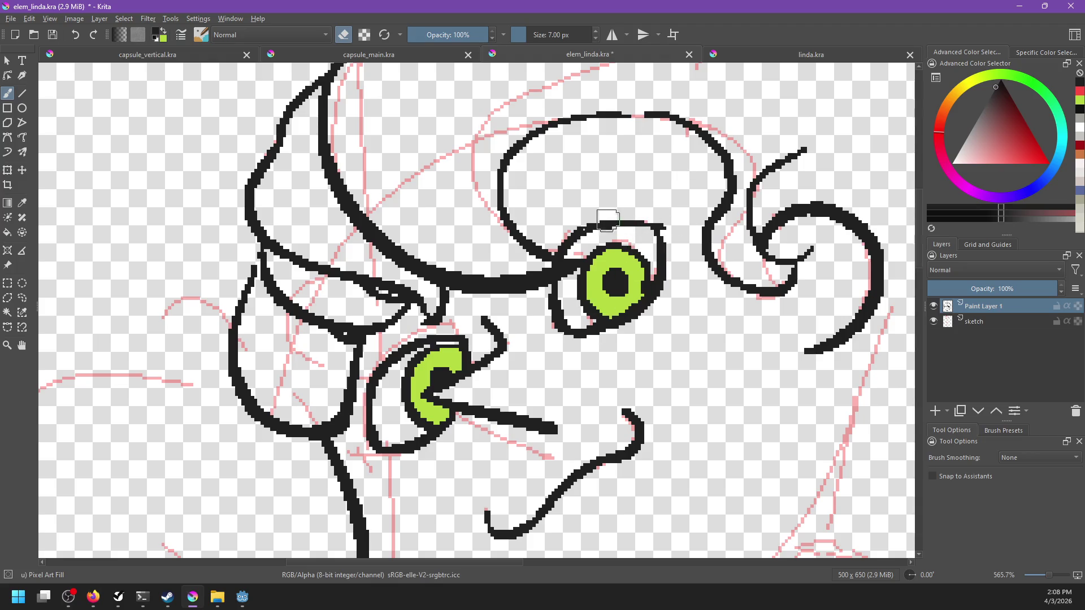
{"action": "mouse_move", "coordinate": [572, 248]}
{"action": "left_mouse_down"}
{"action": "mouse_move", "coordinate": [641, 222]}
{"action": "mouse_move", "coordinate": [666, 258]}
{"action": "left_mouse_up"}
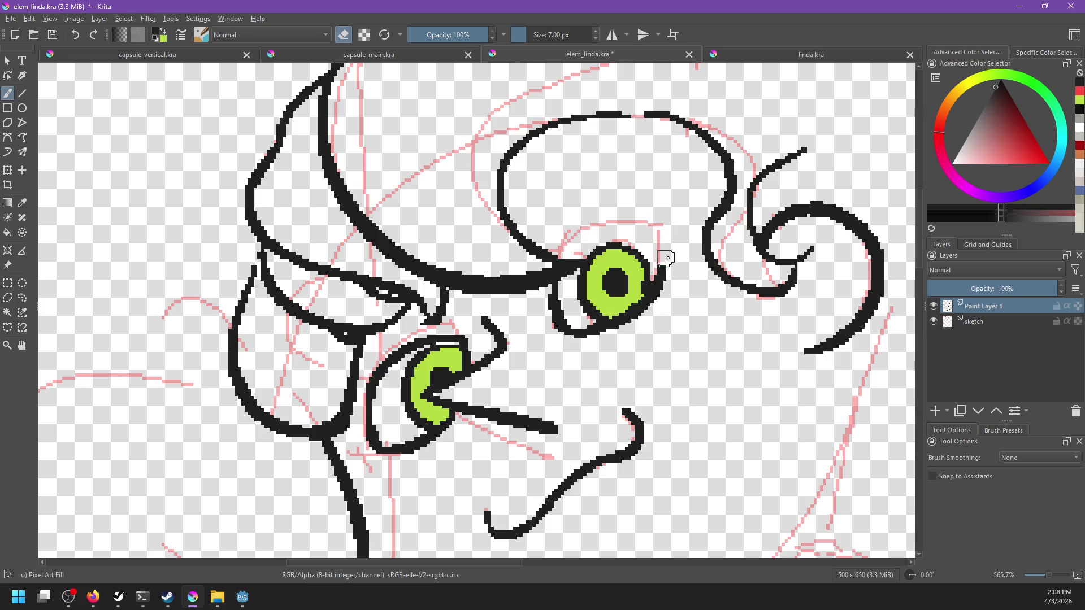
{"action": "left_click_drag", "start_coordinate": [550, 291], "coordinate": [563, 325]}
Redraw the right eye's outline: right edge, arc above, and a curve wrapping underneath.
{"action": "key", "text": "e"}
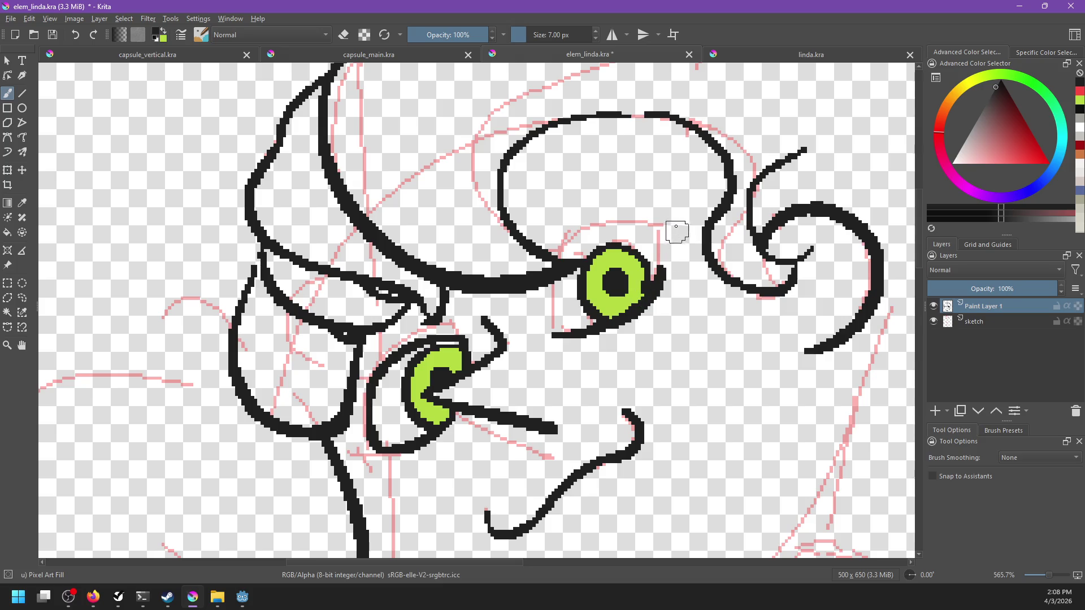
{"action": "left_click_drag", "start_coordinate": [671, 231], "coordinate": [657, 291]}
{"action": "left_click_drag", "start_coordinate": [557, 247], "coordinate": [675, 231]}
{"action": "key", "text": "ctrl+z"}
{"action": "left_click_drag", "start_coordinate": [558, 249], "coordinate": [679, 234]}
{"action": "key", "text": "ctrl+z"}
{"action": "left_click_drag", "start_coordinate": [558, 248], "coordinate": [675, 232]}
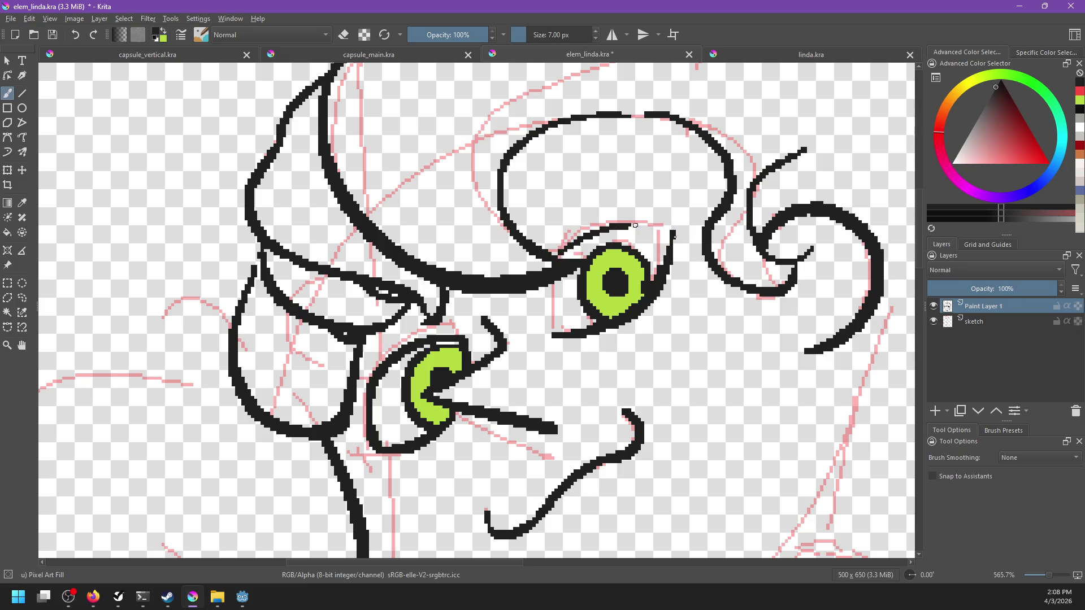
{"action": "key", "text": "ctrl+z"}
{"action": "left_click_drag", "start_coordinate": [545, 252], "coordinate": [669, 235]}
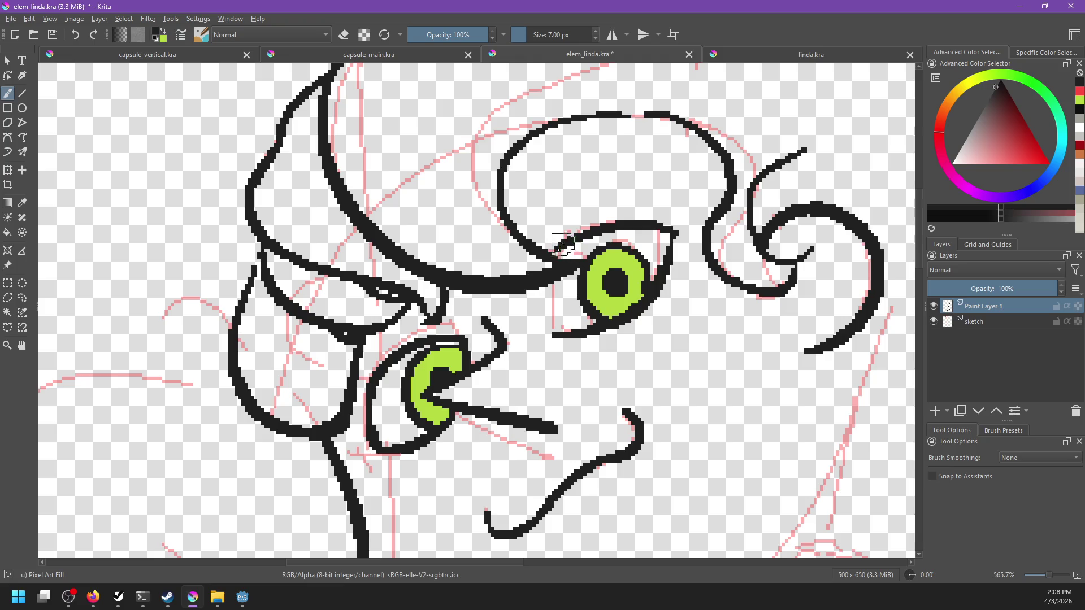
{"action": "left_click_drag", "start_coordinate": [544, 285], "coordinate": [560, 339]}
{"action": "key", "text": "ctrl+z"}
{"action": "mouse_move", "coordinate": [552, 277]}
{"action": "left_mouse_down"}
{"action": "mouse_move", "coordinate": [557, 336]}
{"action": "mouse_move", "coordinate": [568, 337]}
{"action": "left_mouse_up"}
{"action": "key", "text": "ctrl+z"}
{"action": "key", "text": "ctrl+z"}
{"action": "left_click_drag", "start_coordinate": [545, 282], "coordinate": [588, 335]}
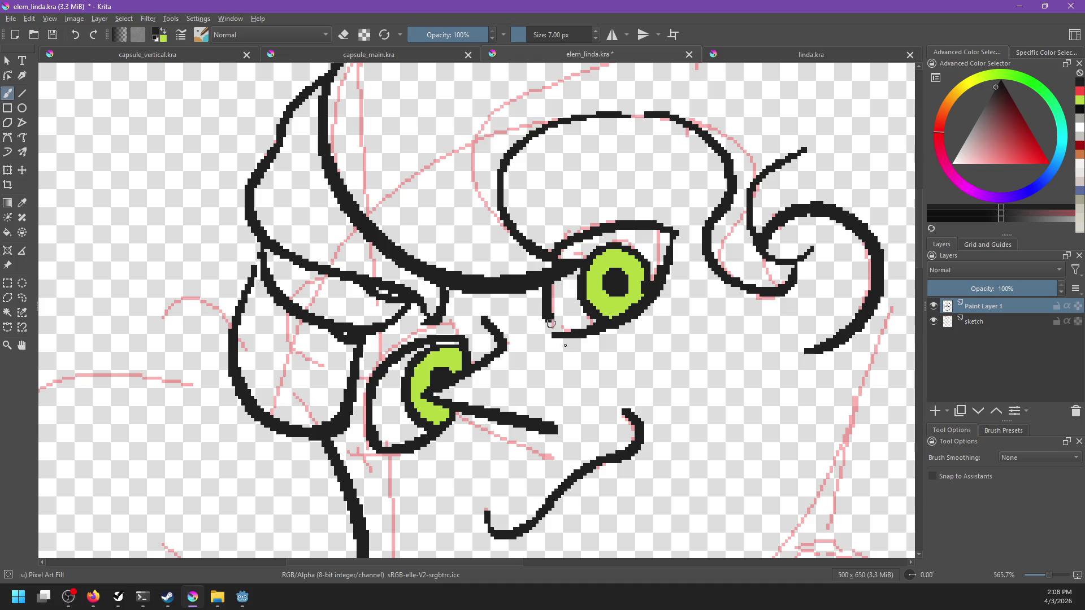
Erase the iris outline's upper-left part and redraw the inner arc along the eye's upper right.
{"action": "mouse_move", "coordinate": [656, 355]}
{"action": "left_mouse_down"}
{"action": "mouse_move", "coordinate": [673, 271]}
{"action": "mouse_move", "coordinate": [657, 332]}
{"action": "left_mouse_up"}
{"action": "key", "text": "e"}
{"action": "mouse_move", "coordinate": [592, 272]}
{"action": "left_mouse_down"}
{"action": "mouse_move", "coordinate": [622, 233]}
{"action": "mouse_move", "coordinate": [647, 240]}
{"action": "mouse_move", "coordinate": [650, 257]}
{"action": "mouse_move", "coordinate": [634, 276]}
{"action": "mouse_move", "coordinate": [605, 263]}
{"action": "mouse_move", "coordinate": [649, 267]}
{"action": "left_mouse_up"}
{"action": "key", "text": "e"}
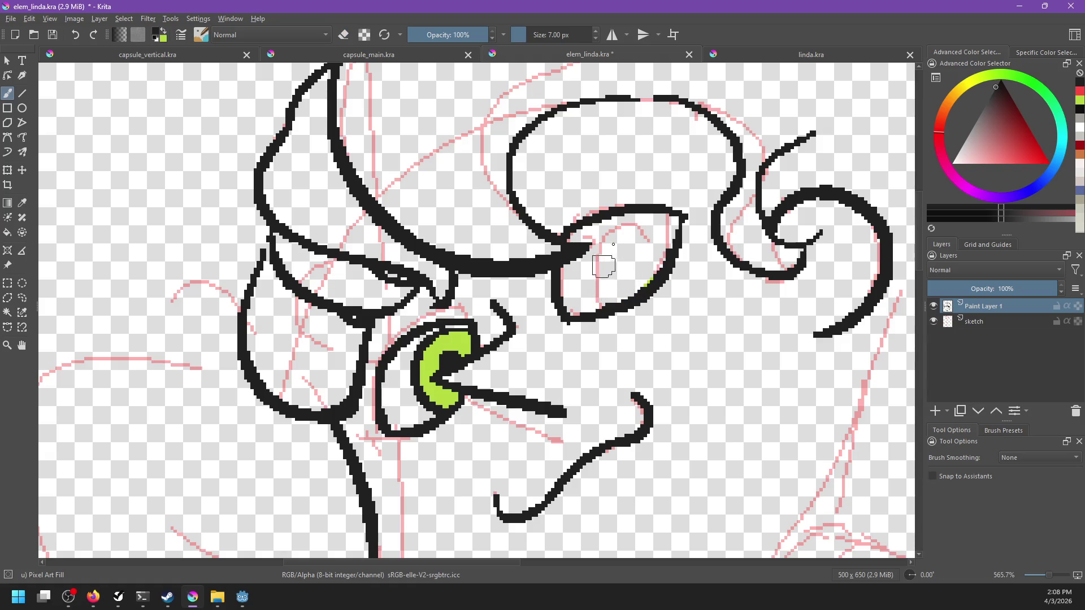
{"action": "left_click_drag", "start_coordinate": [593, 226], "coordinate": [627, 303]}
{"action": "key", "text": "ctrl+z"}
{"action": "left_click_drag", "start_coordinate": [591, 225], "coordinate": [628, 303]}
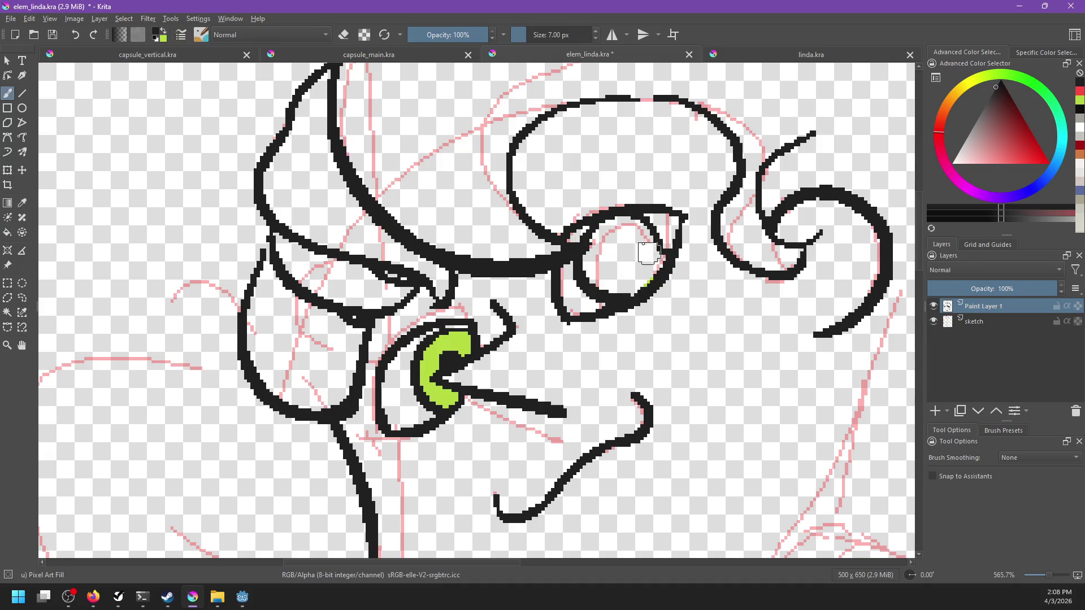
{"action": "key", "text": "ctrl+z"}
{"action": "left_click_drag", "start_coordinate": [582, 234], "coordinate": [651, 275]}
{"action": "key", "text": "ctrl+z"}
{"action": "left_click_drag", "start_coordinate": [582, 235], "coordinate": [642, 268]}
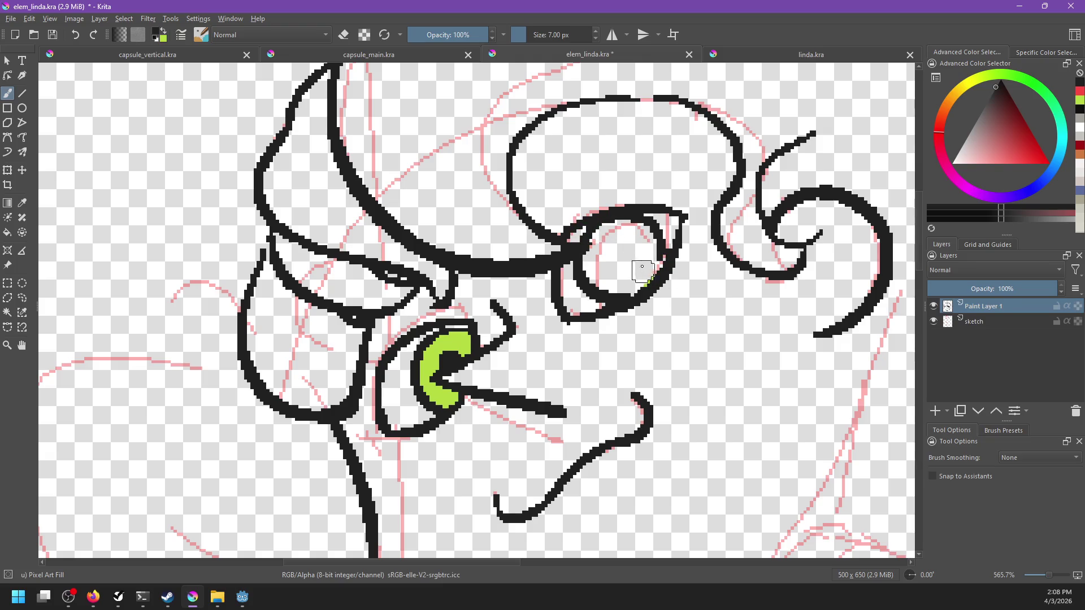
Fill the right eye's iris bright green, then return to the black brush.
{"action": "mouse_move", "coordinate": [705, 296]}
{"action": "left_mouse_down"}
{"action": "mouse_move", "coordinate": [748, 229]}
{"action": "mouse_move", "coordinate": [729, 277]}
{"action": "left_mouse_up"}
{"action": "key", "text": "f"}
{"action": "left_click", "coordinate": [638, 240]}
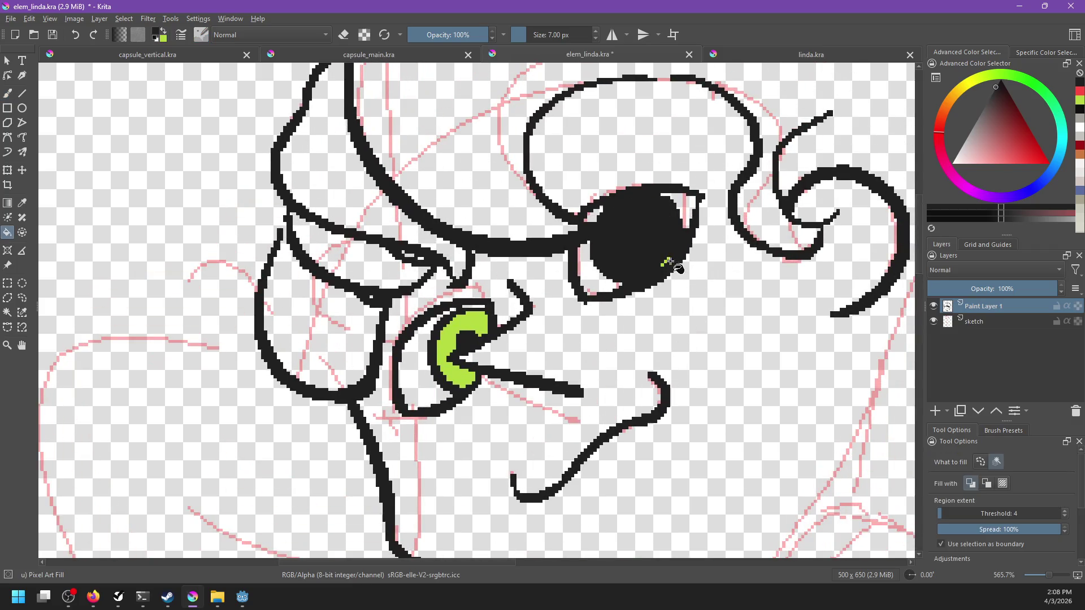
{"action": "key", "text": "ctrl+z"}
{"action": "left_click", "coordinate": [637, 240]}
{"action": "key", "text": "b"}
{"action": "key", "text": "x"}
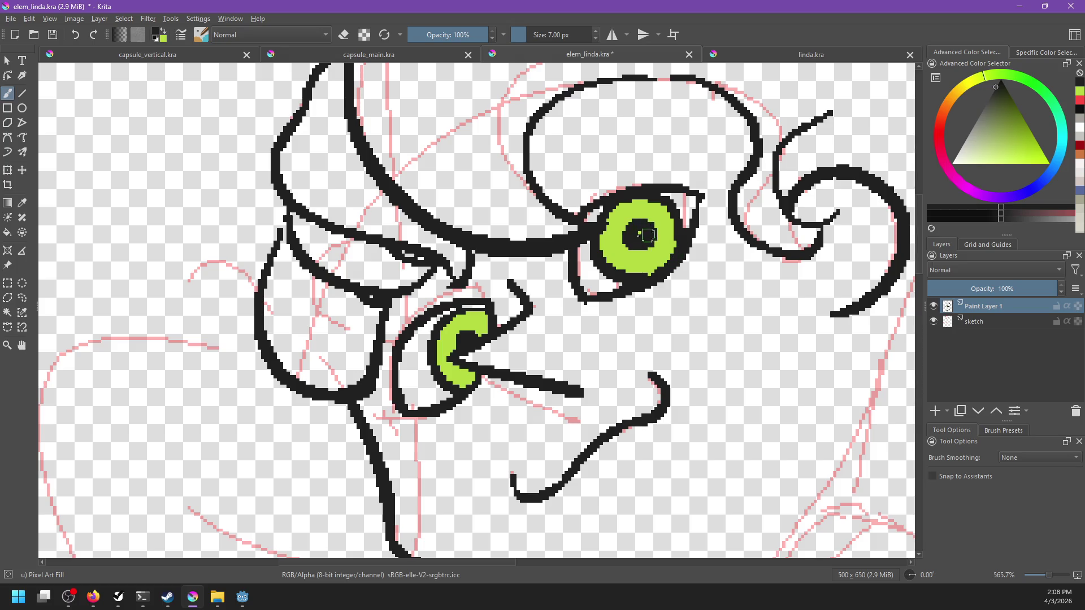
{"action": "scroll", "coordinate": [681, 239], "scroll_direction": "down", "scroll_amount": 4}
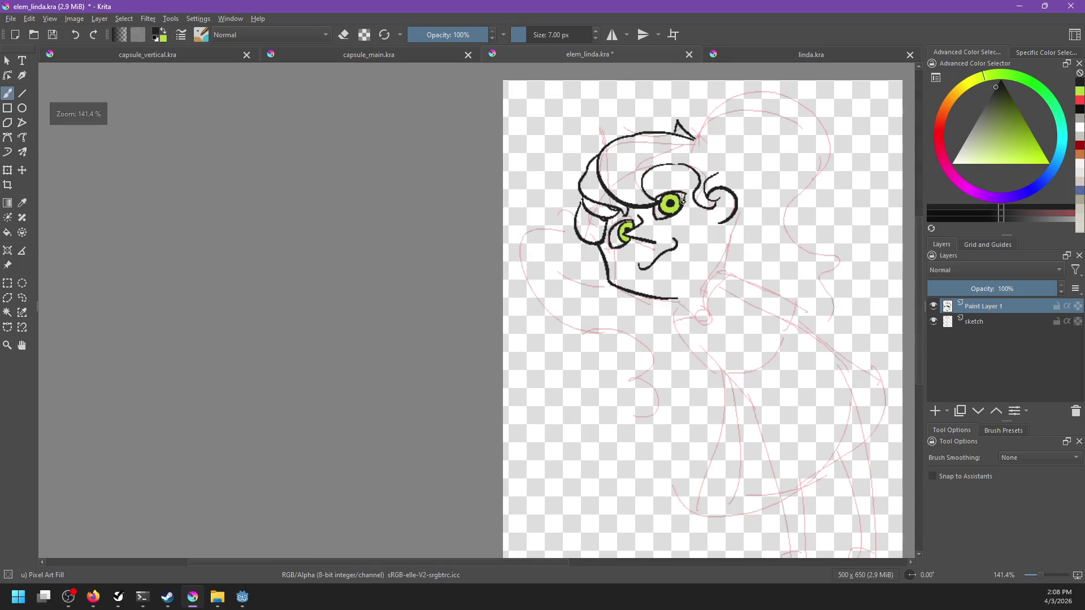
Paint a black pupil inside the right eye's green iris.
{"action": "scroll", "coordinate": [696, 206], "scroll_direction": "up", "scroll_amount": 2}
{"action": "scroll", "coordinate": [697, 205], "scroll_direction": "up", "scroll_amount": 4}
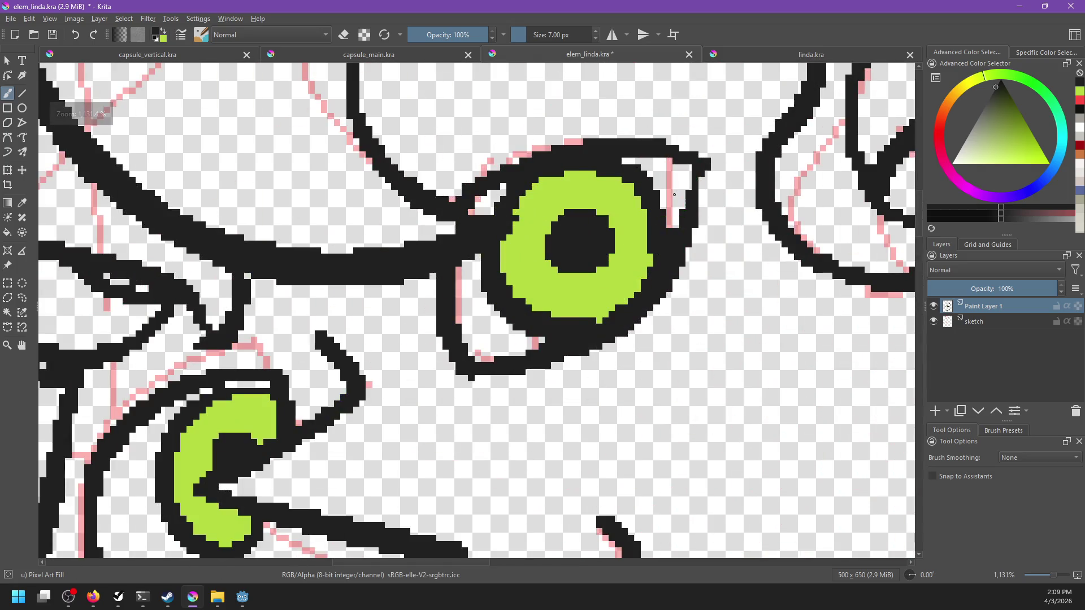
{"action": "left_click", "coordinate": [581, 249]}
{"action": "key", "text": "ctrl+z"}
{"action": "left_click", "coordinate": [585, 249]}
{"action": "key", "text": "ctrl+z"}
{"action": "left_click", "coordinate": [571, 249]}
{"action": "key", "text": "ctrl+z"}
{"action": "left_click", "coordinate": [577, 245]}
{"action": "key", "text": "ctrl+z"}
{"action": "left_click", "coordinate": [583, 248]}
Erase the upper-left part of the small left eye's green iris.
{"action": "scroll", "coordinate": [606, 281], "scroll_direction": "down", "scroll_amount": 5}
{"action": "scroll", "coordinate": [662, 291], "scroll_direction": "down", "scroll_amount": 2}
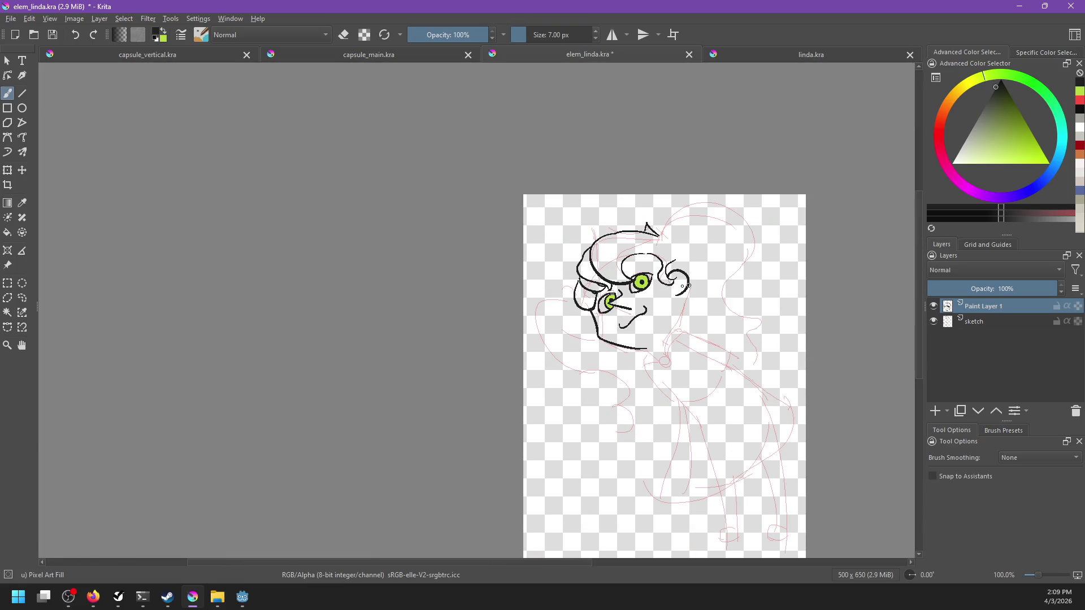
{"action": "scroll", "coordinate": [660, 295], "scroll_direction": "up", "scroll_amount": 2}
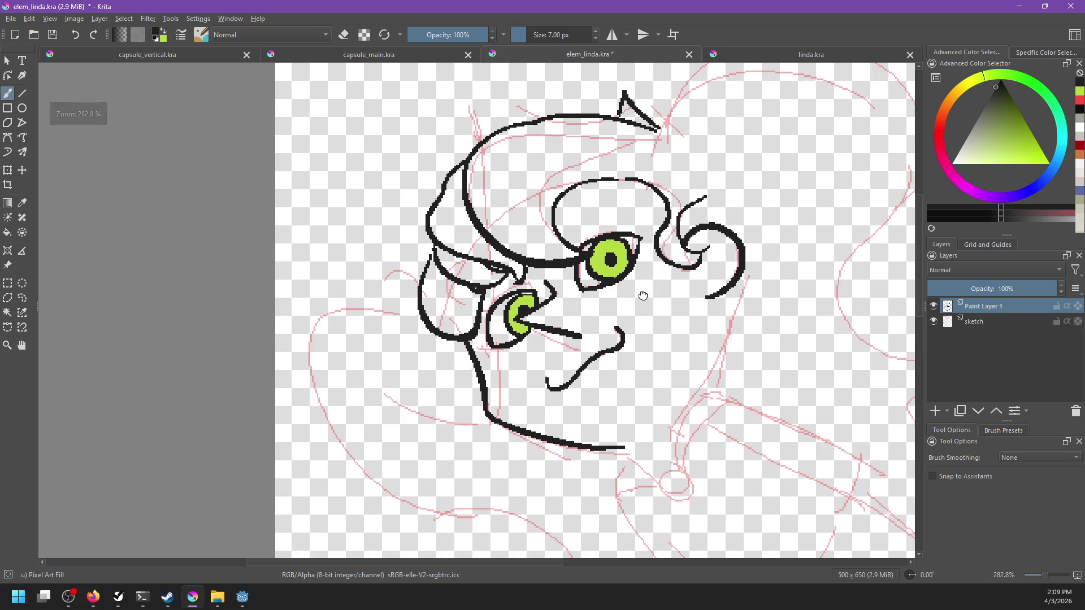
{"action": "scroll", "coordinate": [666, 281], "scroll_direction": "down", "scroll_amount": 2}
{"action": "scroll", "coordinate": [667, 281], "scroll_direction": "down", "scroll_amount": 2}
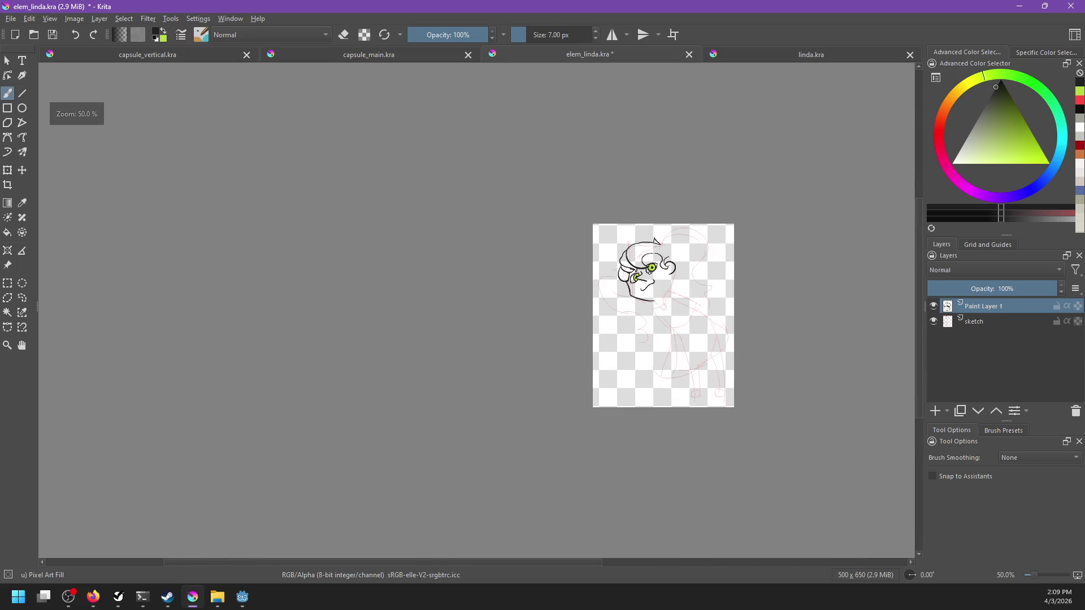
{"action": "scroll", "coordinate": [650, 271], "scroll_direction": "up", "scroll_amount": 5}
{"action": "scroll", "coordinate": [650, 271], "scroll_direction": "up", "scroll_amount": 1}
{"action": "mouse_move", "coordinate": [666, 279]}
{"action": "left_mouse_down"}
{"action": "mouse_move", "coordinate": [606, 311]}
{"action": "mouse_move", "coordinate": [656, 306]}
{"action": "left_mouse_up"}
{"action": "scroll", "coordinate": [586, 319], "scroll_direction": "up", "scroll_amount": 1}
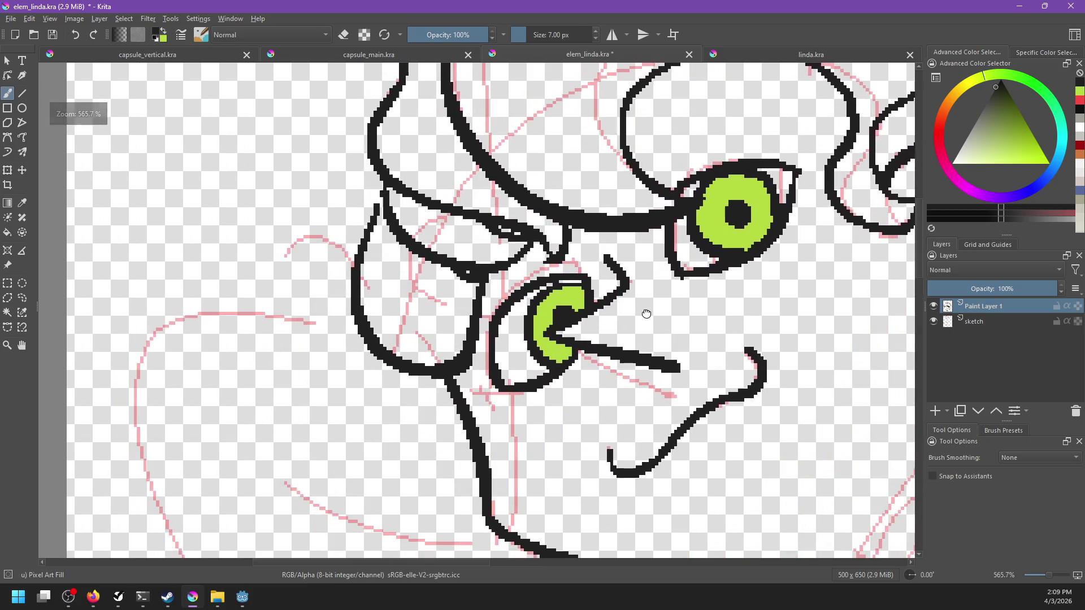
{"action": "left_click_drag", "start_coordinate": [553, 254], "coordinate": [560, 240]}
{"action": "key", "text": "e"}
{"action": "left_click_drag", "start_coordinate": [539, 290], "coordinate": [579, 272]}
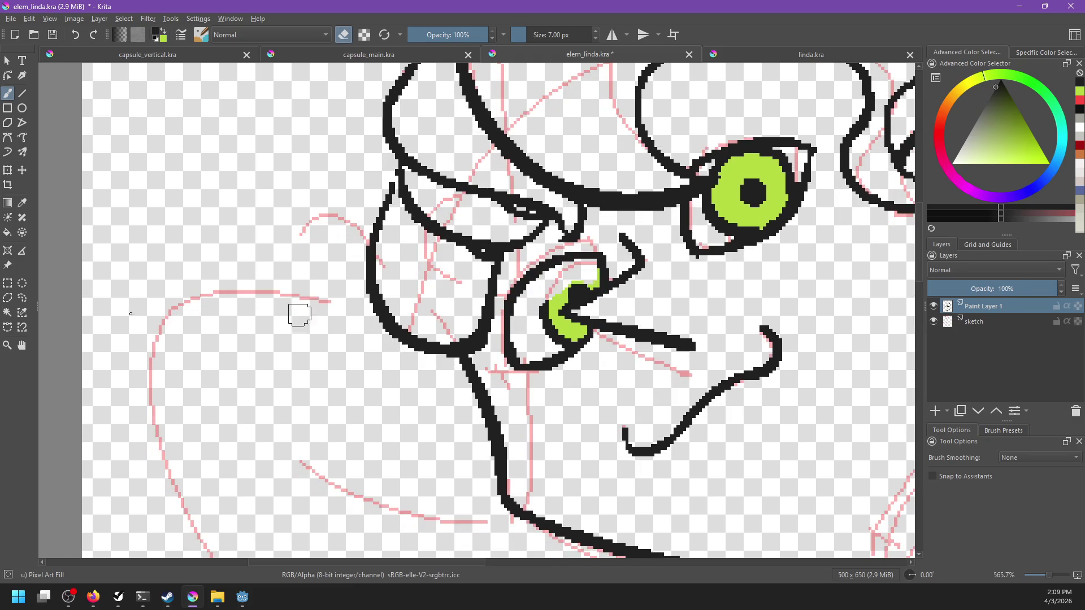
Select the small eye's green crescent as one contiguous area and delete it.
{"action": "left_click", "coordinate": [22, 313]}
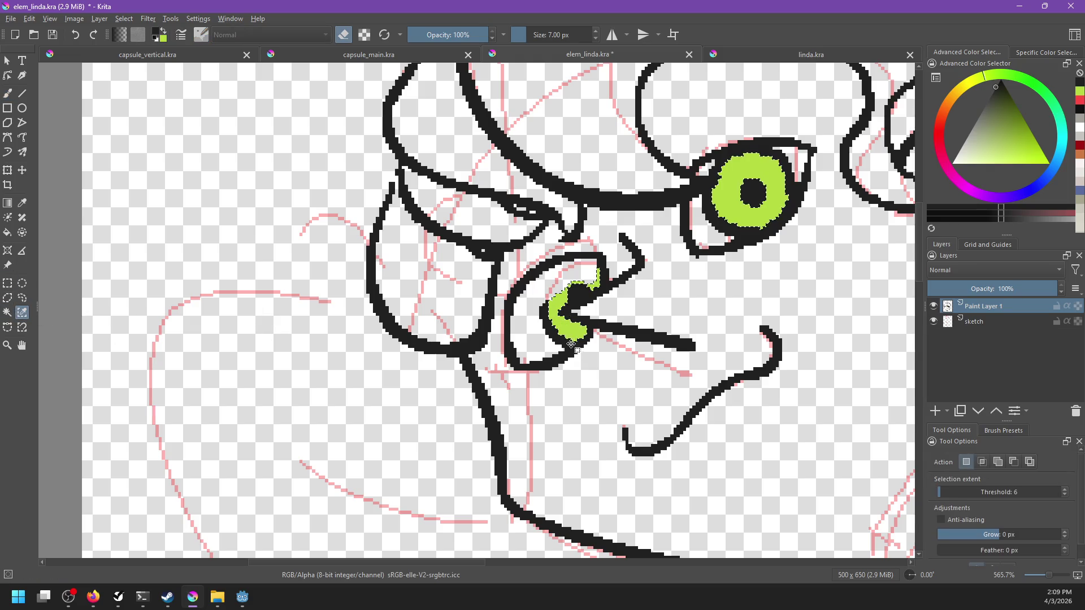
{"action": "left_click", "coordinate": [540, 321]}
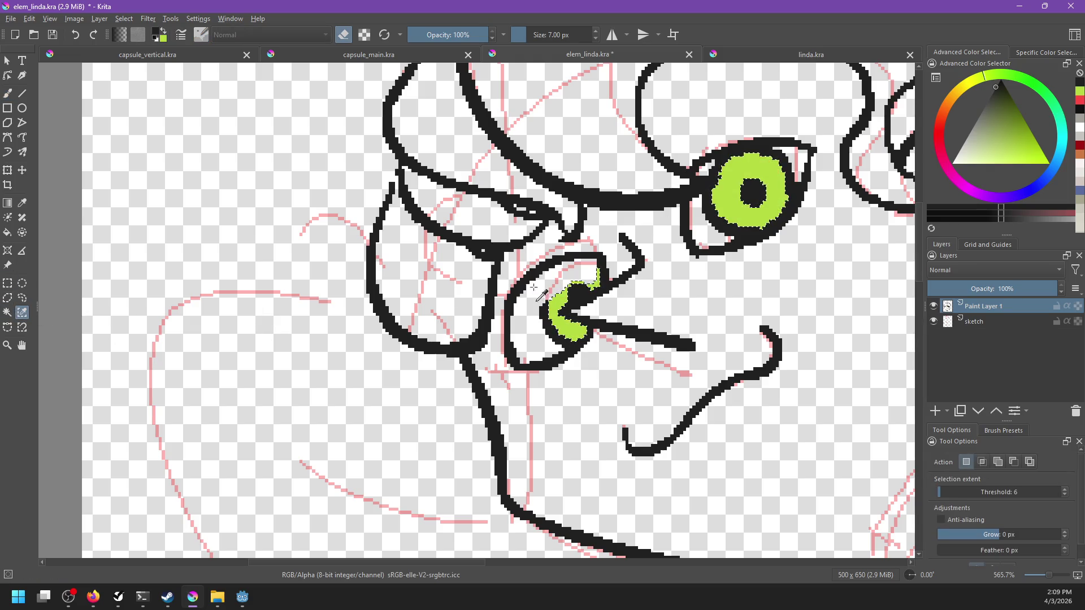
{"action": "left_click", "coordinate": [8, 313]}
{"action": "left_click", "coordinate": [556, 308]}
{"action": "key", "text": "Delete"}
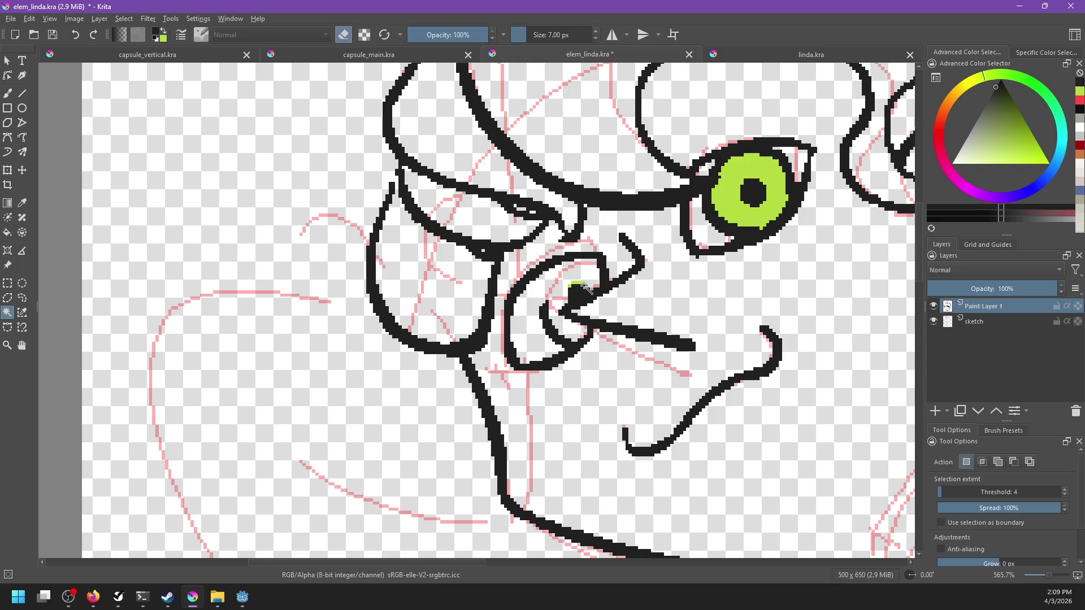
Redraw the black inner arcs of the small eye with the brush.
{"action": "key", "text": "b"}
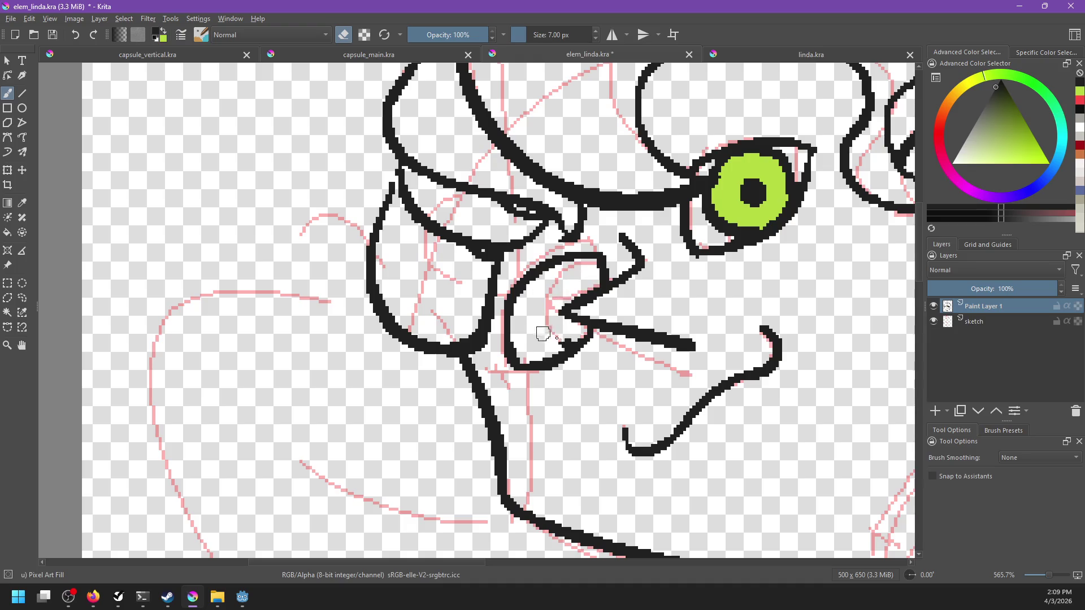
{"action": "mouse_move", "coordinate": [564, 283]}
{"action": "left_mouse_down"}
{"action": "mouse_move", "coordinate": [547, 302]}
{"action": "mouse_move", "coordinate": [560, 358]}
{"action": "left_mouse_up"}
{"action": "key", "text": "e"}
{"action": "key", "text": "ctrl+z"}
{"action": "left_click_drag", "start_coordinate": [534, 299], "coordinate": [562, 356]}
{"action": "key", "text": "ctrl+z"}
{"action": "key", "text": "ctrl+z"}
{"action": "mouse_move", "coordinate": [522, 299]}
{"action": "left_mouse_down"}
{"action": "mouse_move", "coordinate": [560, 355]}
{"action": "mouse_move", "coordinate": [549, 364]}
{"action": "left_mouse_up"}
{"action": "key", "text": "ctrl+z"}
{"action": "key", "text": "ctrl+z"}
{"action": "left_click_drag", "start_coordinate": [523, 300], "coordinate": [554, 361]}
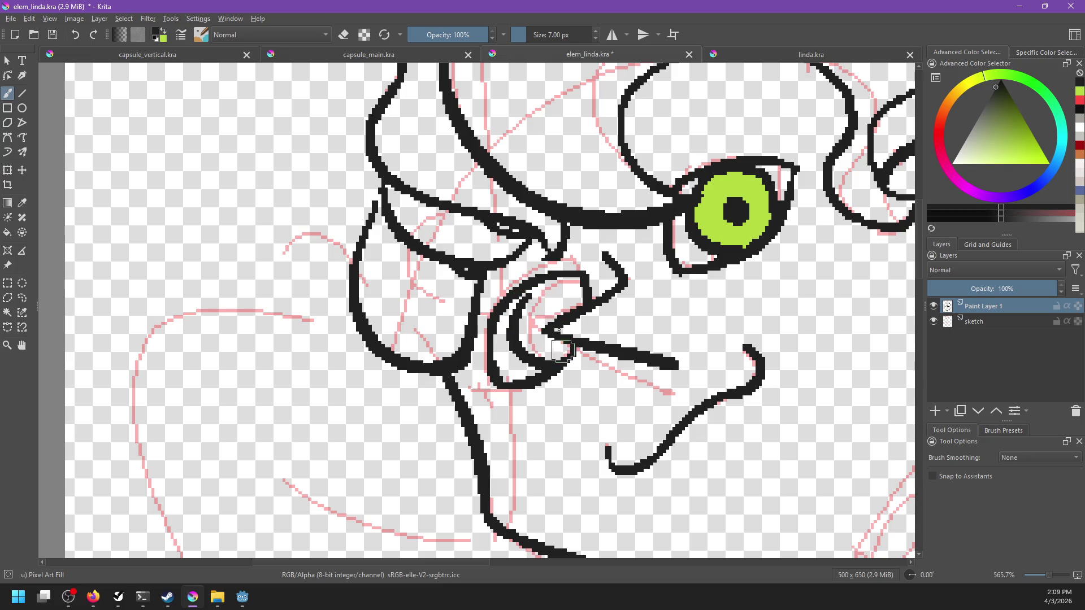
{"action": "key", "text": "ctrl+z"}
{"action": "mouse_move", "coordinate": [513, 304]}
{"action": "left_mouse_down"}
{"action": "mouse_move", "coordinate": [548, 323]}
{"action": "mouse_move", "coordinate": [579, 321]}
{"action": "mouse_move", "coordinate": [565, 356]}
{"action": "left_mouse_up"}
{"action": "key", "text": "ctrl+z"}
{"action": "key", "text": "ctrl+z"}
{"action": "left_click_drag", "start_coordinate": [598, 309], "coordinate": [625, 298]}
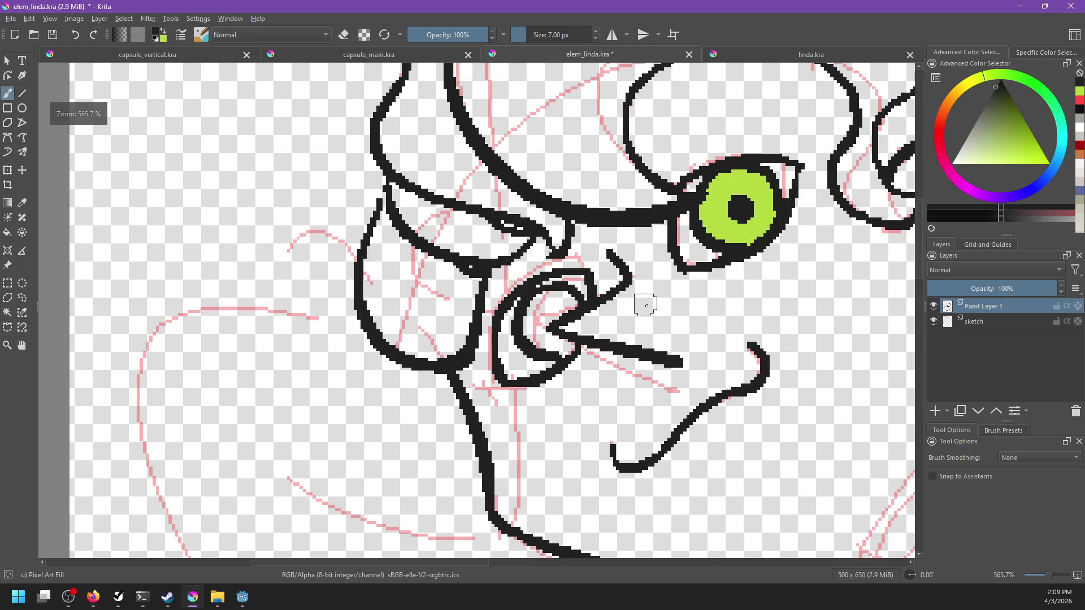
Fill in the small eye's pupil in solid black.
{"action": "scroll", "coordinate": [646, 306], "scroll_direction": "down", "scroll_amount": 1}
{"action": "scroll", "coordinate": [644, 315], "scroll_direction": "down", "scroll_amount": 6}
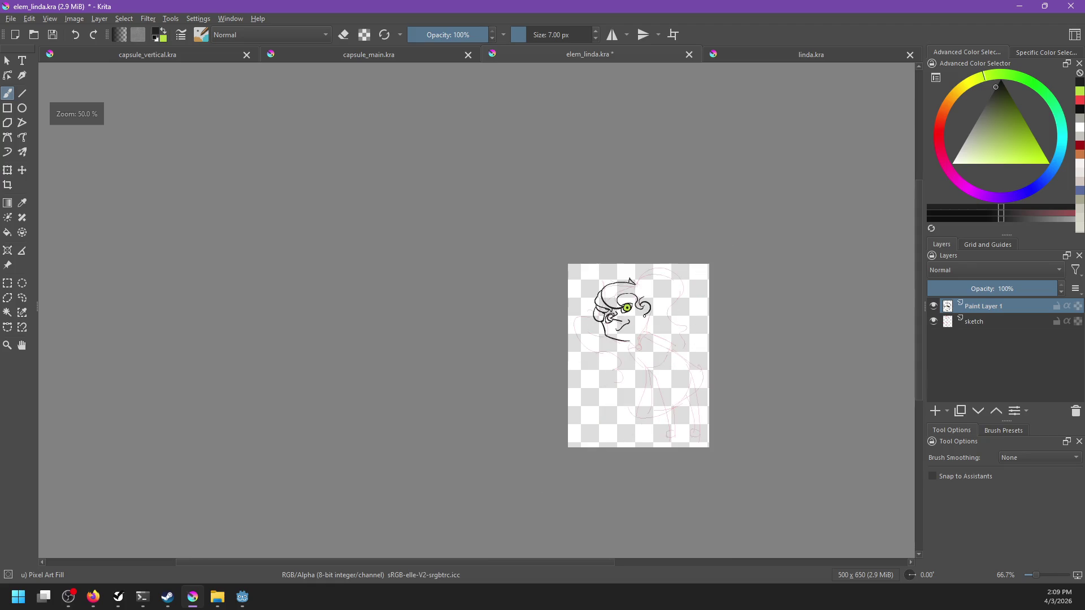
{"action": "scroll", "coordinate": [630, 322], "scroll_direction": "up", "scroll_amount": 4}
{"action": "scroll", "coordinate": [613, 315], "scroll_direction": "up", "scroll_amount": 3}
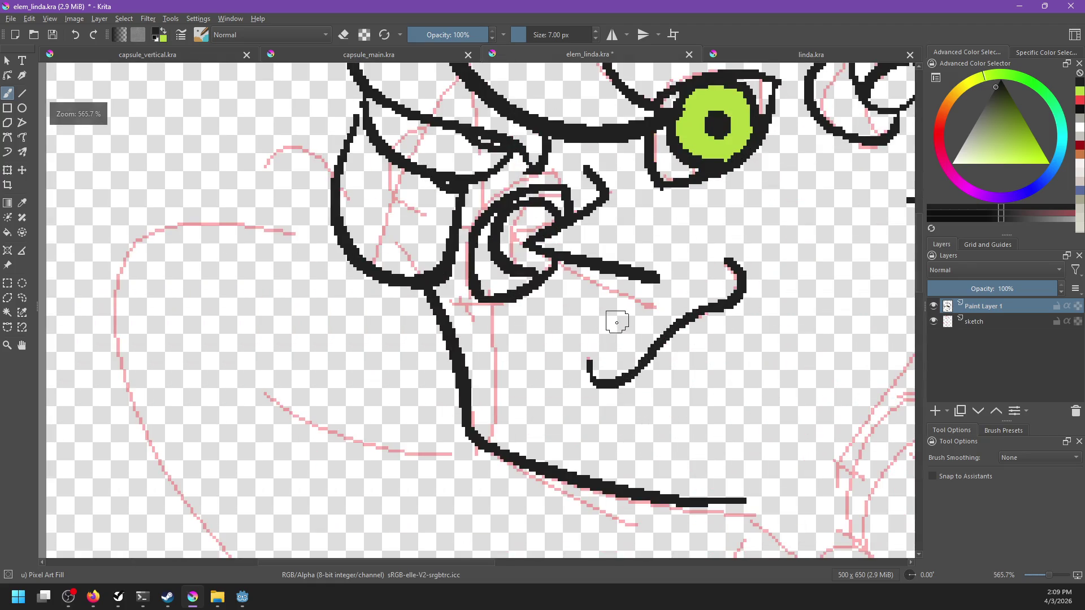
{"action": "mouse_move", "coordinate": [523, 240]}
{"action": "left_mouse_down"}
{"action": "mouse_move", "coordinate": [558, 225]}
{"action": "mouse_move", "coordinate": [620, 378]}
{"action": "left_mouse_up"}
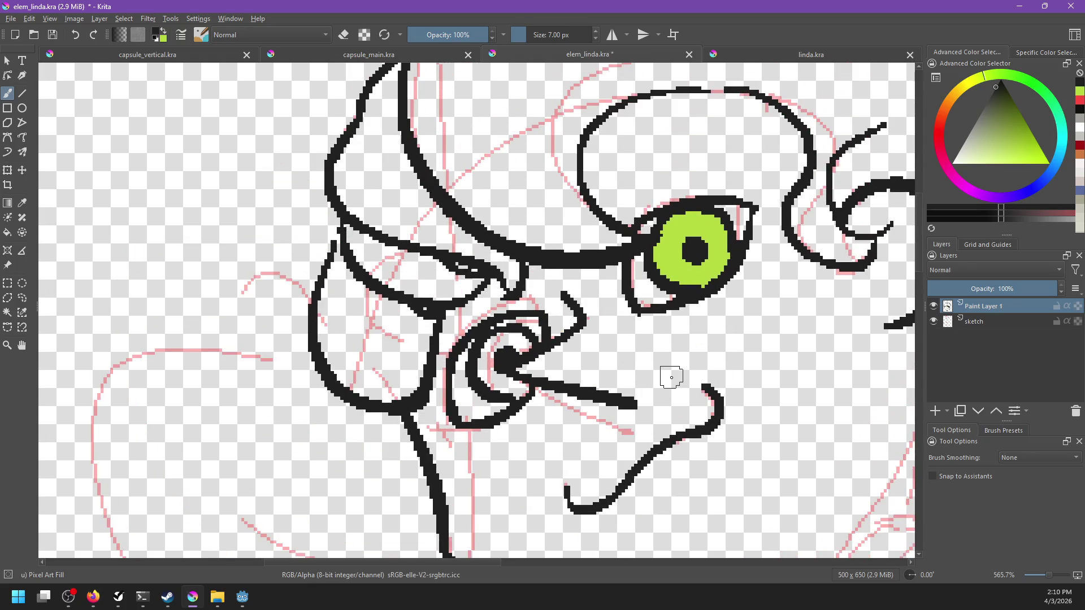
Erase stray lines beside the small eye, round out its pupil, and close the iris outline.
{"action": "scroll", "coordinate": [672, 377], "scroll_direction": "down", "scroll_amount": 7}
{"action": "scroll", "coordinate": [668, 382], "scroll_direction": "up", "scroll_amount": 5}
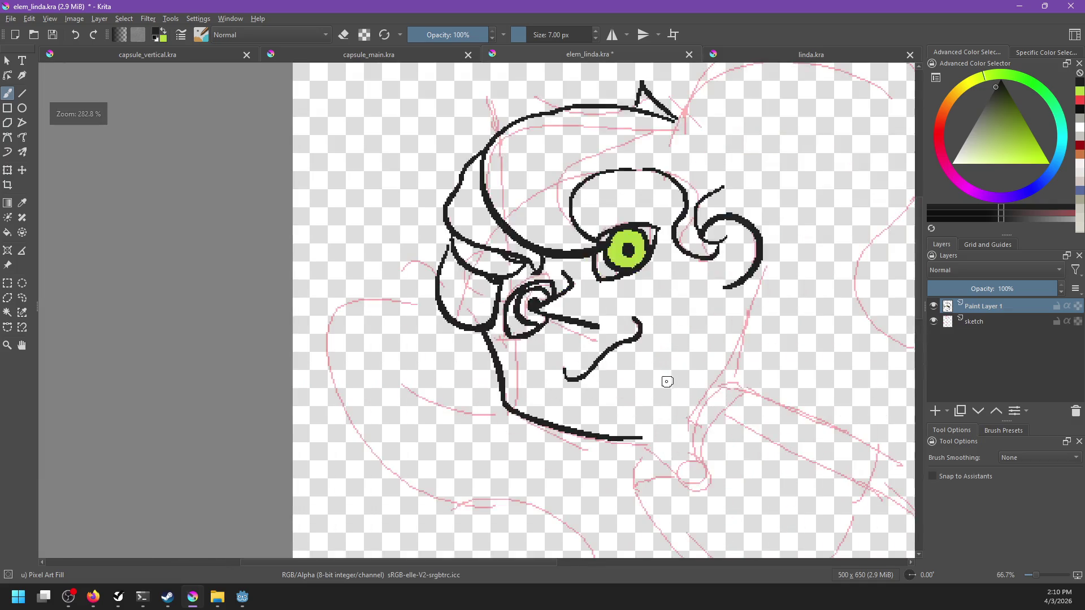
{"action": "scroll", "coordinate": [668, 383], "scroll_direction": "up", "scroll_amount": 3}
{"action": "scroll", "coordinate": [623, 359], "scroll_direction": "up", "scroll_amount": 3}
{"action": "key", "text": "e"}
{"action": "mouse_move", "coordinate": [672, 310]}
{"action": "left_mouse_down"}
{"action": "mouse_move", "coordinate": [683, 311]}
{"action": "mouse_move", "coordinate": [666, 330]}
{"action": "mouse_move", "coordinate": [613, 362]}
{"action": "mouse_move", "coordinate": [617, 382]}
{"action": "mouse_move", "coordinate": [769, 427]}
{"action": "left_mouse_up"}
{"action": "mouse_move", "coordinate": [613, 354]}
{"action": "left_mouse_down"}
{"action": "mouse_move", "coordinate": [578, 365]}
{"action": "mouse_move", "coordinate": [599, 356]}
{"action": "mouse_move", "coordinate": [616, 390]}
{"action": "left_mouse_up"}
{"action": "key", "text": "e"}
{"action": "left_click_drag", "start_coordinate": [636, 308], "coordinate": [628, 353]}
{"action": "key", "text": "e"}
{"action": "left_click", "coordinate": [628, 333]}
{"action": "key", "text": "e"}
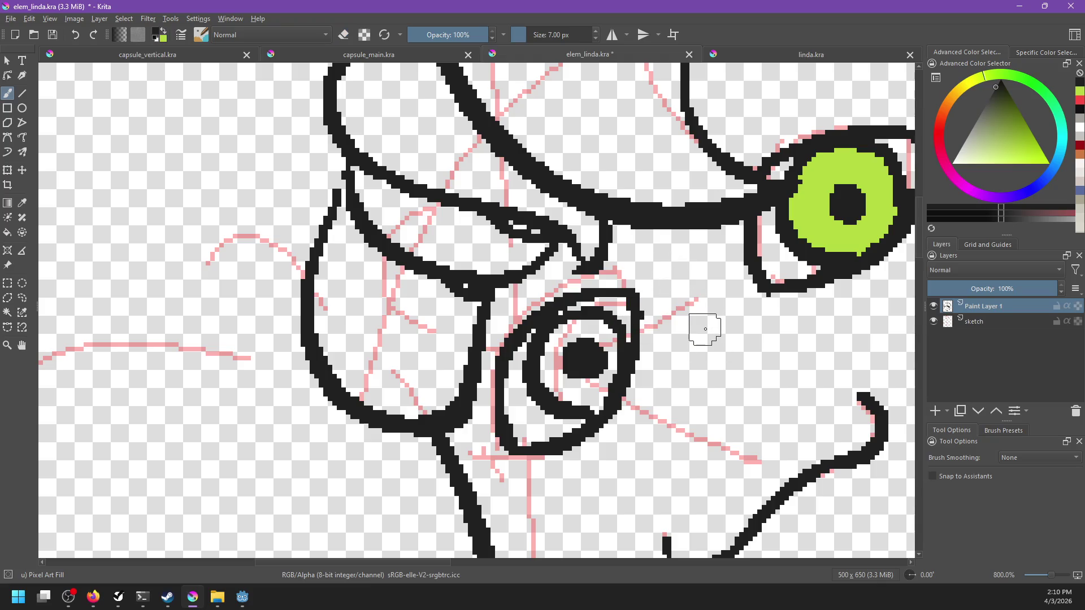
Fill the small eye's iris green and switch back to the black brush.
{"action": "scroll", "coordinate": [705, 329], "scroll_direction": "down", "scroll_amount": 3}
{"action": "scroll", "coordinate": [707, 327], "scroll_direction": "down", "scroll_amount": 3}
{"action": "scroll", "coordinate": [714, 325], "scroll_direction": "up", "scroll_amount": 4}
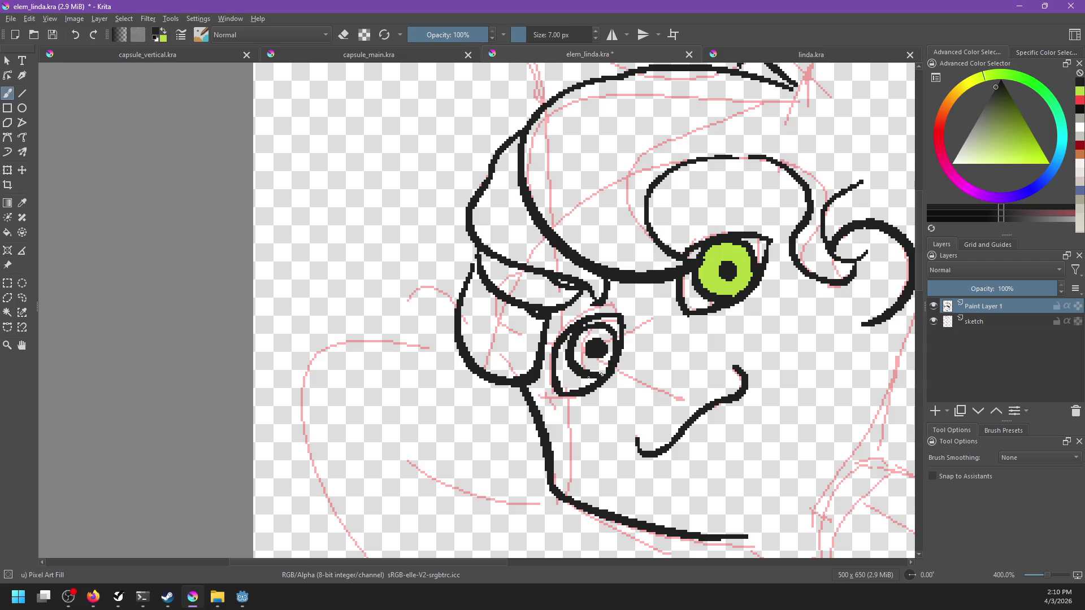
{"action": "mouse_move", "coordinate": [740, 382]}
{"action": "left_mouse_down"}
{"action": "mouse_move", "coordinate": [732, 322]}
{"action": "mouse_move", "coordinate": [638, 353]}
{"action": "left_mouse_up"}
{"action": "key", "text": "f"}
{"action": "left_click", "coordinate": [503, 306]}
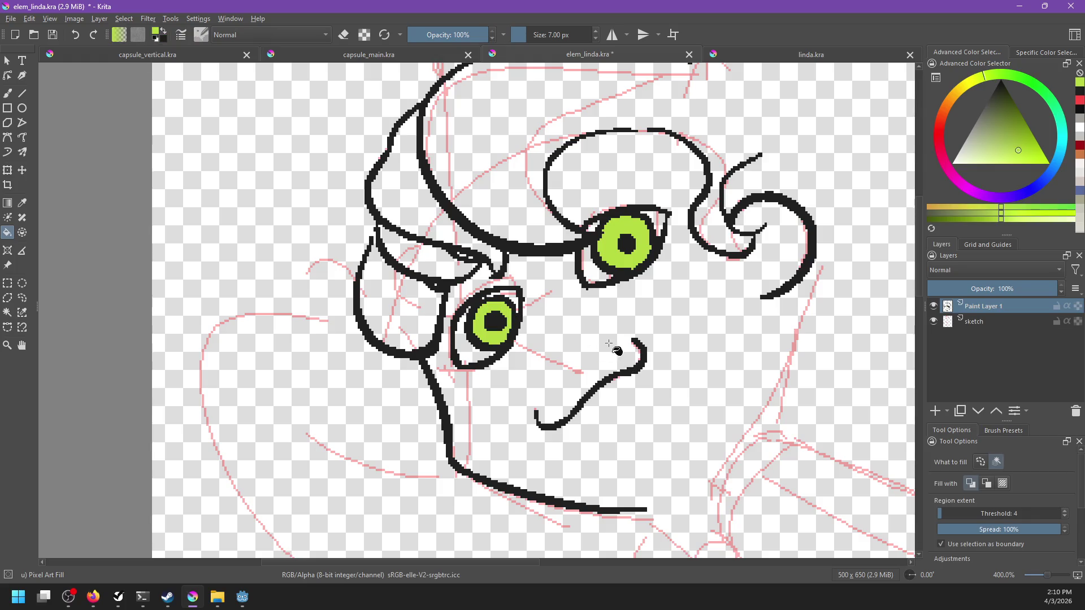
{"action": "scroll", "coordinate": [612, 346], "scroll_direction": "down", "scroll_amount": 8}
{"action": "scroll", "coordinate": [646, 334], "scroll_direction": "up", "scroll_amount": 4}
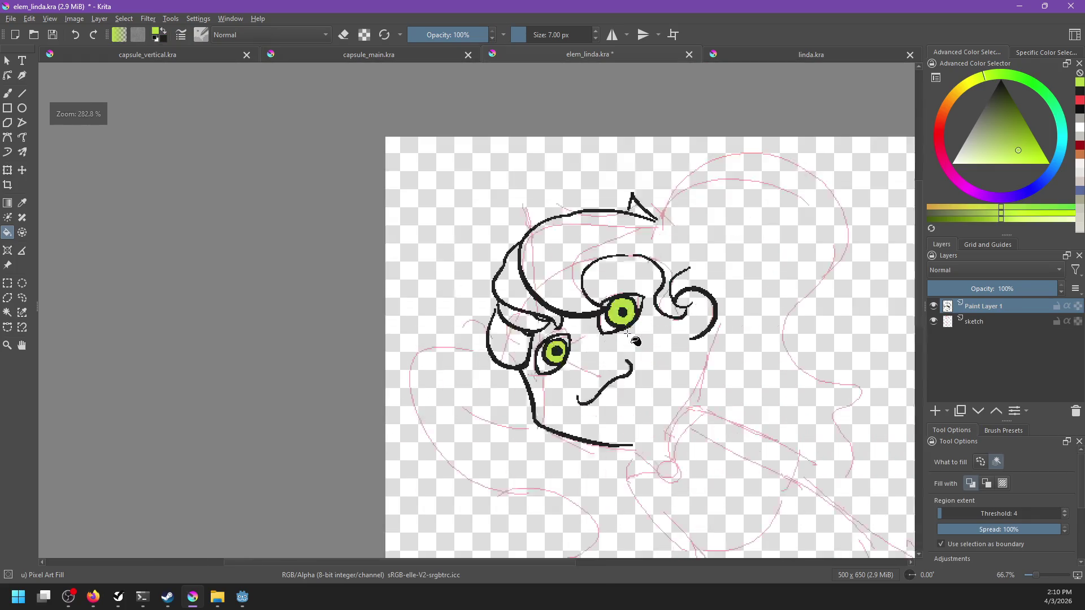
{"action": "scroll", "coordinate": [646, 334], "scroll_direction": "up", "scroll_amount": 1}
{"action": "key", "text": "b"}
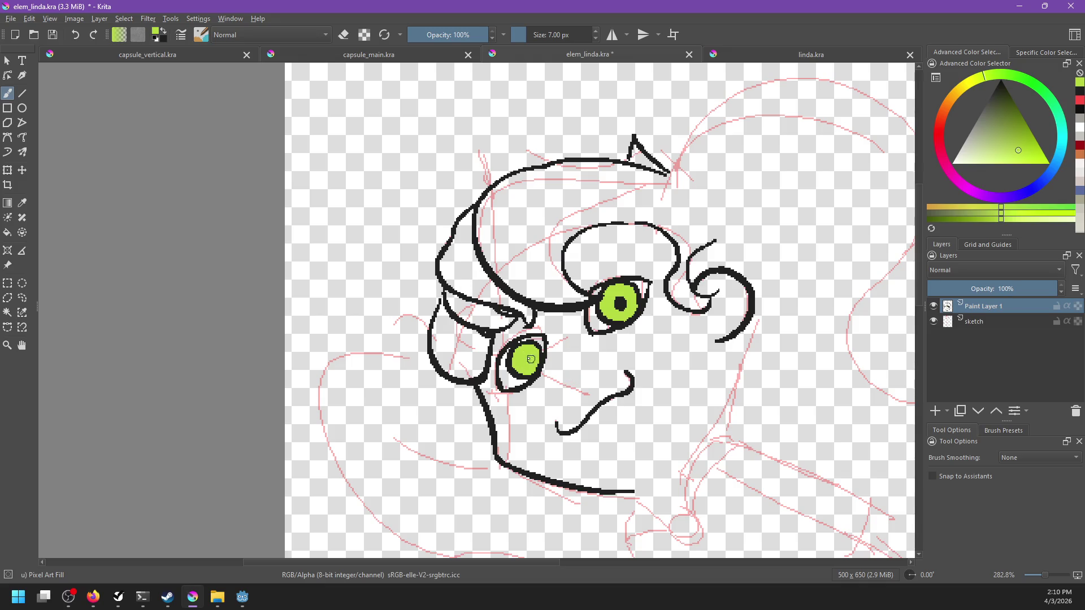
{"action": "key", "text": "x"}
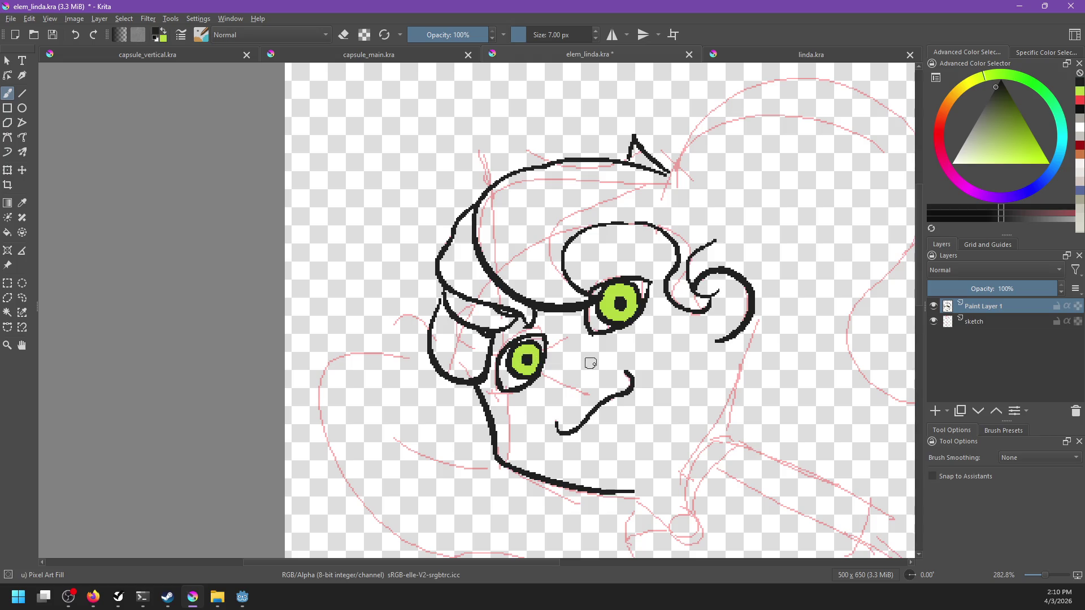
Zoom out to the whole face and turn off horizontal view mirroring.
{"action": "key", "text": "minus"}
{"action": "key", "text": "minus"}
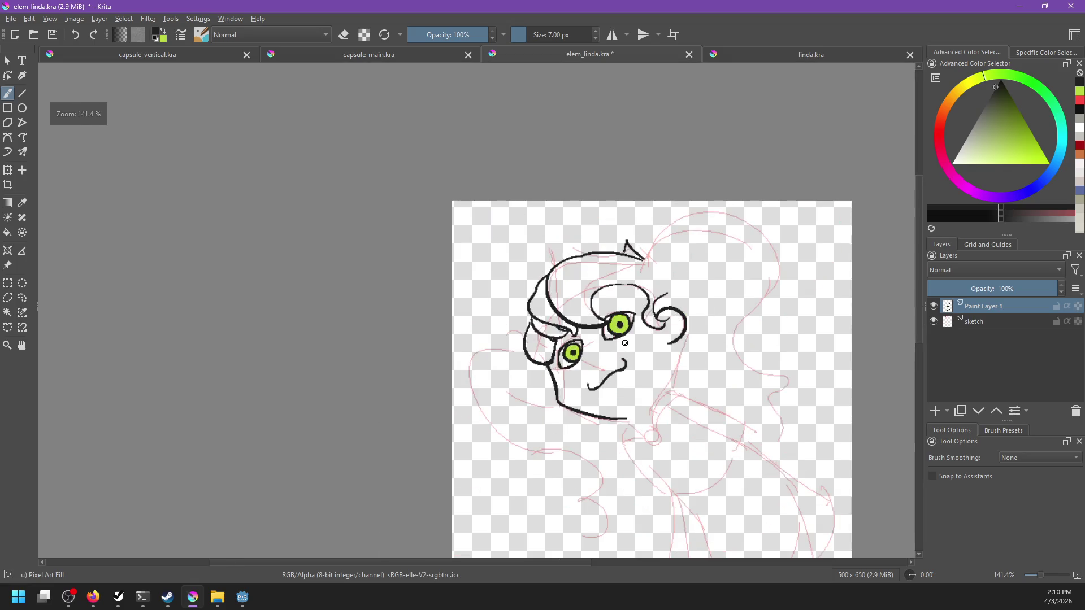
{"action": "key", "text": "m"}
{"action": "scroll", "coordinate": [368, 388], "scroll_direction": "up", "scroll_amount": 3}
Add a new layer, name the layers 'main' and 'nodes', and dab a mark left of the lower eye.
{"action": "mouse_move", "coordinate": [368, 388]}
{"action": "left_mouse_down"}
{"action": "mouse_move", "coordinate": [589, 426]}
{"action": "mouse_move", "coordinate": [584, 418]}
{"action": "left_mouse_up"}
{"action": "left_click", "coordinate": [936, 412]}
{"action": "double_click", "coordinate": [993, 322]}
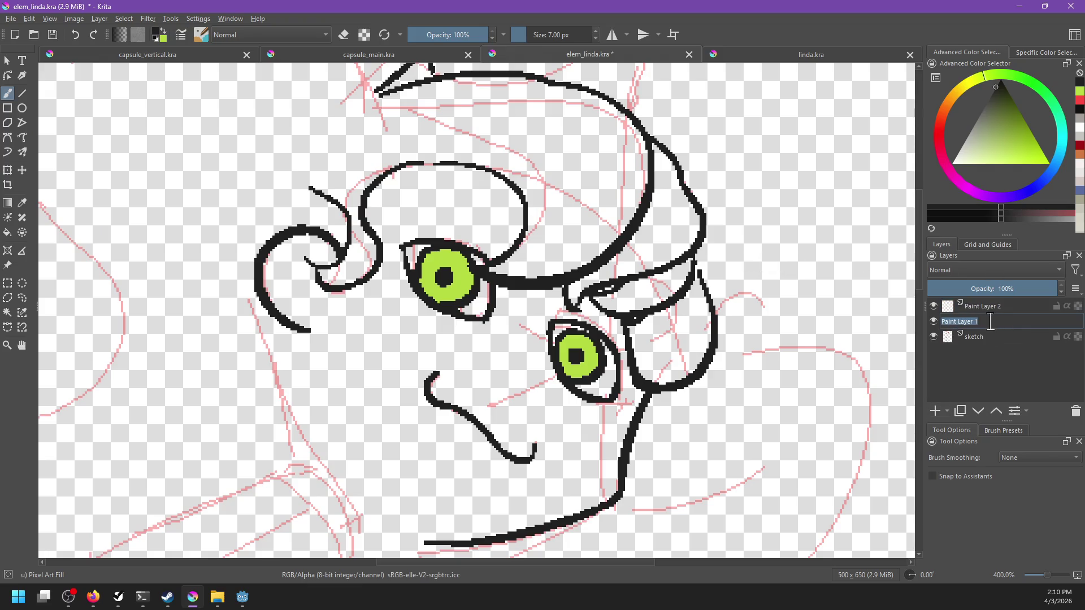
{"action": "type", "text": "main"}
{"action": "key", "text": "Return"}
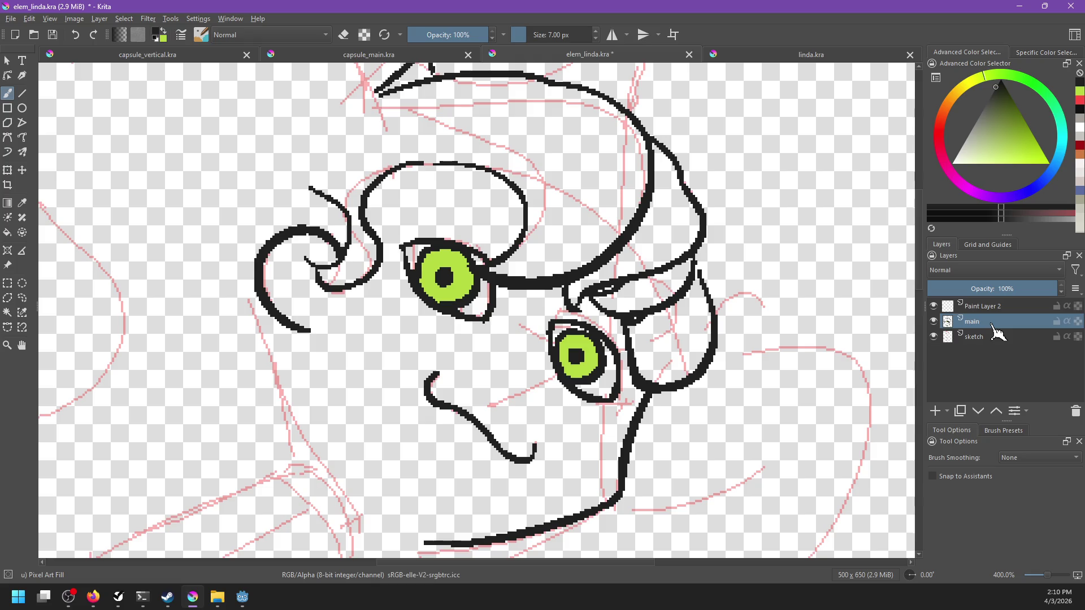
{"action": "double_click", "coordinate": [991, 306]}
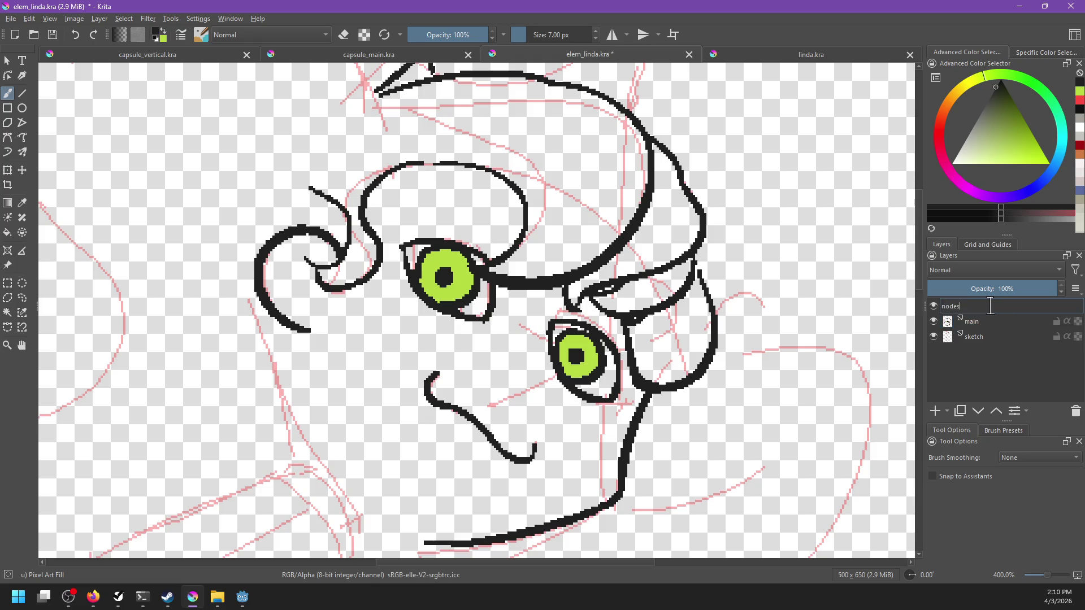
{"action": "key", "text": "Return"}
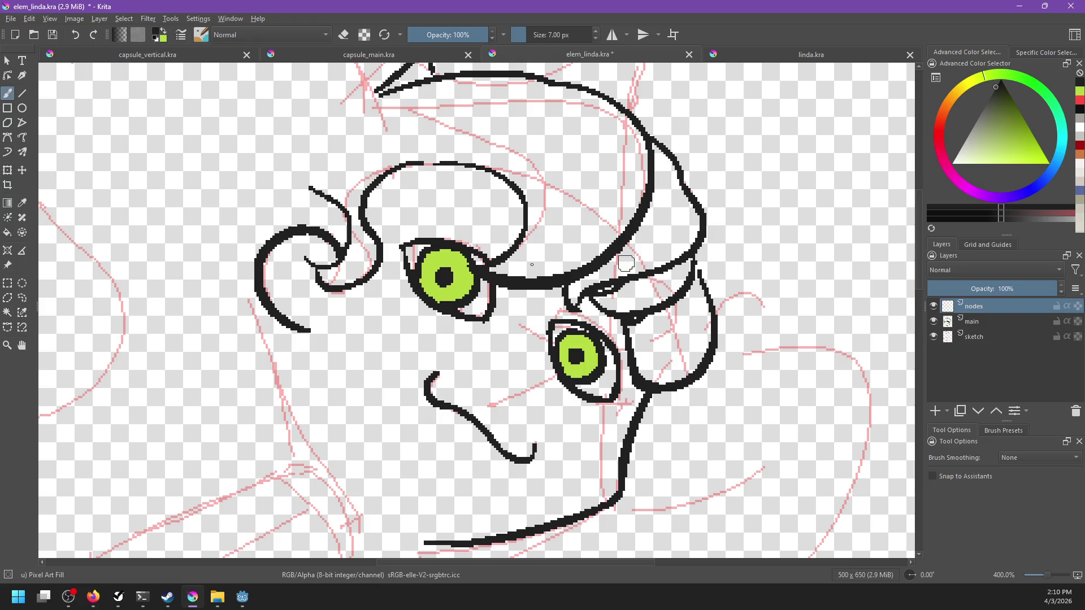
{"action": "left_click", "coordinate": [540, 310]}
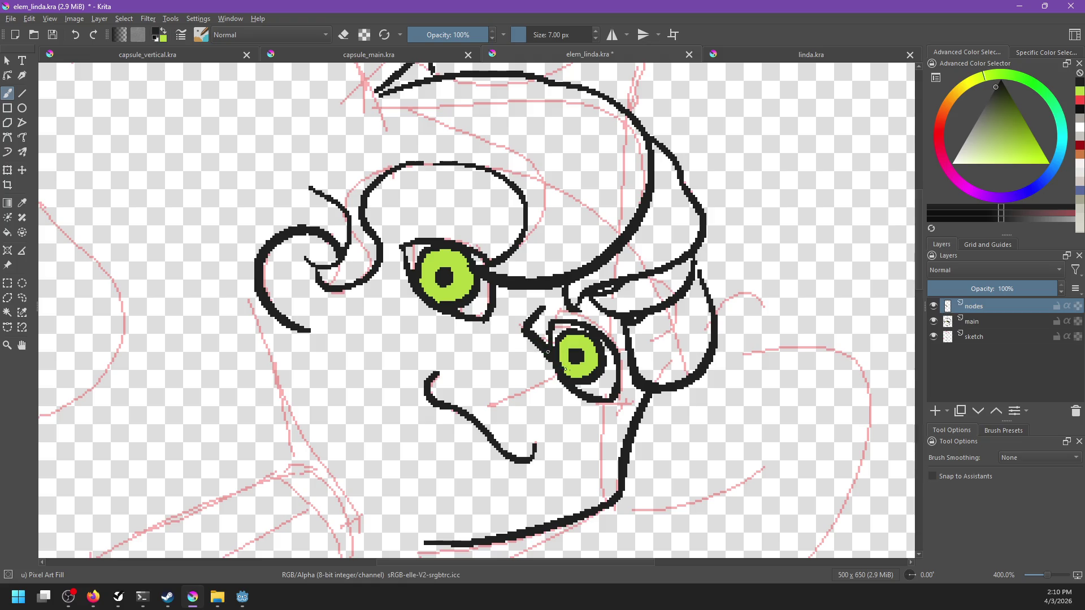
Draw a short diagonal black nose stroke down-left from the lower eye.
{"action": "key", "text": "ctrl+z"}
{"action": "mouse_move", "coordinate": [543, 314]}
{"action": "left_mouse_down"}
{"action": "mouse_move", "coordinate": [529, 335]}
{"action": "mouse_move", "coordinate": [586, 378]}
{"action": "left_mouse_up"}
{"action": "key", "text": "ctrl+z"}
{"action": "mouse_move", "coordinate": [543, 310]}
{"action": "left_mouse_down"}
{"action": "mouse_move", "coordinate": [535, 334]}
{"action": "mouse_move", "coordinate": [585, 382]}
{"action": "mouse_move", "coordinate": [528, 403]}
{"action": "left_mouse_up"}
{"action": "key", "text": "ctrl+z"}
{"action": "key", "text": "ctrl+z"}
{"action": "left_click_drag", "start_coordinate": [588, 374], "coordinate": [506, 406]}
{"action": "key", "text": "ctrl+z"}
{"action": "key", "text": "ctrl+z"}
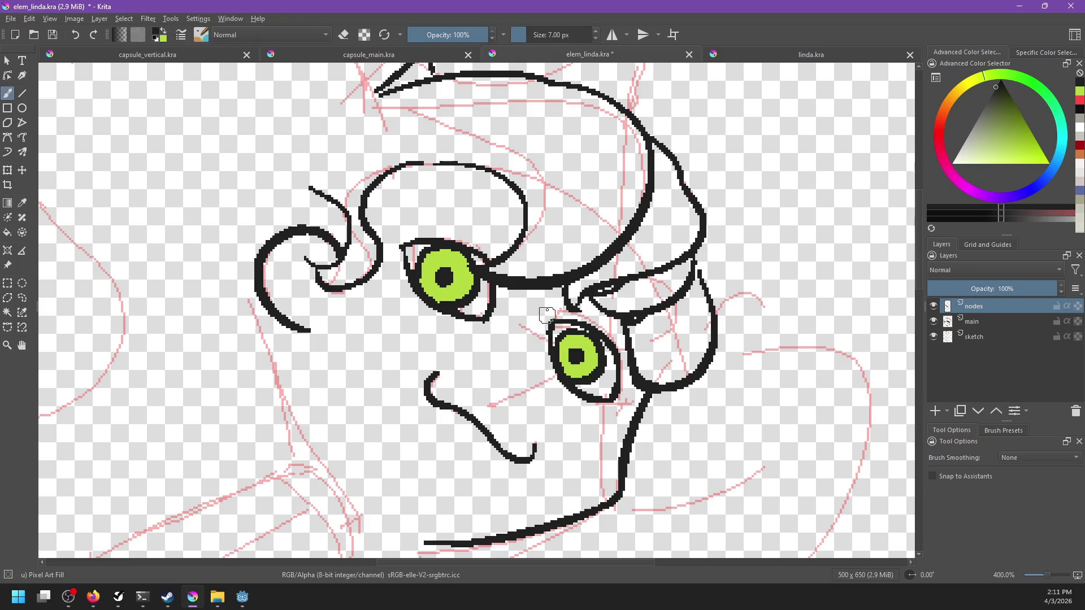
{"action": "mouse_move", "coordinate": [542, 308]}
{"action": "left_mouse_down"}
{"action": "mouse_move", "coordinate": [565, 385]}
{"action": "mouse_move", "coordinate": [528, 331]}
{"action": "mouse_move", "coordinate": [585, 376]}
{"action": "mouse_move", "coordinate": [504, 395]}
{"action": "left_mouse_up"}
{"action": "key", "text": "ctrl+z"}
{"action": "key", "text": "ctrl+z"}
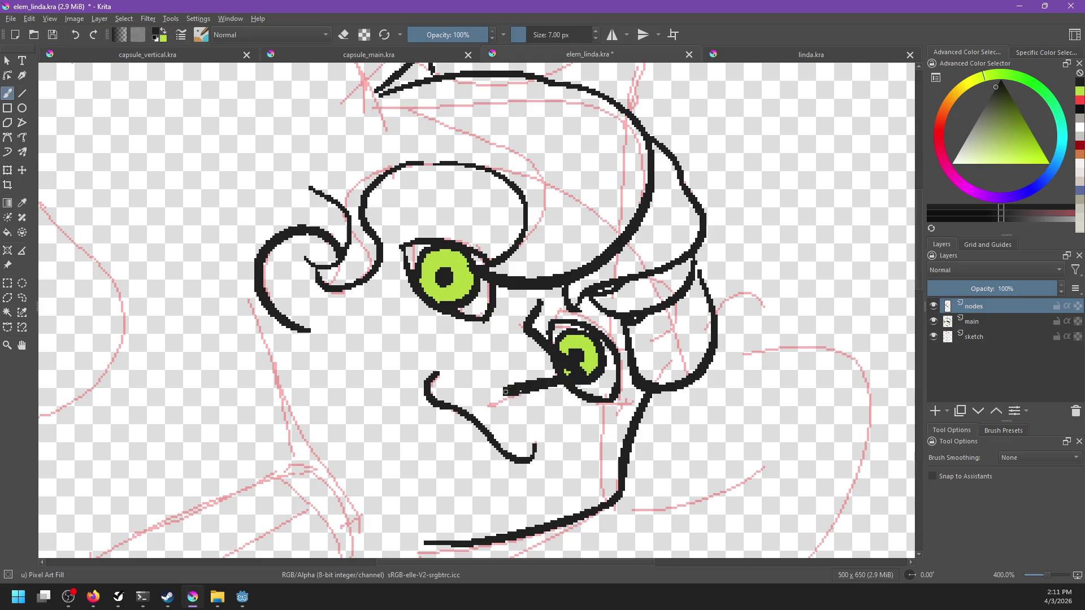
Sample the pale skin colour from linda.kra, fill the cheek beside the lower eye, and select the main layer.
{"action": "left_click", "coordinate": [763, 61]}
{"action": "left_click", "coordinate": [475, 367], "text": "ctrl"}
{"action": "left_click", "coordinate": [380, 59]}
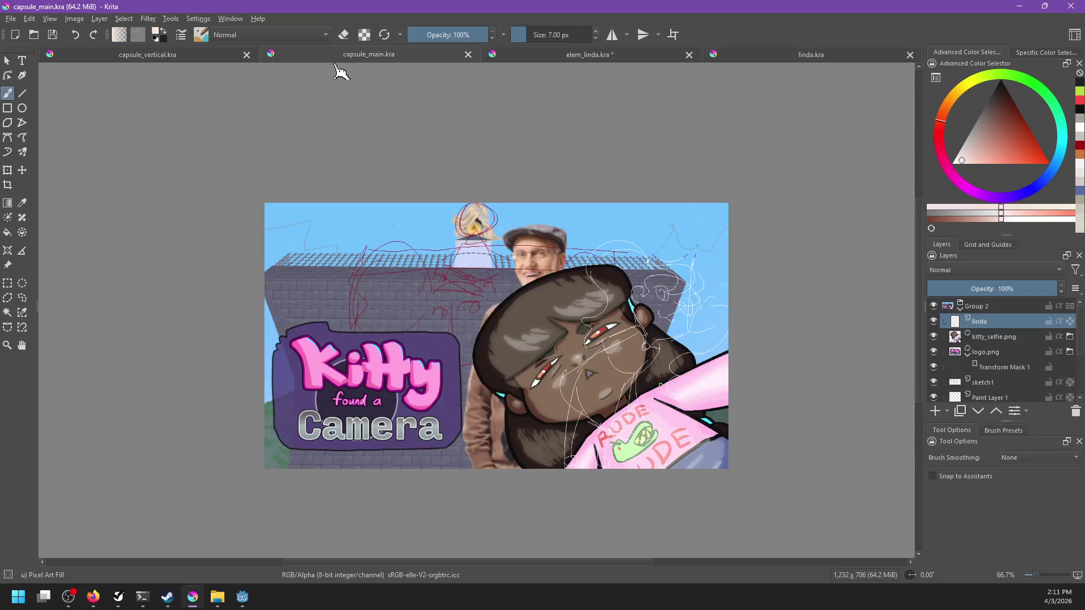
{"action": "left_click", "coordinate": [561, 57]}
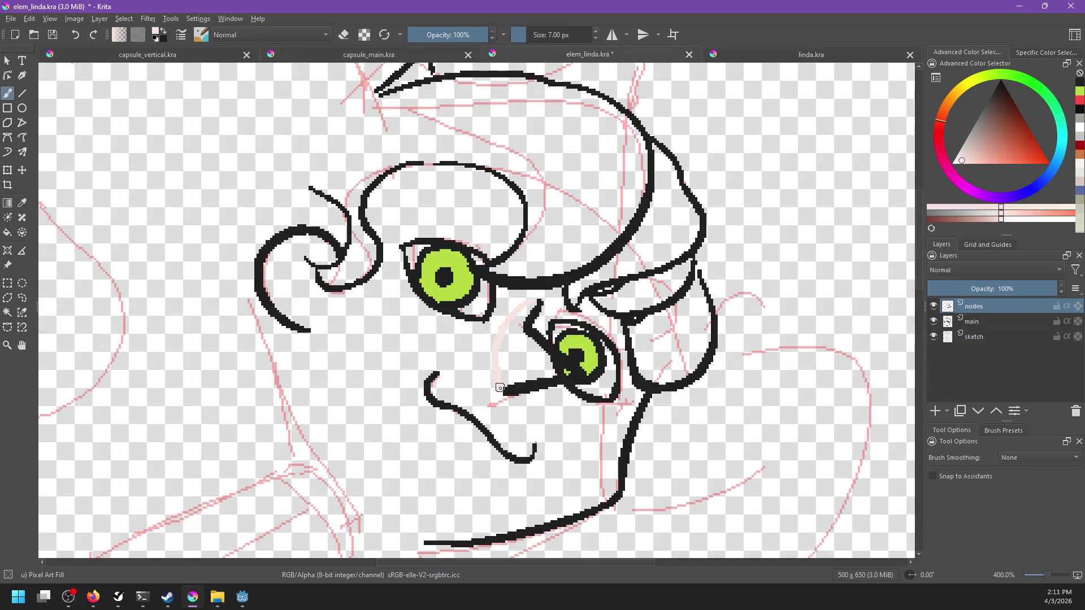
{"action": "key", "text": "f"}
{"action": "left_click", "coordinate": [519, 374]}
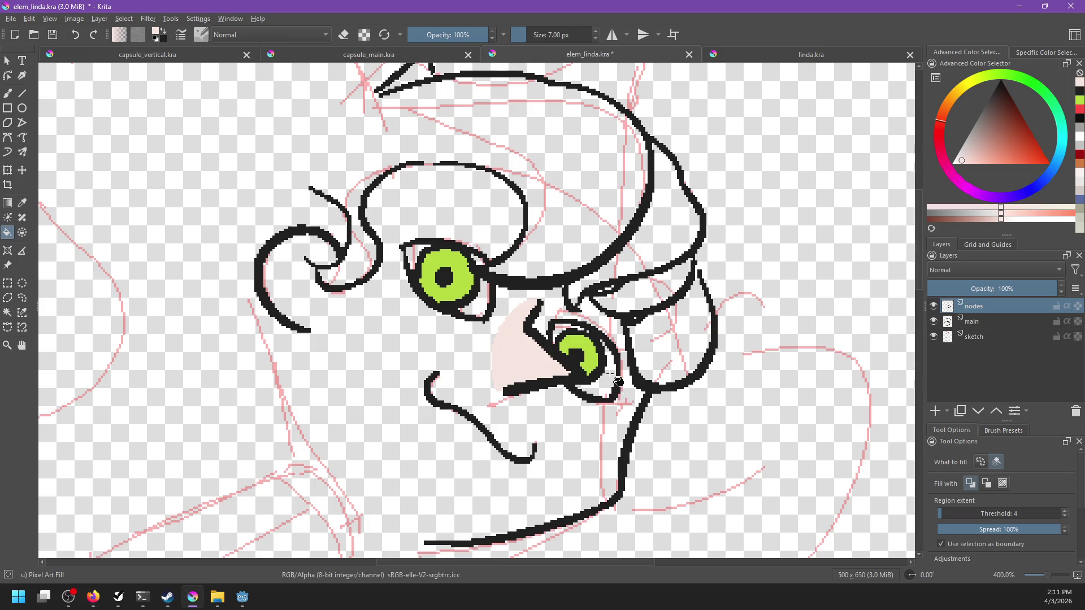
{"action": "scroll", "coordinate": [617, 380], "scroll_direction": "down", "scroll_amount": 5}
{"action": "scroll", "coordinate": [634, 358], "scroll_direction": "up", "scroll_amount": 5}
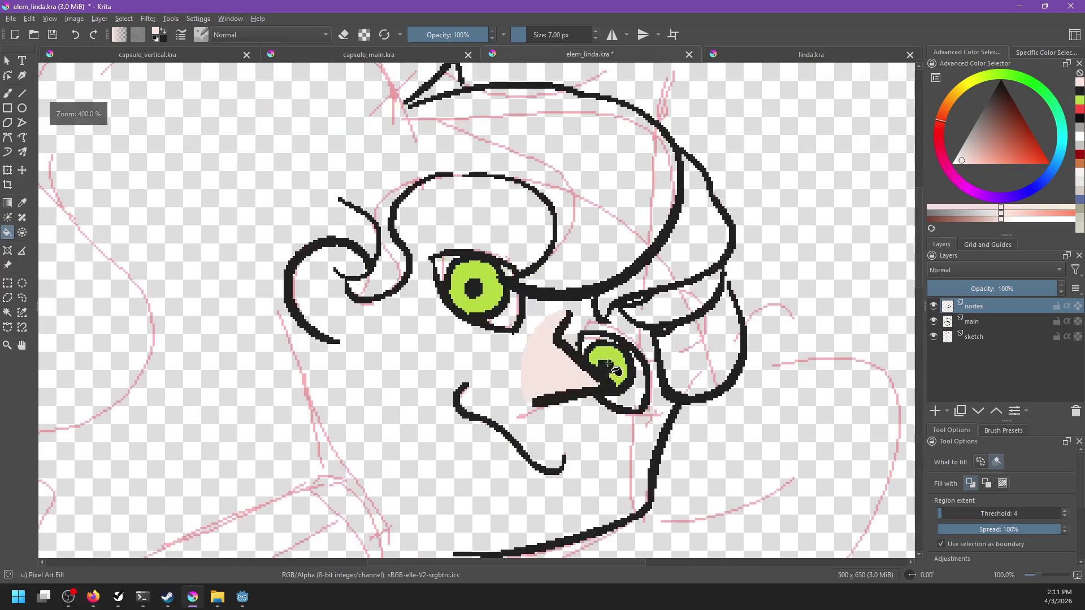
{"action": "left_click", "coordinate": [972, 321]}
With the black freehand brush, ink a hair arc from the ear tip toward the upper left.
{"action": "key", "text": "b"}
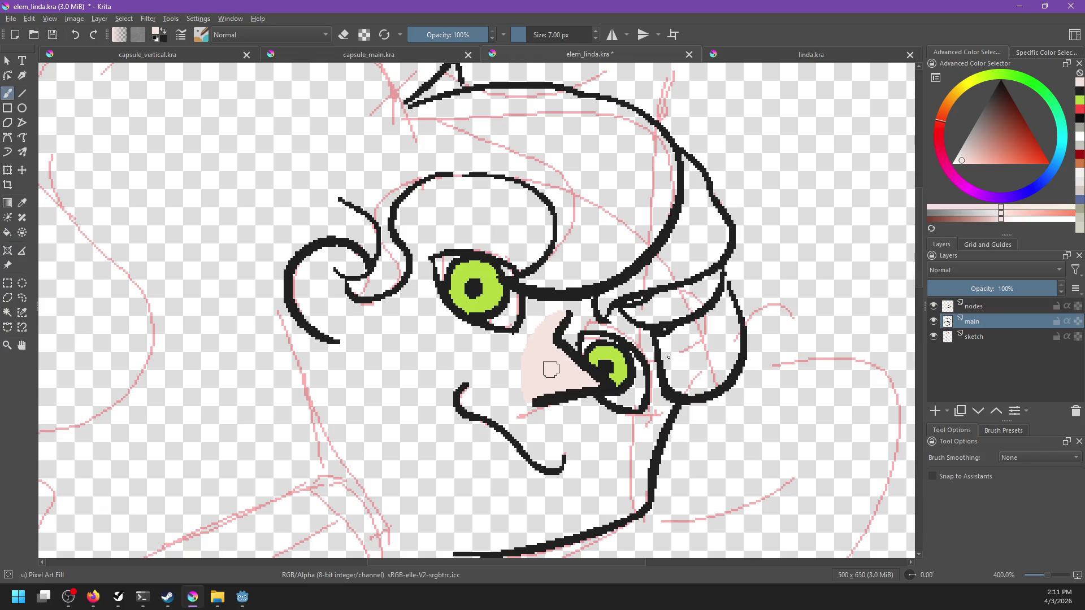
{"action": "key", "text": "d"}
{"action": "left_click_drag", "start_coordinate": [548, 271], "coordinate": [803, 426]}
{"action": "left_click_drag", "start_coordinate": [334, 161], "coordinate": [582, 174]}
{"action": "key", "text": "ctrl+z"}
{"action": "left_click_drag", "start_coordinate": [660, 257], "coordinate": [376, 192]}
{"action": "key", "text": "ctrl+z"}
{"action": "left_click_drag", "start_coordinate": [660, 257], "coordinate": [343, 172]}
{"action": "key", "text": "ctrl+z"}
{"action": "mouse_move", "coordinate": [666, 265]}
{"action": "left_mouse_down"}
{"action": "mouse_move", "coordinate": [553, 138]}
{"action": "mouse_move", "coordinate": [342, 198]}
{"action": "left_mouse_up"}
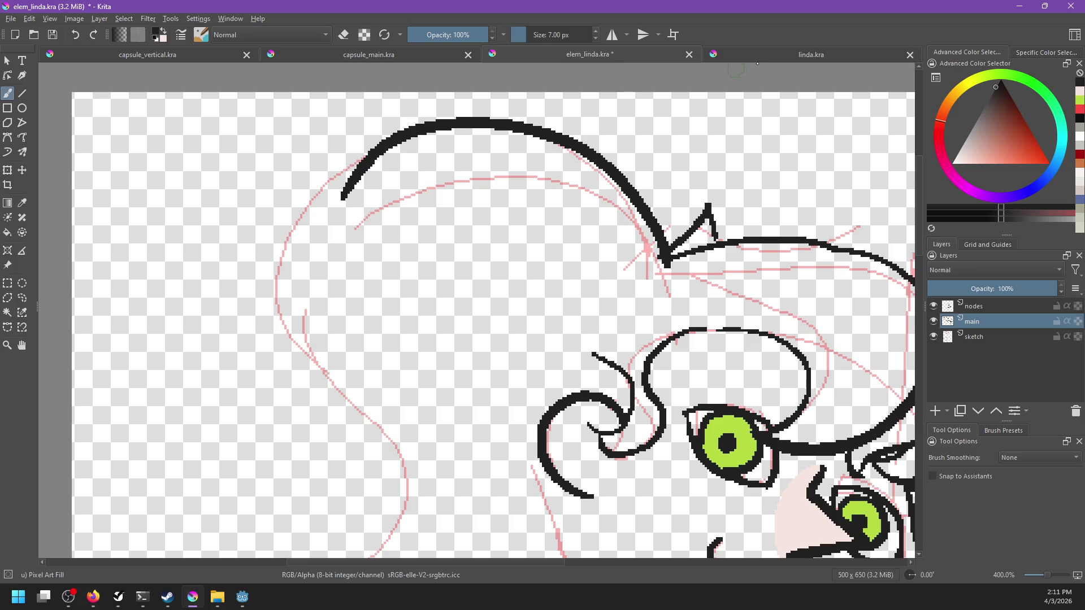
After checking linda.kra, draw the inner hair arc and join its end to the outer arc.
{"action": "left_click", "coordinate": [754, 55]}
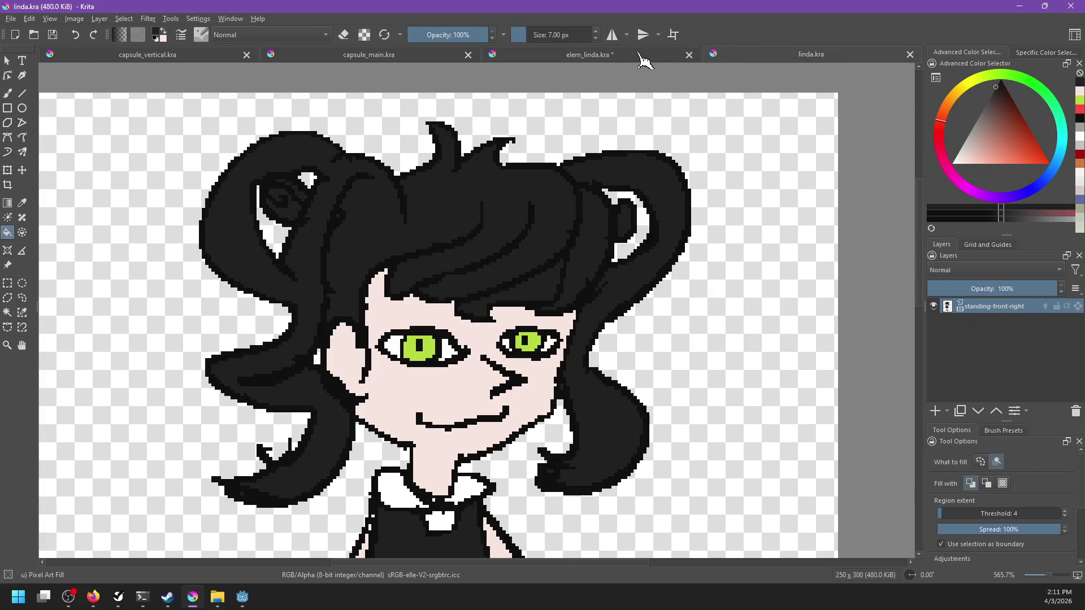
{"action": "left_click", "coordinate": [641, 55]}
{"action": "mouse_move", "coordinate": [497, 119]}
{"action": "left_mouse_down"}
{"action": "mouse_move", "coordinate": [452, 316]}
{"action": "mouse_move", "coordinate": [486, 321]}
{"action": "mouse_move", "coordinate": [739, 171]}
{"action": "left_mouse_up"}
{"action": "key", "text": "ctrl+z"}
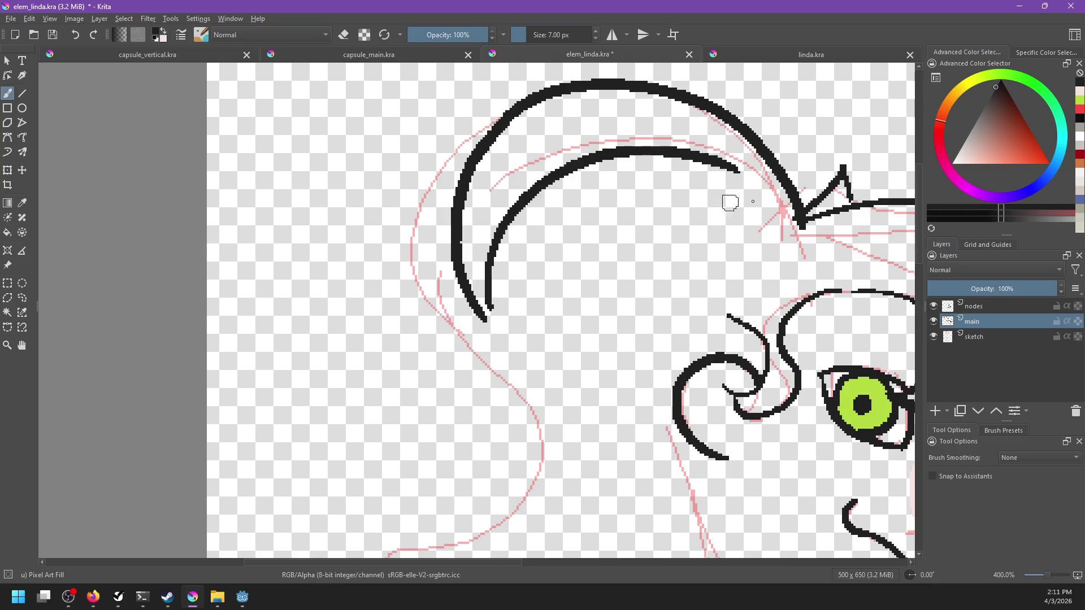
{"action": "left_click_drag", "start_coordinate": [740, 169], "coordinate": [797, 230]}
Thicken the inner hair arc into a solid black line.
{"action": "left_click_drag", "start_coordinate": [558, 295], "coordinate": [544, 321]}
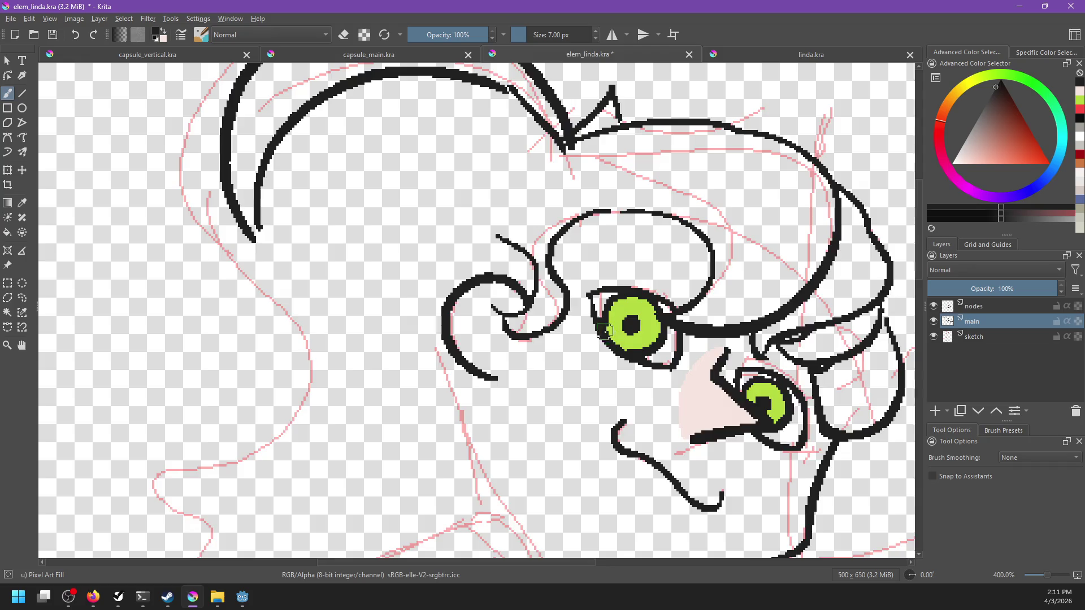
{"action": "scroll", "coordinate": [604, 331], "scroll_direction": "down", "scroll_amount": 3}
{"action": "scroll", "coordinate": [669, 359], "scroll_direction": "up", "scroll_amount": 1}
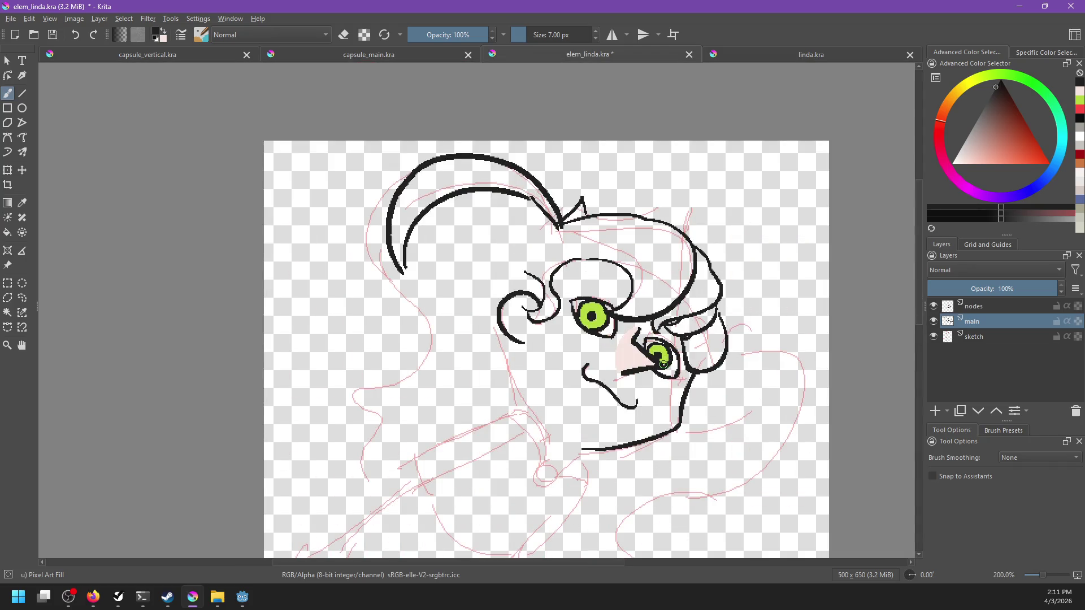
{"action": "scroll", "coordinate": [667, 461], "scroll_direction": "up", "scroll_amount": 2}
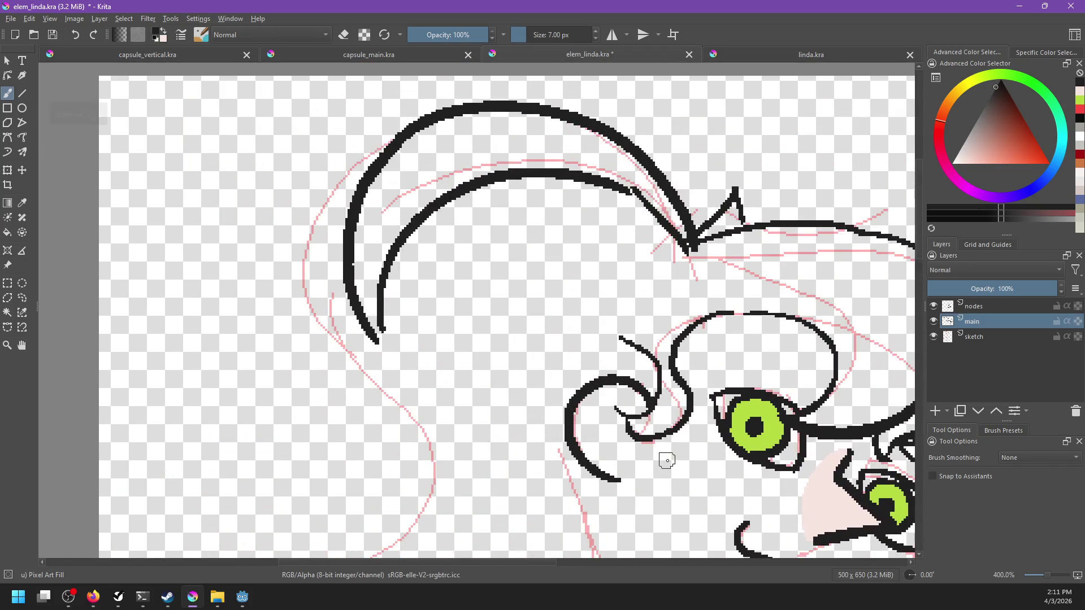
{"action": "key", "text": "e"}
{"action": "key", "text": "e"}
{"action": "left_click_drag", "start_coordinate": [656, 215], "coordinate": [652, 208]}
Draw an oval loop below the inner arc and a long stroke crossing it, comparing with linda.kra.
{"action": "left_click_drag", "start_coordinate": [503, 188], "coordinate": [528, 266]}
{"action": "key", "text": "ctrl+z"}
{"action": "left_click_drag", "start_coordinate": [378, 338], "coordinate": [628, 266]}
{"action": "key", "text": "ctrl+z"}
{"action": "left_click_drag", "start_coordinate": [408, 329], "coordinate": [665, 244]}
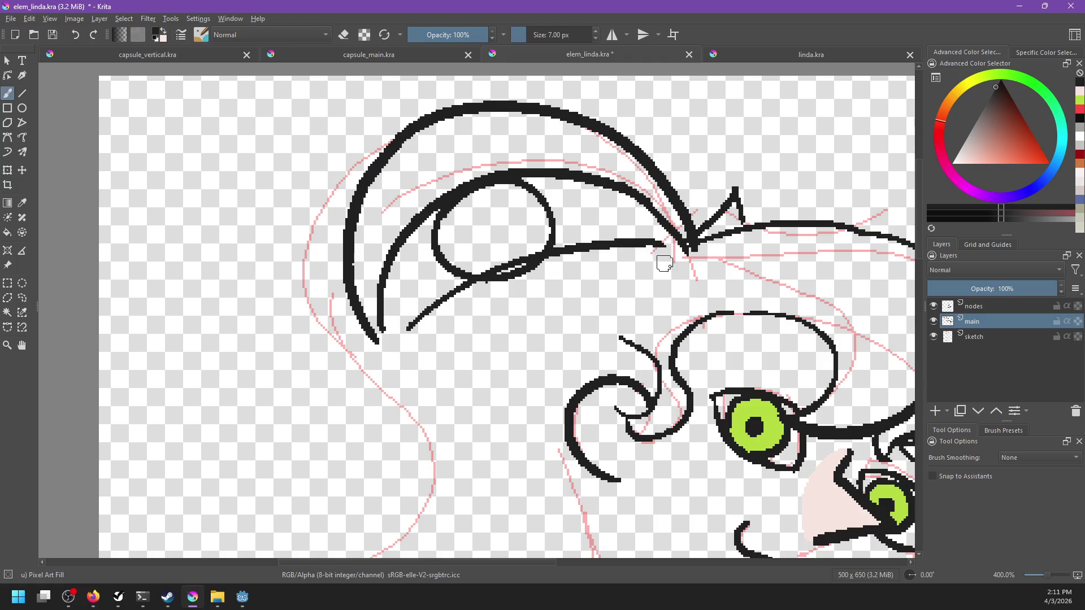
{"action": "left_click", "coordinate": [760, 61]}
{"action": "left_click", "coordinate": [611, 57]}
{"action": "left_click_drag", "start_coordinate": [670, 287], "coordinate": [491, 289]}
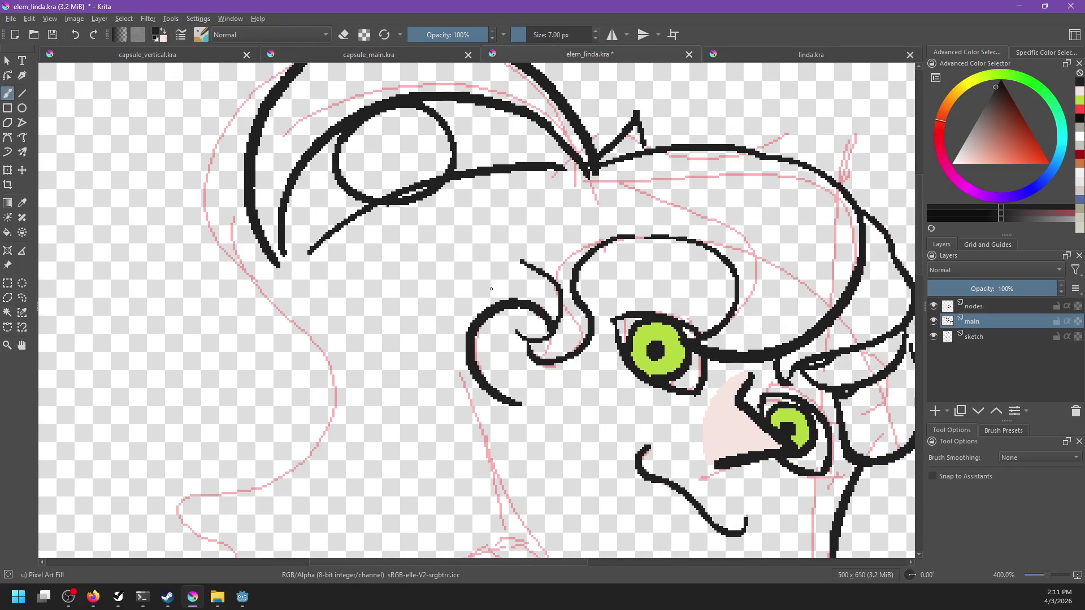
{"action": "scroll", "coordinate": [491, 288], "scroll_direction": "down", "scroll_amount": 5}
{"action": "scroll", "coordinate": [550, 274], "scroll_direction": "up", "scroll_amount": 4}
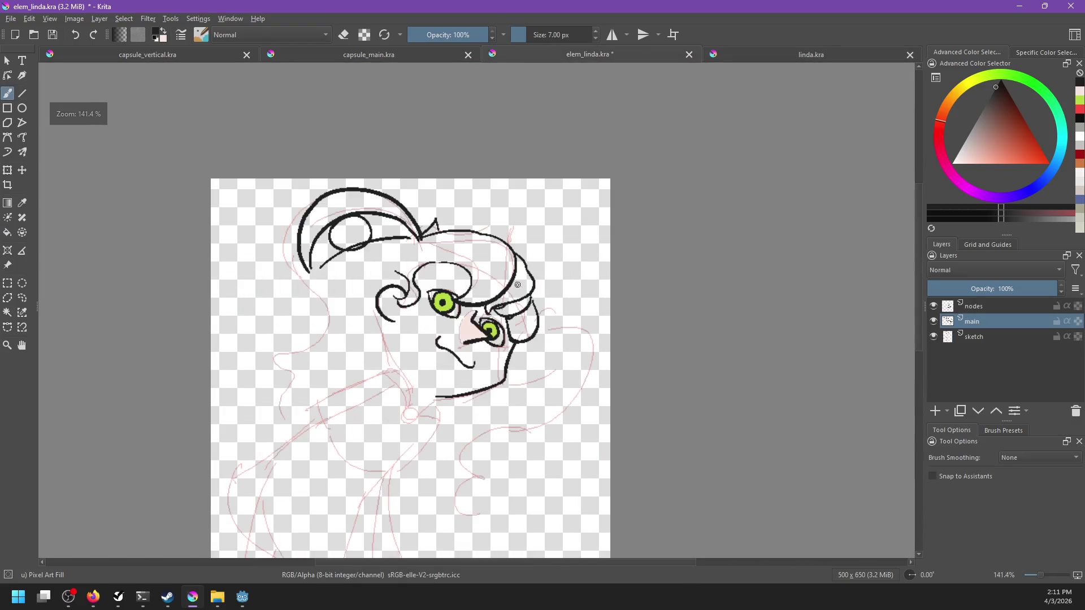
Zoom in on the head and try curves down its left side, undoing each attempt.
{"action": "mouse_move", "coordinate": [550, 274]}
{"action": "left_mouse_down"}
{"action": "mouse_move", "coordinate": [568, 258]}
{"action": "mouse_move", "coordinate": [660, 267]}
{"action": "mouse_move", "coordinate": [670, 250]}
{"action": "left_mouse_up"}
{"action": "scroll", "coordinate": [568, 258], "scroll_direction": "up", "scroll_amount": 1}
{"action": "key", "text": "ctrl+z"}
{"action": "mouse_move", "coordinate": [496, 198]}
{"action": "left_mouse_down"}
{"action": "mouse_move", "coordinate": [535, 339]}
{"action": "mouse_move", "coordinate": [489, 337]}
{"action": "left_mouse_up"}
{"action": "key", "text": "ctrl+z"}
{"action": "mouse_move", "coordinate": [497, 200]}
{"action": "left_mouse_down"}
{"action": "mouse_move", "coordinate": [561, 326]}
{"action": "mouse_move", "coordinate": [489, 373]}
{"action": "left_mouse_up"}
{"action": "key", "text": "ctrl+z"}
{"action": "left_click_drag", "start_coordinate": [560, 307], "coordinate": [491, 410]}
{"action": "key", "text": "ctrl+z"}
{"action": "left_click_drag", "start_coordinate": [559, 325], "coordinate": [488, 435]}
{"action": "key", "text": "ctrl+z"}
{"action": "key", "text": "ctrl+z"}
Try short strokes down from the curve end, then undo them along with the recent curves.
{"action": "left_click_drag", "start_coordinate": [497, 199], "coordinate": [474, 345]}
{"action": "key", "text": "ctrl+z"}
{"action": "key", "text": "ctrl+z"}
{"action": "mouse_move", "coordinate": [498, 201]}
{"action": "left_mouse_down"}
{"action": "mouse_move", "coordinate": [492, 317]}
{"action": "mouse_move", "coordinate": [566, 262]}
{"action": "mouse_move", "coordinate": [537, 323]}
{"action": "mouse_move", "coordinate": [509, 324]}
{"action": "left_mouse_up"}
{"action": "key", "text": "ctrl+z"}
{"action": "key", "text": "ctrl+z"}
{"action": "left_click_drag", "start_coordinate": [503, 200], "coordinate": [489, 311]}
{"action": "key", "text": "ctrl+z"}
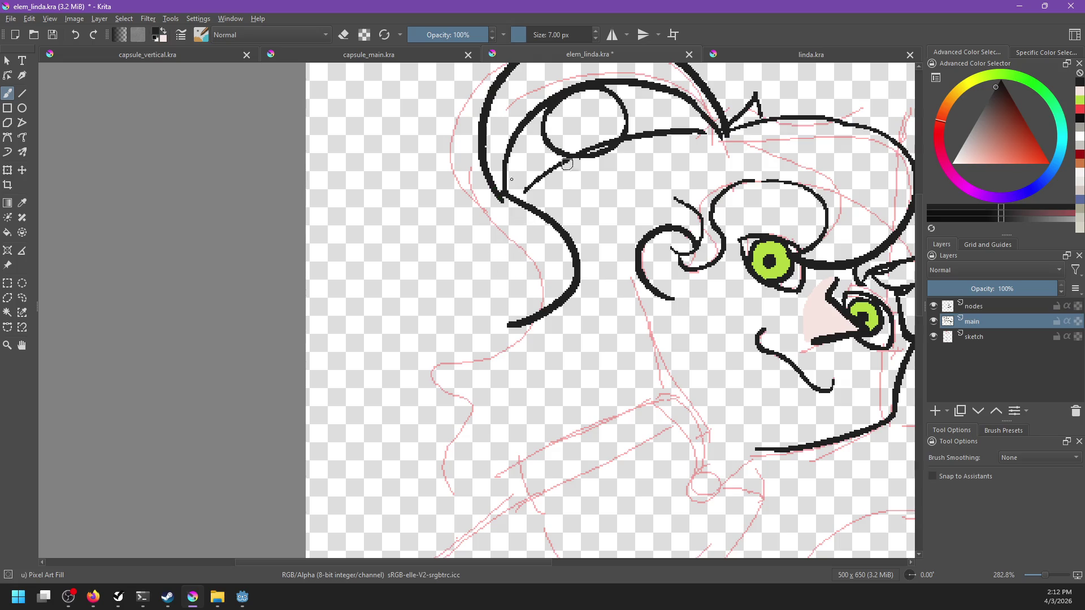
{"action": "key", "text": "ctrl+z"}
{"action": "key", "text": "ctrl+z"}
{"action": "mouse_move", "coordinate": [509, 196]}
{"action": "left_mouse_down"}
{"action": "mouse_move", "coordinate": [563, 238]}
{"action": "mouse_move", "coordinate": [579, 233]}
{"action": "mouse_move", "coordinate": [500, 320]}
{"action": "left_mouse_up"}
{"action": "key", "text": "ctrl+z"}
{"action": "key", "text": "ctrl+z"}
{"action": "key", "text": "ctrl+z"}
Remove the large hair arcs and try arcs leftward from the spike tip.
{"action": "key", "text": "ctrl+z"}
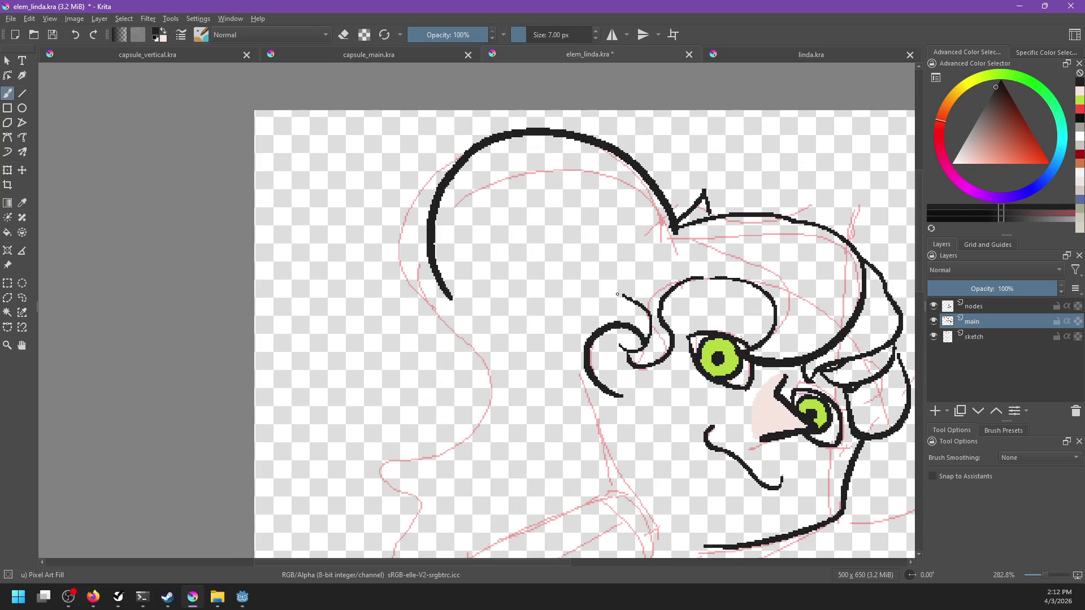
{"action": "key", "text": "ctrl+z"}
{"action": "key", "text": "ctrl+z"}
{"action": "left_click_drag", "start_coordinate": [667, 224], "coordinate": [582, 280]}
{"action": "key", "text": "ctrl+z"}
{"action": "left_click_drag", "start_coordinate": [668, 224], "coordinate": [591, 334]}
{"action": "key", "text": "ctrl+z"}
{"action": "left_click_drag", "start_coordinate": [669, 225], "coordinate": [564, 353]}
Draw the head's left outline from the spike tip down toward the ear.
{"action": "key", "text": "ctrl+z"}
{"action": "left_click_drag", "start_coordinate": [670, 225], "coordinate": [539, 355]}
{"action": "key", "text": "ctrl+z"}
{"action": "left_click_drag", "start_coordinate": [668, 223], "coordinate": [560, 387]}
{"action": "key", "text": "ctrl+z"}
{"action": "mouse_move", "coordinate": [668, 224]}
{"action": "left_mouse_down"}
{"action": "mouse_move", "coordinate": [563, 311]}
{"action": "mouse_move", "coordinate": [580, 392]}
{"action": "left_mouse_up"}
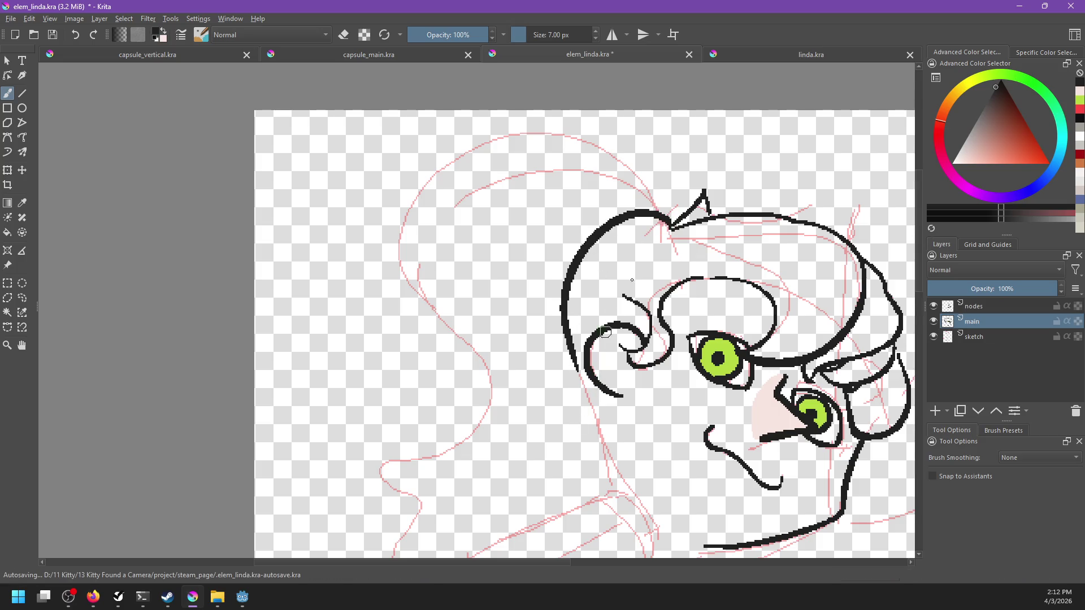
{"action": "key", "text": "ctrl+z"}
{"action": "left_click_drag", "start_coordinate": [668, 224], "coordinate": [571, 432]}
{"action": "key", "text": "ctrl+z"}
{"action": "mouse_move", "coordinate": [668, 224]}
{"action": "left_mouse_down"}
{"action": "mouse_move", "coordinate": [629, 217]}
{"action": "mouse_move", "coordinate": [567, 365]}
{"action": "left_mouse_up"}
{"action": "key", "text": "ctrl+z"}
{"action": "mouse_move", "coordinate": [668, 224]}
{"action": "left_mouse_down"}
{"action": "mouse_move", "coordinate": [549, 346]}
{"action": "mouse_move", "coordinate": [575, 407]}
{"action": "left_mouse_up"}
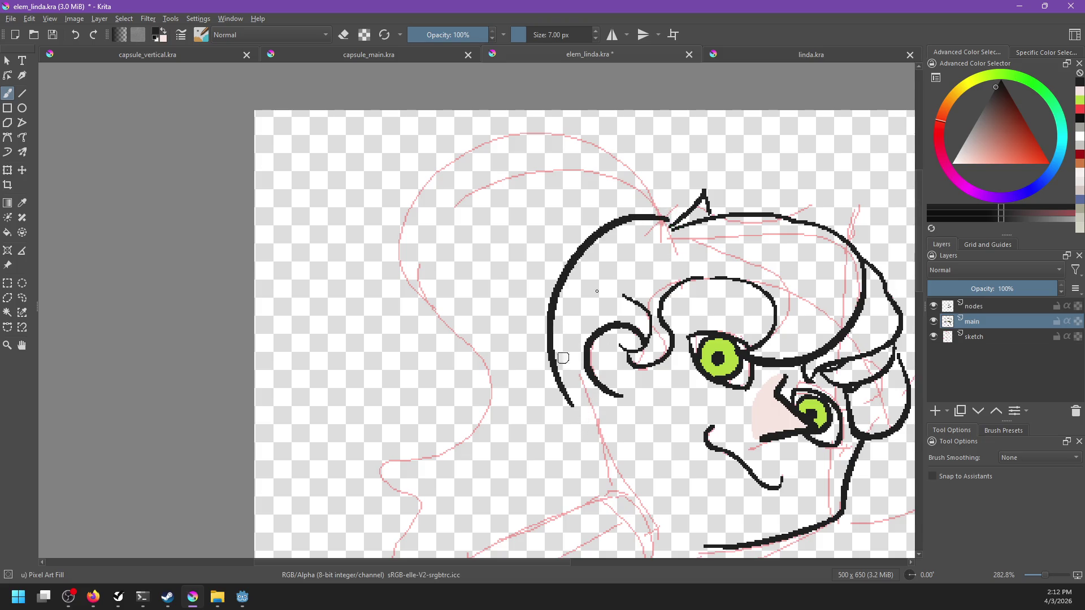
{"action": "key", "text": "ctrl+z"}
{"action": "mouse_move", "coordinate": [668, 224]}
{"action": "left_mouse_down"}
{"action": "mouse_move", "coordinate": [575, 373]}
{"action": "mouse_move", "coordinate": [572, 332]}
{"action": "mouse_move", "coordinate": [561, 366]}
{"action": "left_mouse_up"}
Extend the left outline further down so it ends in a small hook.
{"action": "key", "text": "ctrl+z"}
{"action": "mouse_move", "coordinate": [551, 299]}
{"action": "left_mouse_down"}
{"action": "mouse_move", "coordinate": [561, 360]}
{"action": "mouse_move", "coordinate": [592, 333]}
{"action": "left_mouse_up"}
{"action": "key", "text": "ctrl+z"}
{"action": "key", "text": "ctrl+z"}
{"action": "mouse_move", "coordinate": [553, 297]}
{"action": "left_mouse_down"}
{"action": "mouse_move", "coordinate": [565, 370]}
{"action": "mouse_move", "coordinate": [550, 367]}
{"action": "left_mouse_up"}
{"action": "left_click", "coordinate": [763, 55]}
{"action": "left_click", "coordinate": [623, 57]}
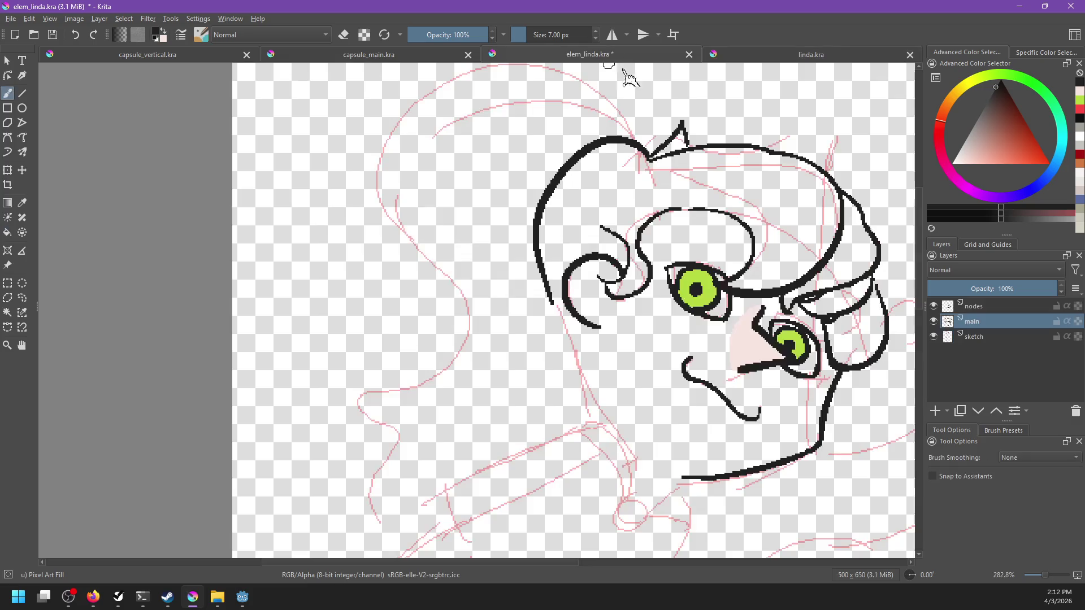
{"action": "mouse_move", "coordinate": [547, 293]}
{"action": "left_mouse_down"}
{"action": "mouse_move", "coordinate": [560, 364]}
{"action": "mouse_move", "coordinate": [572, 352]}
{"action": "left_mouse_up"}
{"action": "key", "text": "ctrl+z"}
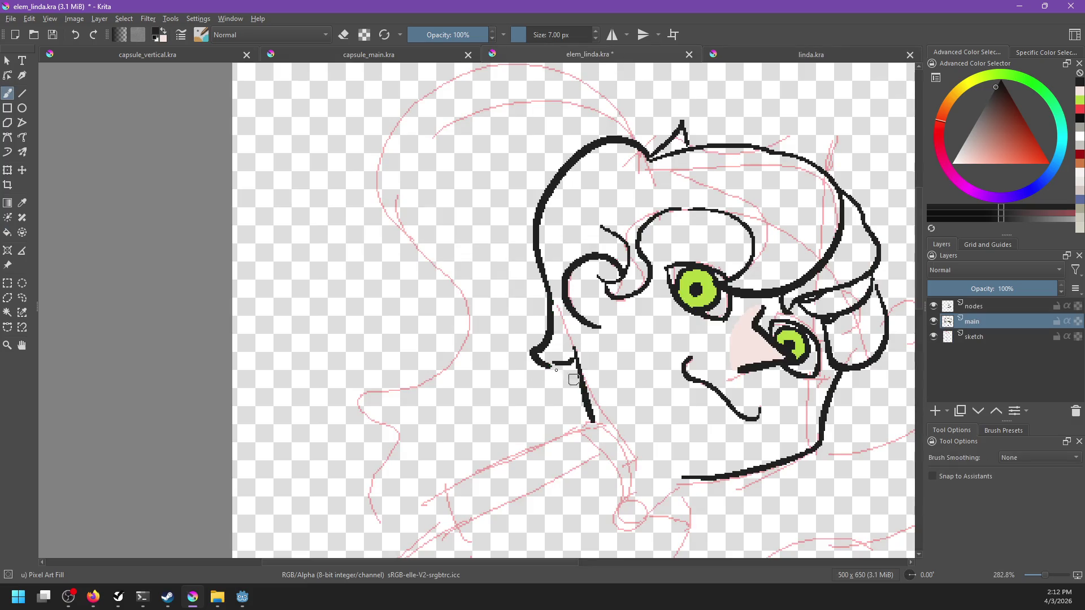
{"action": "mouse_move", "coordinate": [584, 365]}
{"action": "left_mouse_down"}
{"action": "mouse_move", "coordinate": [493, 310]}
{"action": "mouse_move", "coordinate": [512, 374]}
{"action": "left_mouse_up"}
{"action": "key", "text": "ctrl+z"}
Draw the neck line down to a small collar loop joined to the jaw, then view linda.kra.
{"action": "left_click_drag", "start_coordinate": [475, 294], "coordinate": [511, 375]}
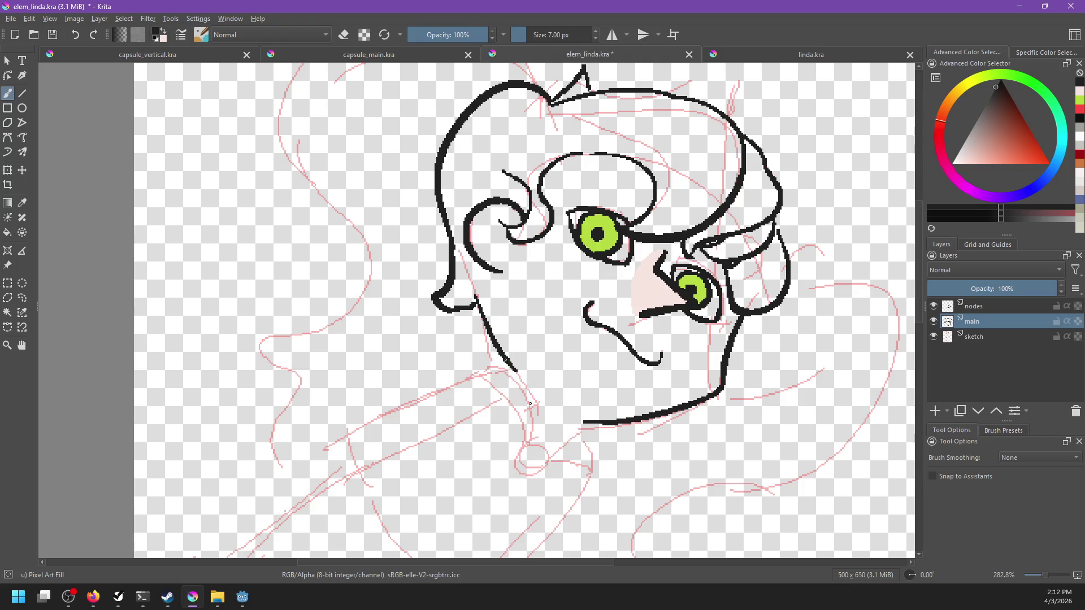
{"action": "left_click_drag", "start_coordinate": [517, 373], "coordinate": [529, 446]}
{"action": "mouse_move", "coordinate": [507, 368]}
{"action": "left_mouse_down"}
{"action": "mouse_move", "coordinate": [480, 384]}
{"action": "mouse_move", "coordinate": [529, 438]}
{"action": "left_mouse_up"}
{"action": "key", "text": "ctrl+z"}
{"action": "key", "text": "ctrl+z"}
{"action": "mouse_move", "coordinate": [496, 390]}
{"action": "left_mouse_down"}
{"action": "mouse_move", "coordinate": [546, 461]}
{"action": "mouse_move", "coordinate": [603, 427]}
{"action": "mouse_move", "coordinate": [554, 467]}
{"action": "left_mouse_up"}
{"action": "key", "text": "ctrl+z"}
{"action": "key", "text": "ctrl+z"}
{"action": "key", "text": "ctrl+z"}
{"action": "left_click_drag", "start_coordinate": [588, 421], "coordinate": [554, 461]}
{"action": "key", "text": "ctrl+z"}
{"action": "left_click_drag", "start_coordinate": [584, 423], "coordinate": [553, 458]}
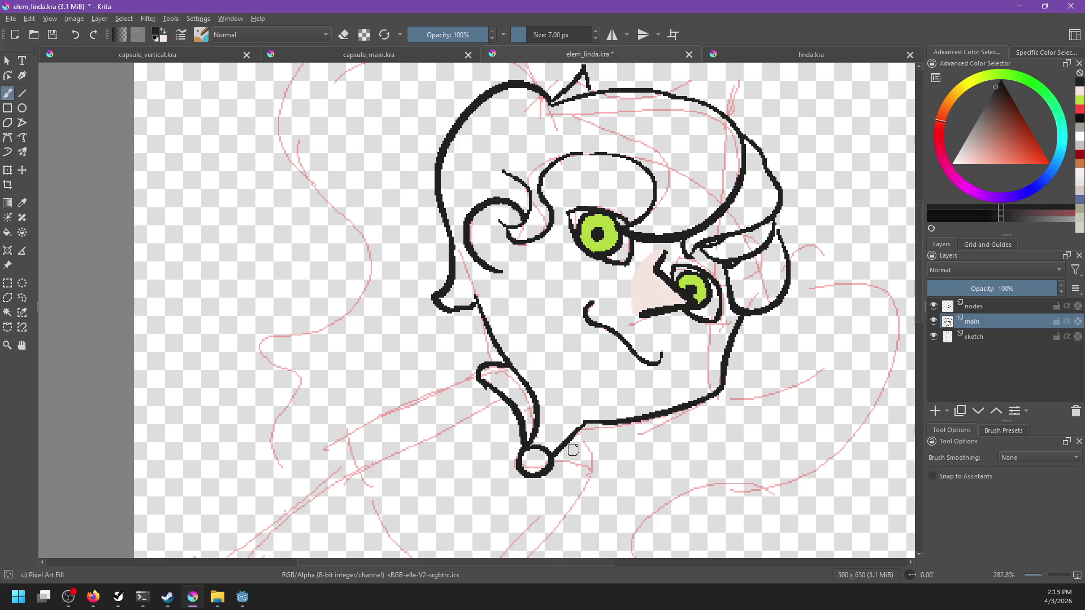
{"action": "mouse_move", "coordinate": [585, 425]}
{"action": "left_mouse_down"}
{"action": "mouse_move", "coordinate": [579, 461]}
{"action": "mouse_move", "coordinate": [593, 461]}
{"action": "left_mouse_up"}
{"action": "key", "text": "ctrl+z"}
{"action": "left_click", "coordinate": [752, 57]}
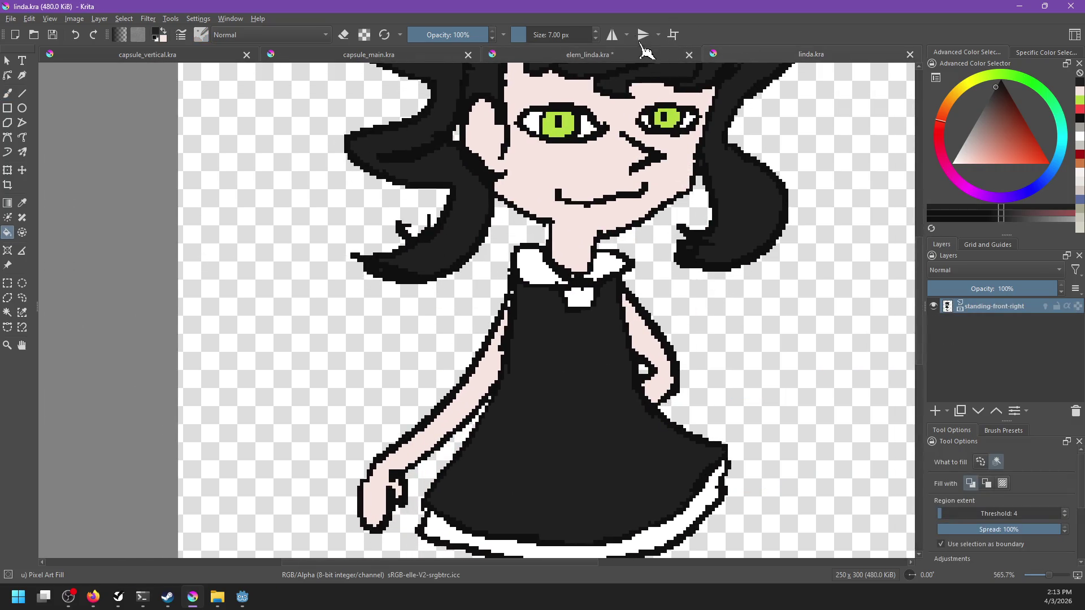
Back in elem_linda.kra, draw shoulder strokes from the collar down-left, joined into a V.
{"action": "left_click", "coordinate": [620, 54]}
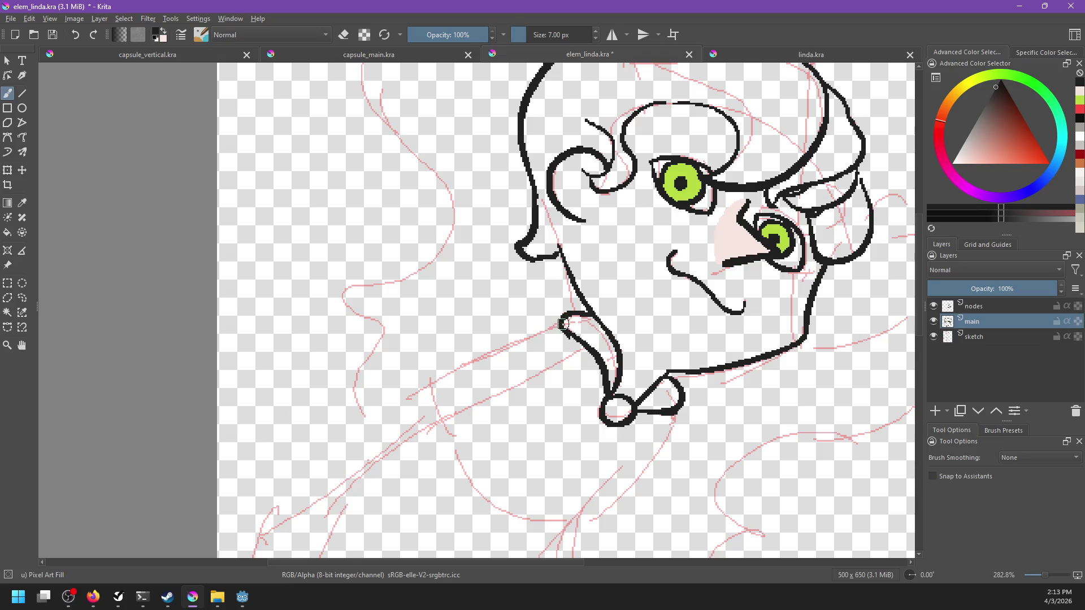
{"action": "left_click_drag", "start_coordinate": [560, 323], "coordinate": [408, 403]}
{"action": "key", "text": "ctrl+z"}
{"action": "left_click_drag", "start_coordinate": [561, 320], "coordinate": [408, 405]}
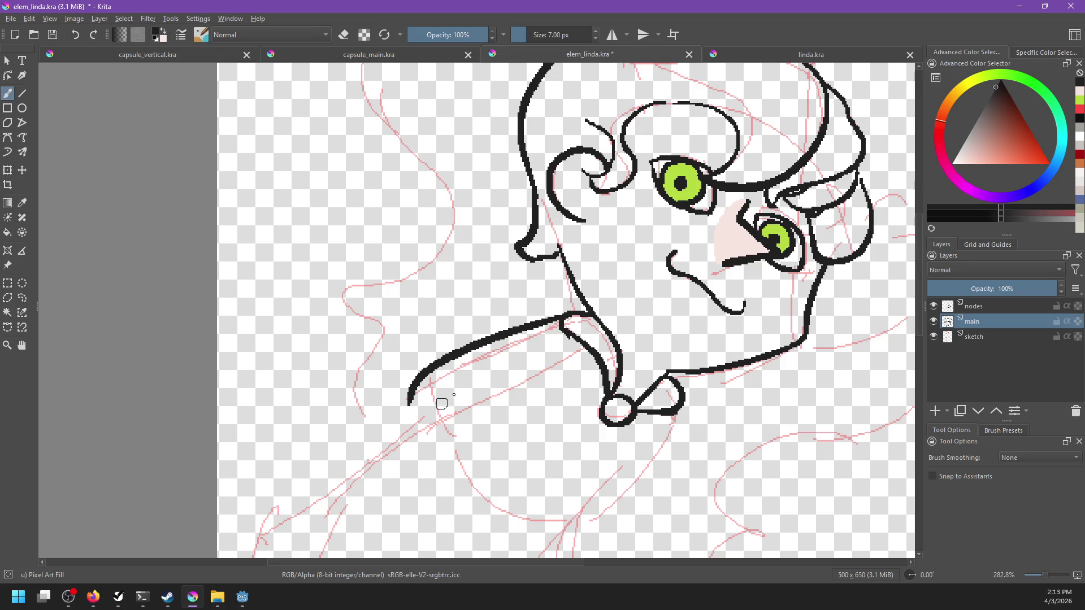
{"action": "mouse_move", "coordinate": [567, 366]}
{"action": "left_mouse_down"}
{"action": "mouse_move", "coordinate": [601, 321]}
{"action": "mouse_move", "coordinate": [486, 363]}
{"action": "left_mouse_up"}
{"action": "key", "text": "ctrl+z"}
{"action": "left_click_drag", "start_coordinate": [619, 303], "coordinate": [503, 348]}
{"action": "key", "text": "ctrl+z"}
{"action": "mouse_move", "coordinate": [558, 324]}
{"action": "left_mouse_down"}
{"action": "mouse_move", "coordinate": [621, 304]}
{"action": "mouse_move", "coordinate": [455, 366]}
{"action": "left_mouse_up"}
{"action": "key", "text": "ctrl+z"}
{"action": "left_click_drag", "start_coordinate": [570, 321], "coordinate": [476, 358]}
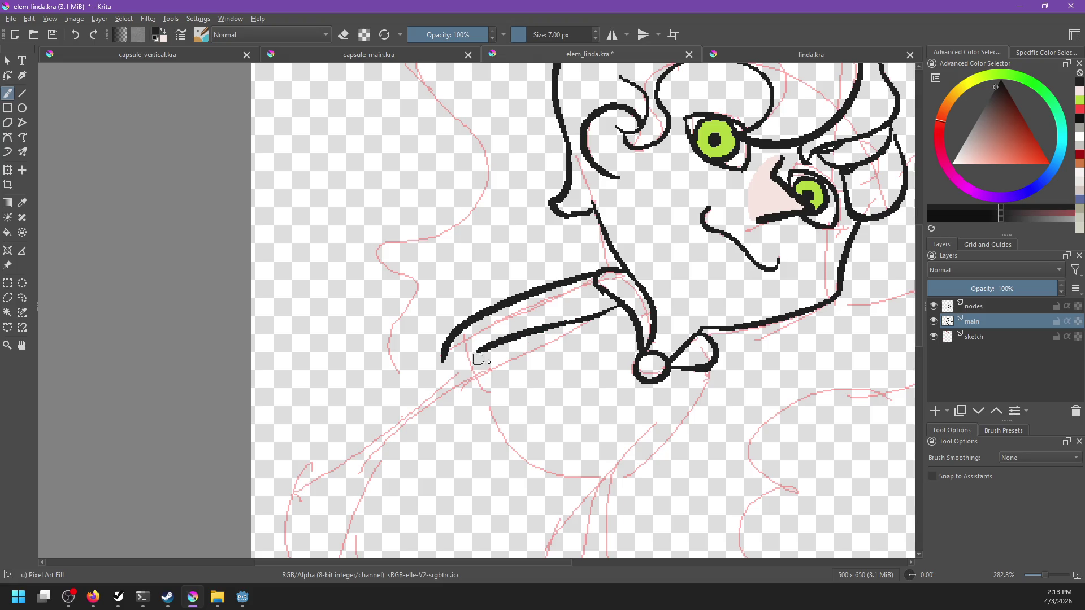
{"action": "left_click_drag", "start_coordinate": [561, 328], "coordinate": [411, 413]}
{"action": "mouse_move", "coordinate": [443, 356]}
{"action": "left_mouse_down"}
{"action": "mouse_move", "coordinate": [472, 374]}
{"action": "mouse_move", "coordinate": [443, 358]}
{"action": "mouse_move", "coordinate": [487, 366]}
{"action": "mouse_move", "coordinate": [467, 392]}
{"action": "mouse_move", "coordinate": [635, 298]}
{"action": "left_mouse_up"}
Extend the line's end in a long curved stroke down and to the left.
{"action": "left_click_drag", "start_coordinate": [549, 338], "coordinate": [597, 304]}
{"action": "left_click_drag", "start_coordinate": [537, 280], "coordinate": [427, 435]}
{"action": "key", "text": "ctrl+z"}
{"action": "left_click_drag", "start_coordinate": [539, 281], "coordinate": [373, 399]}
{"action": "key", "text": "ctrl+z"}
{"action": "left_click_drag", "start_coordinate": [546, 270], "coordinate": [416, 374]}
{"action": "key", "text": "ctrl+z"}
{"action": "left_click_drag", "start_coordinate": [546, 275], "coordinate": [433, 361]}
{"action": "left_click_drag", "start_coordinate": [490, 332], "coordinate": [504, 297]}
{"action": "key", "text": "ctrl+z"}
{"action": "left_click_drag", "start_coordinate": [551, 244], "coordinate": [428, 417]}
{"action": "key", "text": "ctrl+z"}
{"action": "mouse_move", "coordinate": [553, 248]}
{"action": "left_mouse_down"}
{"action": "mouse_move", "coordinate": [437, 392]}
{"action": "mouse_move", "coordinate": [498, 317]}
{"action": "mouse_move", "coordinate": [412, 370]}
{"action": "left_mouse_up"}
Smooth the lower curve of the shoulder line, then show the linda.kra reference.
{"action": "key", "text": "e"}
{"action": "key", "text": "e"}
{"action": "key", "text": "ctrl+z"}
{"action": "left_click_drag", "start_coordinate": [506, 283], "coordinate": [417, 363]}
{"action": "key", "text": "ctrl+z"}
{"action": "left_click_drag", "start_coordinate": [509, 287], "coordinate": [421, 358]}
{"action": "key", "text": "ctrl+z"}
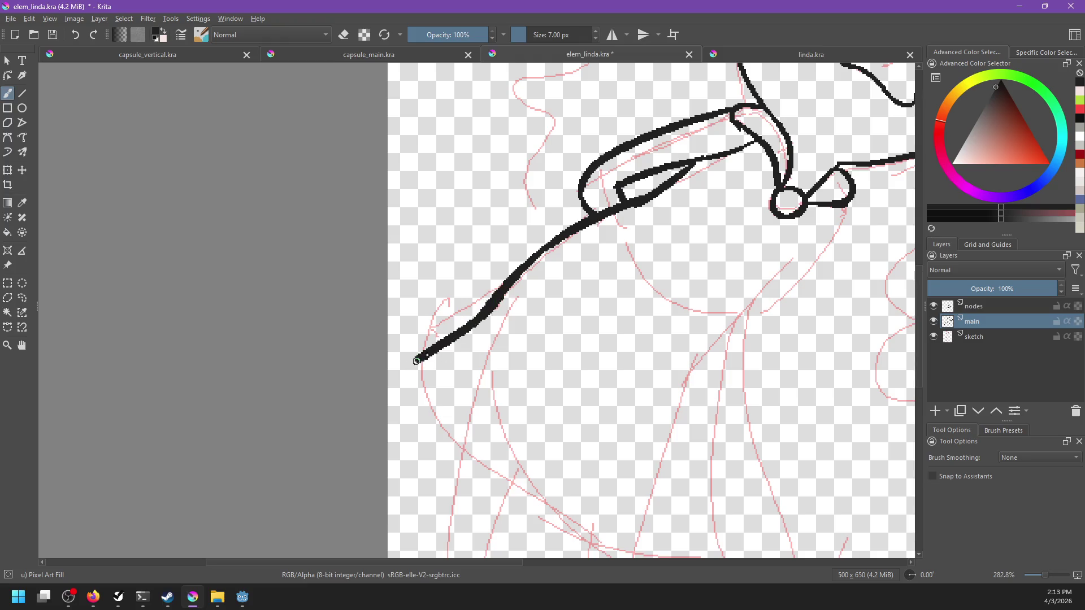
{"action": "key", "text": "ctrl+z"}
{"action": "left_click_drag", "start_coordinate": [503, 297], "coordinate": [424, 356]}
{"action": "left_click_drag", "start_coordinate": [514, 310], "coordinate": [471, 295]}
{"action": "left_click", "coordinate": [730, 57]}
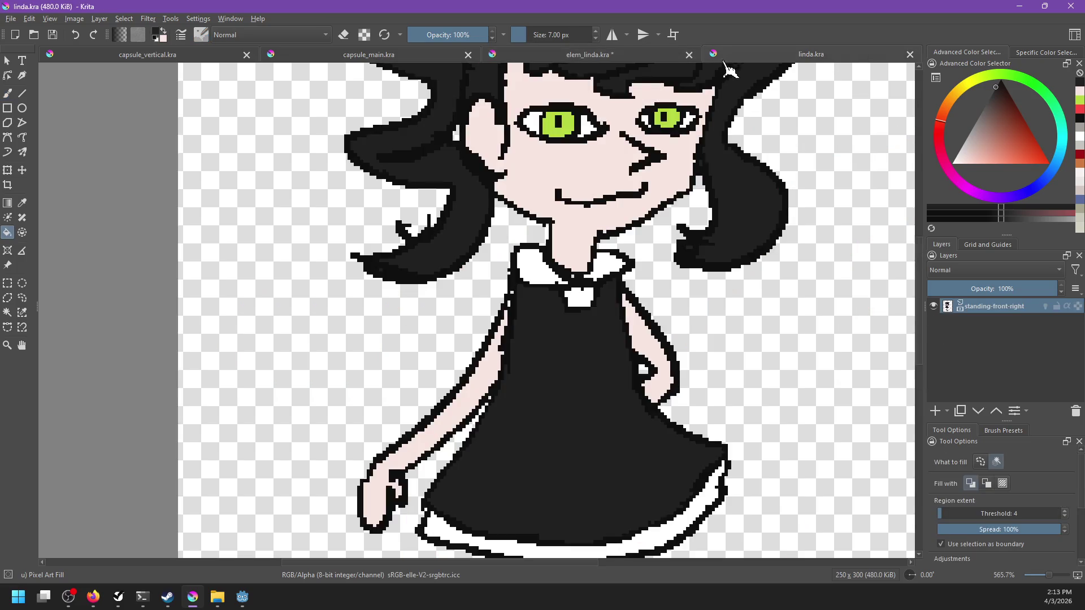
Back in elem_linda.kra, draw the dress's left side down to the hem and a hem stroke to the lower right.
{"action": "left_click", "coordinate": [639, 61]}
{"action": "left_click_drag", "start_coordinate": [498, 389], "coordinate": [534, 288]}
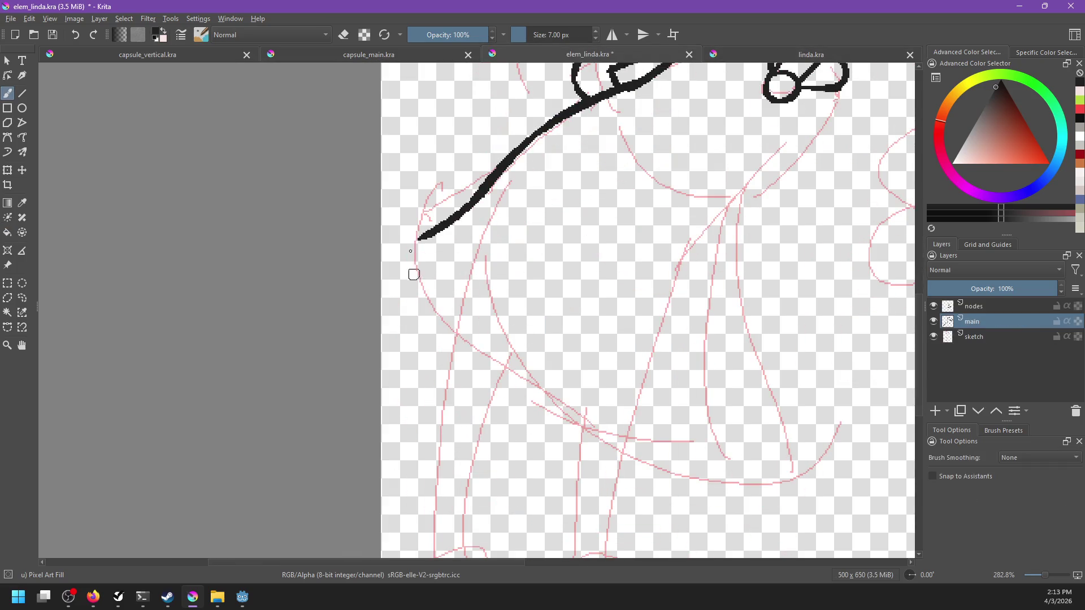
{"action": "left_click_drag", "start_coordinate": [424, 237], "coordinate": [486, 352]}
{"action": "key", "text": "ctrl+z"}
{"action": "left_click_drag", "start_coordinate": [421, 238], "coordinate": [616, 444]}
{"action": "key", "text": "ctrl+z"}
{"action": "mouse_move", "coordinate": [423, 236]}
{"action": "left_mouse_down"}
{"action": "mouse_move", "coordinate": [425, 291]}
{"action": "mouse_move", "coordinate": [571, 416]}
{"action": "left_mouse_up"}
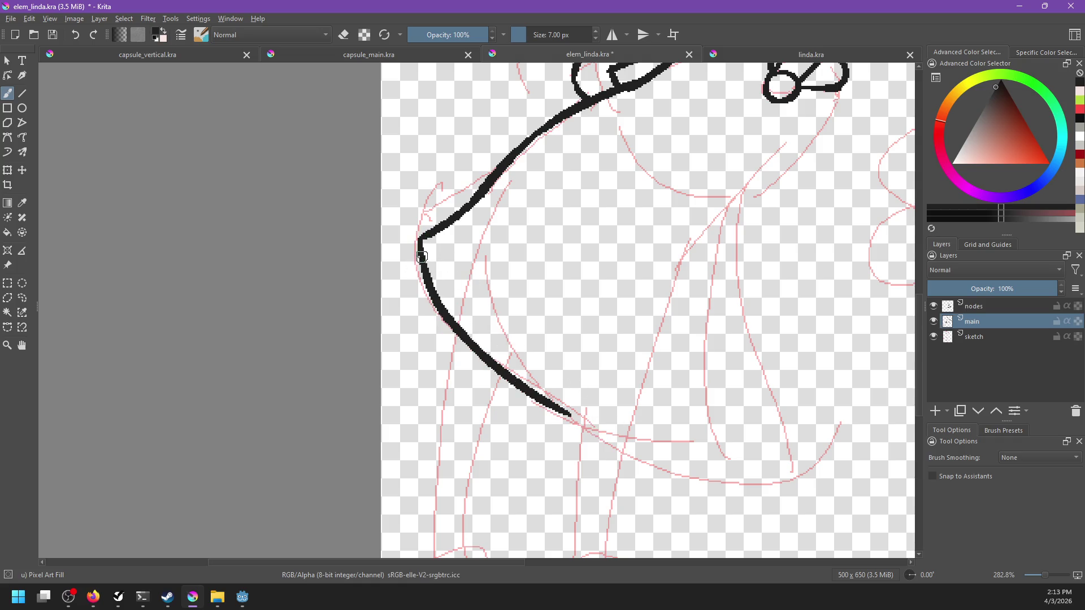
{"action": "key", "text": "ctrl+z"}
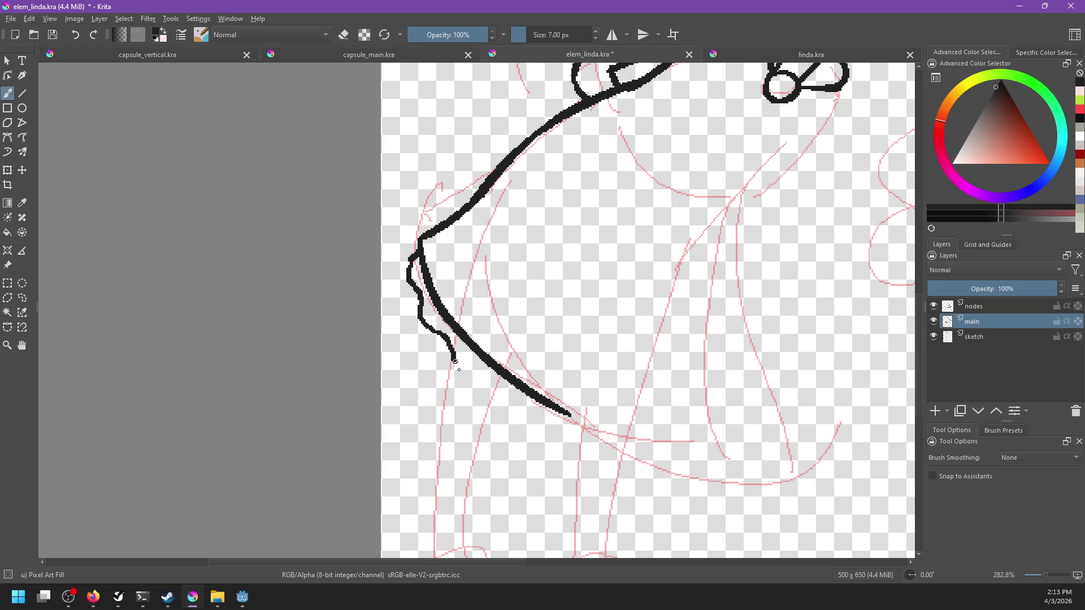
{"action": "left_click_drag", "start_coordinate": [564, 410], "coordinate": [692, 447]}
{"action": "key", "text": "ctrl+z"}
{"action": "left_click_drag", "start_coordinate": [566, 416], "coordinate": [719, 396]}
Draw the dress front line down from the collar, comparing against the linda.kra reference.
{"action": "scroll", "coordinate": [626, 396], "scroll_direction": "up", "scroll_amount": 5}
{"action": "scroll", "coordinate": [626, 395], "scroll_direction": "right", "scroll_amount": 5}
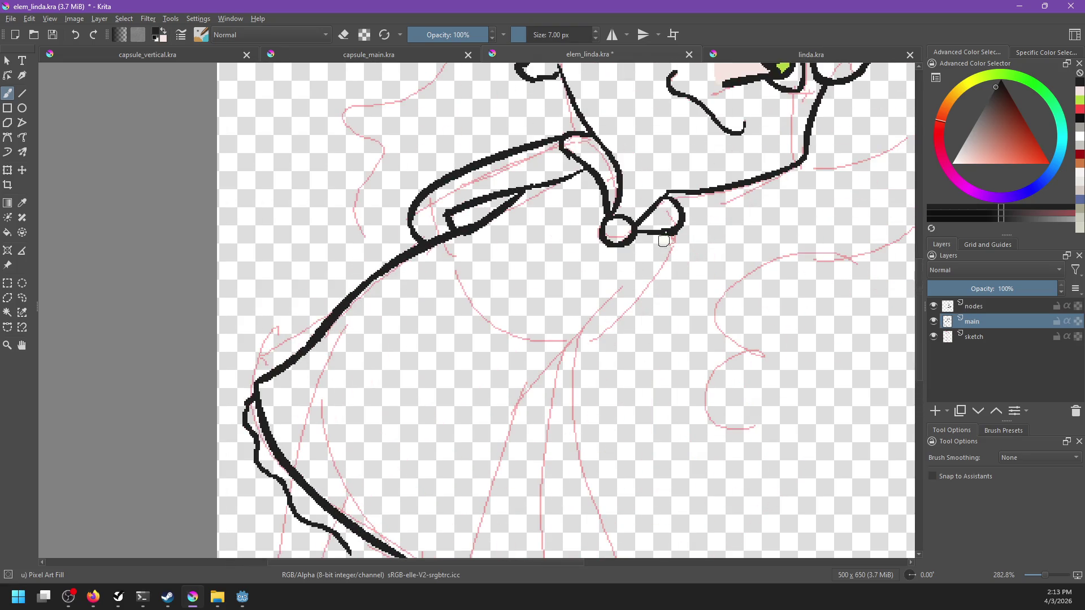
{"action": "left_click_drag", "start_coordinate": [664, 243], "coordinate": [564, 335]}
{"action": "key", "text": "ctrl+z"}
{"action": "left_click_drag", "start_coordinate": [664, 243], "coordinate": [566, 334]}
{"action": "key", "text": "ctrl+z"}
{"action": "left_click_drag", "start_coordinate": [666, 241], "coordinate": [571, 329]}
{"action": "left_click", "coordinate": [770, 55]}
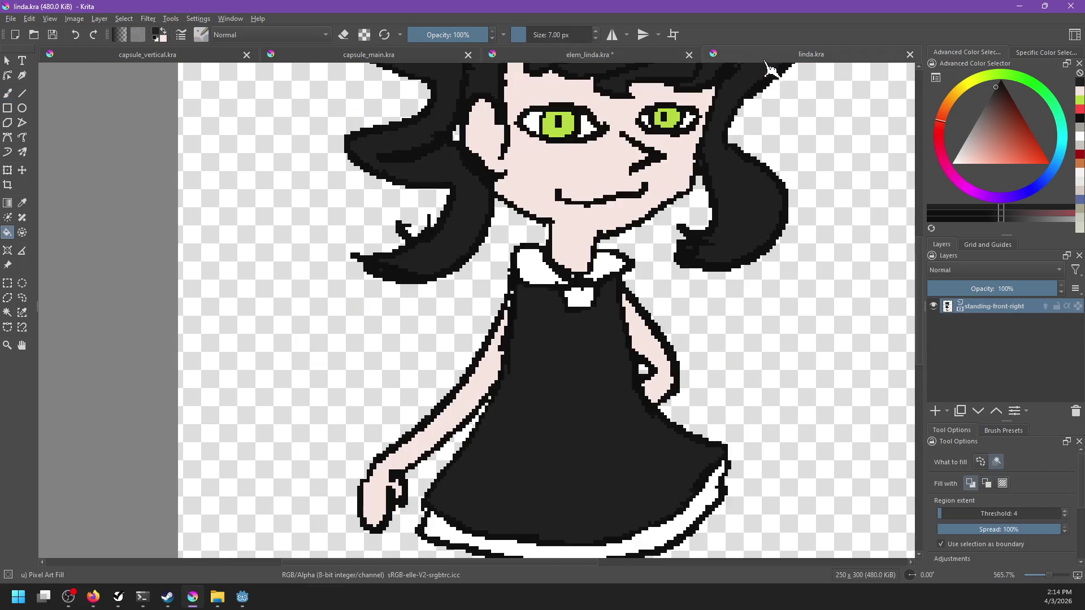
{"action": "left_click", "coordinate": [662, 55]}
{"action": "left_click_drag", "start_coordinate": [581, 356], "coordinate": [606, 308]}
Redraw the front line from the collar downward and join it to the hem curve.
{"action": "key", "text": "ctrl+z"}
{"action": "mouse_move", "coordinate": [689, 189]}
{"action": "left_mouse_down"}
{"action": "mouse_move", "coordinate": [608, 276]}
{"action": "mouse_move", "coordinate": [584, 365]}
{"action": "left_mouse_up"}
{"action": "key", "text": "ctrl+z"}
{"action": "left_click_drag", "start_coordinate": [610, 274], "coordinate": [589, 339]}
{"action": "key", "text": "ctrl+z"}
{"action": "mouse_move", "coordinate": [609, 275]}
{"action": "left_mouse_down"}
{"action": "mouse_move", "coordinate": [580, 311]}
{"action": "mouse_move", "coordinate": [611, 545]}
{"action": "left_mouse_up"}
{"action": "scroll", "coordinate": [610, 542], "scroll_direction": "down", "scroll_amount": 1}
{"action": "key", "text": "ctrl+z"}
{"action": "left_click_drag", "start_coordinate": [590, 240], "coordinate": [615, 501]}
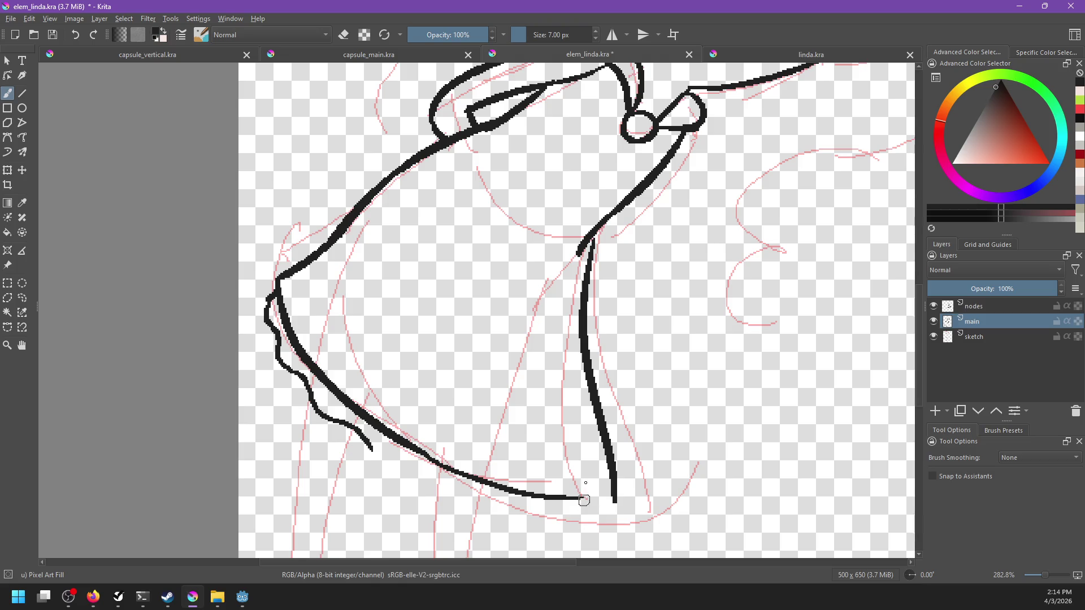
{"action": "left_click_drag", "start_coordinate": [577, 498], "coordinate": [608, 456]}
{"action": "key", "text": "ctrl+z"}
{"action": "mouse_move", "coordinate": [571, 500]}
{"action": "left_mouse_down"}
{"action": "mouse_move", "coordinate": [614, 470]}
{"action": "mouse_move", "coordinate": [616, 502]}
{"action": "left_mouse_up"}
Erase overhanging tails and ink a wavy ruffled hem ending in a hook.
{"action": "key", "text": "e"}
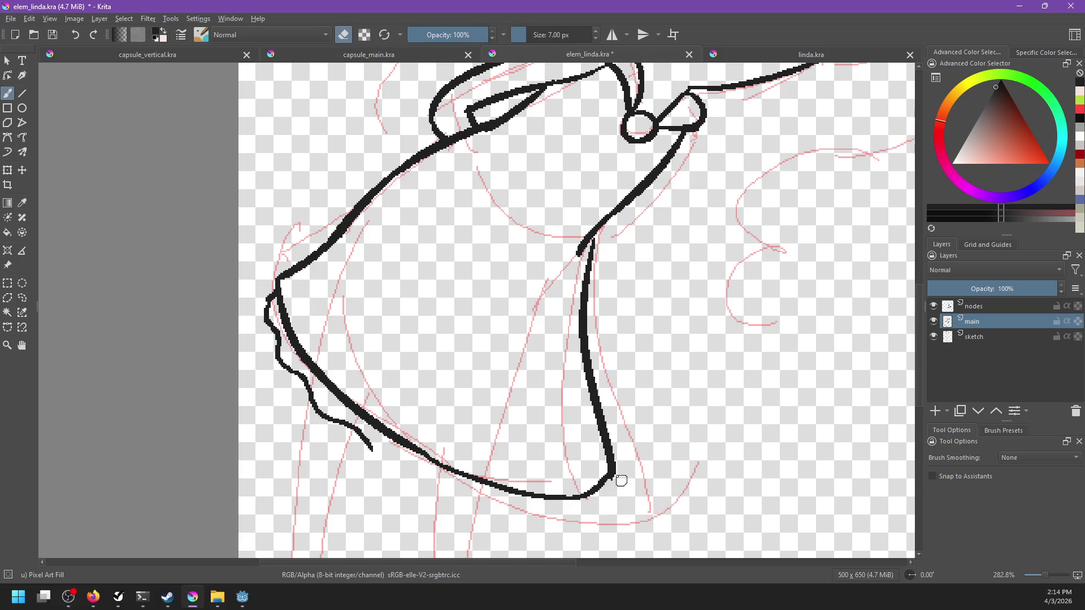
{"action": "scroll", "coordinate": [622, 481], "scroll_direction": "down", "scroll_amount": 8}
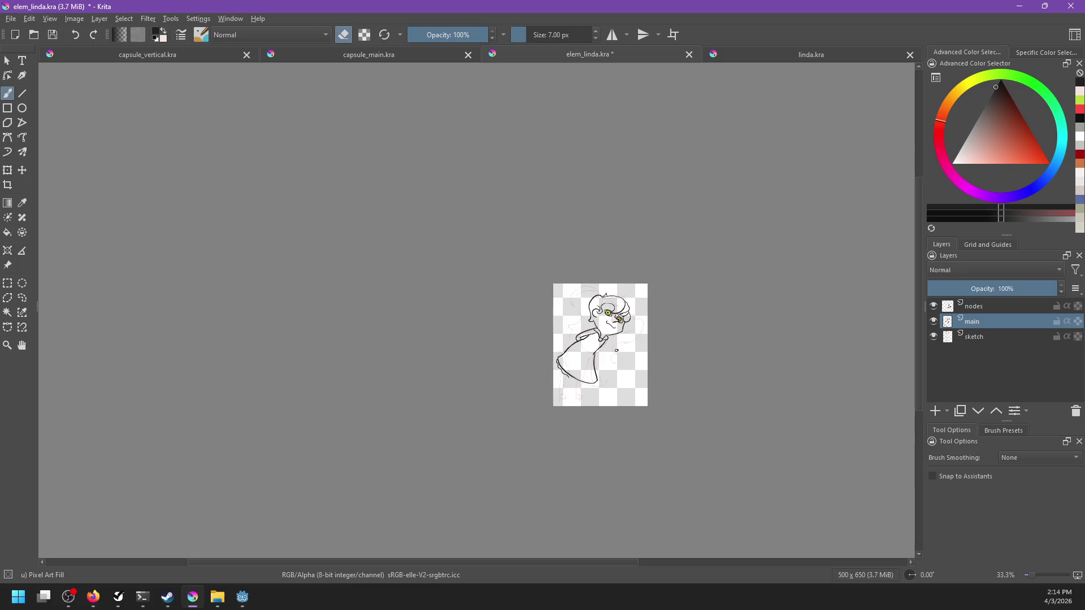
{"action": "scroll", "coordinate": [618, 350], "scroll_direction": "up", "scroll_amount": 5}
{"action": "scroll", "coordinate": [594, 356], "scroll_direction": "up", "scroll_amount": 3}
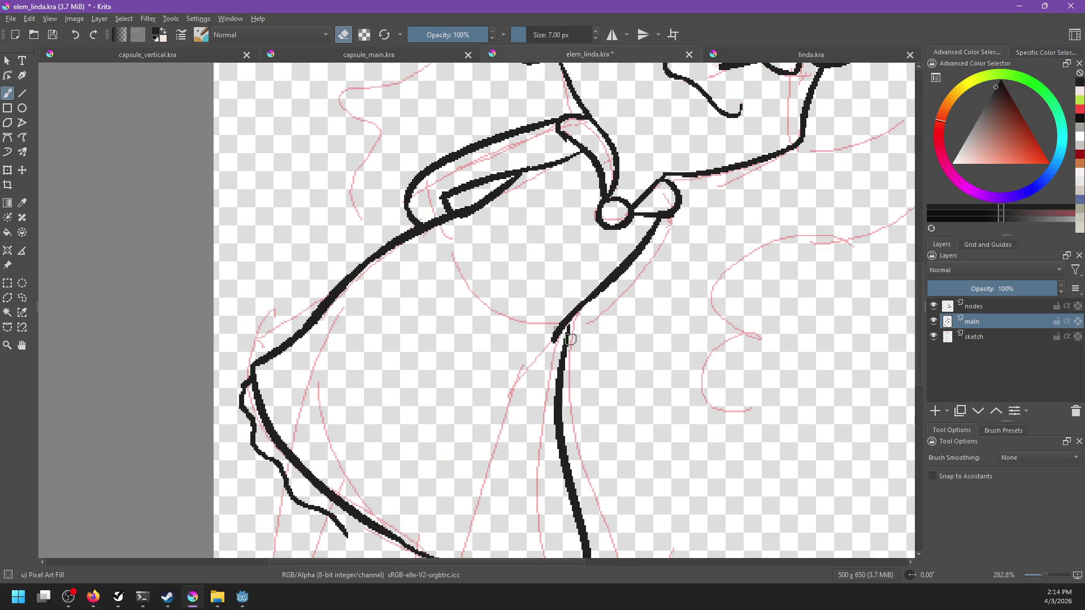
{"action": "key", "text": "e"}
{"action": "mouse_move", "coordinate": [585, 382]}
{"action": "left_mouse_down"}
{"action": "mouse_move", "coordinate": [659, 288]}
{"action": "mouse_move", "coordinate": [689, 224]}
{"action": "left_mouse_up"}
{"action": "mouse_move", "coordinate": [452, 378]}
{"action": "left_mouse_down"}
{"action": "mouse_move", "coordinate": [560, 428]}
{"action": "mouse_move", "coordinate": [623, 426]}
{"action": "mouse_move", "coordinate": [639, 443]}
{"action": "mouse_move", "coordinate": [684, 428]}
{"action": "left_mouse_up"}
{"action": "key", "text": "ctrl+z"}
{"action": "mouse_move", "coordinate": [594, 438]}
{"action": "left_mouse_down"}
{"action": "mouse_move", "coordinate": [683, 429]}
{"action": "mouse_move", "coordinate": [834, 338]}
{"action": "left_mouse_up"}
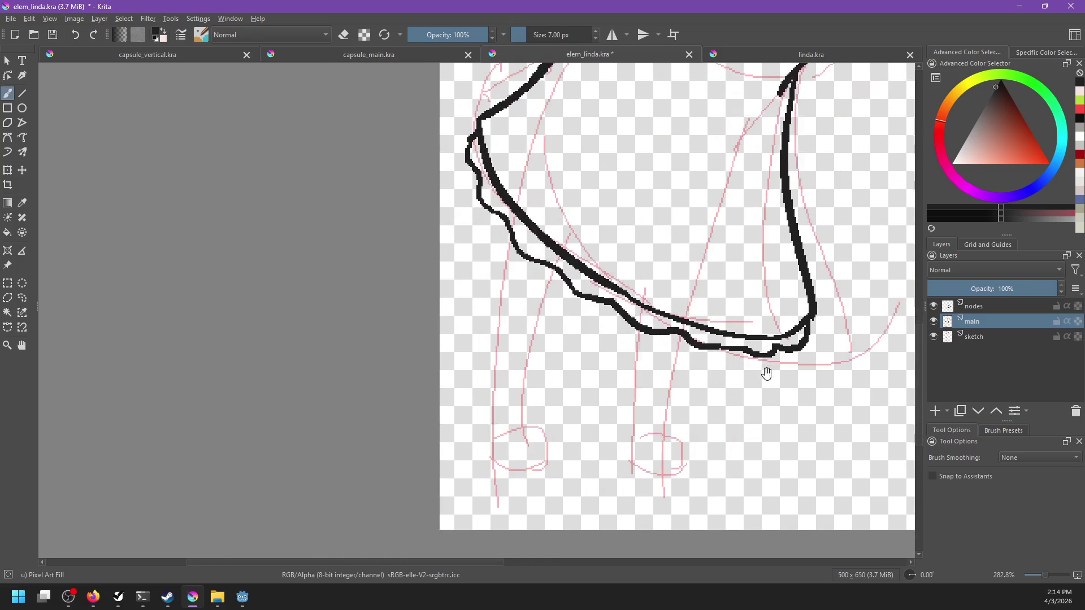
Bring the linda.kra reference's dress and legs into view.
{"action": "mouse_move", "coordinate": [545, 227]}
{"action": "left_mouse_down"}
{"action": "mouse_move", "coordinate": [524, 351]}
{"action": "mouse_move", "coordinate": [562, 272]}
{"action": "mouse_move", "coordinate": [569, 198]}
{"action": "mouse_move", "coordinate": [523, 315]}
{"action": "left_mouse_up"}
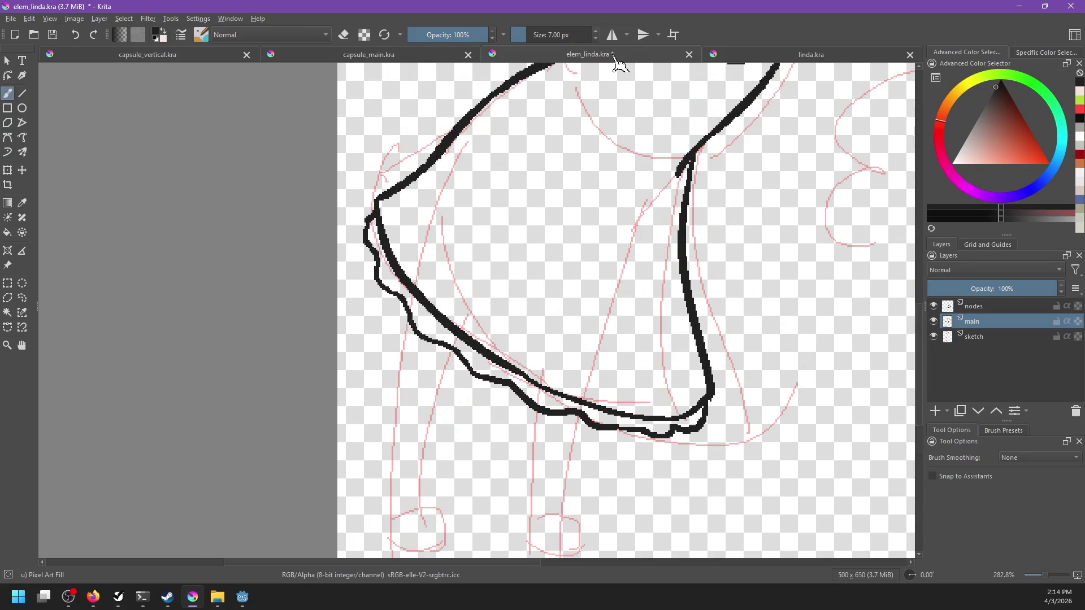
{"action": "left_click", "coordinate": [783, 55]}
{"action": "left_click_drag", "start_coordinate": [552, 436], "coordinate": [636, 196]}
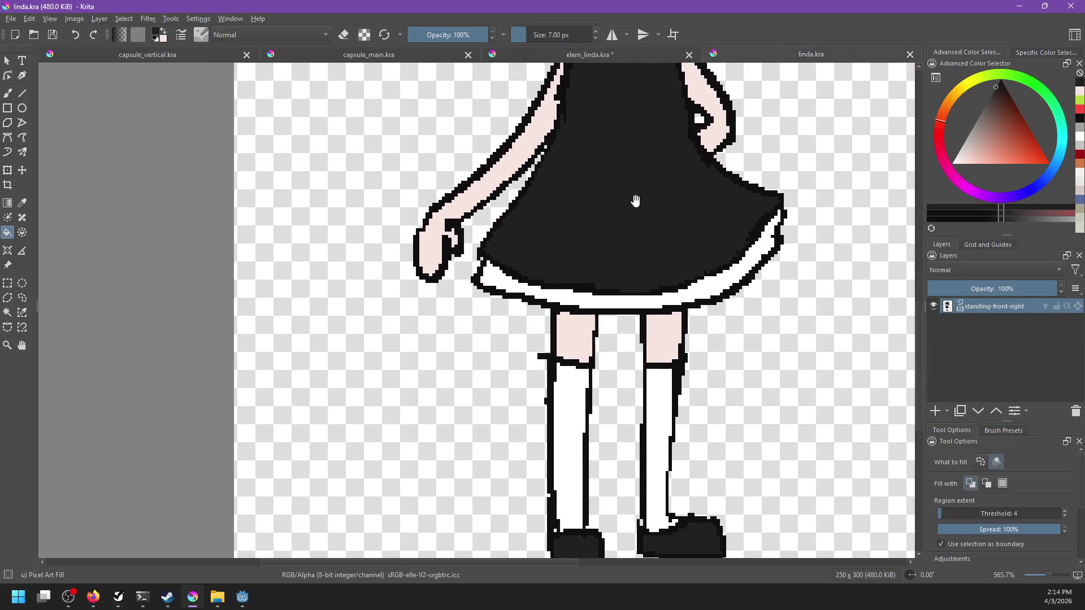
{"action": "scroll", "coordinate": [626, 274], "scroll_direction": "down", "scroll_amount": 3}
{"action": "left_click_drag", "start_coordinate": [676, 302], "coordinate": [642, 305]}
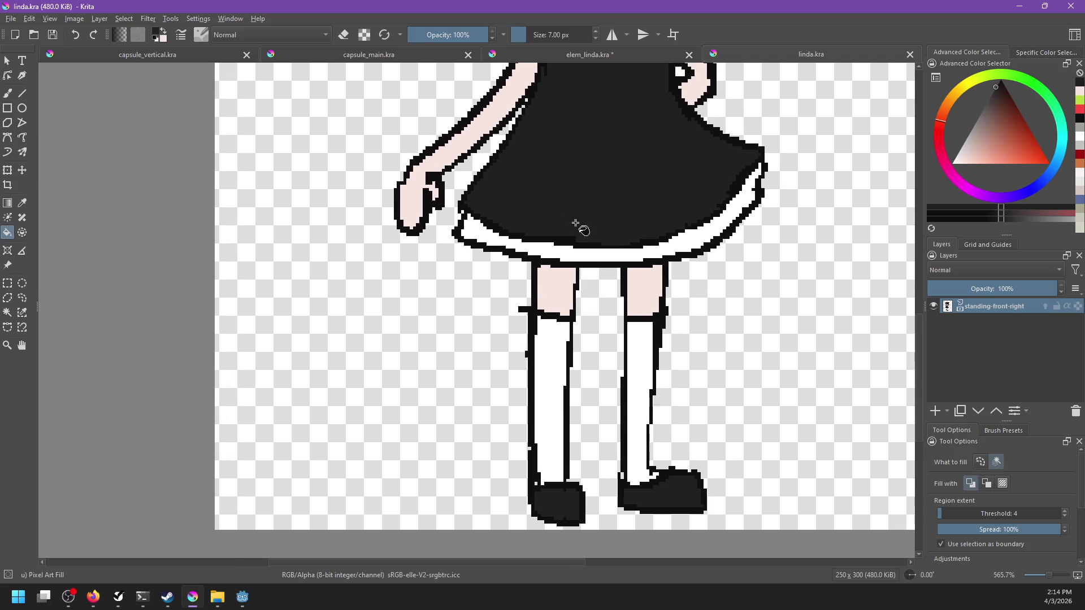
Outline the left leg and foot below the hem, with its inner and outer lines.
{"action": "left_click", "coordinate": [626, 55]}
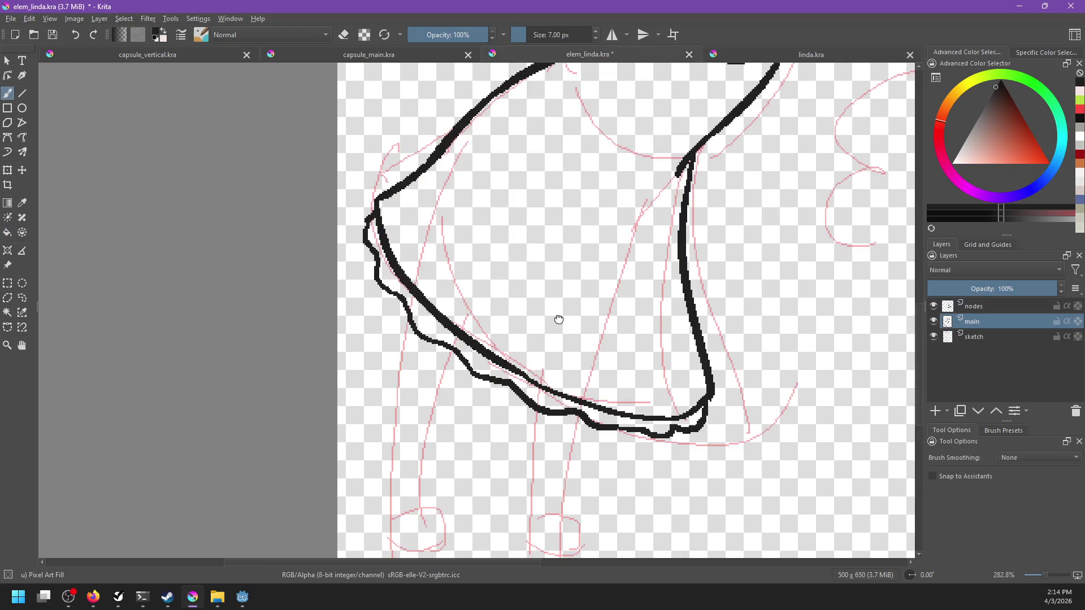
{"action": "left_click_drag", "start_coordinate": [547, 340], "coordinate": [597, 260]}
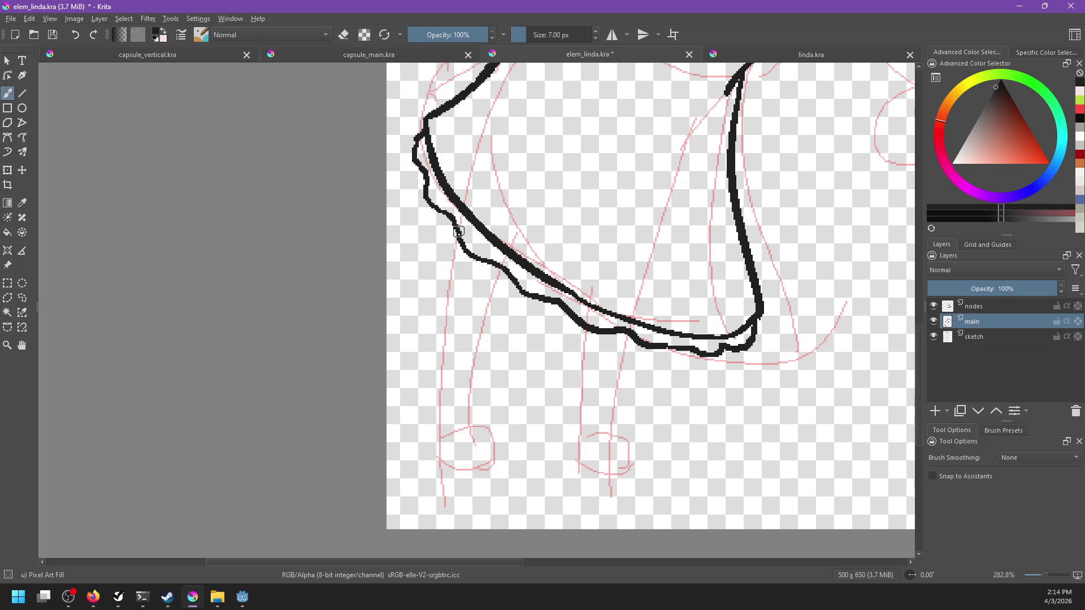
{"action": "left_click_drag", "start_coordinate": [455, 235], "coordinate": [429, 439]}
{"action": "left_click_drag", "start_coordinate": [458, 246], "coordinate": [499, 264]}
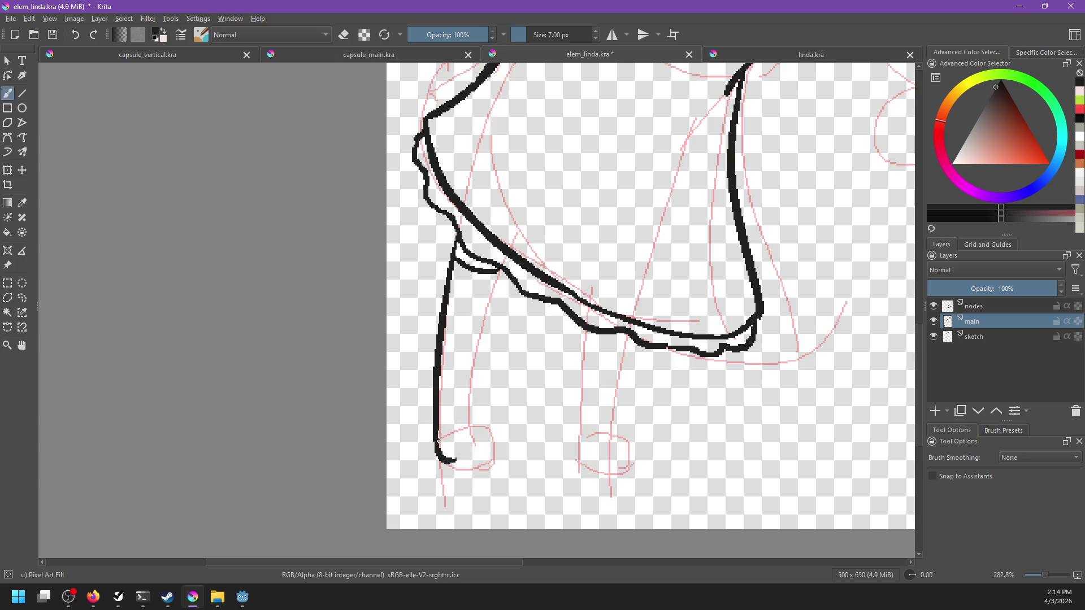
{"action": "mouse_move", "coordinate": [439, 434]}
{"action": "left_mouse_down"}
{"action": "mouse_move", "coordinate": [481, 468]}
{"action": "mouse_move", "coordinate": [490, 450]}
{"action": "left_mouse_up"}
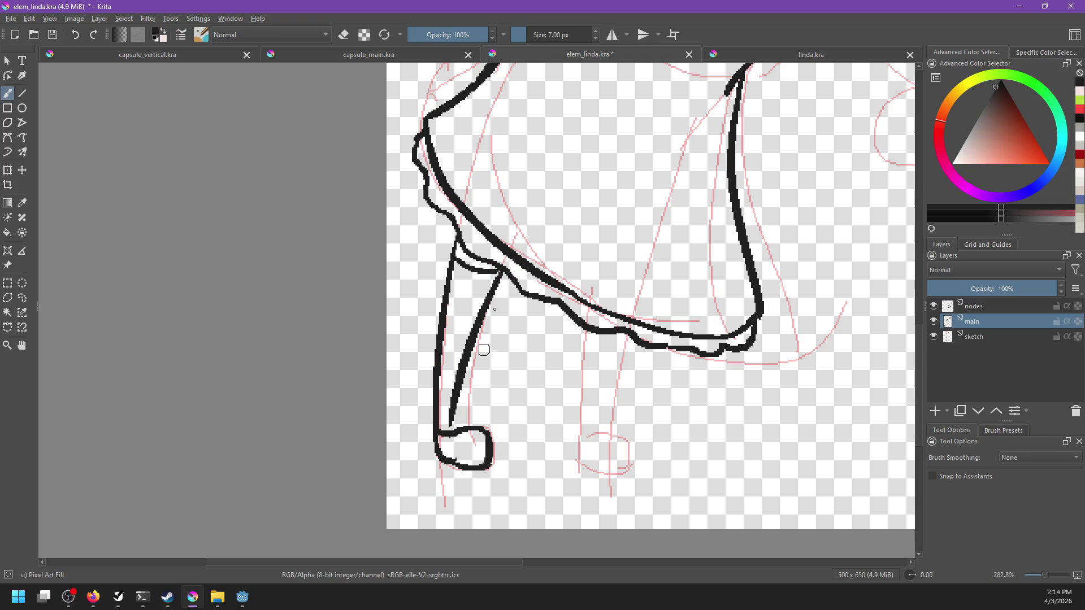
{"action": "left_click_drag", "start_coordinate": [500, 273], "coordinate": [469, 429]}
{"action": "key", "text": "ctrl+z"}
{"action": "left_click_drag", "start_coordinate": [498, 263], "coordinate": [474, 404]}
{"action": "key", "text": "ctrl+z"}
{"action": "left_click_drag", "start_coordinate": [497, 275], "coordinate": [469, 397]}
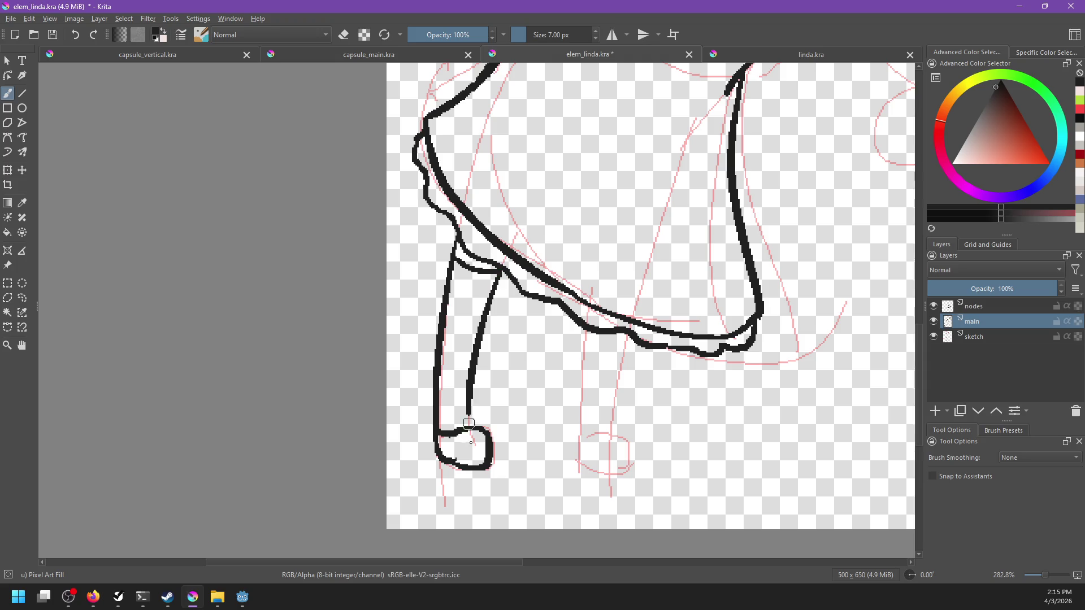
Outline the right leg's outer and inner lines and close the right foot.
{"action": "mouse_move", "coordinate": [643, 268]}
{"action": "left_mouse_down"}
{"action": "mouse_move", "coordinate": [565, 339]}
{"action": "mouse_move", "coordinate": [537, 477]}
{"action": "mouse_move", "coordinate": [538, 436]}
{"action": "mouse_move", "coordinate": [606, 281]}
{"action": "left_mouse_up"}
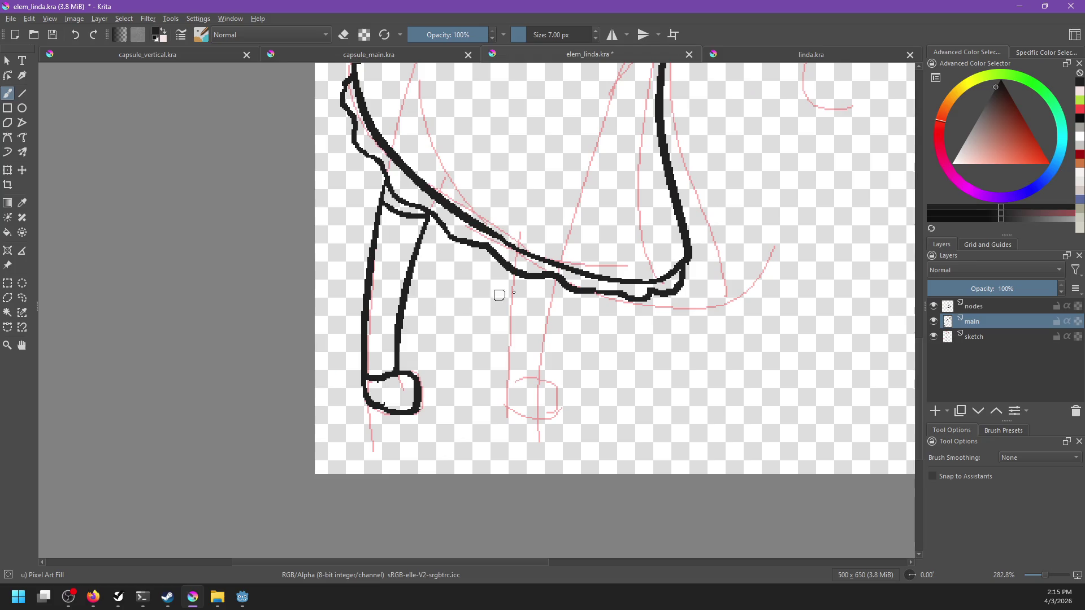
{"action": "key", "text": "ctrl+z"}
{"action": "mouse_move", "coordinate": [513, 281]}
{"action": "left_mouse_down"}
{"action": "mouse_move", "coordinate": [498, 404]}
{"action": "mouse_move", "coordinate": [512, 417]}
{"action": "left_mouse_up"}
{"action": "key", "text": "ctrl+z"}
{"action": "left_click_drag", "start_coordinate": [515, 270], "coordinate": [510, 399]}
{"action": "key", "text": "ctrl+z"}
{"action": "left_click_drag", "start_coordinate": [513, 273], "coordinate": [503, 397]}
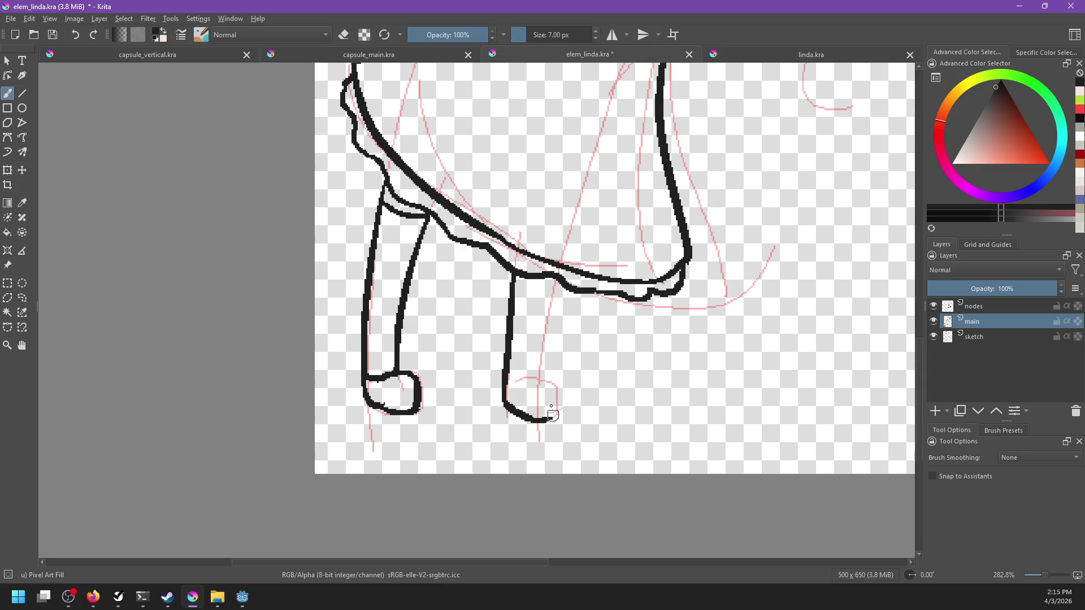
{"action": "left_click_drag", "start_coordinate": [558, 284], "coordinate": [538, 367]}
{"action": "key", "text": "ctrl+z"}
{"action": "mouse_move", "coordinate": [558, 282]}
{"action": "left_mouse_down"}
{"action": "mouse_move", "coordinate": [540, 380]}
{"action": "mouse_move", "coordinate": [558, 411]}
{"action": "left_mouse_up"}
{"action": "key", "text": "ctrl+z"}
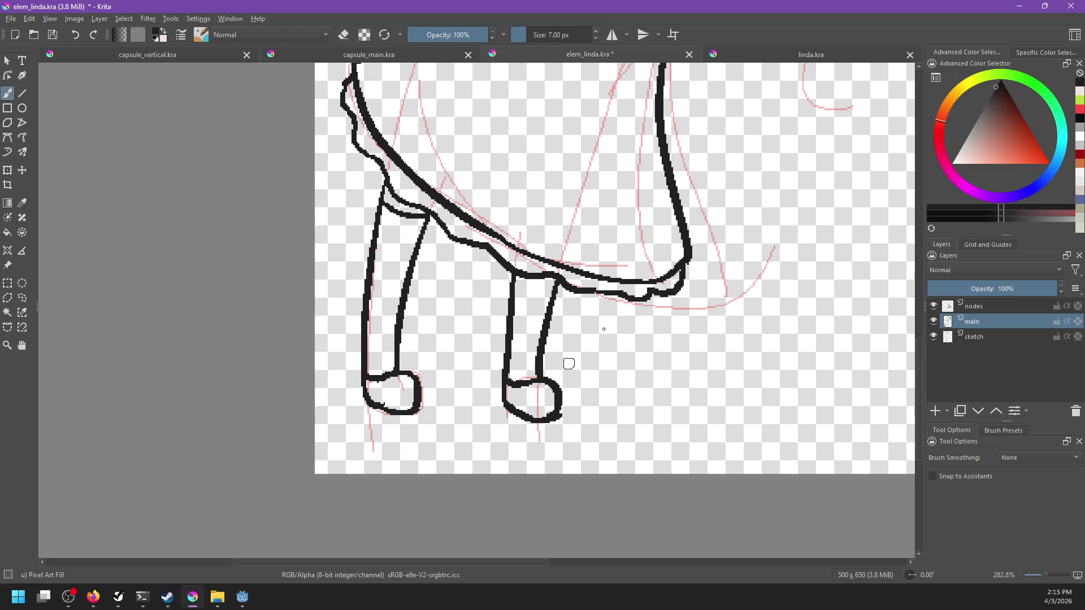
Replace the looped collar-to-leg stroke with a smoother dress front curve.
{"action": "scroll", "coordinate": [632, 428], "scroll_direction": "up", "scroll_amount": 1}
{"action": "scroll", "coordinate": [616, 446], "scroll_direction": "up", "scroll_amount": 2}
{"action": "scroll", "coordinate": [620, 453], "scroll_direction": "up", "scroll_amount": 1}
{"action": "scroll", "coordinate": [627, 447], "scroll_direction": "up", "scroll_amount": 1}
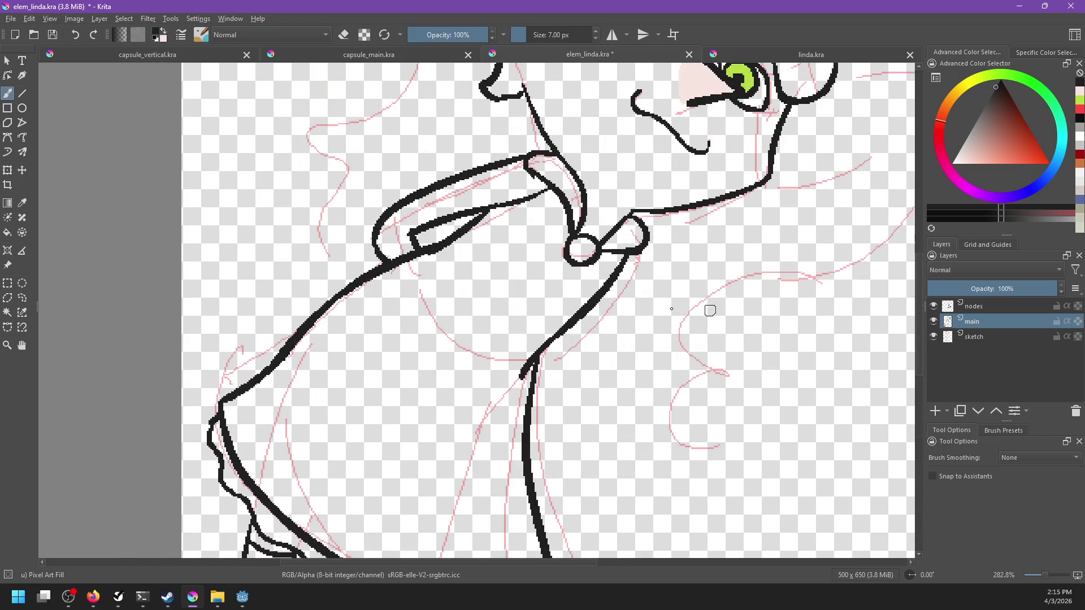
{"action": "key", "text": "ctrl+z"}
{"action": "key", "text": "ctrl+shift+z"}
{"action": "key", "text": "ctrl+z"}
{"action": "key", "text": "ctrl+shift+z"}
{"action": "left_click_drag", "start_coordinate": [637, 253], "coordinate": [560, 335]}
{"action": "key", "text": "ctrl+z"}
{"action": "mouse_move", "coordinate": [638, 252]}
{"action": "left_mouse_down"}
{"action": "mouse_move", "coordinate": [579, 330]}
{"action": "mouse_move", "coordinate": [625, 374]}
{"action": "left_mouse_up"}
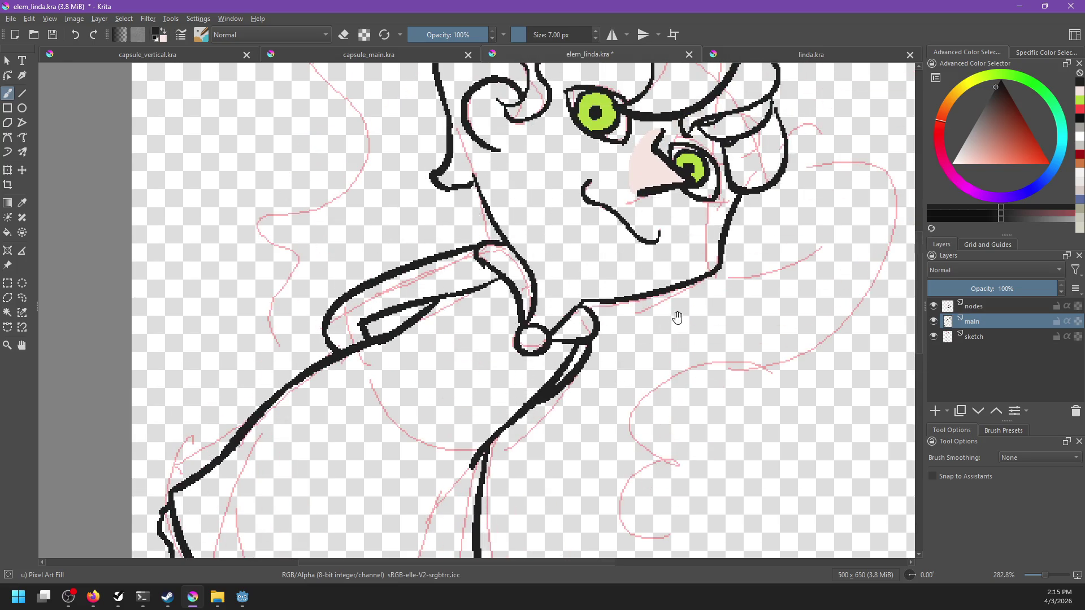
Save elem_linda.kra, move to the face, and pick the pale skin colour for filling.
{"action": "mouse_move", "coordinate": [667, 340]}
{"action": "left_mouse_down"}
{"action": "mouse_move", "coordinate": [625, 412]}
{"action": "mouse_move", "coordinate": [690, 331]}
{"action": "left_mouse_up"}
{"action": "key", "text": "ctrl+s"}
{"action": "mouse_move", "coordinate": [660, 365]}
{"action": "left_mouse_down"}
{"action": "mouse_move", "coordinate": [686, 305]}
{"action": "mouse_move", "coordinate": [623, 390]}
{"action": "left_mouse_up"}
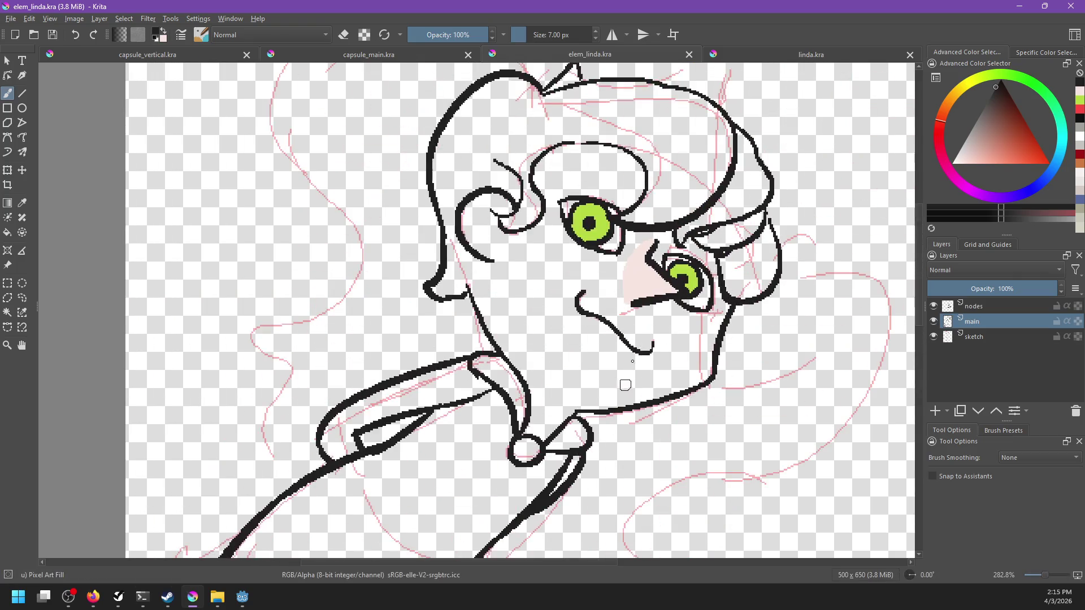
{"action": "key", "text": "f"}
{"action": "left_click", "coordinate": [648, 274], "text": "ctrl"}
After leaking face fills, close the gap on the face's left side with a black stroke.
{"action": "left_click", "coordinate": [590, 310]}
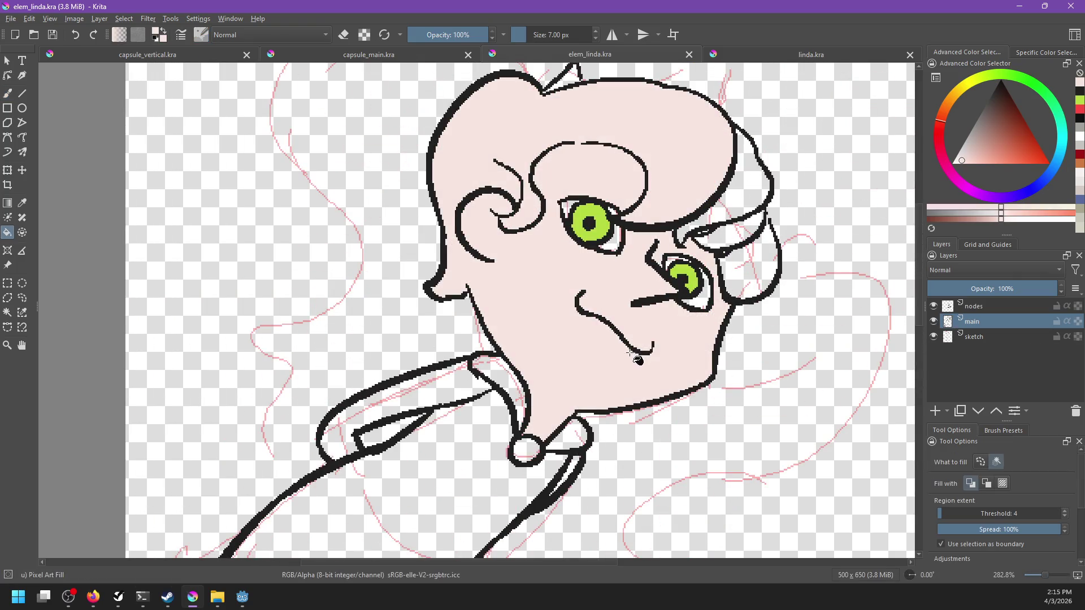
{"action": "key", "text": "ctrl+z"}
{"action": "key", "text": "b"}
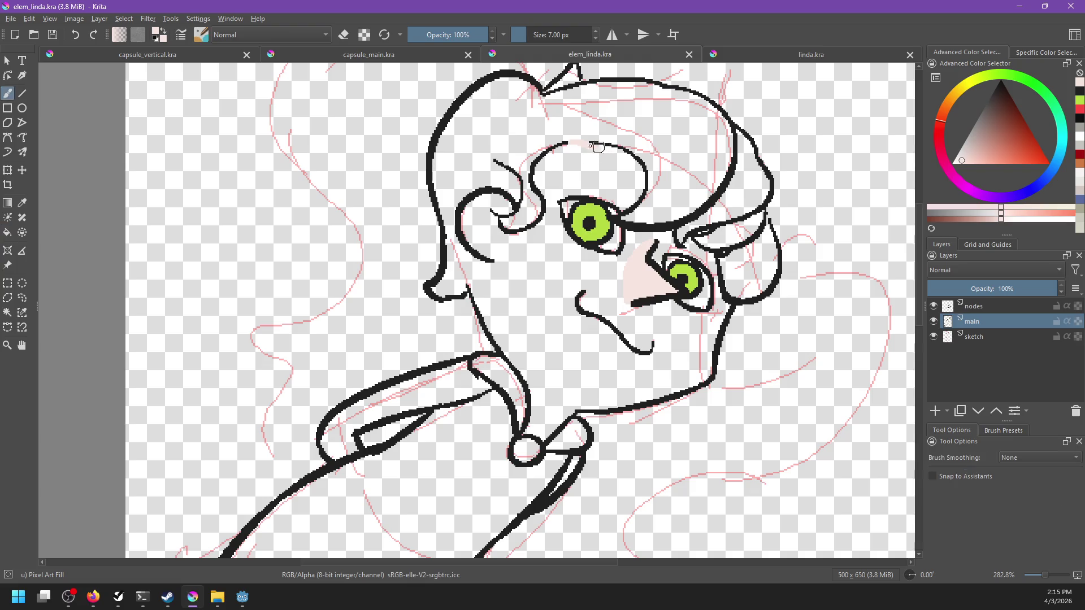
{"action": "left_click", "coordinate": [597, 142], "text": "ctrl"}
{"action": "key", "text": "f"}
{"action": "left_click", "coordinate": [639, 266], "text": "ctrl"}
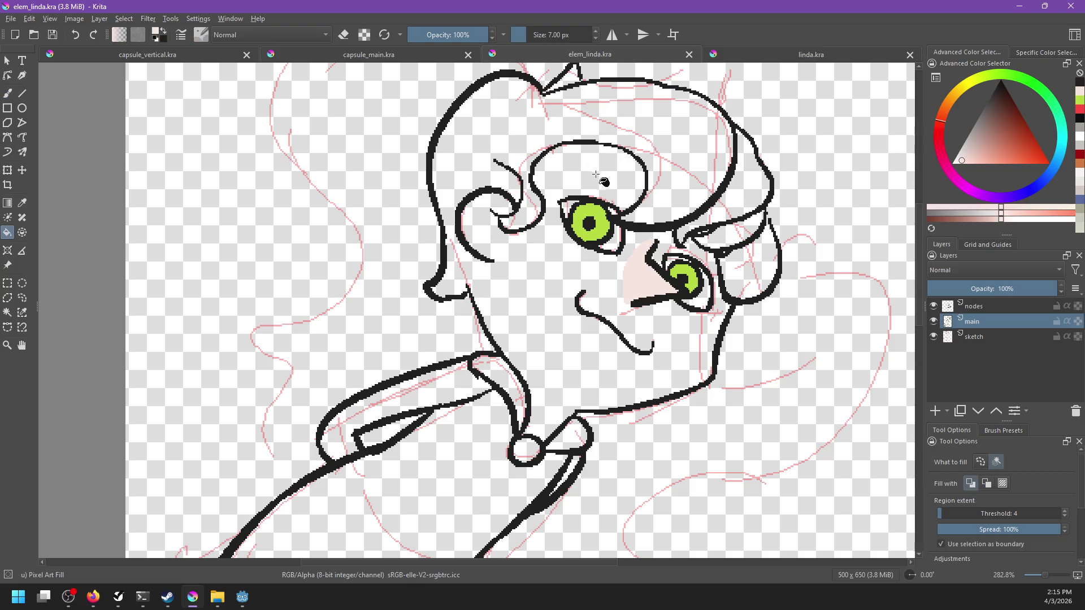
{"action": "left_click", "coordinate": [627, 257]}
{"action": "key", "text": "ctrl+z"}
{"action": "key", "text": "b"}
{"action": "left_click", "coordinate": [475, 254], "text": "ctrl"}
{"action": "left_click_drag", "start_coordinate": [482, 259], "coordinate": [468, 293]}
Fill the face, forehead and arm with the pale pink skin colour.
{"action": "key", "text": "f"}
{"action": "left_click", "coordinate": [639, 265], "text": "ctrl"}
{"action": "left_click", "coordinate": [516, 296]}
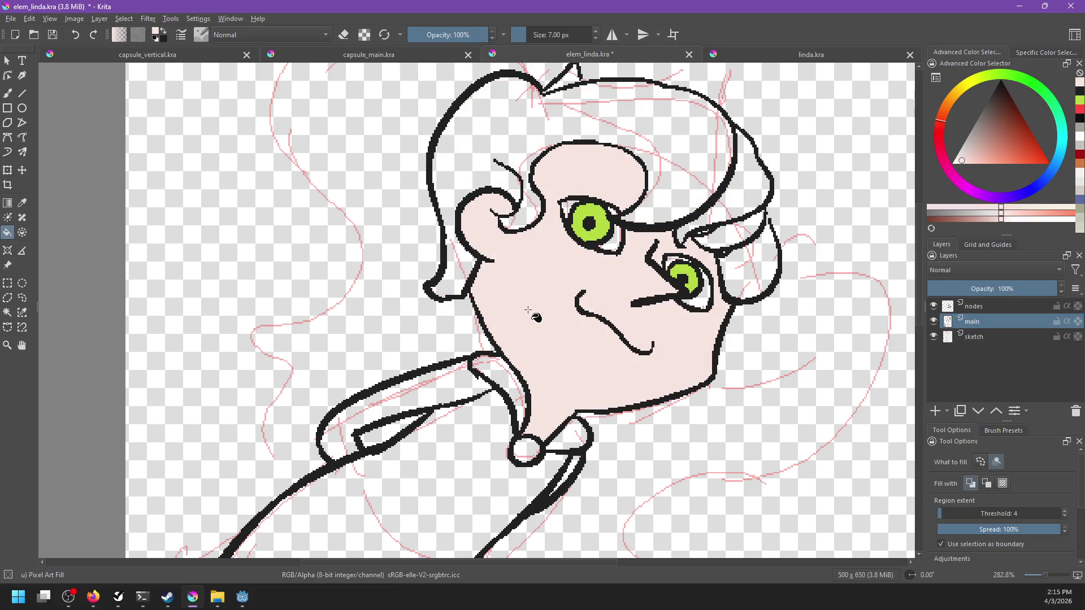
{"action": "left_click_drag", "start_coordinate": [540, 388], "coordinate": [639, 267]}
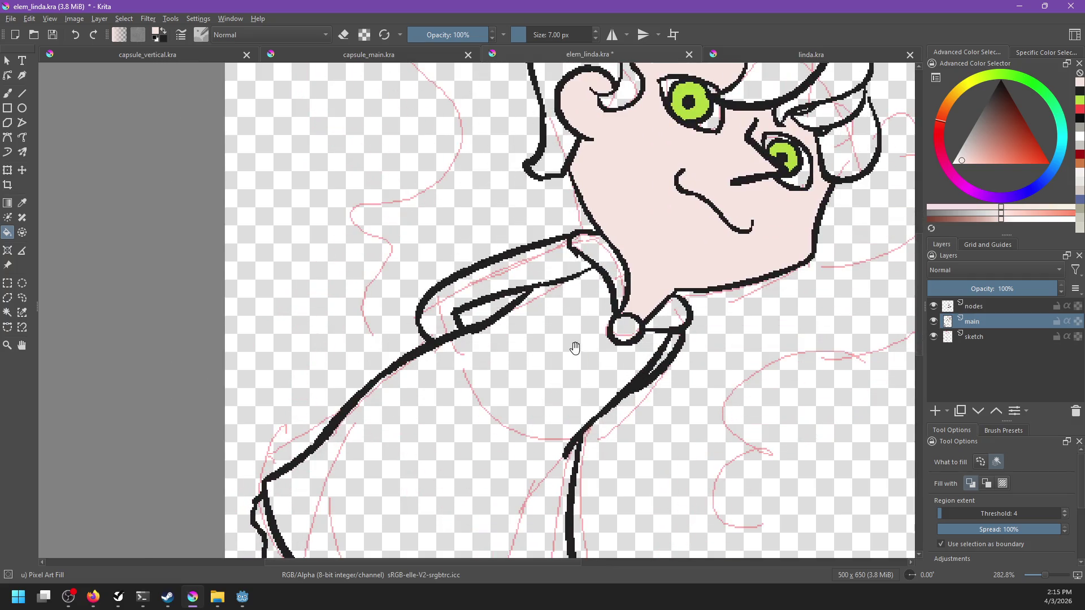
{"action": "left_click", "coordinate": [567, 267]}
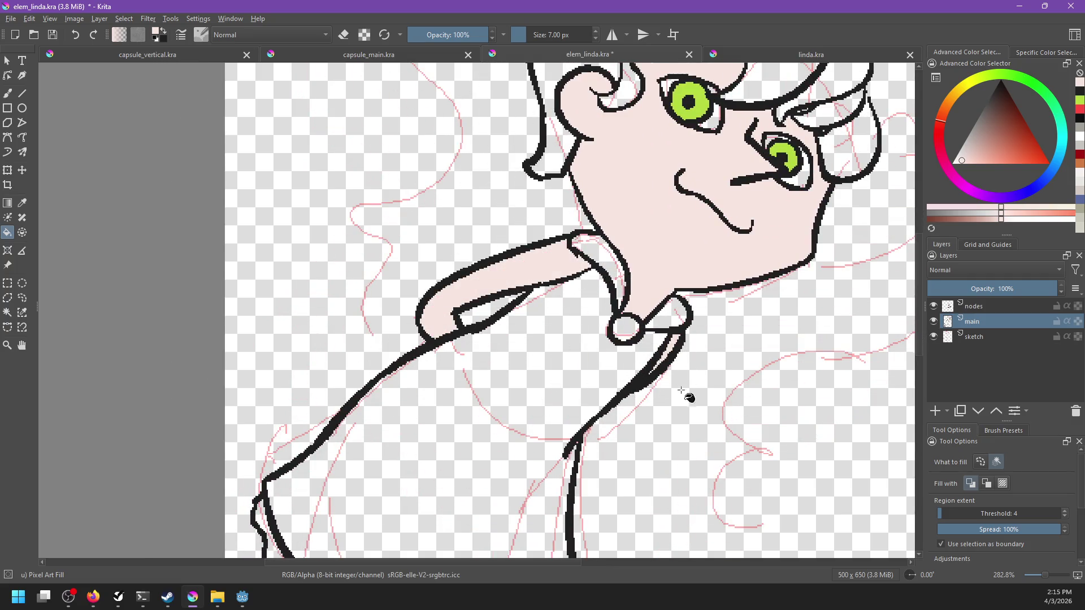
Fill the collar button and the right eye's white with white.
{"action": "scroll", "coordinate": [690, 396], "scroll_direction": "down", "scroll_amount": 5}
{"action": "scroll", "coordinate": [710, 245], "scroll_direction": "down", "scroll_amount": 2}
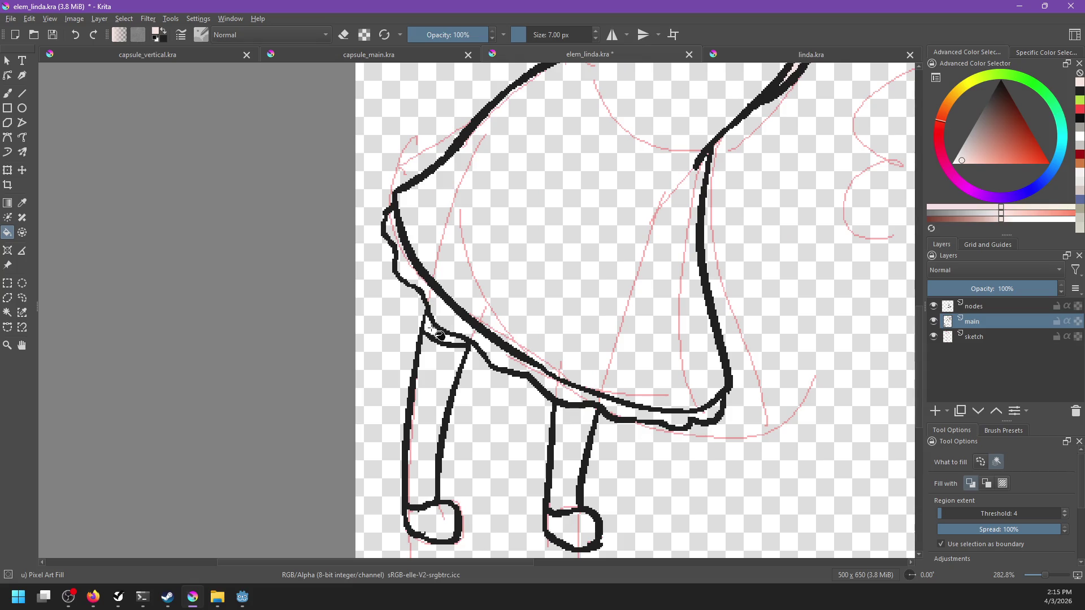
{"action": "scroll", "coordinate": [664, 249], "scroll_direction": "up", "scroll_amount": 5}
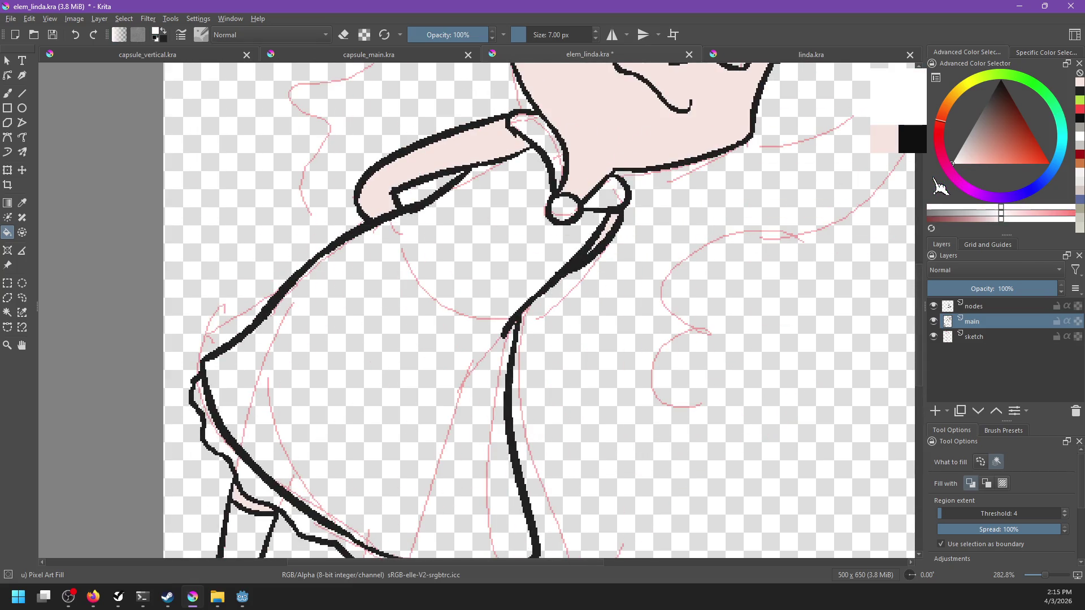
{"action": "scroll", "coordinate": [701, 249], "scroll_direction": "up", "scroll_amount": 2}
{"action": "left_click", "coordinate": [537, 322]}
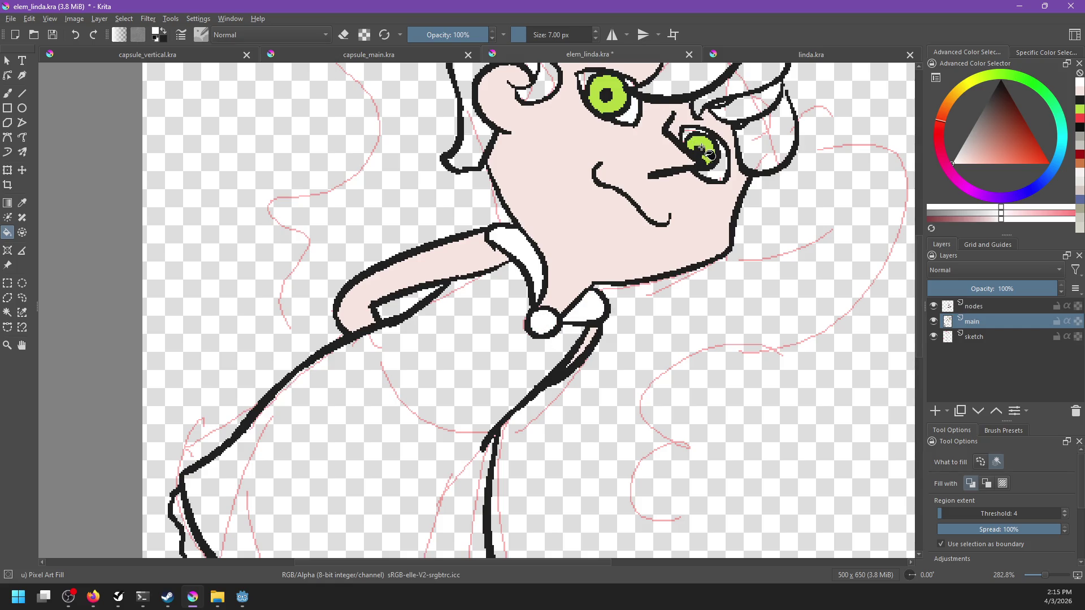
{"action": "left_click", "coordinate": [722, 174]}
Recentre the drawing, toggle horizontal mirroring on and off, and view the linda.kra reference.
{"action": "left_click_drag", "start_coordinate": [590, 79], "coordinate": [553, 259]}
{"action": "scroll", "coordinate": [560, 265], "scroll_direction": "up", "scroll_amount": 4}
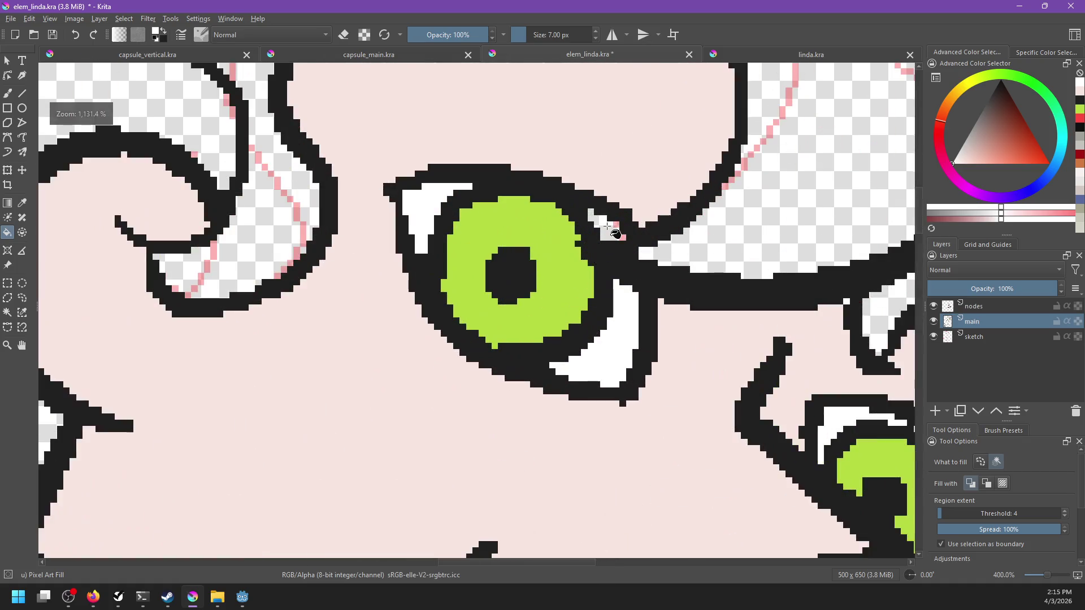
{"action": "scroll", "coordinate": [599, 336], "scroll_direction": "right", "scroll_amount": 5}
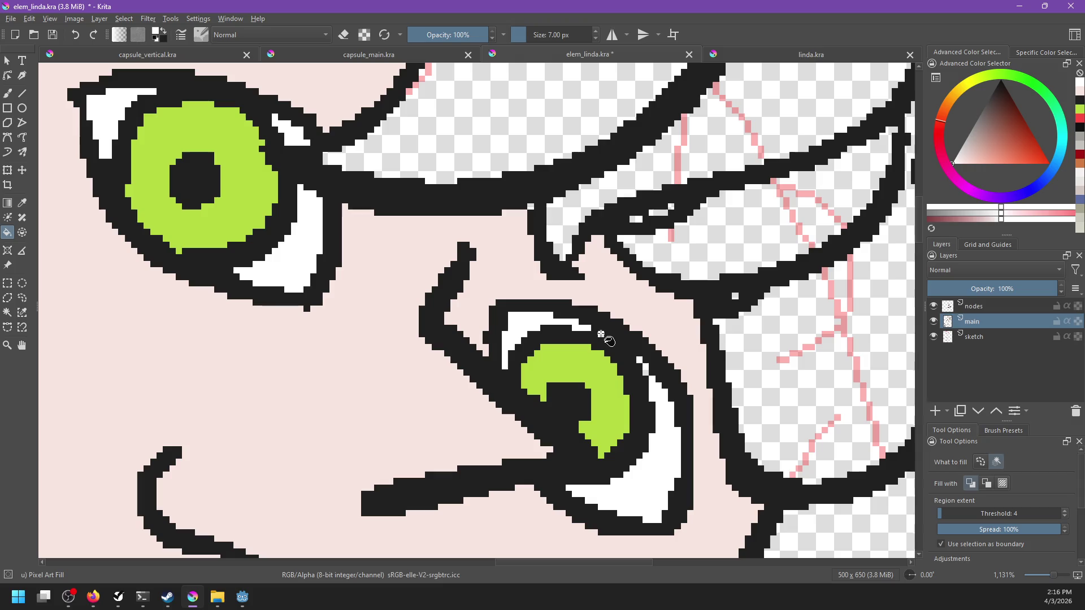
{"action": "scroll", "coordinate": [599, 337], "scroll_direction": "down", "scroll_amount": 5}
{"action": "scroll", "coordinate": [634, 279], "scroll_direction": "down", "scroll_amount": 1}
{"action": "left_click_drag", "start_coordinate": [634, 279], "coordinate": [659, 238]}
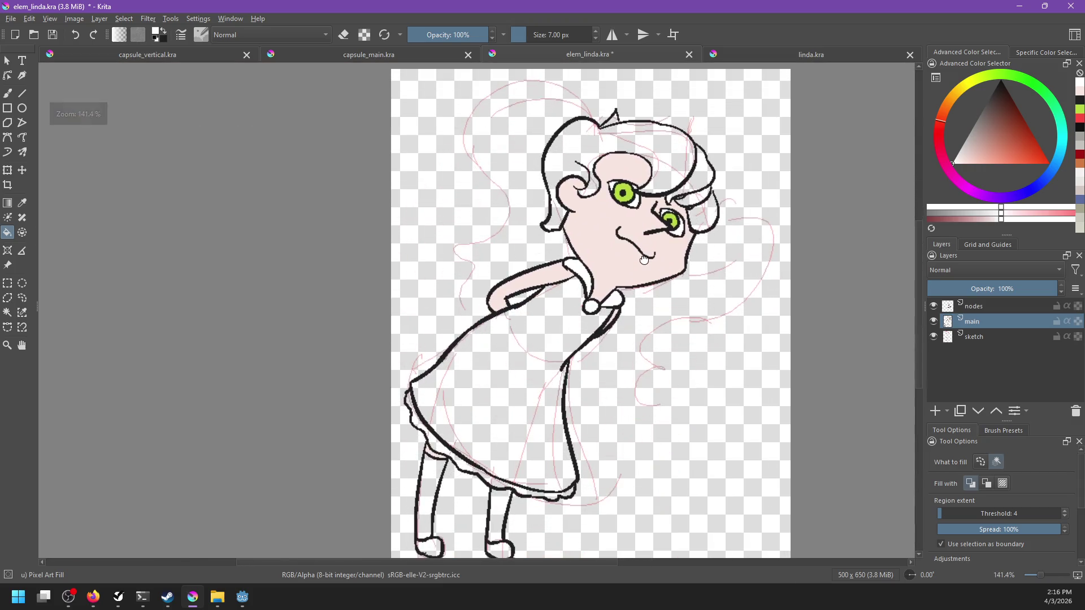
{"action": "left_click", "coordinate": [612, 34]}
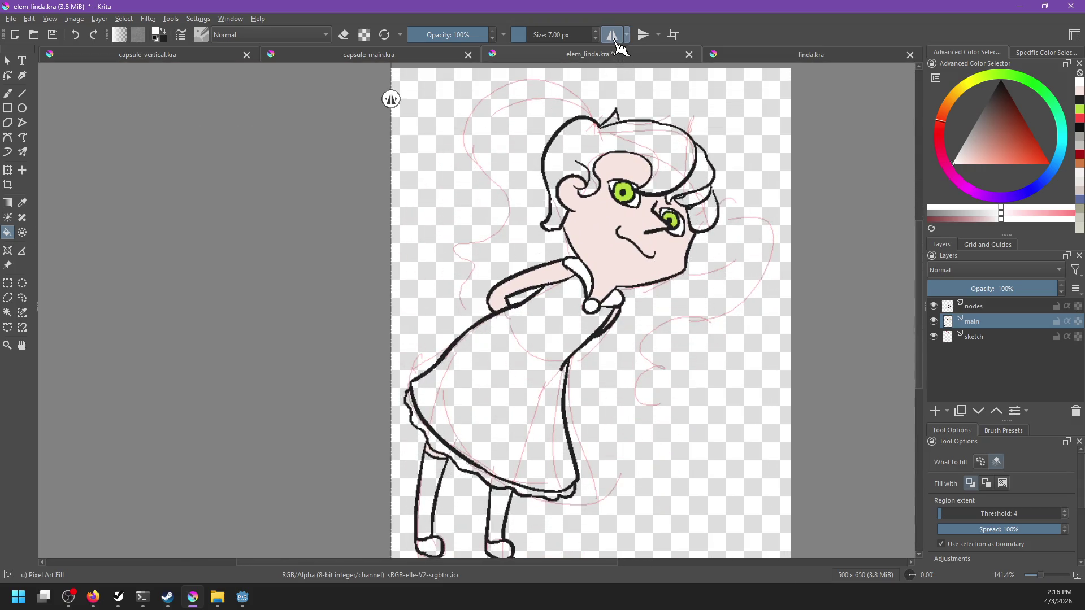
{"action": "left_click", "coordinate": [612, 35]}
{"action": "left_click", "coordinate": [761, 57]}
{"action": "scroll", "coordinate": [586, 236], "scroll_direction": "down", "scroll_amount": 2}
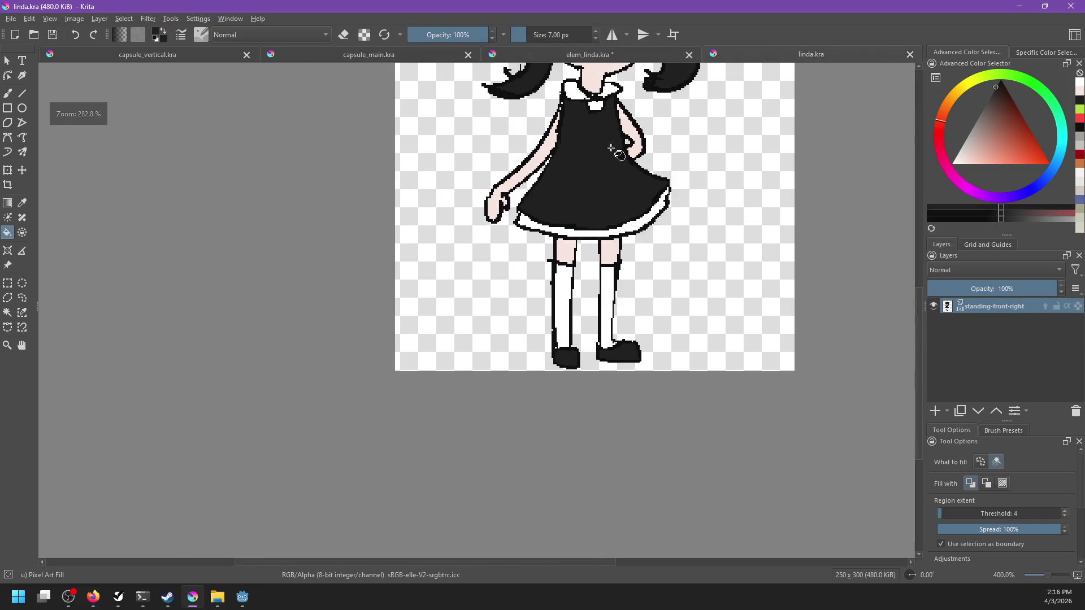
In elem_linda.kra, bucket-fill the dress and both shoes black.
{"action": "scroll", "coordinate": [730, 361], "scroll_direction": "up", "scroll_amount": 1}
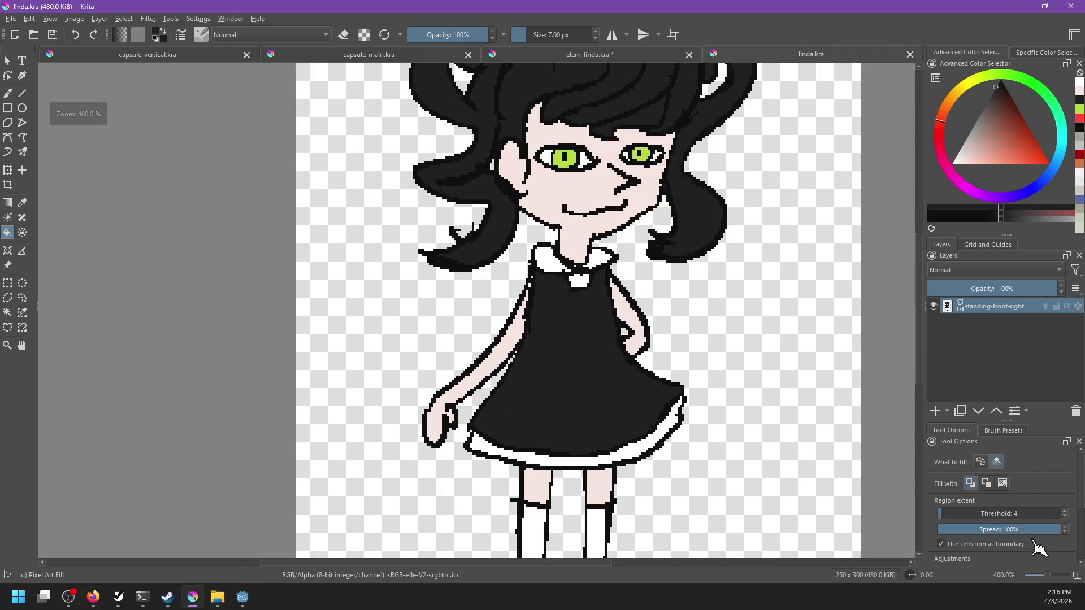
{"action": "left_click", "coordinate": [547, 52]}
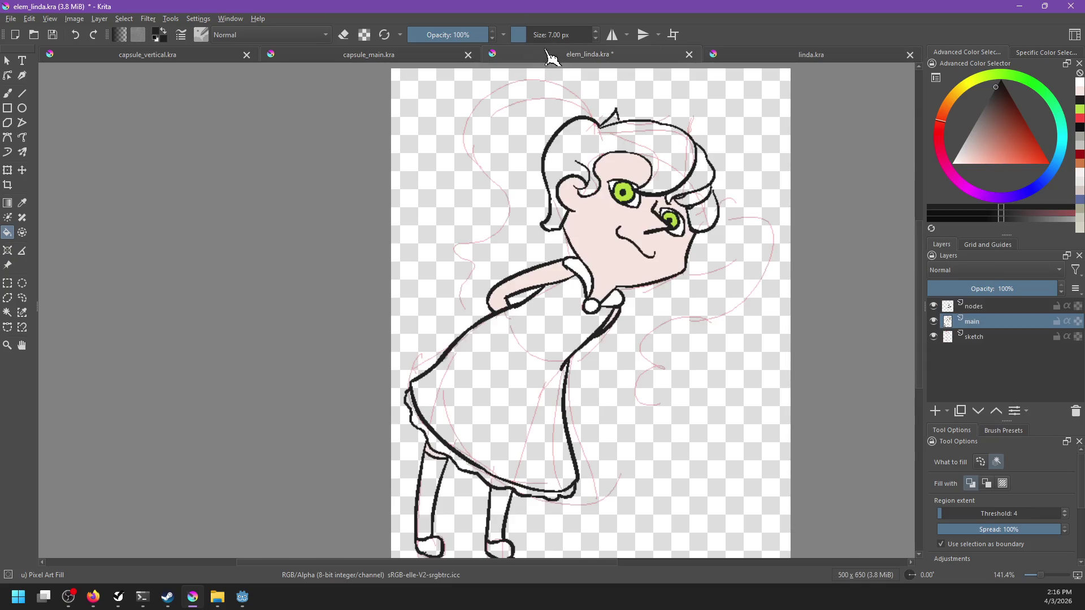
{"action": "left_click", "coordinate": [539, 385]}
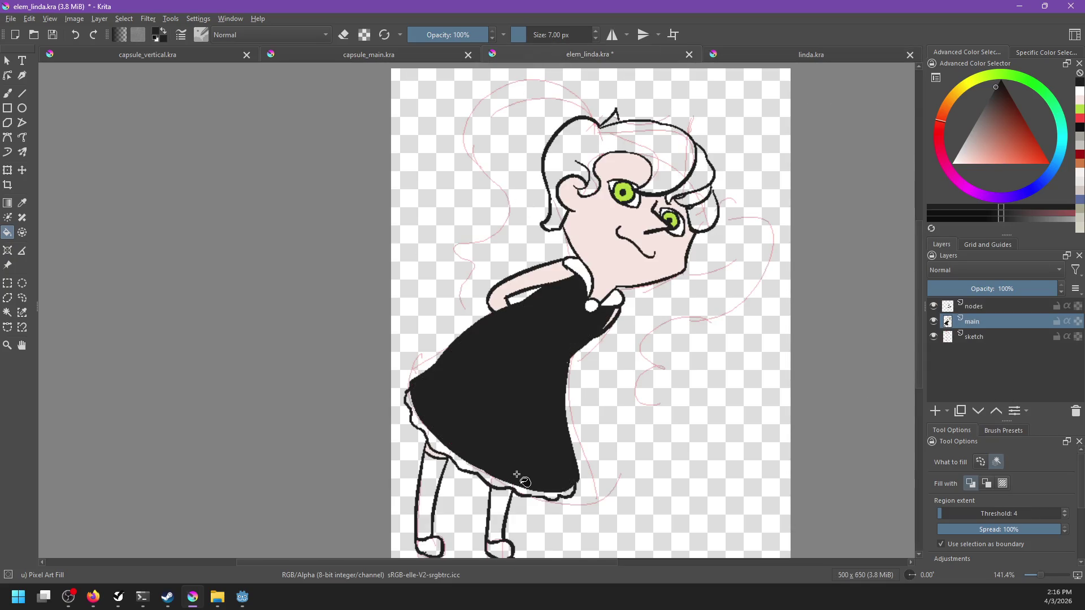
{"action": "scroll", "coordinate": [509, 475], "scroll_direction": "down", "scroll_amount": 2}
{"action": "left_click", "coordinate": [442, 492]}
{"action": "left_click", "coordinate": [504, 495]}
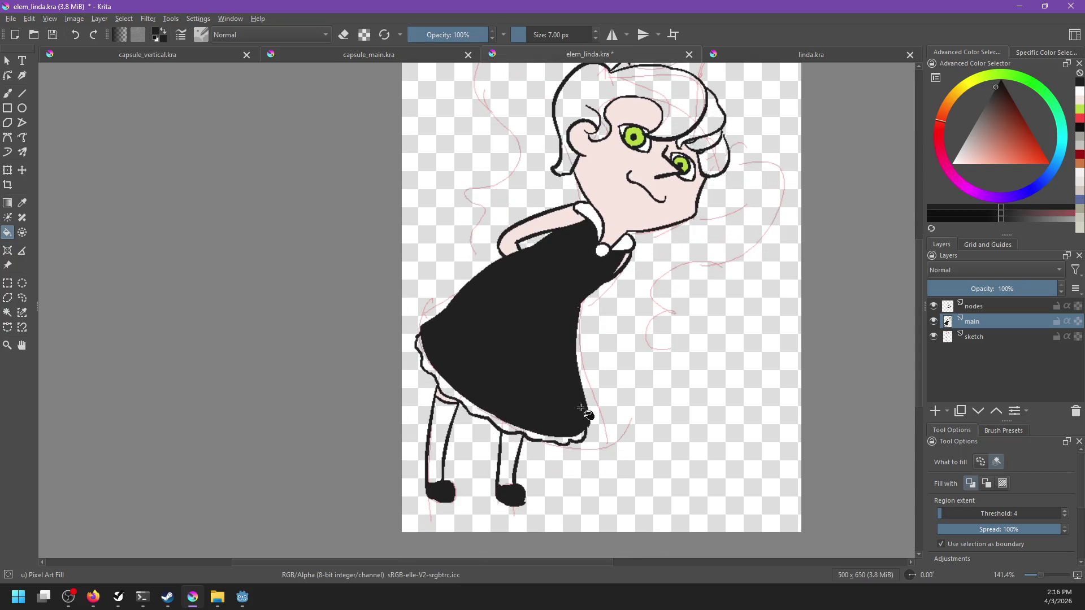
Fill the hair black, undo the accidental background flood, and extend the hair edge with a black stroke.
{"action": "scroll", "coordinate": [643, 263], "scroll_direction": "up", "scroll_amount": 3}
{"action": "scroll", "coordinate": [643, 263], "scroll_direction": "up", "scroll_amount": 3}
{"action": "left_click", "coordinate": [659, 261]}
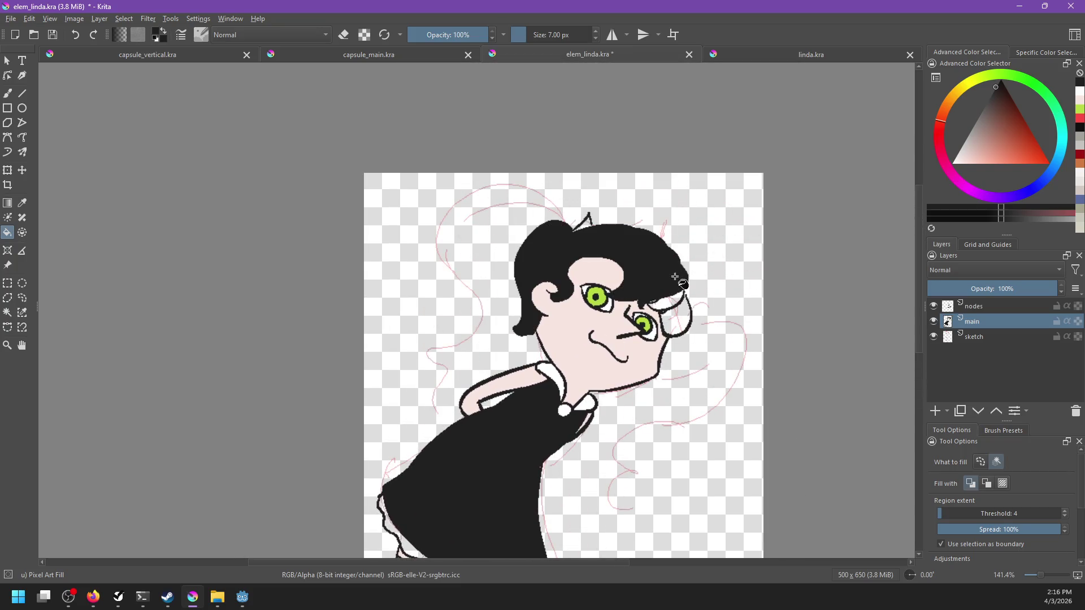
{"action": "left_click", "coordinate": [673, 318]}
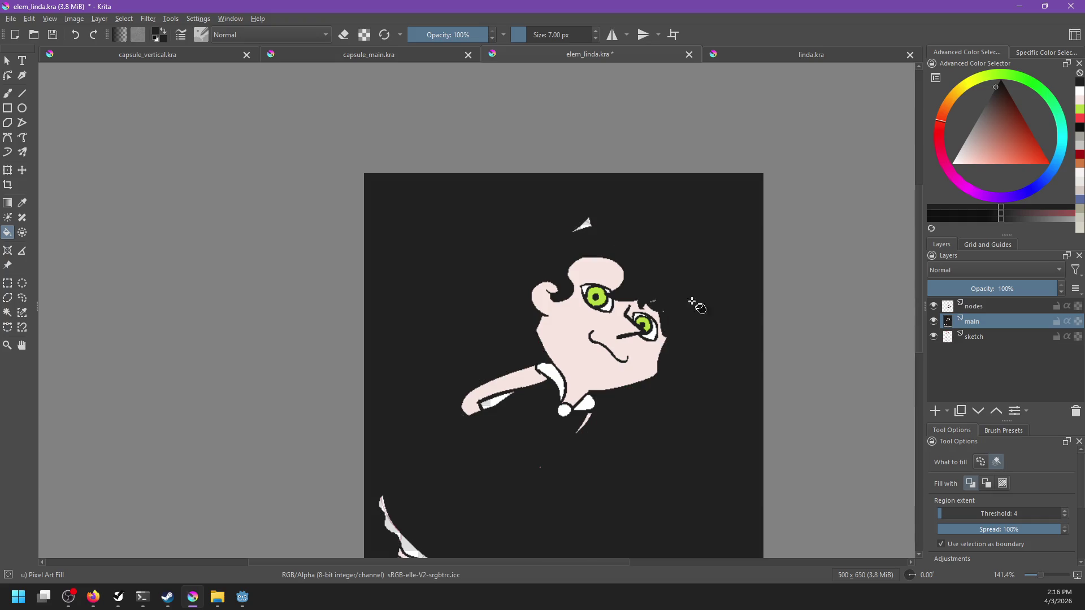
{"action": "key", "text": "ctrl+z"}
{"action": "scroll", "coordinate": [715, 298], "scroll_direction": "up", "scroll_amount": 2}
{"action": "scroll", "coordinate": [678, 303], "scroll_direction": "up", "scroll_amount": 1}
{"action": "key", "text": "b"}
{"action": "left_click_drag", "start_coordinate": [643, 305], "coordinate": [649, 317]}
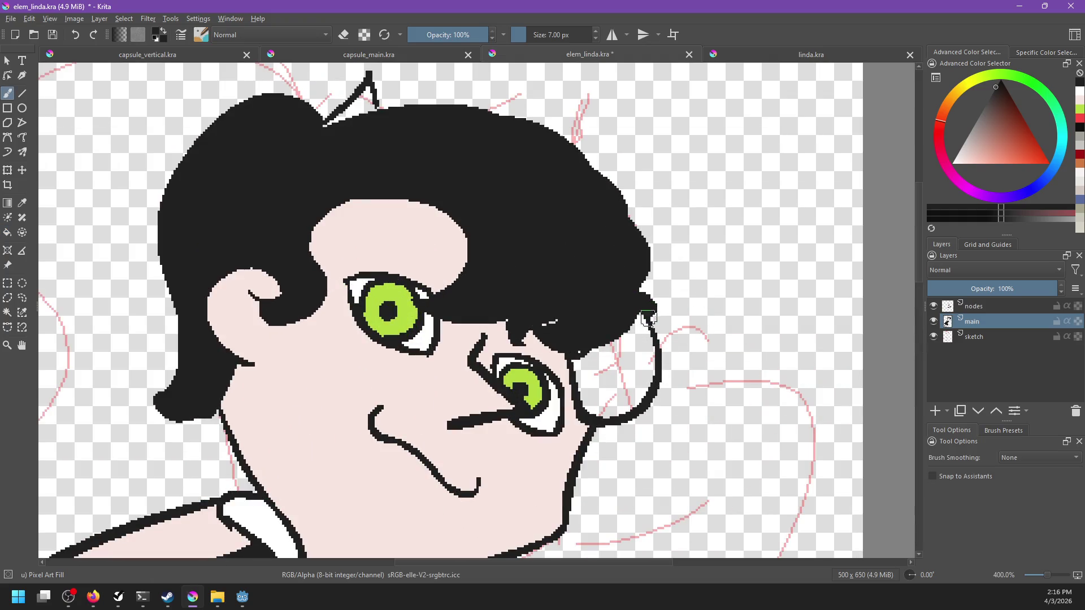
Undo the hair edge stroke and the black hair fill, choosing the Similar Color Selection tool.
{"action": "key", "text": "ctrl+z"}
{"action": "key", "text": "f"}
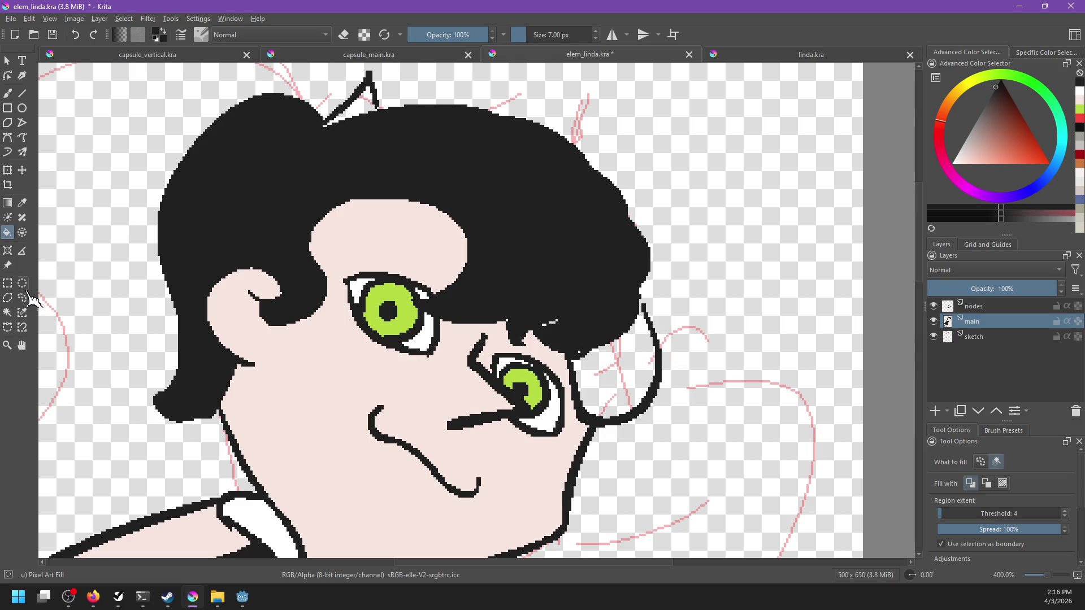
{"action": "left_click", "coordinate": [22, 313]}
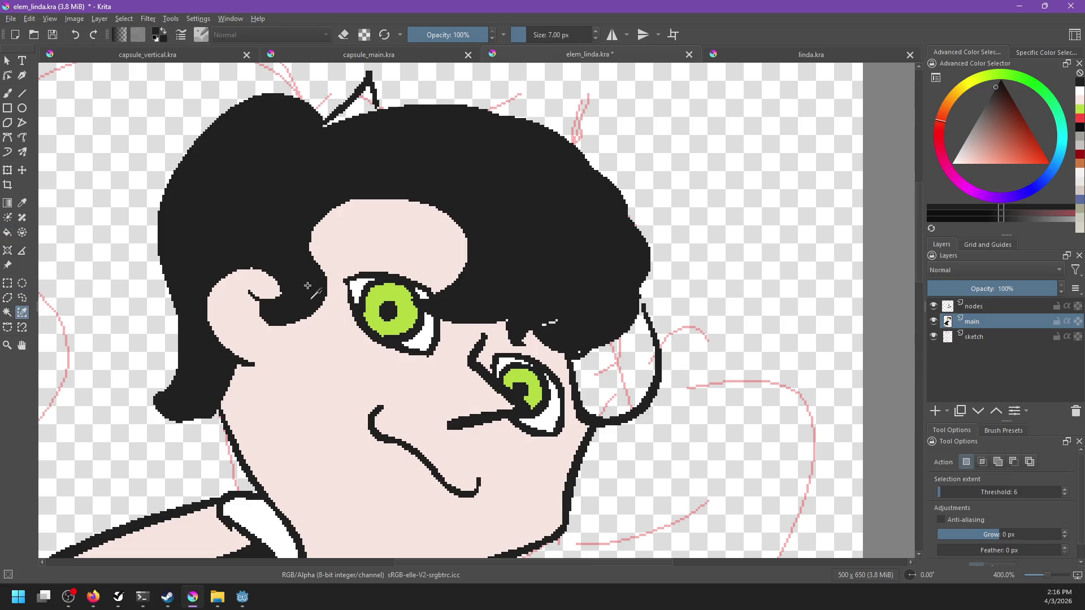
{"action": "key", "text": "ctrl+z"}
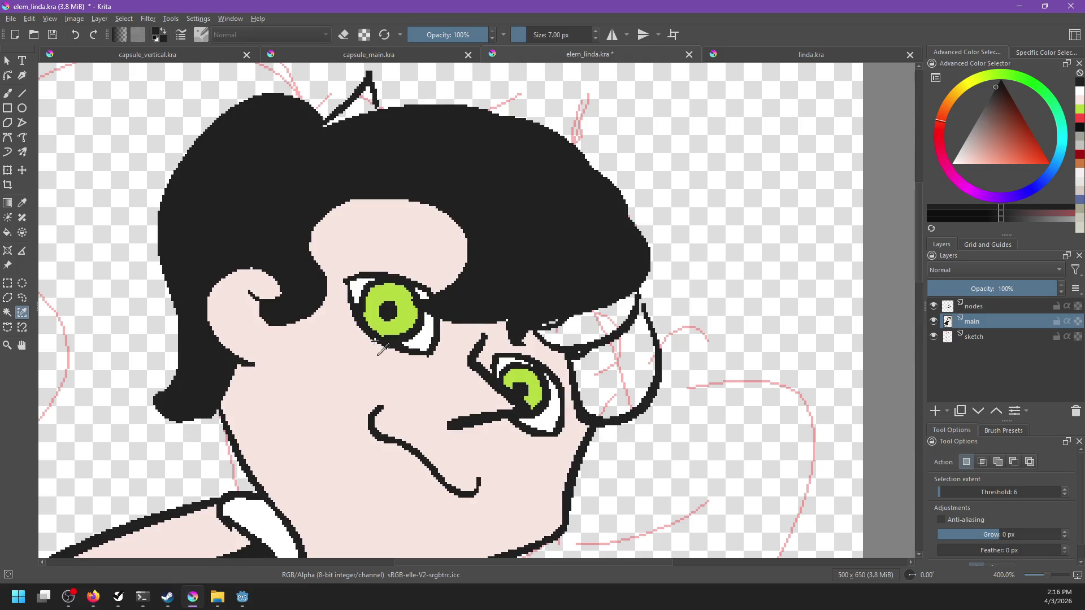
{"action": "key", "text": "ctrl+z"}
{"action": "key", "text": "ctrl+z"}
Undo the right shoe and dress fills, select the black lineart by colour, then deselect.
{"action": "left_click", "coordinate": [474, 320]}
{"action": "key", "text": "1"}
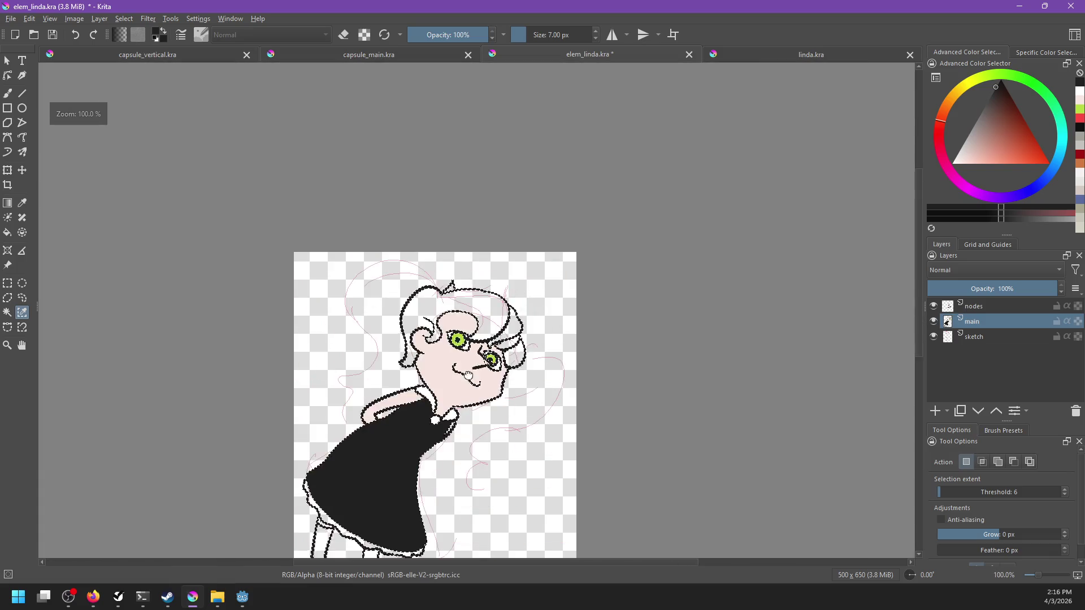
{"action": "key", "text": "ctrl+z"}
{"action": "key", "text": "ctrl+z"}
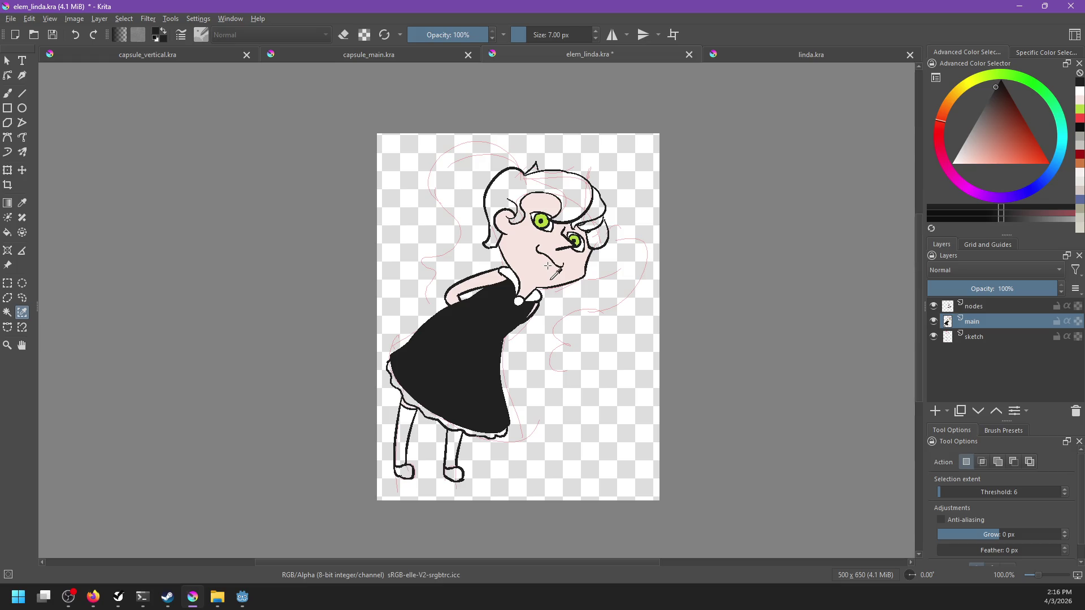
{"action": "key", "text": "ctrl+z"}
{"action": "scroll", "coordinate": [551, 225], "scroll_direction": "up", "scroll_amount": 2}
{"action": "left_click", "coordinate": [557, 227]}
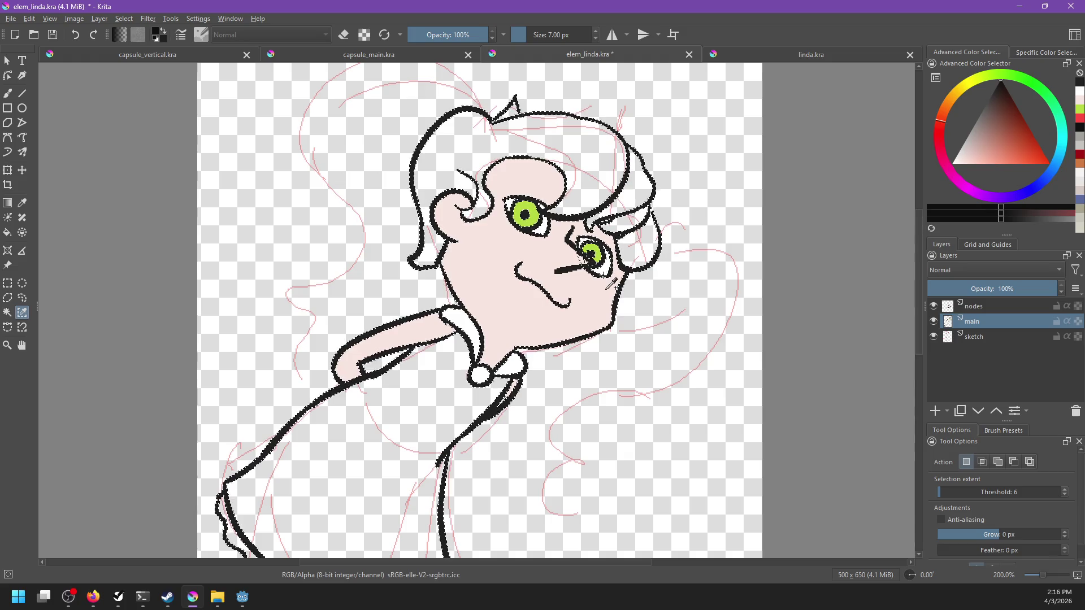
{"action": "key", "text": "ctrl+shift+a"}
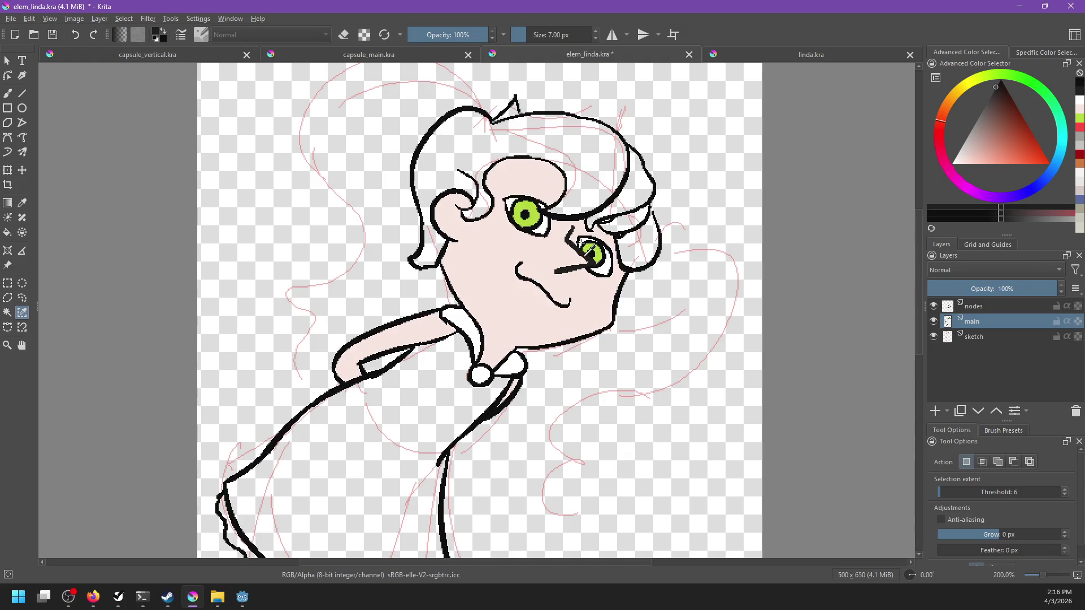
{"action": "scroll", "coordinate": [586, 253], "scroll_direction": "up", "scroll_amount": 1}
Refill the dress and both shoes black, undoing a mistaken leg fill.
{"action": "key", "text": "f"}
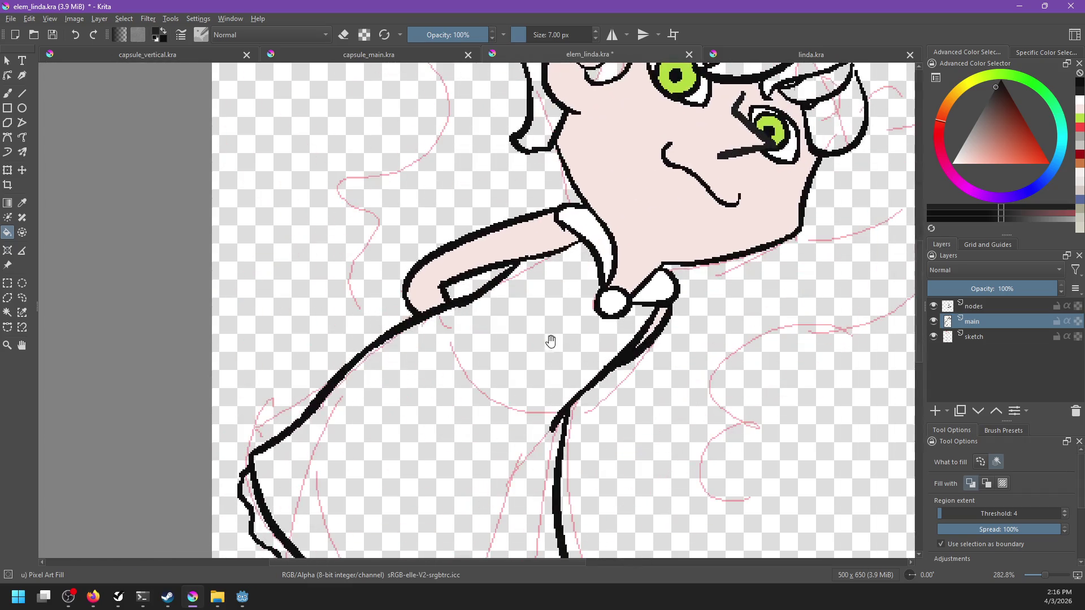
{"action": "left_click", "coordinate": [536, 377]}
{"action": "scroll", "coordinate": [606, 271], "scroll_direction": "down", "scroll_amount": 2}
{"action": "scroll", "coordinate": [577, 402], "scroll_direction": "down", "scroll_amount": 1}
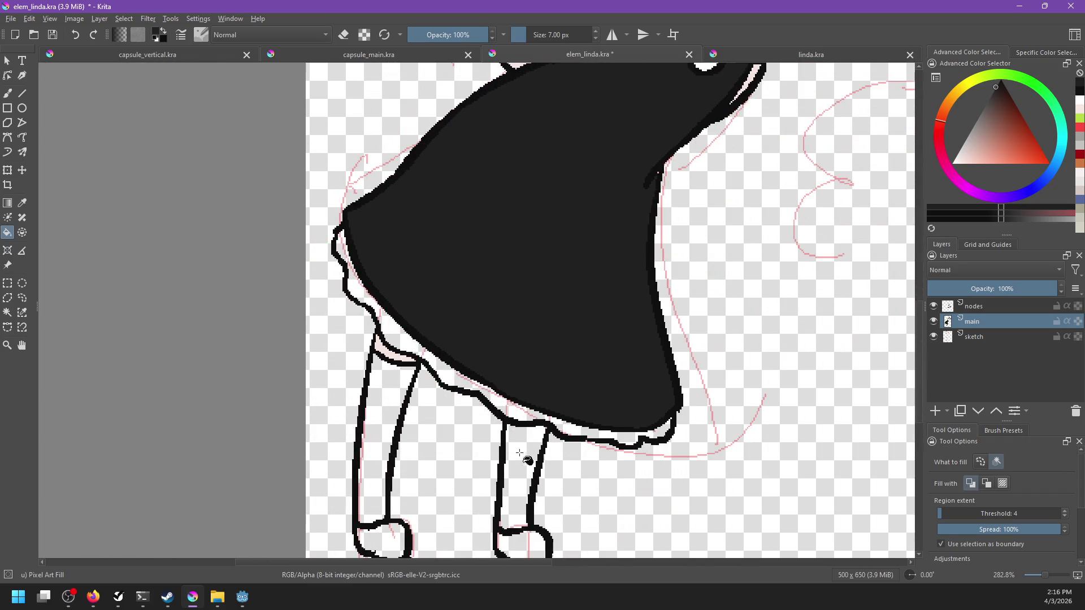
{"action": "left_click", "coordinate": [516, 460]}
{"action": "key", "text": "ctrl+z"}
{"action": "left_click", "coordinate": [390, 540]}
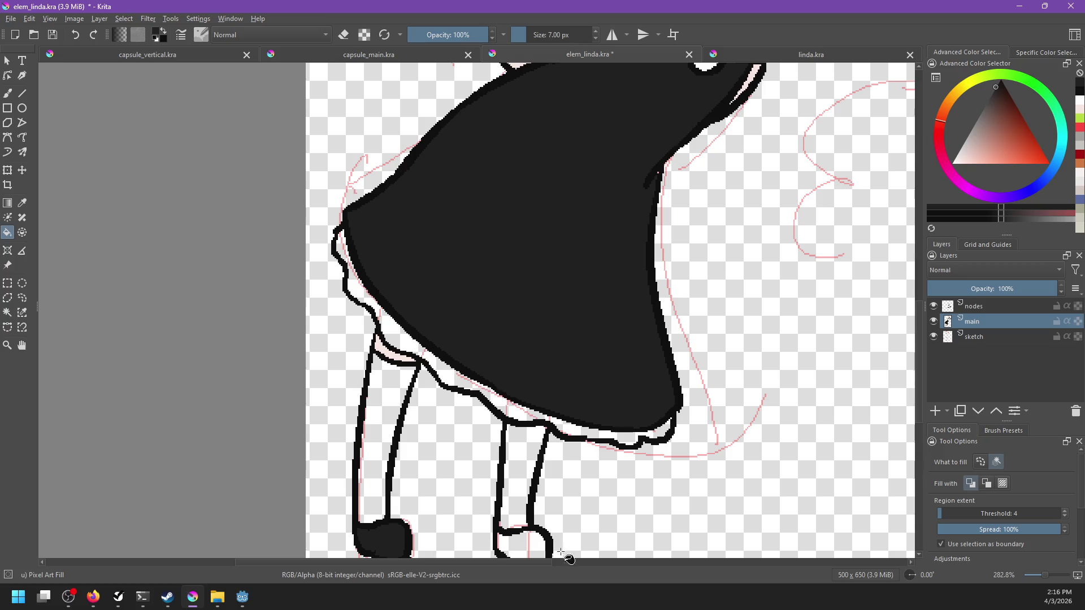
{"action": "left_click", "coordinate": [522, 545]}
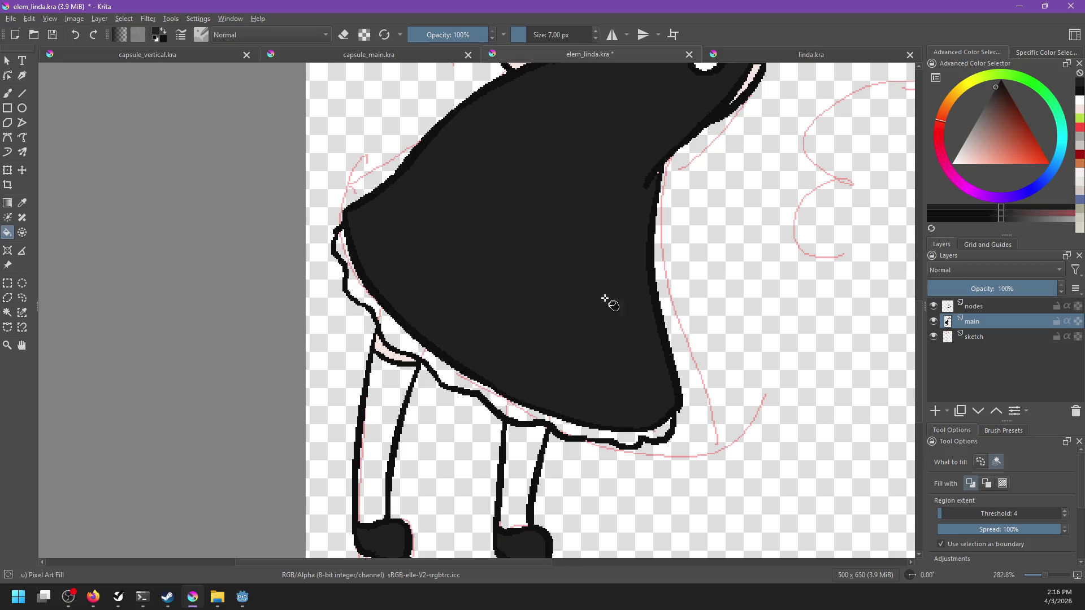
Fill the hair regions and the right glasses lens dark, undoing a background spill.
{"action": "left_click_drag", "start_coordinate": [595, 312], "coordinate": [600, 349]}
{"action": "left_click", "coordinate": [654, 174]}
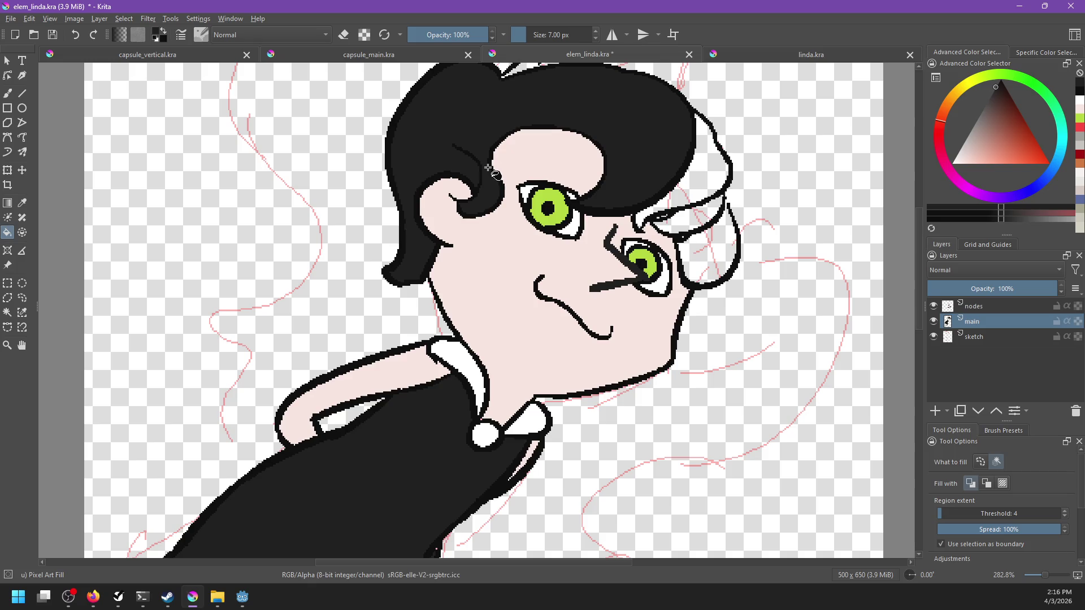
{"action": "left_click", "coordinate": [710, 193]}
{"action": "left_click", "coordinate": [702, 221]}
{"action": "left_click", "coordinate": [714, 253]}
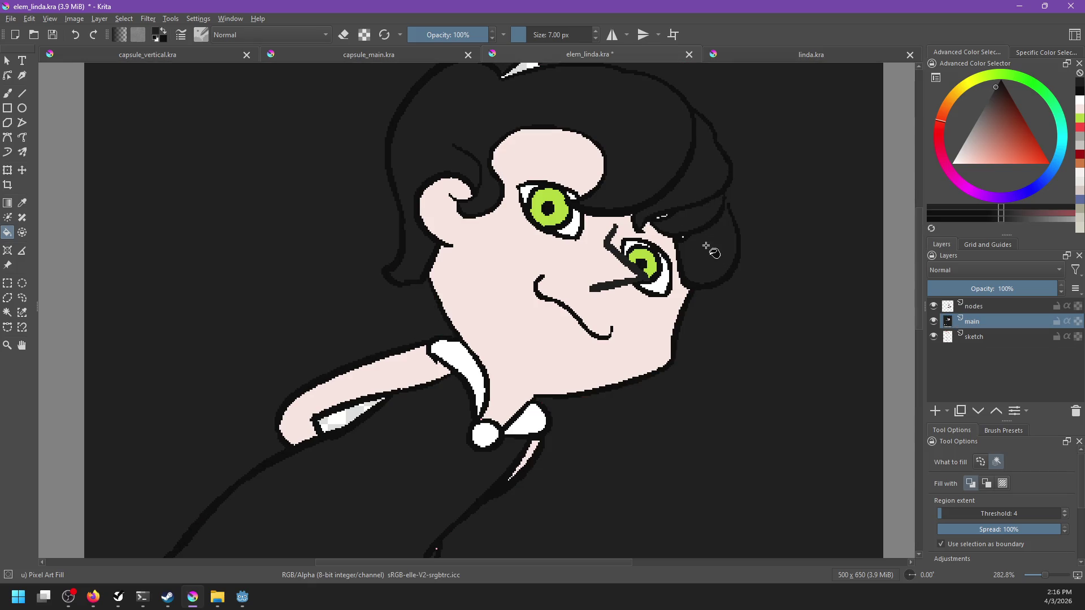
{"action": "key", "text": "ctrl+z"}
{"action": "key", "text": "b"}
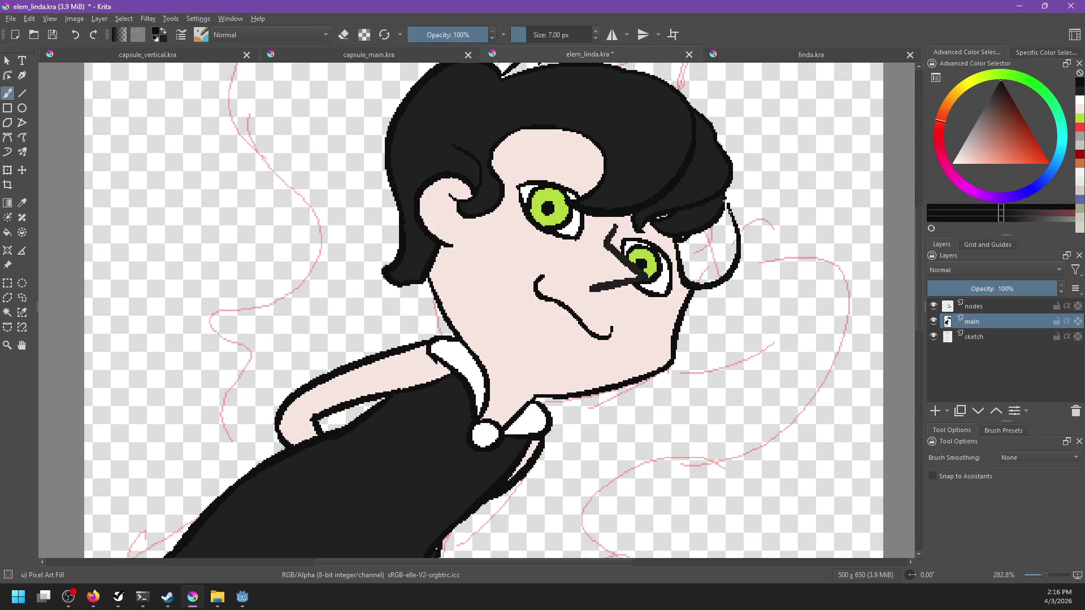
{"action": "key", "text": "f"}
{"action": "left_click", "coordinate": [709, 257]}
Fill the small hair spike and leftover white specks in the hair dark.
{"action": "left_click_drag", "start_coordinate": [579, 72], "coordinate": [561, 230]}
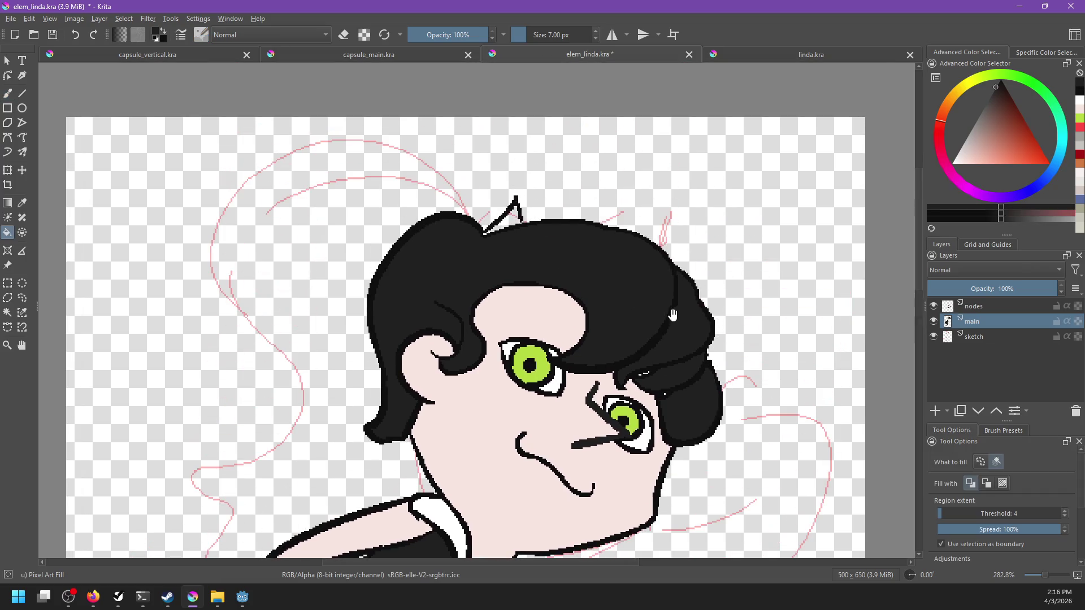
{"action": "left_click", "coordinate": [510, 218]}
{"action": "scroll", "coordinate": [503, 228], "scroll_direction": "up", "scroll_amount": 3}
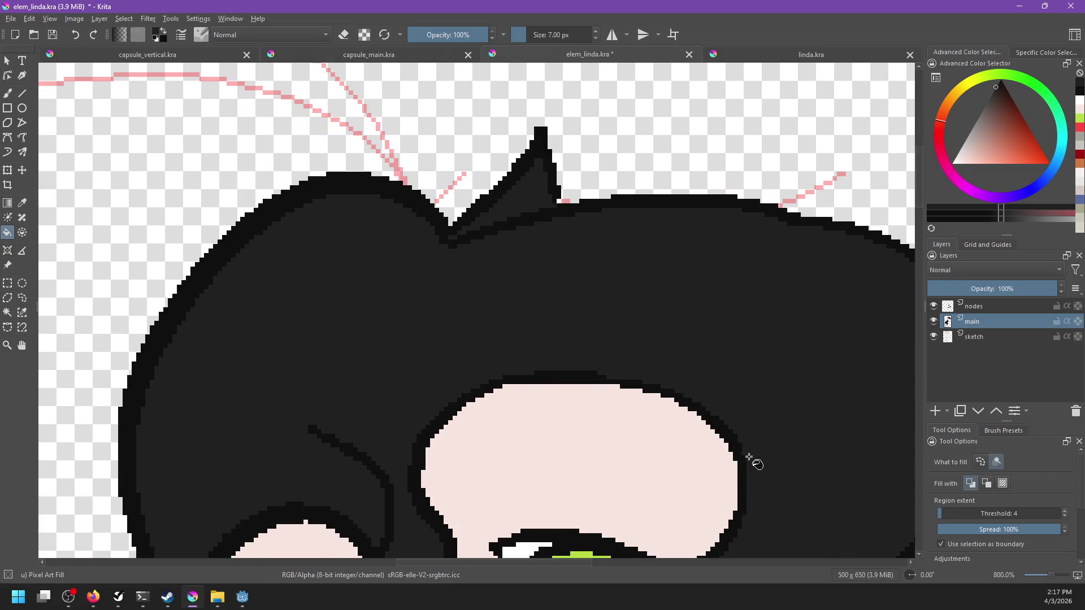
{"action": "left_click_drag", "start_coordinate": [752, 460], "coordinate": [429, 175]}
{"action": "left_click", "coordinate": [587, 293]}
{"action": "left_click", "coordinate": [570, 298]}
{"action": "left_click", "coordinate": [495, 289]}
{"action": "scroll", "coordinate": [714, 377], "scroll_direction": "down", "scroll_amount": 5}
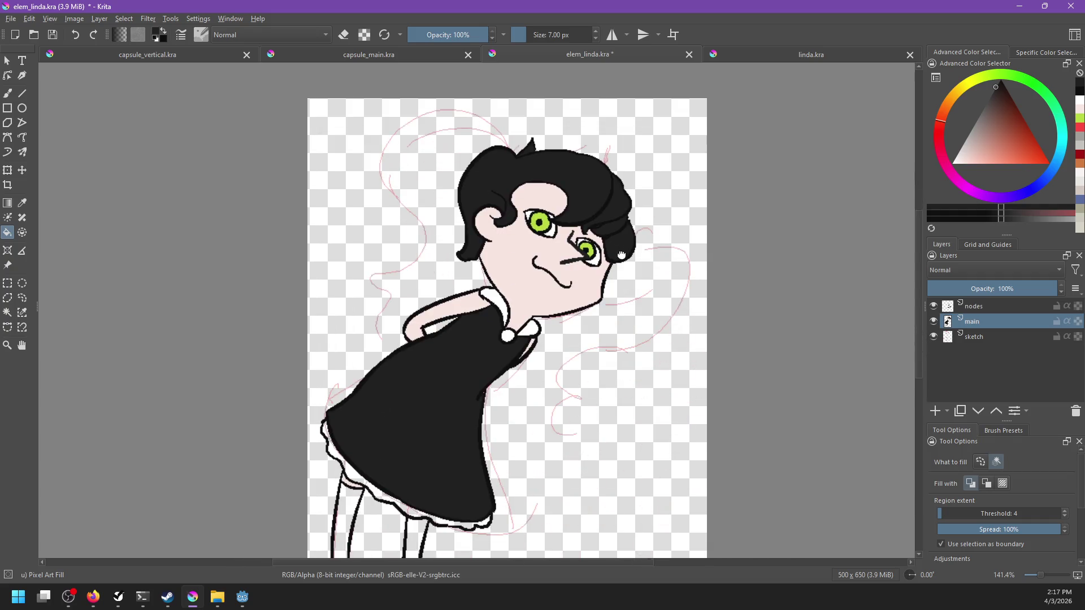
Fill both legs and the dress frill white.
{"action": "left_click_drag", "start_coordinate": [621, 255], "coordinate": [638, 275]}
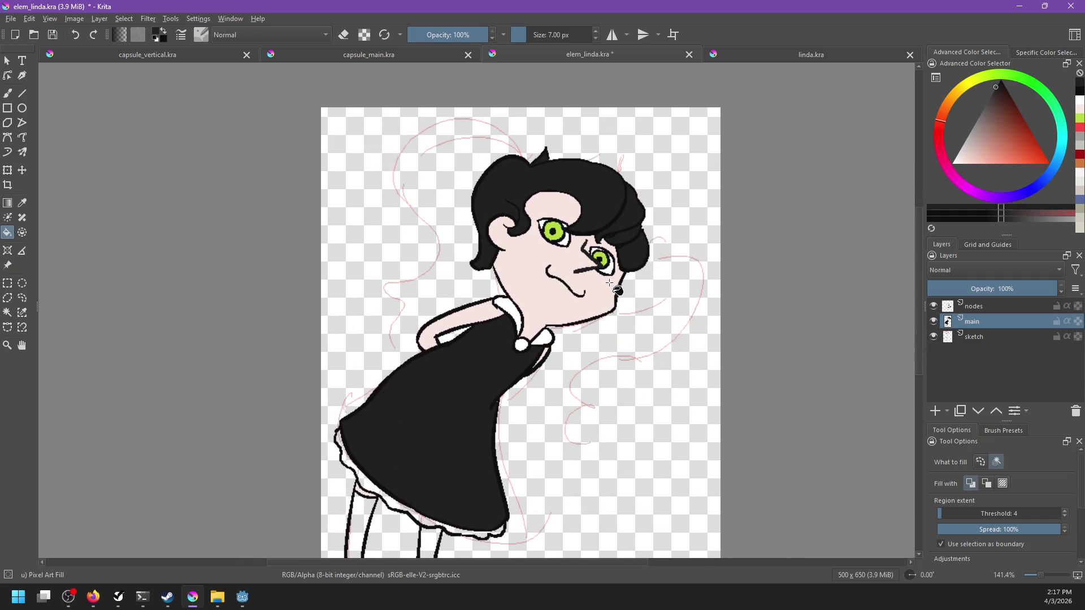
{"action": "scroll", "coordinate": [555, 304], "scroll_direction": "up", "scroll_amount": 2}
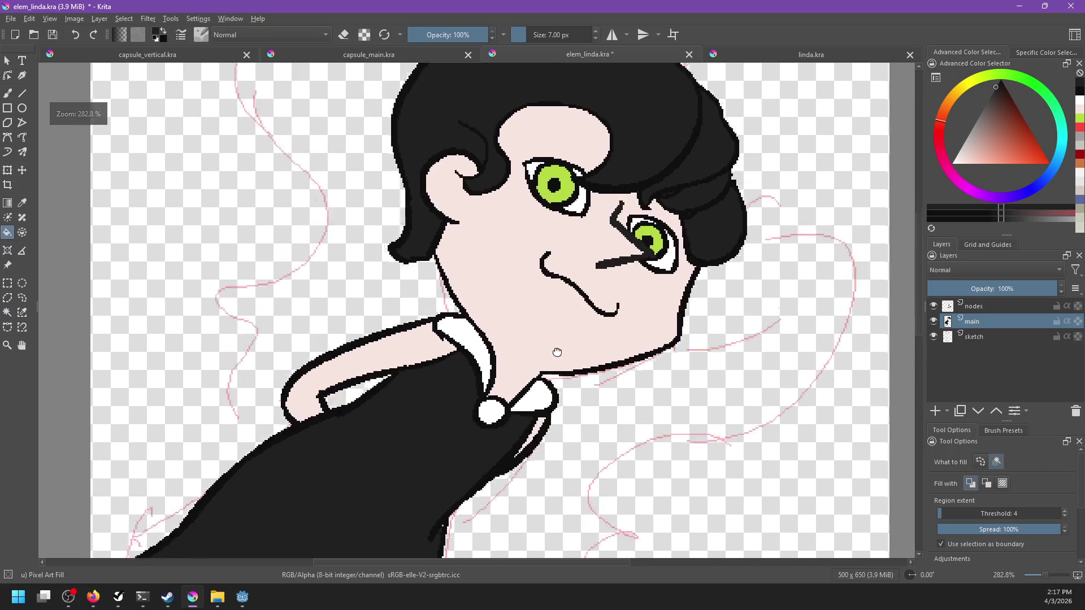
{"action": "scroll", "coordinate": [555, 304], "scroll_direction": "down", "scroll_amount": 4}
{"action": "left_click_drag", "start_coordinate": [497, 486], "coordinate": [564, 325]}
{"action": "scroll", "coordinate": [564, 326], "scroll_direction": "up", "scroll_amount": 2}
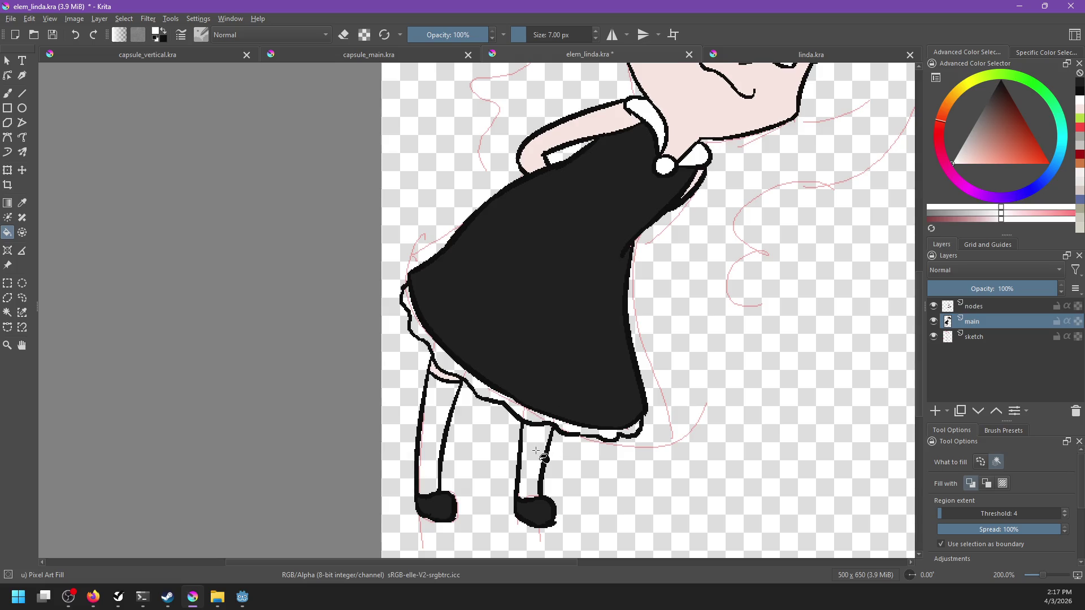
{"action": "left_click", "coordinate": [536, 453]}
{"action": "left_click", "coordinate": [435, 412]}
{"action": "left_click", "coordinate": [454, 371]}
Save elem_linda.kra.
{"action": "scroll", "coordinate": [671, 363], "scroll_direction": "down", "scroll_amount": 1}
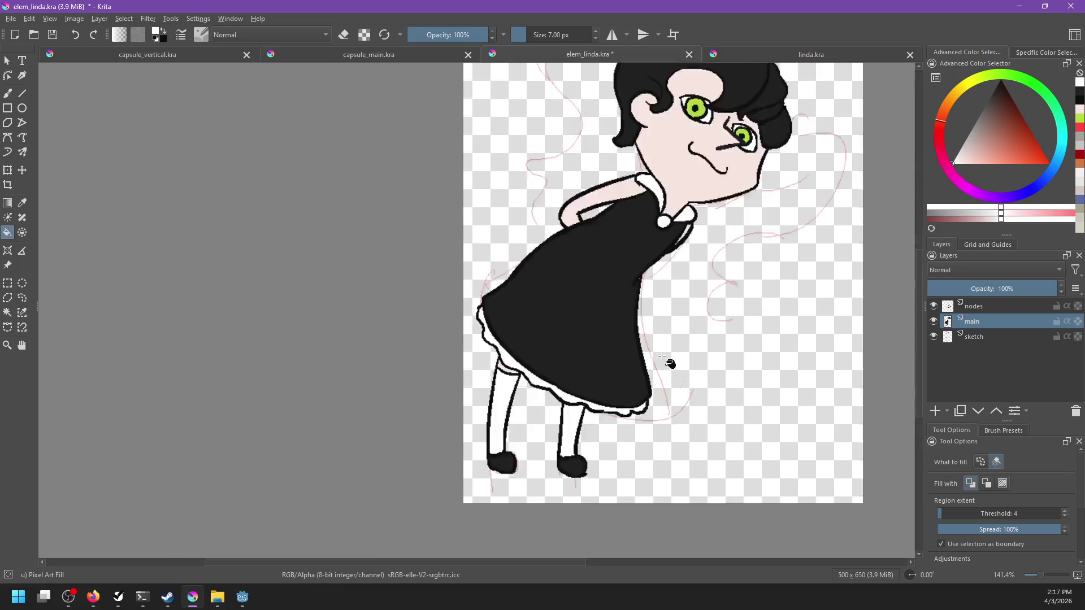
{"action": "scroll", "coordinate": [695, 328], "scroll_direction": "down", "scroll_amount": 3}
{"action": "scroll", "coordinate": [667, 345], "scroll_direction": "up", "scroll_amount": 1}
{"action": "scroll", "coordinate": [672, 355], "scroll_direction": "up", "scroll_amount": 1}
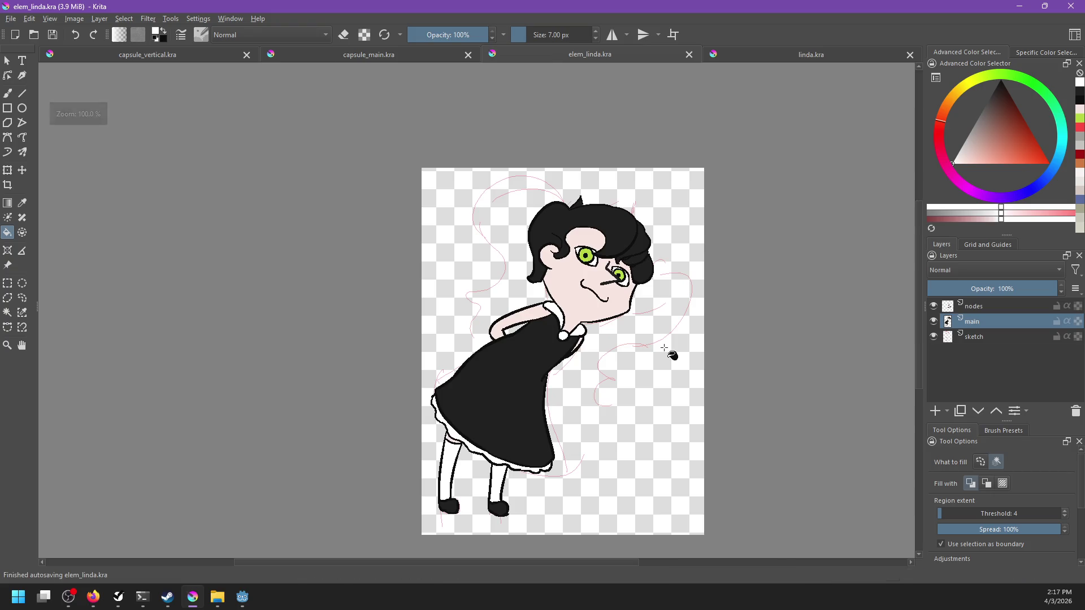
{"action": "key", "text": "ctrl+s"}
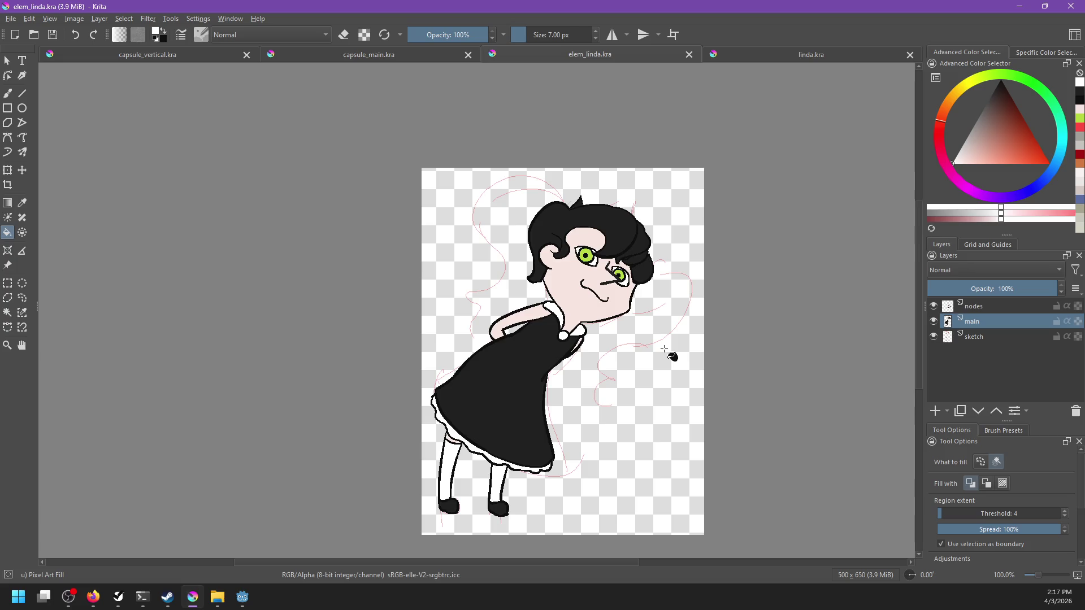
Set main to 46% opacity, add a paint layer, and rename layers to 'nose' and 'pigtails'.
{"action": "left_click", "coordinate": [988, 288]}
{"action": "left_click", "coordinate": [937, 411]}
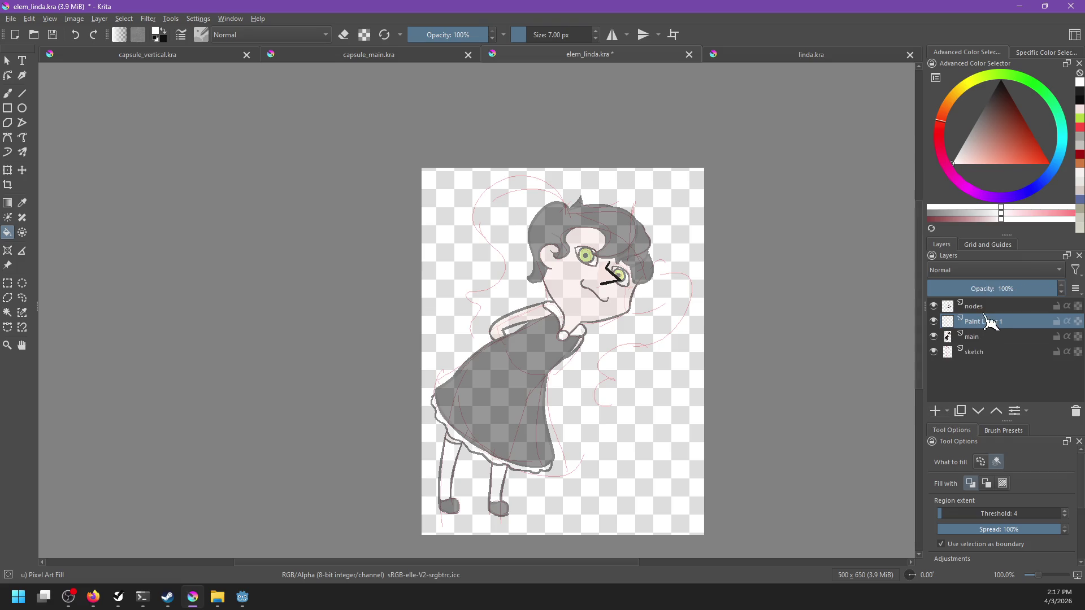
{"action": "double_click", "coordinate": [996, 306]}
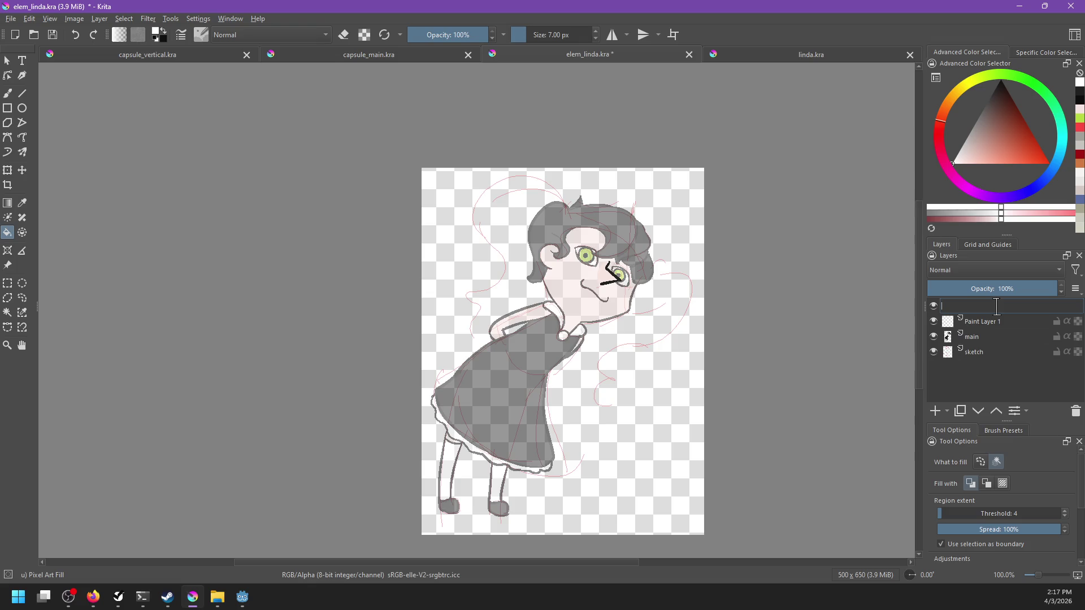
{"action": "type", "text": "nose"}
{"action": "key", "text": "Return"}
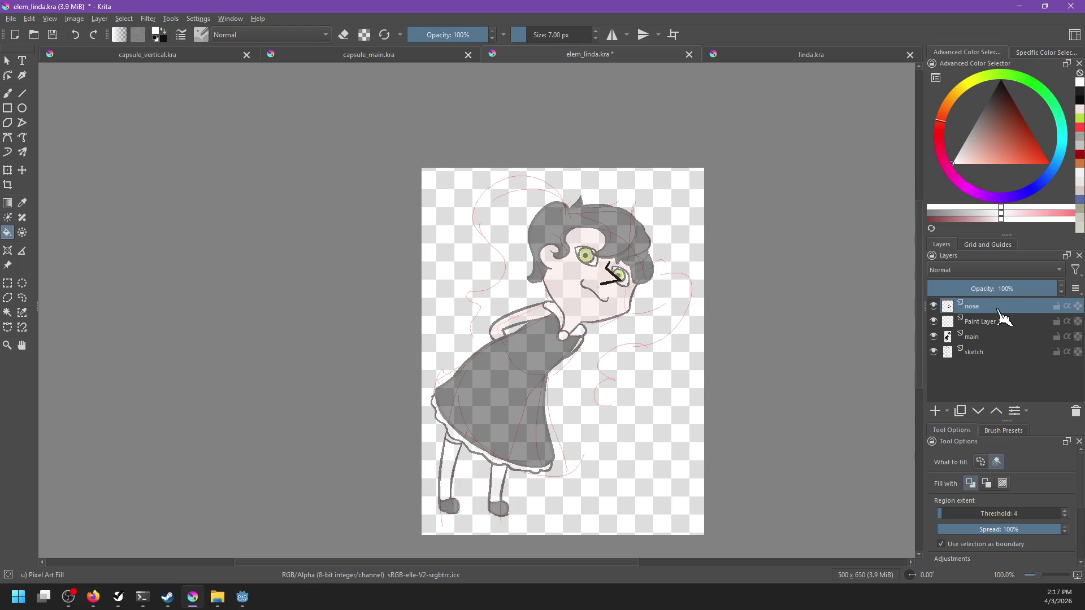
{"action": "double_click", "coordinate": [993, 321]}
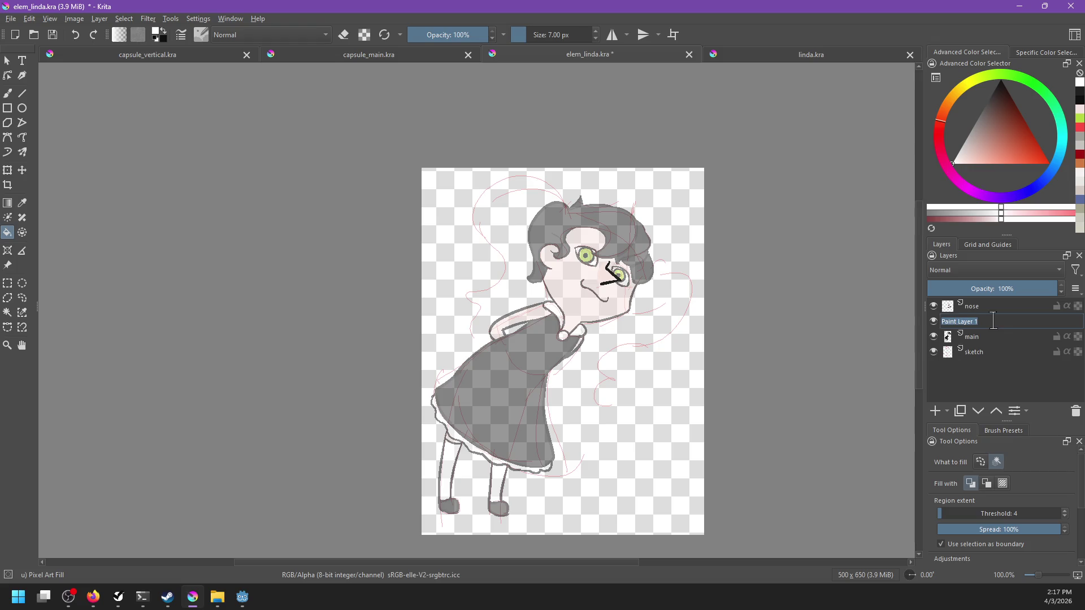
{"action": "type", "text": "pigt"}
{"action": "key", "text": "Return"}
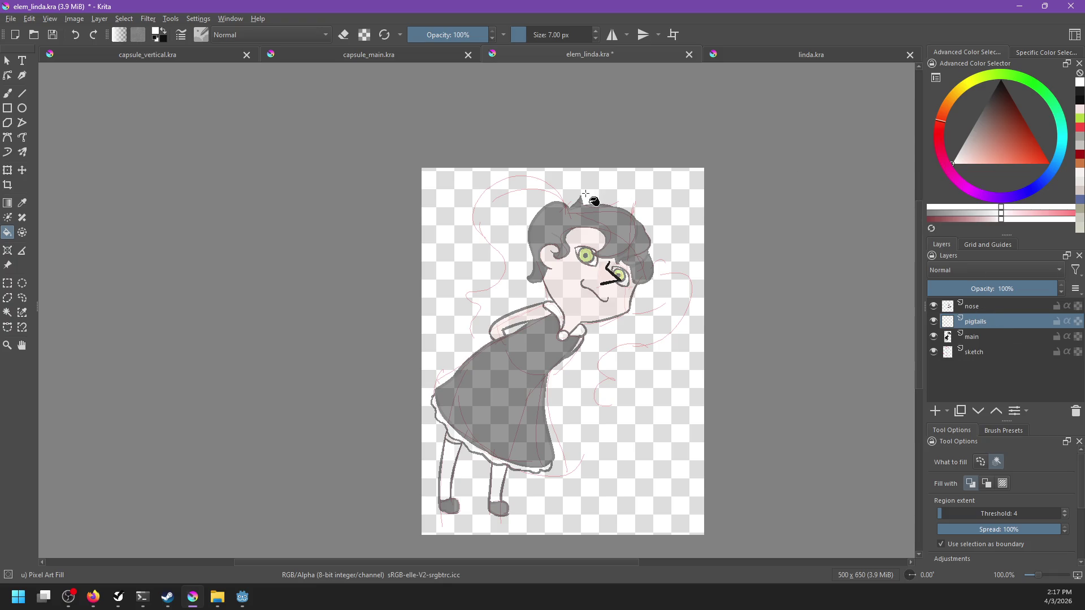
{"action": "scroll", "coordinate": [595, 202], "scroll_direction": "up", "scroll_amount": 2}
With a black freehand brush, draw the pigtail arc over the head's upper left.
{"action": "key", "text": "b"}
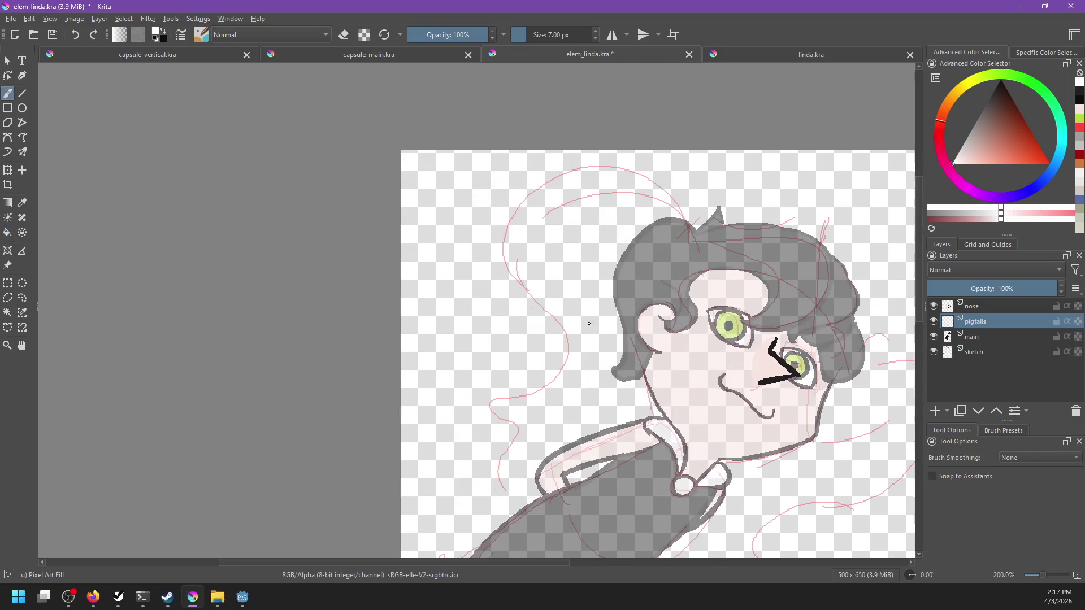
{"action": "scroll", "coordinate": [590, 380], "scroll_direction": "left", "scroll_amount": 2}
{"action": "key", "text": "x"}
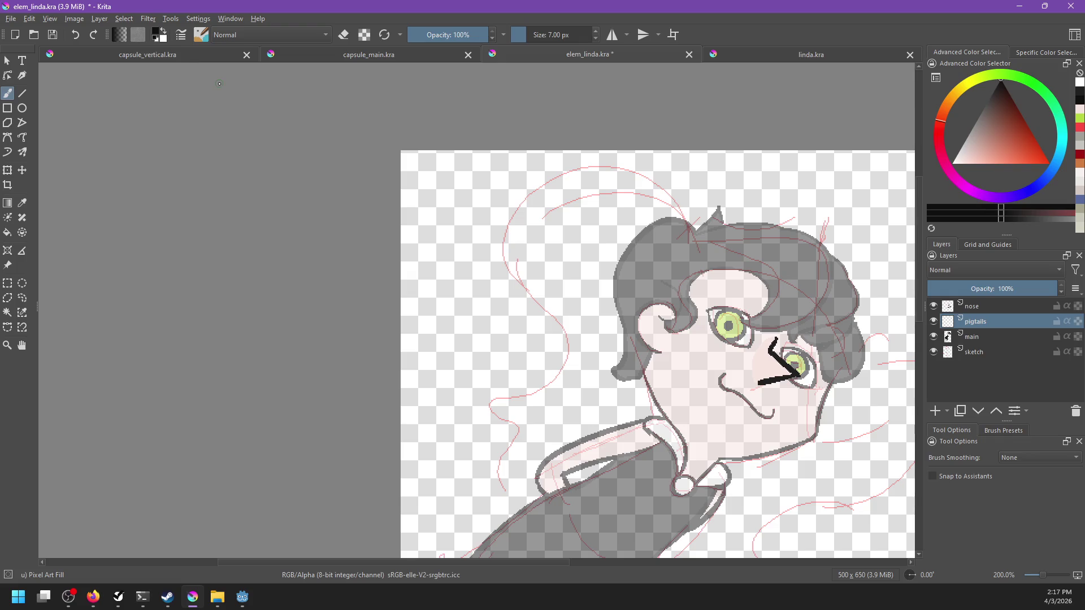
{"action": "scroll", "coordinate": [483, 313], "scroll_direction": "right", "scroll_amount": 2}
{"action": "scroll", "coordinate": [644, 296], "scroll_direction": "up", "scroll_amount": 1}
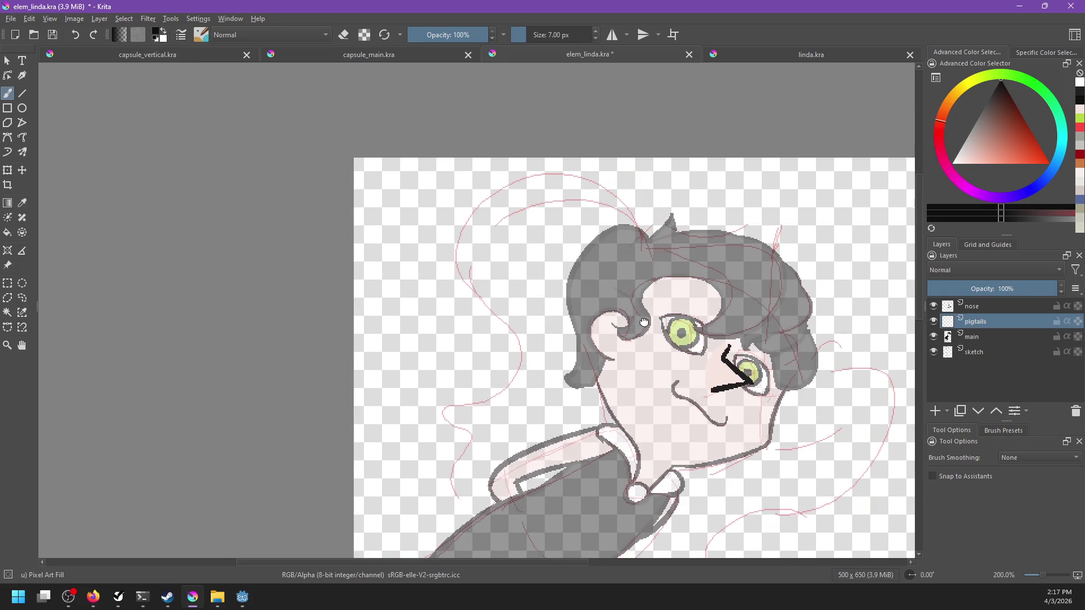
{"action": "left_click_drag", "start_coordinate": [642, 229], "coordinate": [599, 260]}
{"action": "key", "text": "ctrl+z"}
{"action": "left_click_drag", "start_coordinate": [641, 223], "coordinate": [522, 282]}
{"action": "key", "text": "ctrl+z"}
{"action": "left_click_drag", "start_coordinate": [641, 235], "coordinate": [496, 275]}
{"action": "key", "text": "ctrl+z"}
{"action": "left_click_drag", "start_coordinate": [641, 236], "coordinate": [496, 275]}
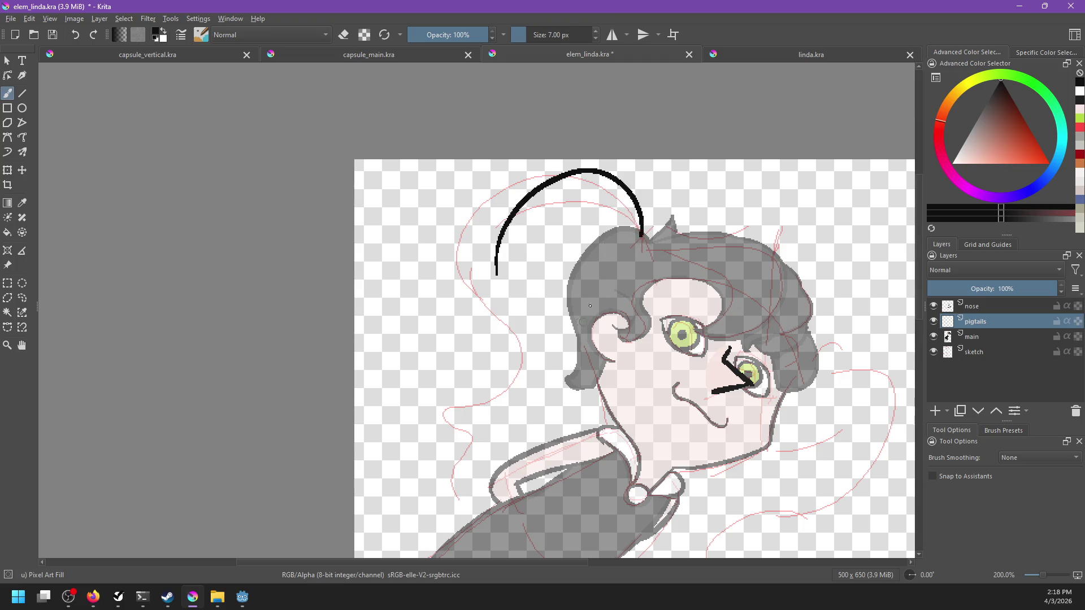
Draw the right pigtail's curve and the hook-shaped strand hanging down the right side.
{"action": "mouse_move", "coordinate": [757, 345]}
{"action": "left_mouse_down"}
{"action": "mouse_move", "coordinate": [672, 303]}
{"action": "mouse_move", "coordinate": [716, 406]}
{"action": "left_mouse_up"}
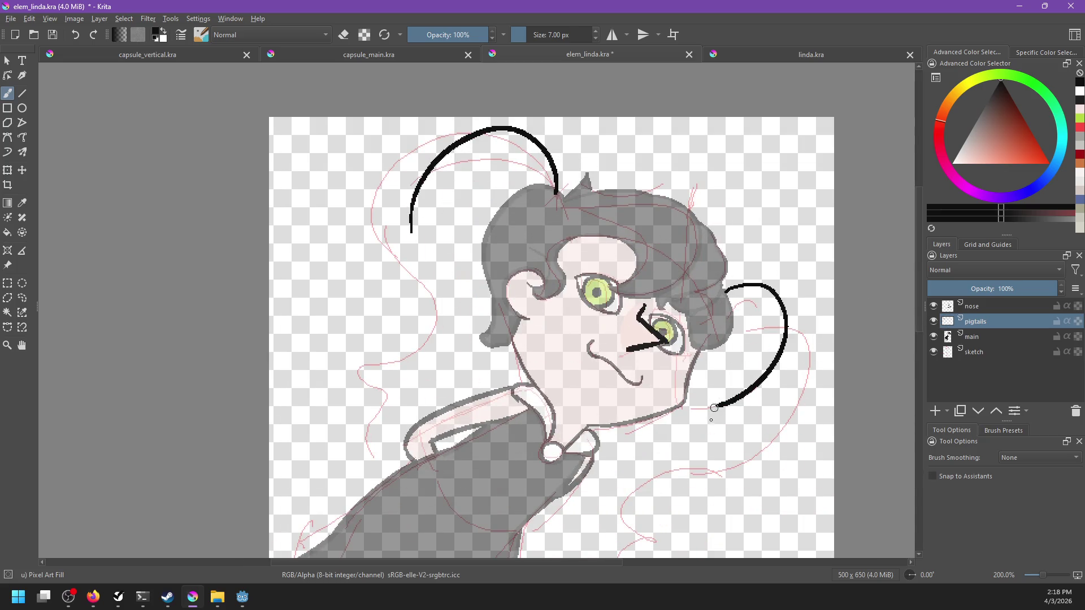
{"action": "key", "text": "ctrl+z"}
{"action": "left_click_drag", "start_coordinate": [731, 281], "coordinate": [727, 442]}
{"action": "key", "text": "ctrl+z"}
{"action": "left_click_drag", "start_coordinate": [719, 280], "coordinate": [697, 546]}
{"action": "key", "text": "ctrl+z"}
{"action": "left_click_drag", "start_coordinate": [669, 417], "coordinate": [730, 442]}
{"action": "key", "text": "ctrl+z"}
{"action": "left_click_drag", "start_coordinate": [669, 421], "coordinate": [666, 487]}
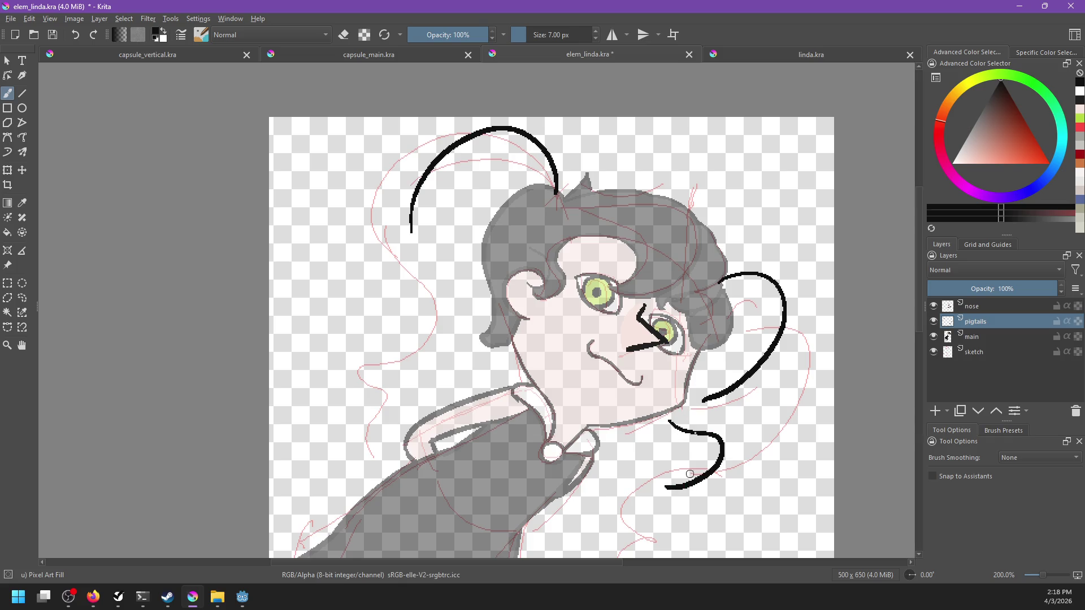
{"action": "left_click_drag", "start_coordinate": [700, 405], "coordinate": [710, 499]}
{"action": "key", "text": "ctrl+z"}
{"action": "left_click_drag", "start_coordinate": [686, 401], "coordinate": [707, 473]}
{"action": "key", "text": "ctrl+z"}
{"action": "mouse_move", "coordinate": [685, 401]}
{"action": "left_mouse_down"}
{"action": "mouse_move", "coordinate": [706, 475]}
{"action": "mouse_move", "coordinate": [684, 544]}
{"action": "left_mouse_up"}
Add the lower pigtail's inner strand and try a short joining stroke where the curves meet.
{"action": "mouse_move", "coordinate": [666, 489]}
{"action": "left_mouse_down"}
{"action": "mouse_move", "coordinate": [715, 511]}
{"action": "mouse_move", "coordinate": [700, 532]}
{"action": "left_mouse_up"}
{"action": "key", "text": "ctrl+z"}
{"action": "key", "text": "ctrl+z"}
{"action": "mouse_move", "coordinate": [666, 490]}
{"action": "left_mouse_down"}
{"action": "mouse_move", "coordinate": [693, 547]}
{"action": "mouse_move", "coordinate": [704, 535]}
{"action": "left_mouse_up"}
{"action": "key", "text": "ctrl+z"}
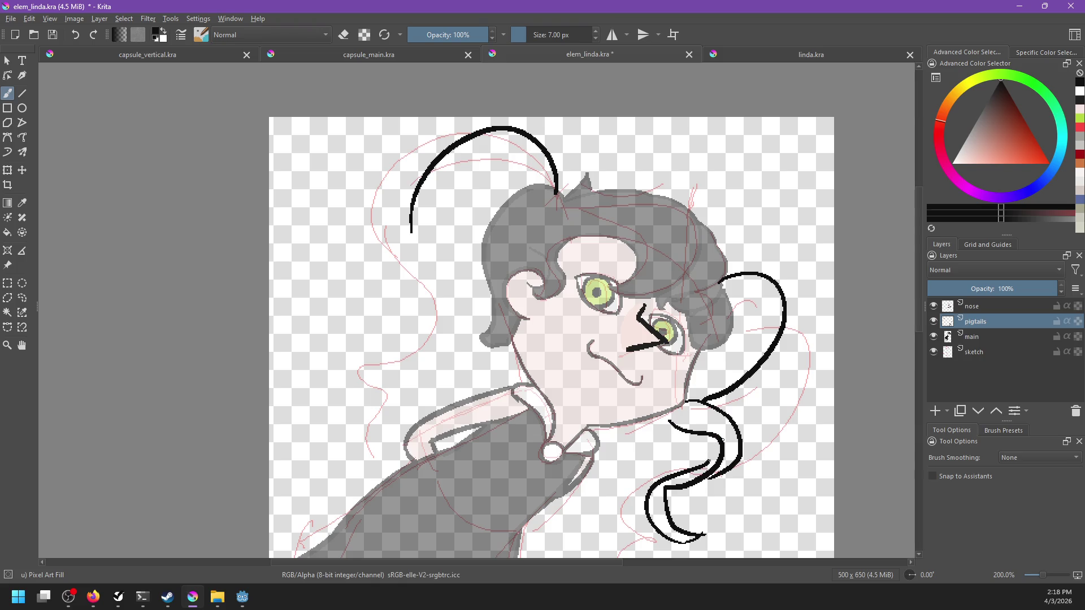
{"action": "key", "text": "ctrl+z"}
{"action": "left_click_drag", "start_coordinate": [706, 469], "coordinate": [715, 433]}
{"action": "mouse_move", "coordinate": [717, 348]}
{"action": "left_mouse_down"}
{"action": "mouse_move", "coordinate": [678, 424]}
{"action": "mouse_move", "coordinate": [691, 404]}
{"action": "left_mouse_up"}
{"action": "key", "text": "ctrl+z"}
{"action": "key", "text": "ctrl+z"}
{"action": "left_click_drag", "start_coordinate": [712, 347], "coordinate": [695, 396]}
{"action": "key", "text": "ctrl+z"}
{"action": "mouse_move", "coordinate": [711, 350]}
{"action": "left_mouse_down"}
{"action": "mouse_move", "coordinate": [690, 406]}
{"action": "mouse_move", "coordinate": [694, 395]}
{"action": "left_mouse_up"}
{"action": "key", "text": "ctrl+z"}
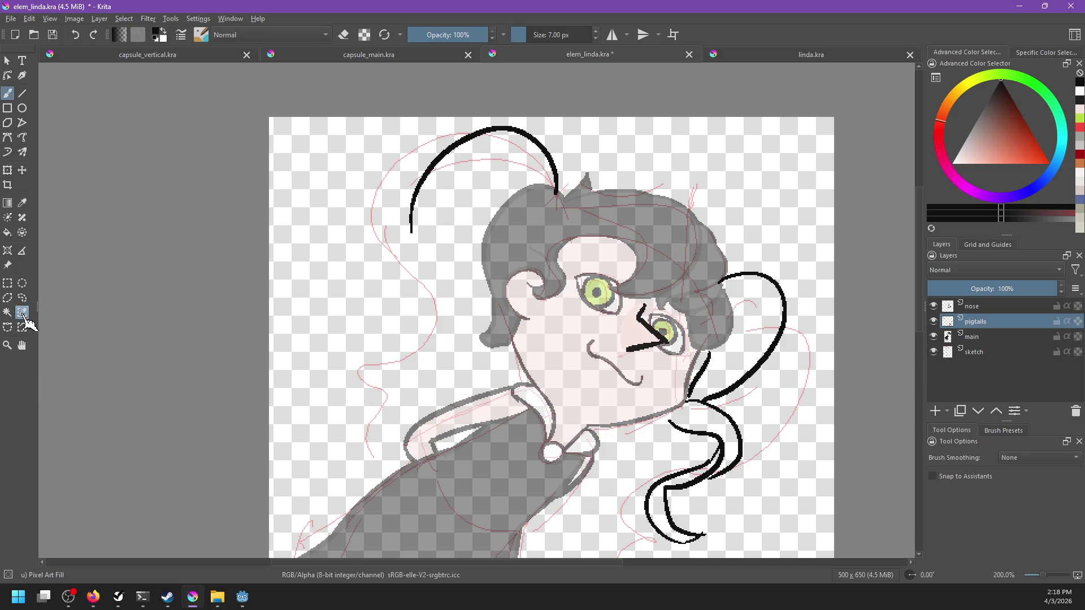
Cut the right pigtail onto a new layer below main and draw its closed inner loop.
{"action": "left_click", "coordinate": [8, 283]}
{"action": "mouse_move", "coordinate": [592, 227]}
{"action": "left_mouse_down"}
{"action": "mouse_move", "coordinate": [817, 555]}
{"action": "mouse_move", "coordinate": [835, 551]}
{"action": "left_mouse_up"}
{"action": "key", "text": "Delete"}
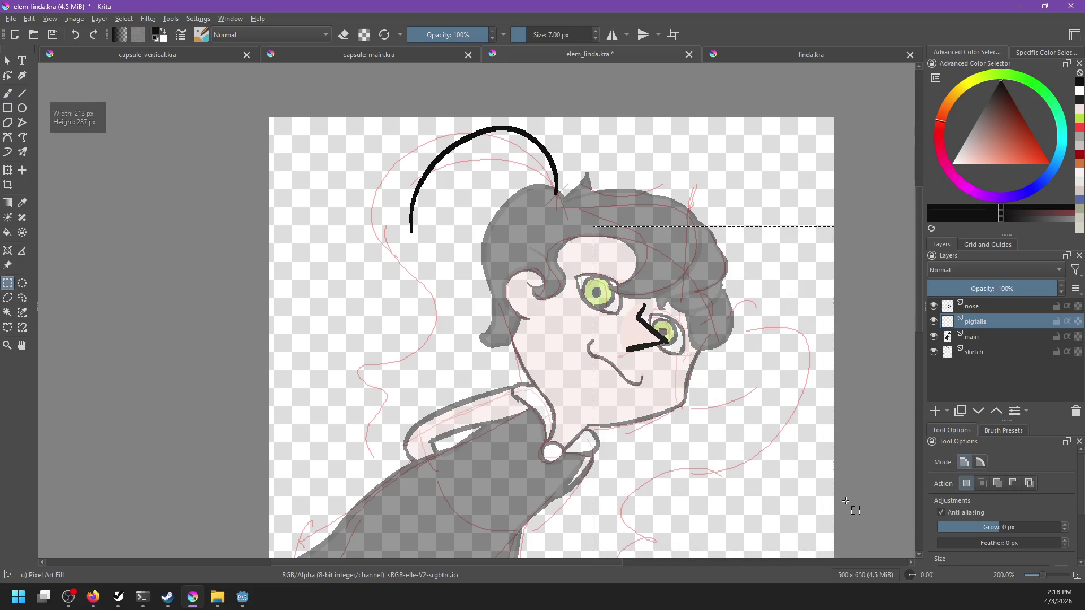
{"action": "left_click", "coordinate": [996, 352]}
{"action": "key", "text": "ctrl+v"}
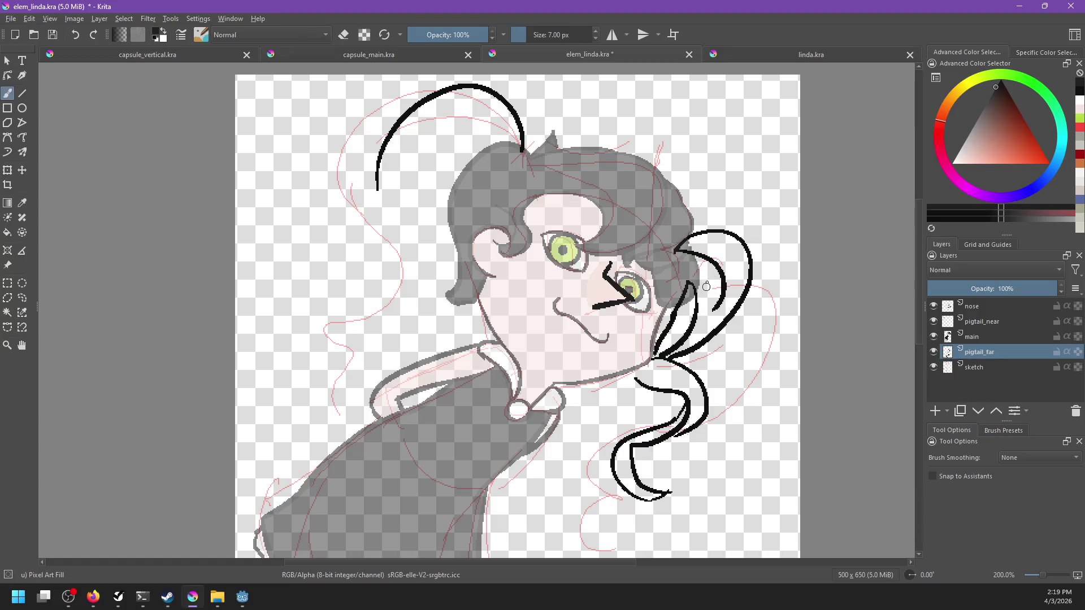
{"action": "mouse_move", "coordinate": [714, 275]}
{"action": "left_mouse_down"}
{"action": "mouse_move", "coordinate": [723, 275]}
{"action": "mouse_move", "coordinate": [688, 335]}
{"action": "left_mouse_up"}
{"action": "left_click_drag", "start_coordinate": [725, 282], "coordinate": [714, 270]}
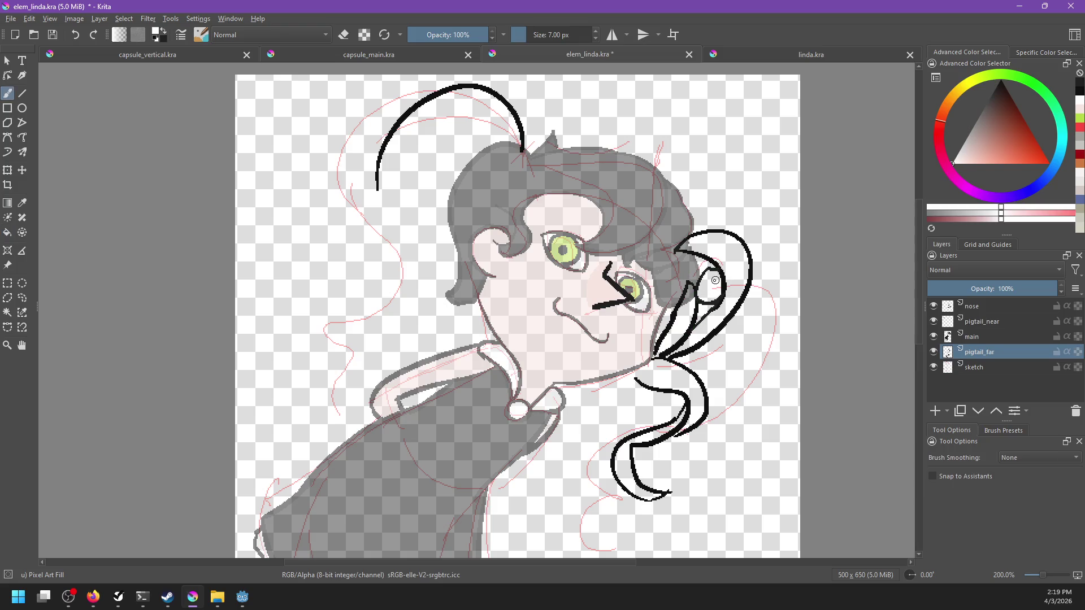
Fill the far pigtail's outer crescent and inner oval black.
{"action": "key", "text": "f"}
{"action": "left_click", "coordinate": [714, 287]}
{"action": "left_click", "coordinate": [731, 262]}
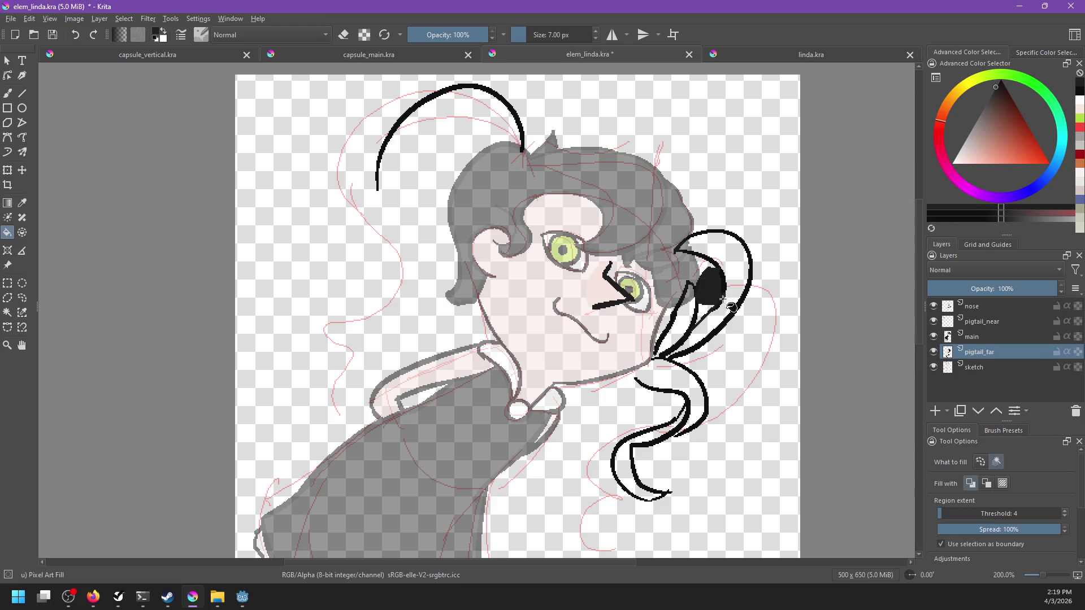
{"action": "key", "text": "ctrl+z"}
{"action": "key", "text": "ctrl+z"}
{"action": "key", "text": "x"}
{"action": "key", "text": "ctrl+z"}
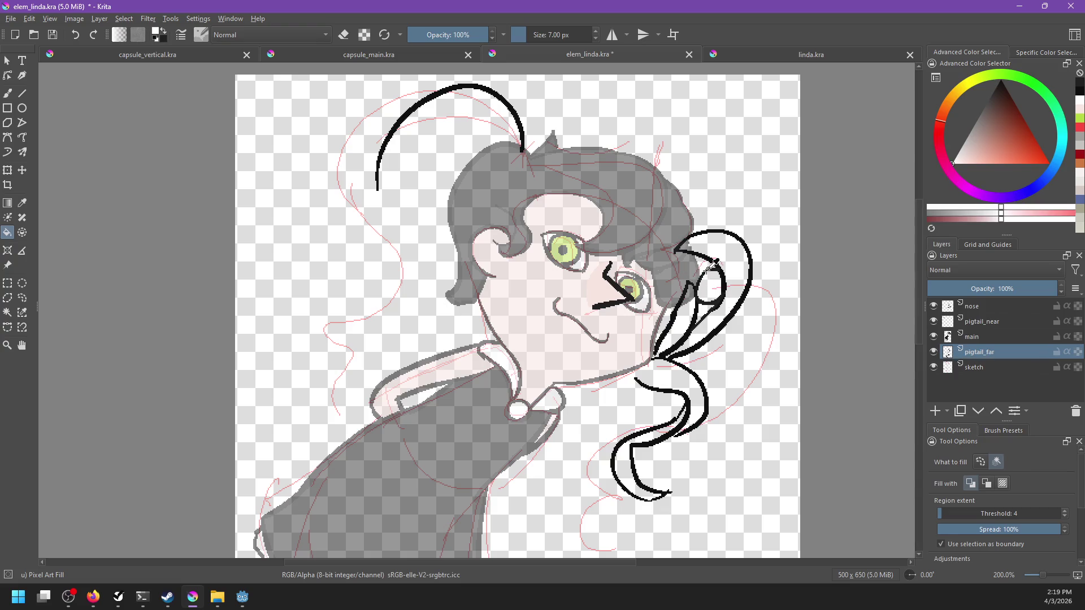
{"action": "key", "text": "x"}
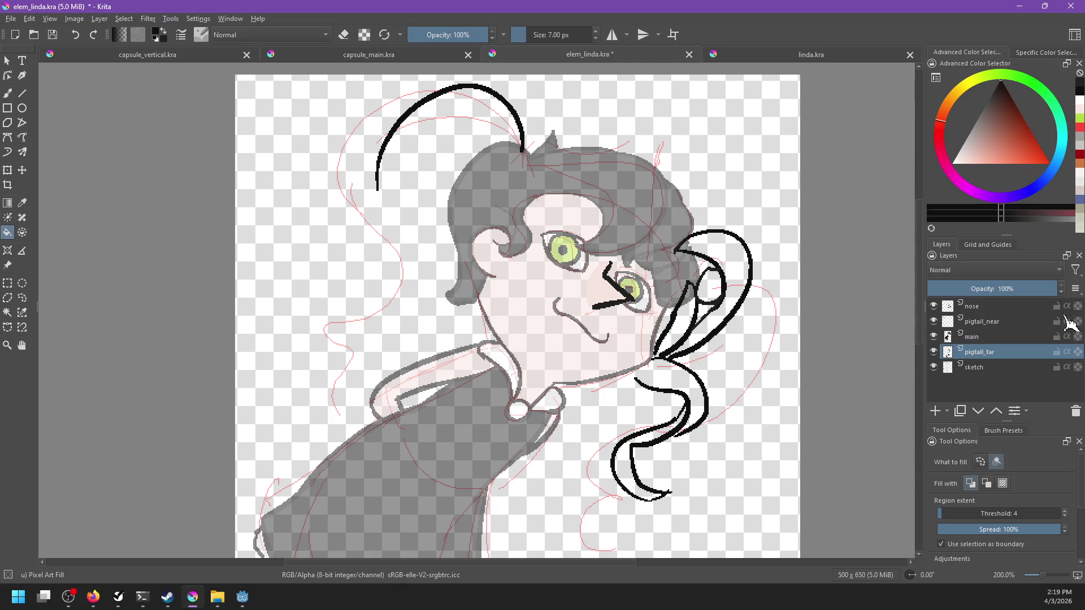
{"action": "left_click", "coordinate": [1078, 352]}
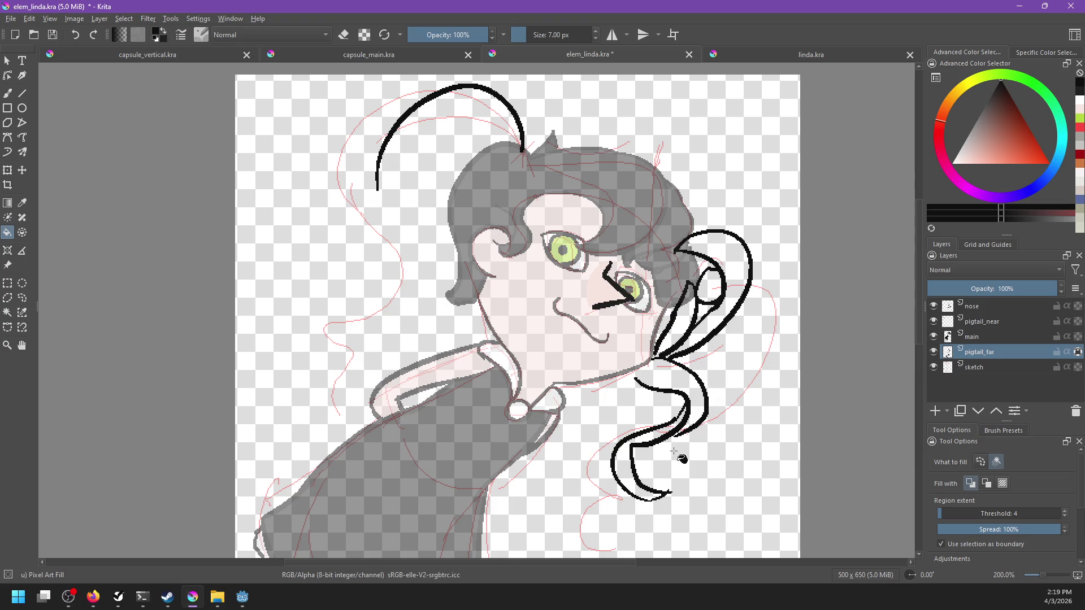
{"action": "left_click", "coordinate": [1078, 352]}
{"action": "left_click", "coordinate": [735, 269]}
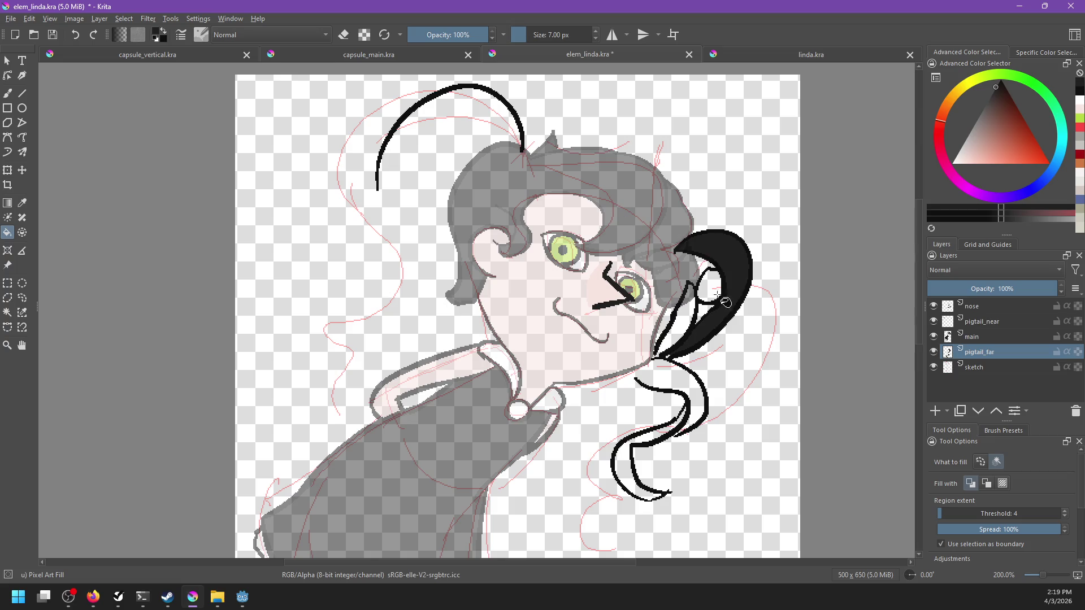
{"action": "left_click", "coordinate": [713, 291]}
Paint black strokes over the gap at the pigtail's base.
{"action": "key", "text": "b"}
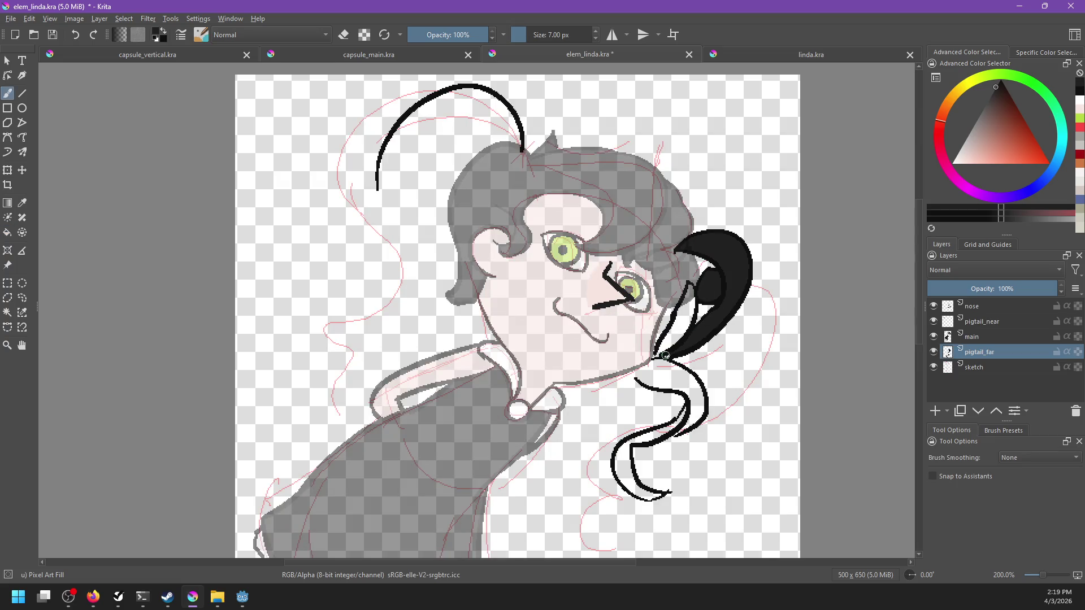
{"action": "left_click_drag", "start_coordinate": [651, 358], "coordinate": [672, 349]}
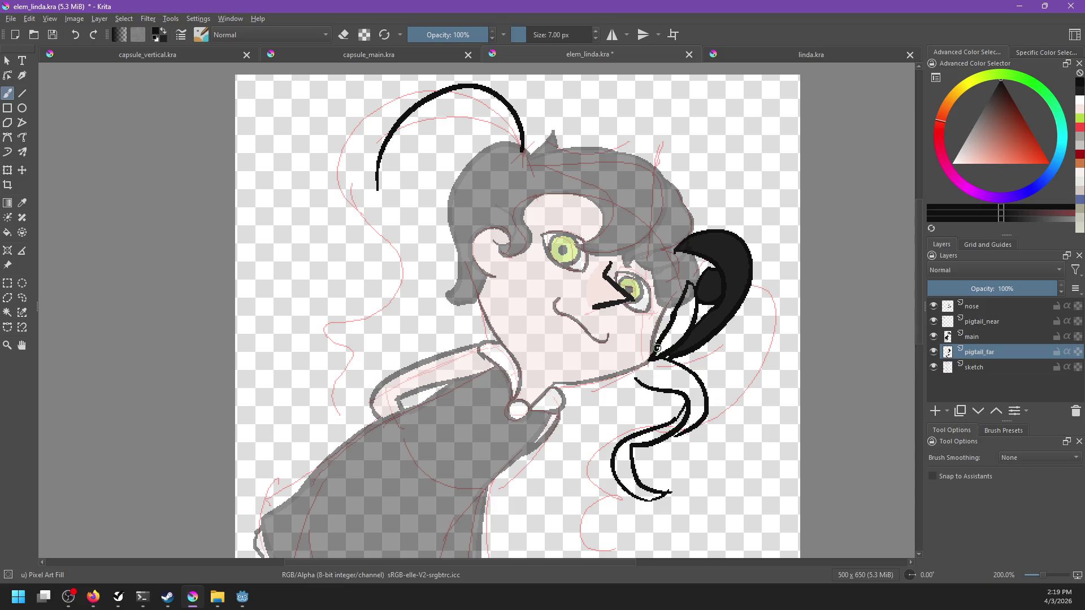
{"action": "mouse_move", "coordinate": [651, 354]}
{"action": "left_mouse_down"}
{"action": "mouse_move", "coordinate": [639, 383]}
{"action": "mouse_move", "coordinate": [675, 418]}
{"action": "left_mouse_up"}
{"action": "key", "text": "ctrl+z"}
{"action": "key", "text": "ctrl+z"}
{"action": "left_click_drag", "start_coordinate": [639, 383], "coordinate": [644, 347]}
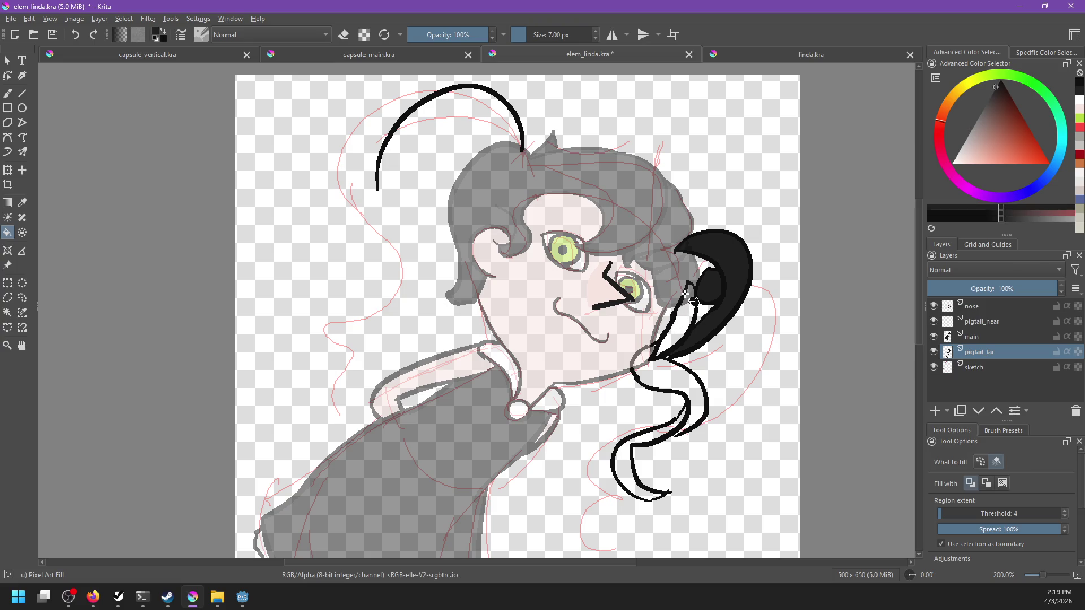
{"action": "mouse_move", "coordinate": [687, 279]}
{"action": "left_mouse_down"}
{"action": "mouse_move", "coordinate": [653, 315]}
{"action": "mouse_move", "coordinate": [686, 323]}
{"action": "left_mouse_up"}
{"action": "key", "text": "ctrl+z"}
Fill the pigtail's upper section and lower curl black, touching up white specks.
{"action": "key", "text": "f"}
{"action": "left_click", "coordinate": [684, 331]}
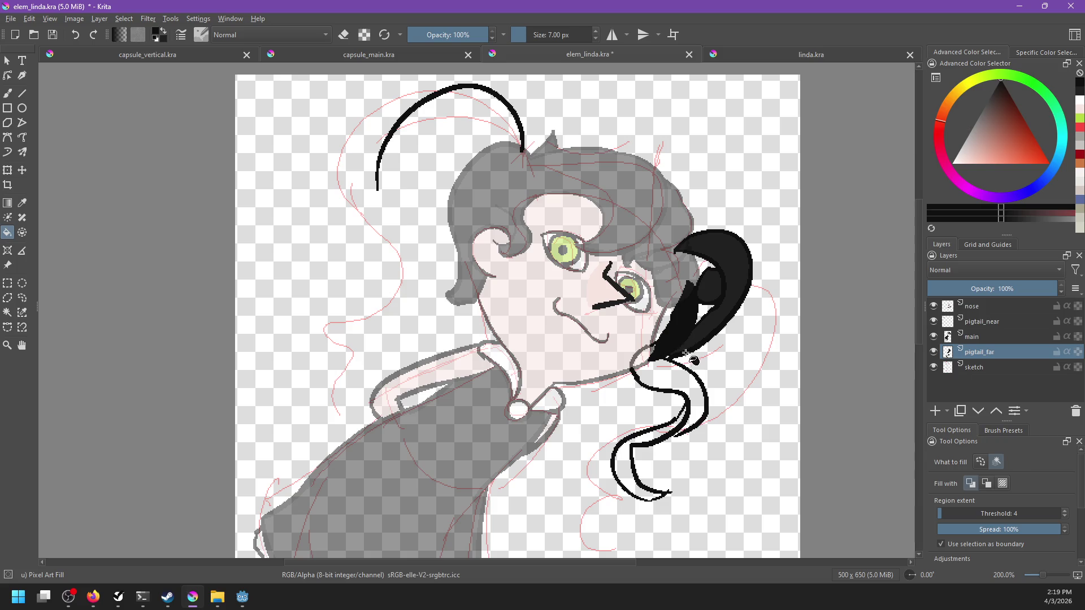
{"action": "left_click", "coordinate": [666, 375]}
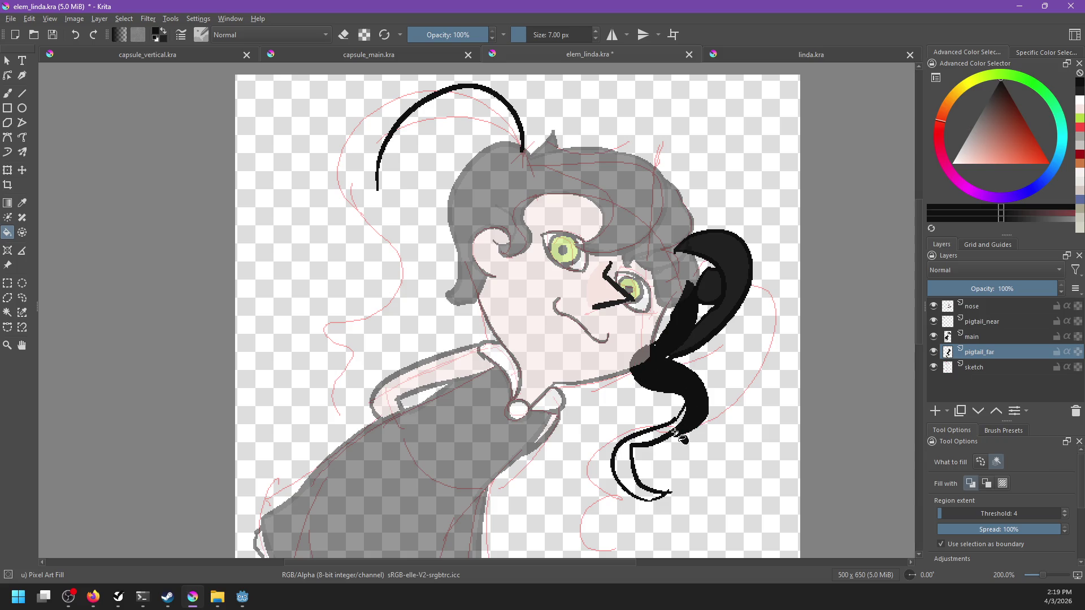
{"action": "left_click", "coordinate": [662, 451]}
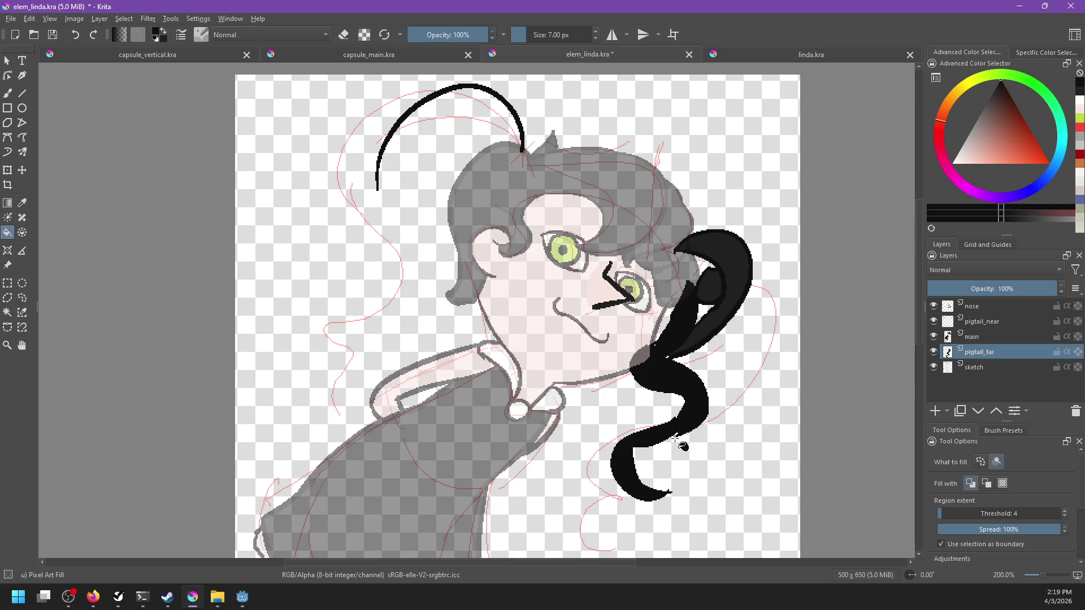
{"action": "key", "text": "b"}
{"action": "left_click_drag", "start_coordinate": [684, 402], "coordinate": [681, 413]}
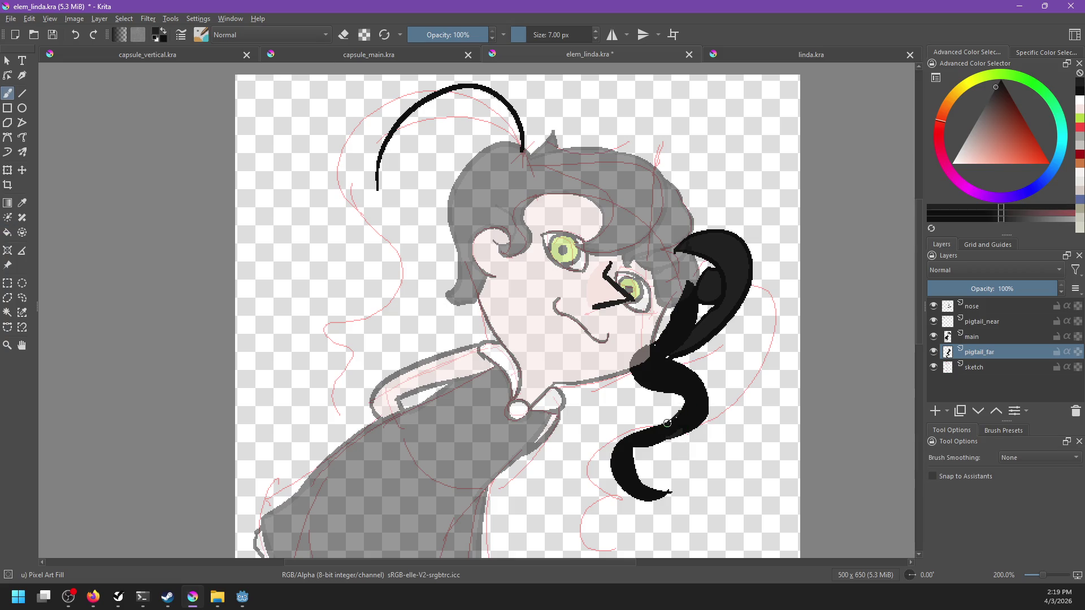
{"action": "left_click", "coordinate": [666, 356], "text": "ctrl"}
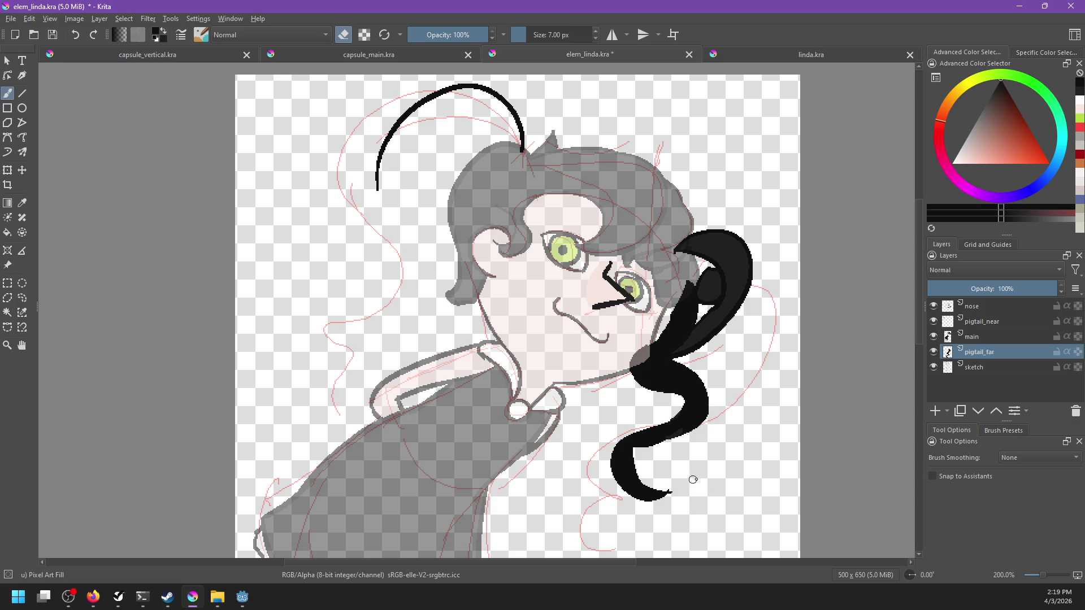
Make the main layer active and adjust its opacity slider.
{"action": "left_click", "coordinate": [972, 336]}
{"action": "left_click_drag", "start_coordinate": [1001, 289], "coordinate": [1056, 288]}
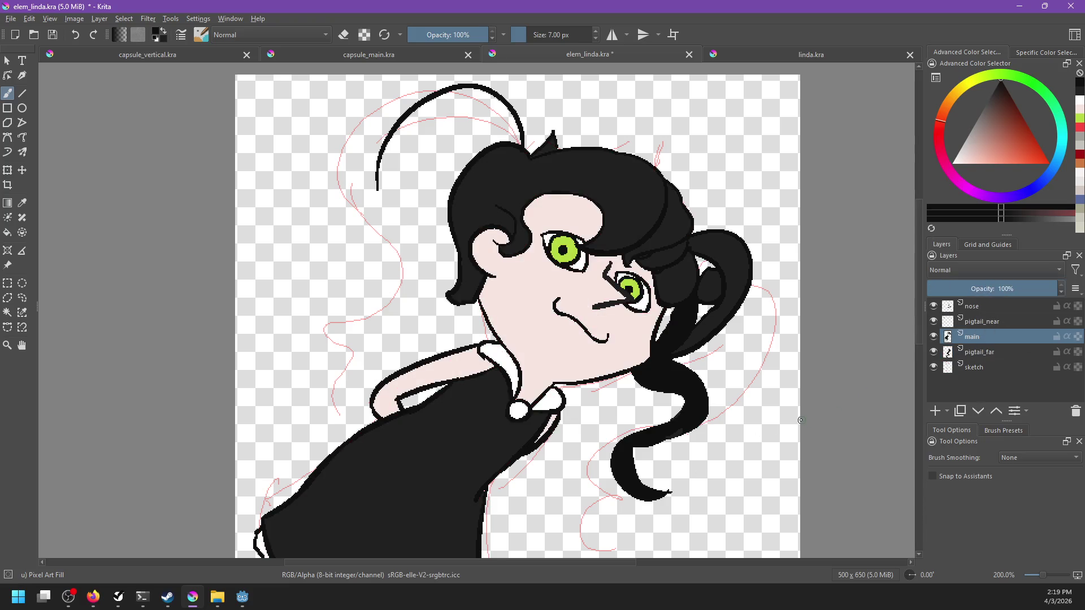
{"action": "scroll", "coordinate": [785, 409], "scroll_direction": "down", "scroll_amount": 5}
{"action": "scroll", "coordinate": [785, 409], "scroll_direction": "up", "scroll_amount": 7}
Shift the far pigtail layer slightly up and left with the Move tool.
{"action": "mouse_move", "coordinate": [785, 409]}
{"action": "left_mouse_down"}
{"action": "mouse_move", "coordinate": [754, 221]}
{"action": "mouse_move", "coordinate": [763, 291]}
{"action": "left_mouse_up"}
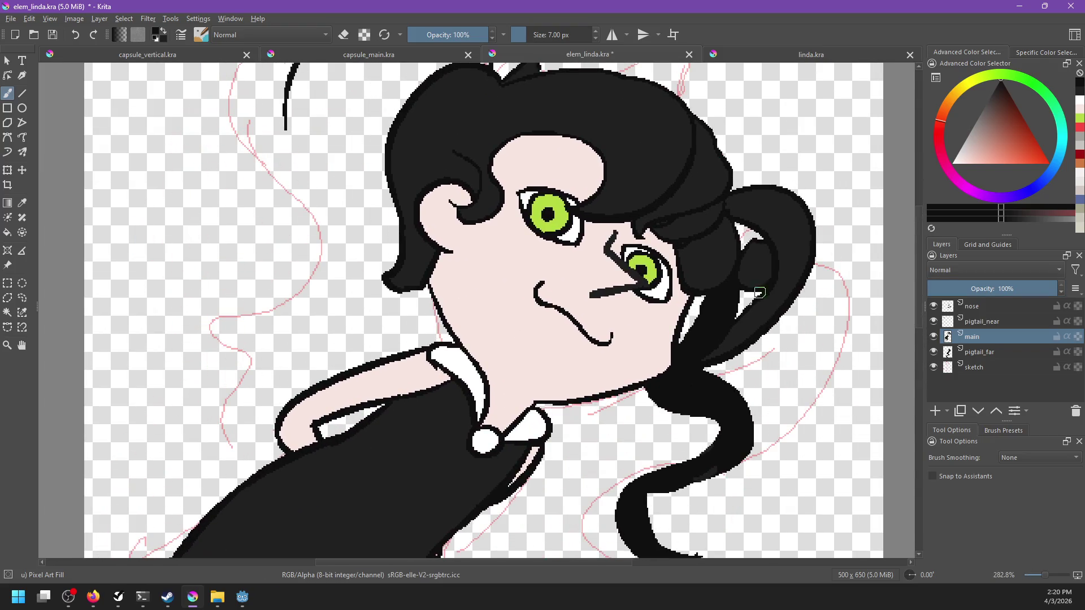
{"action": "scroll", "coordinate": [748, 306], "scroll_direction": "down", "scroll_amount": 1}
{"action": "scroll", "coordinate": [748, 306], "scroll_direction": "down", "scroll_amount": 3}
{"action": "scroll", "coordinate": [748, 306], "scroll_direction": "up", "scroll_amount": 3}
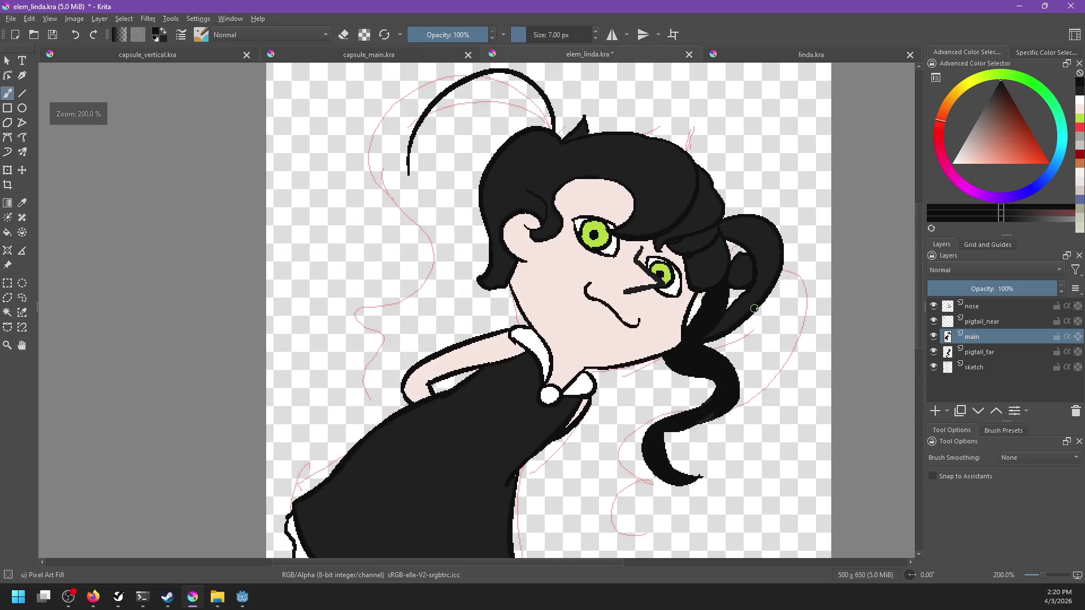
{"action": "left_click", "coordinate": [996, 355]}
{"action": "key", "text": "t"}
{"action": "left_click_drag", "start_coordinate": [733, 340], "coordinate": [728, 336]}
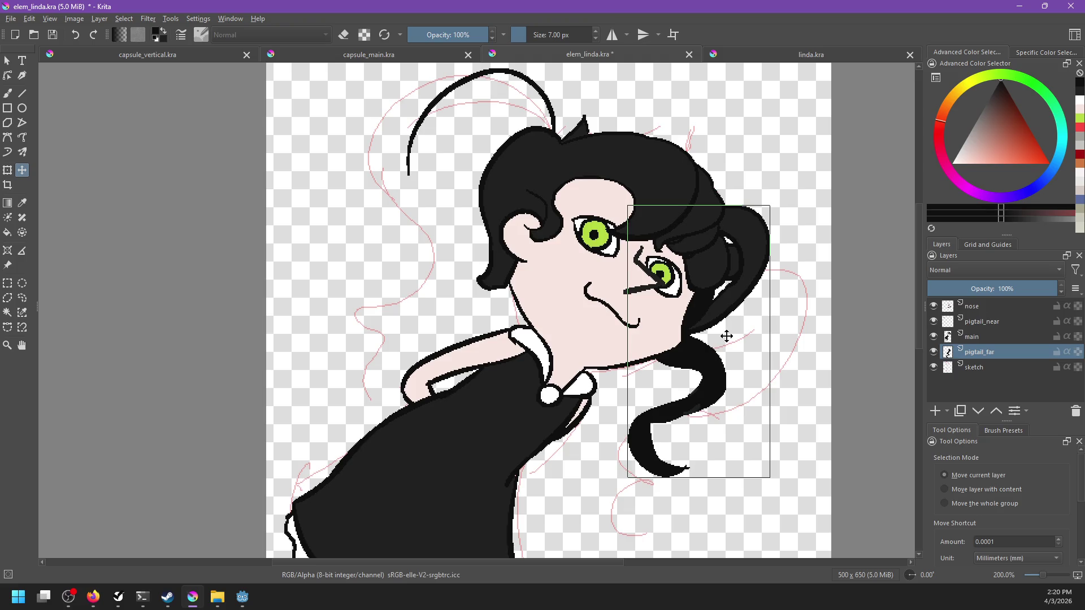
Save elem_linda.kra with Ctrl+S.
{"action": "scroll", "coordinate": [728, 337], "scroll_direction": "down", "scroll_amount": 3}
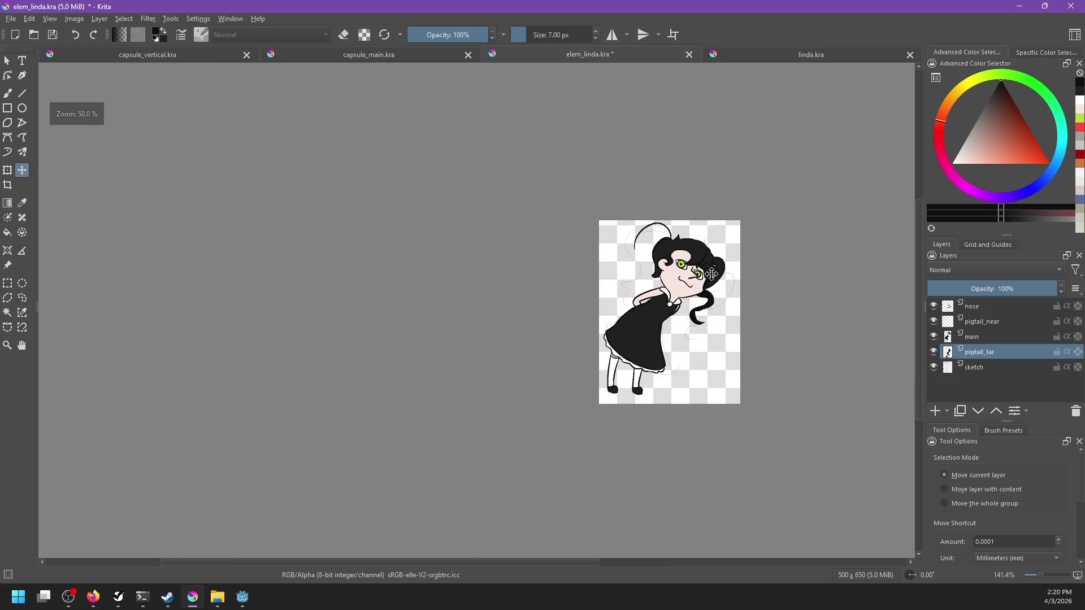
{"action": "scroll", "coordinate": [750, 293], "scroll_direction": "up", "scroll_amount": 1}
{"action": "scroll", "coordinate": [746, 295], "scroll_direction": "up", "scroll_amount": 1}
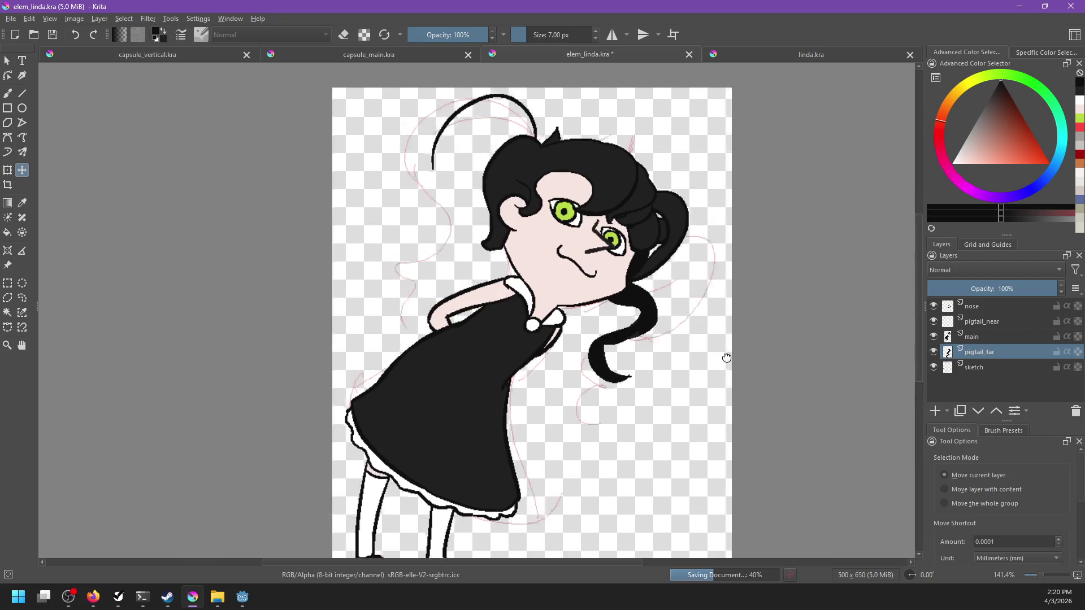
{"action": "key", "text": "ctrl+s"}
Fade the main layer to 40% opacity, then select the near pigtail layer with the brush.
{"action": "left_click", "coordinate": [986, 336]}
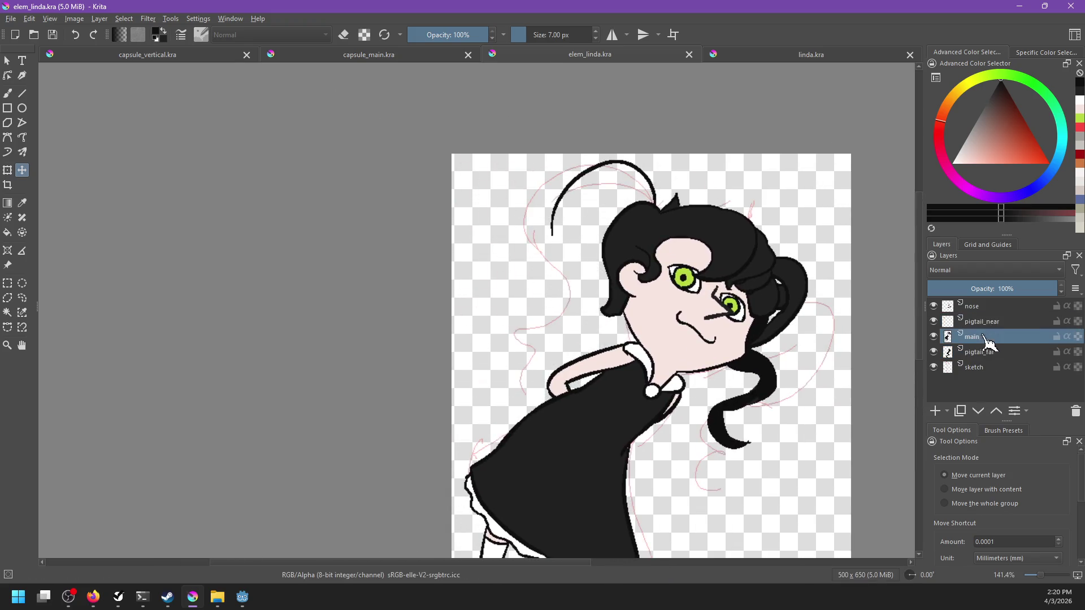
{"action": "left_click", "coordinate": [979, 288]}
{"action": "left_click", "coordinate": [983, 322]}
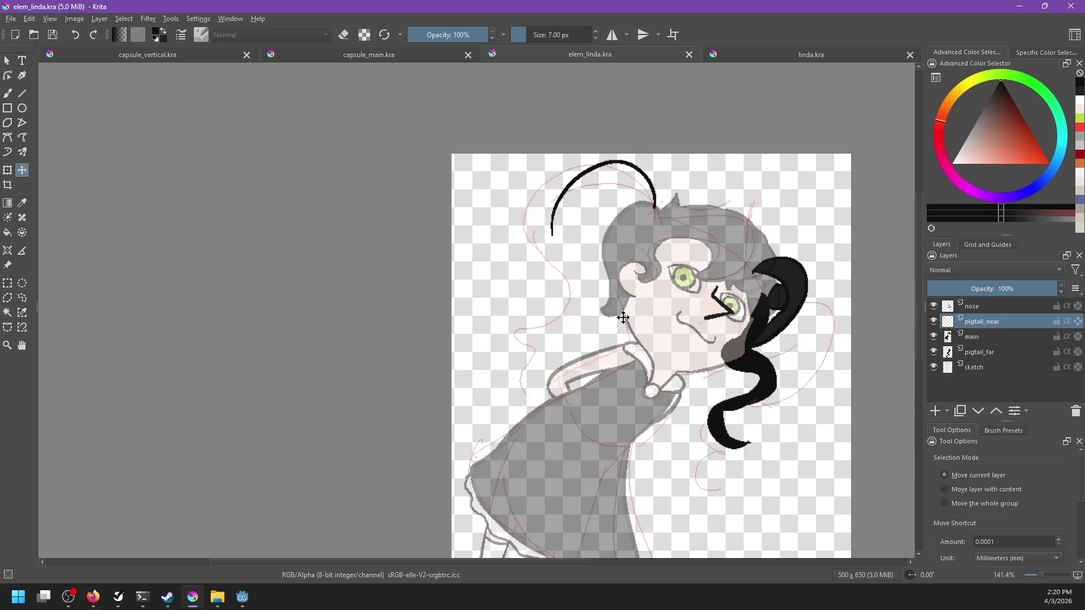
{"action": "key", "text": "b"}
Compare against the linda.kra reference drawing, then return to elem_linda.kra.
{"action": "left_click", "coordinate": [816, 54]}
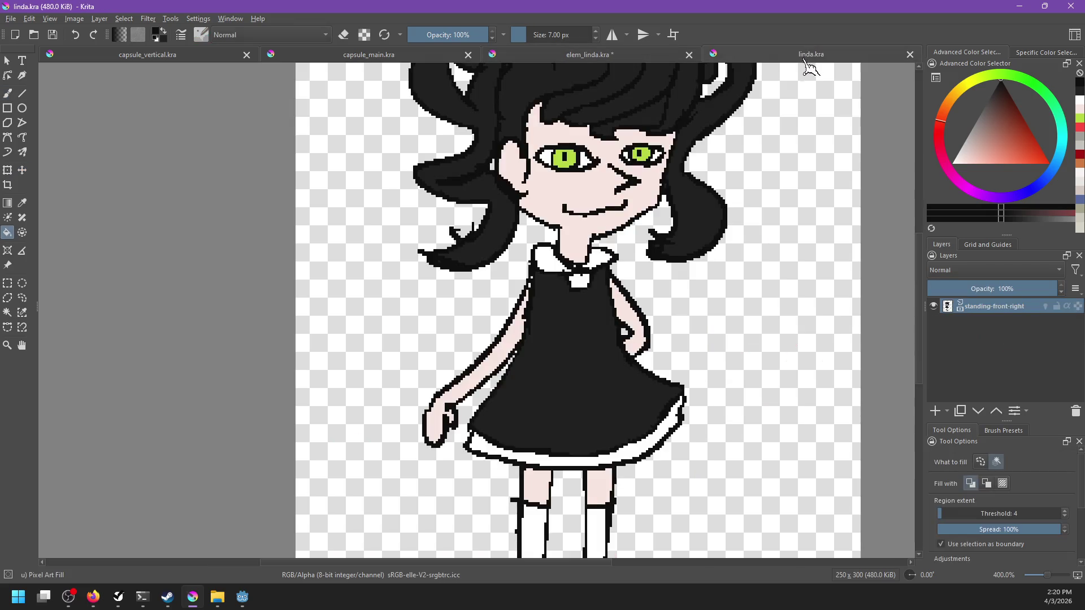
{"action": "scroll", "coordinate": [612, 195], "scroll_direction": "down", "scroll_amount": 1}
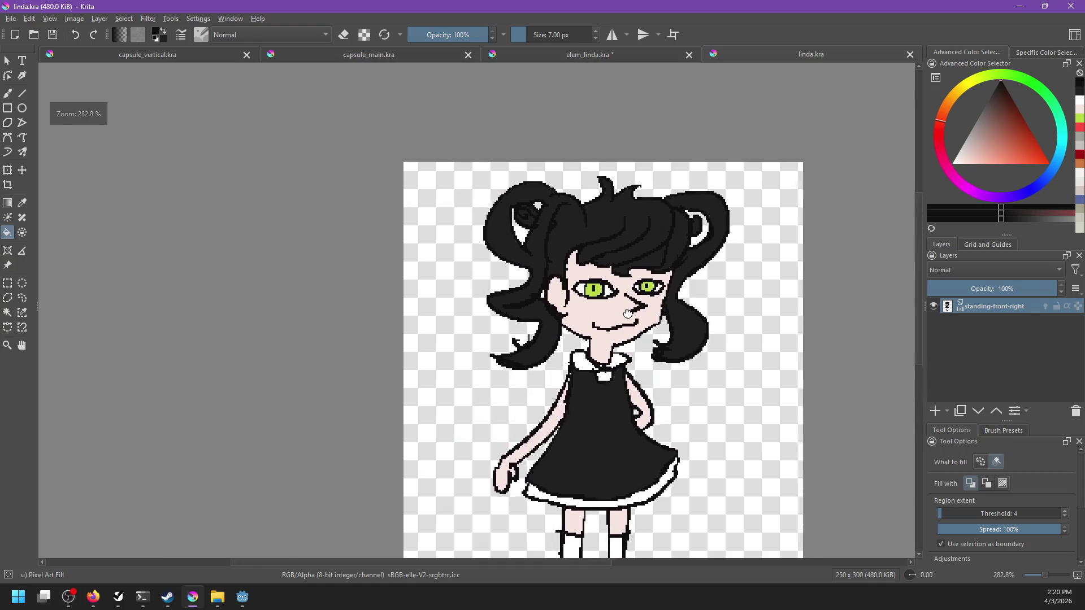
{"action": "scroll", "coordinate": [585, 246], "scroll_direction": "up", "scroll_amount": 2}
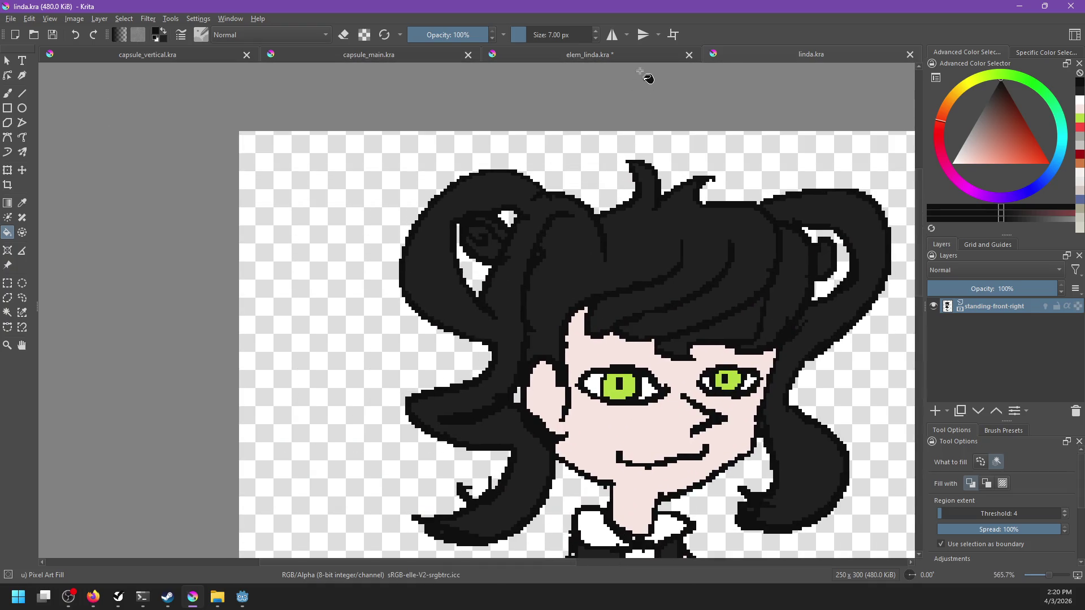
{"action": "left_click", "coordinate": [635, 58]}
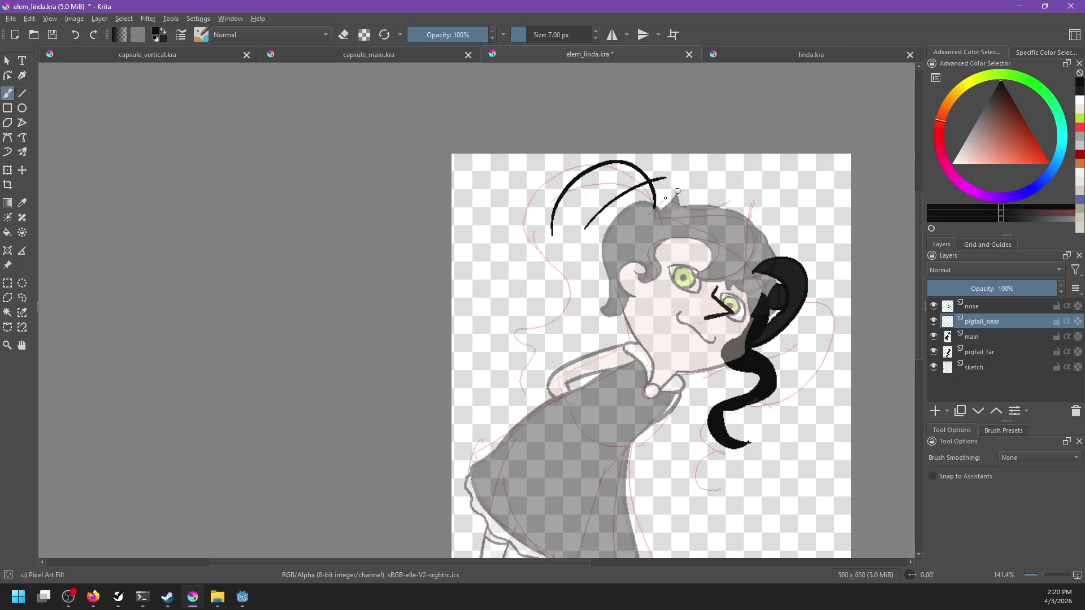
Try several curved strand strokes for the near pigtail, undoing the unwanted ones.
{"action": "left_click_drag", "start_coordinate": [567, 242], "coordinate": [649, 180]}
{"action": "key", "text": "ctrl+z"}
{"action": "left_click_drag", "start_coordinate": [556, 259], "coordinate": [649, 189]}
{"action": "key", "text": "ctrl+z"}
{"action": "left_click_drag", "start_coordinate": [573, 259], "coordinate": [641, 186]}
{"action": "key", "text": "ctrl+z"}
{"action": "left_click_drag", "start_coordinate": [568, 251], "coordinate": [644, 203]}
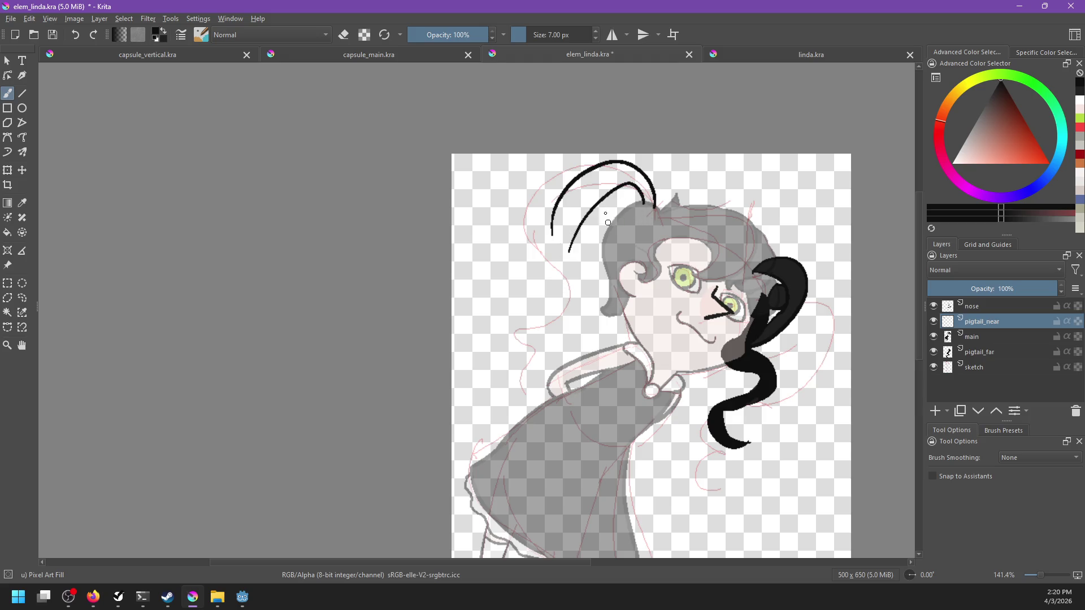
{"action": "left_click_drag", "start_coordinate": [588, 229], "coordinate": [630, 192]}
{"action": "key", "text": "ctrl+z"}
{"action": "key", "text": "ctrl+z"}
{"action": "key", "text": "ctrl+z"}
{"action": "mouse_move", "coordinate": [587, 229]}
{"action": "left_mouse_down"}
{"action": "mouse_move", "coordinate": [631, 192]}
{"action": "mouse_move", "coordinate": [606, 200]}
{"action": "left_mouse_up"}
{"action": "key", "text": "ctrl+z"}
{"action": "left_click_drag", "start_coordinate": [570, 252], "coordinate": [611, 288]}
{"action": "key", "text": "ctrl+z"}
{"action": "left_click_drag", "start_coordinate": [568, 246], "coordinate": [609, 306]}
{"action": "key", "text": "ctrl+z"}
{"action": "left_click_drag", "start_coordinate": [551, 226], "coordinate": [603, 270]}
{"action": "key", "text": "ctrl+z"}
{"action": "key", "text": "ctrl+z"}
Check the linda.kra reference, then try and undo a tick at the arc's lower end.
{"action": "left_click", "coordinate": [742, 54]}
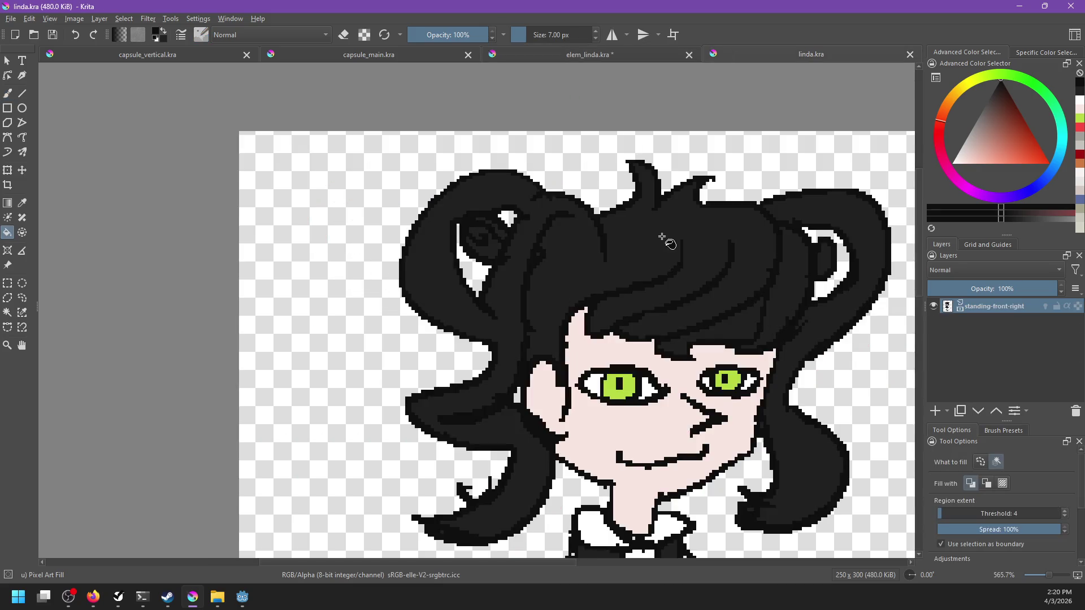
{"action": "left_click", "coordinate": [576, 54]}
{"action": "mouse_move", "coordinate": [550, 233]}
{"action": "left_mouse_down"}
{"action": "mouse_move", "coordinate": [619, 285]}
{"action": "mouse_move", "coordinate": [604, 292]}
{"action": "left_mouse_up"}
{"action": "key", "text": "ctrl+z"}
{"action": "key", "text": "ctrl+z"}
{"action": "left_click_drag", "start_coordinate": [551, 232], "coordinate": [596, 284]}
{"action": "key", "text": "ctrl+z"}
{"action": "key", "text": "ctrl+z"}
{"action": "key", "text": "ctrl+z"}
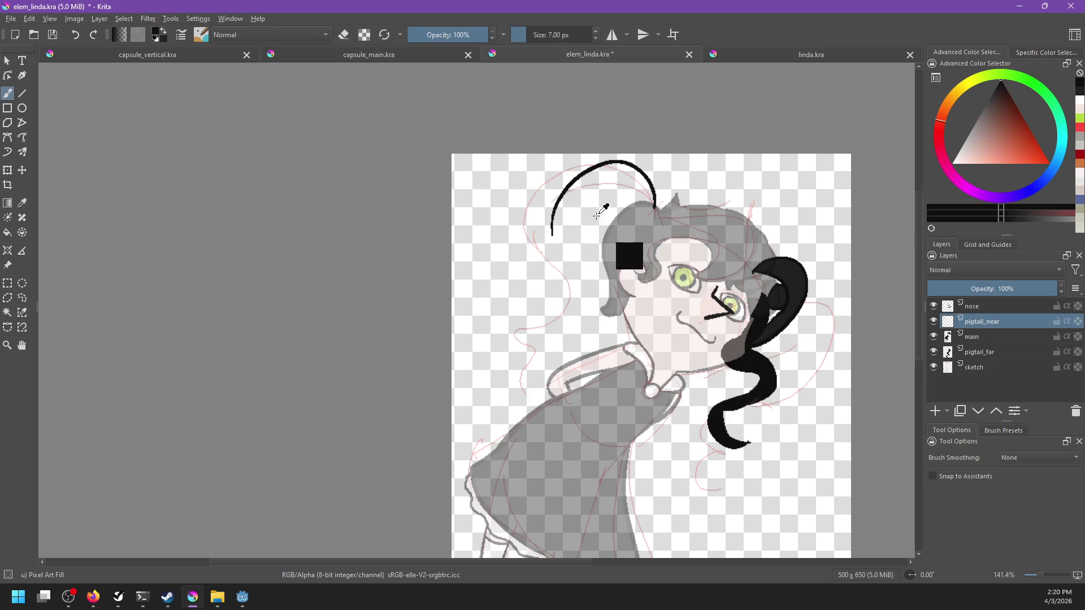
Delete the black top arc using a freehand selection, then deselect.
{"action": "left_click", "coordinate": [22, 298]}
{"action": "left_click_drag", "start_coordinate": [706, 149], "coordinate": [429, 127]}
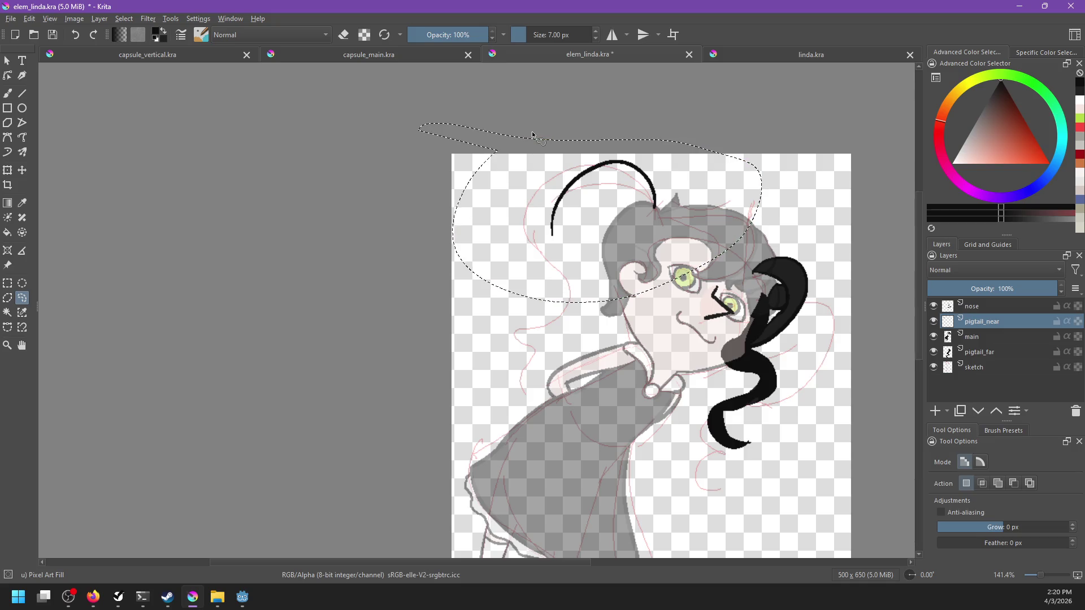
{"action": "key", "text": "Delete"}
{"action": "key", "text": "ctrl+shift+a"}
{"action": "key", "text": "b"}
Attempt the new hair arc over the head several times, undoing each try.
{"action": "left_click_drag", "start_coordinate": [654, 205], "coordinate": [601, 278]}
{"action": "key", "text": "ctrl+z"}
{"action": "left_click_drag", "start_coordinate": [654, 205], "coordinate": [601, 278]}
{"action": "key", "text": "ctrl+z"}
{"action": "left_click_drag", "start_coordinate": [654, 206], "coordinate": [593, 310]}
{"action": "key", "text": "ctrl+z"}
{"action": "left_click_drag", "start_coordinate": [655, 206], "coordinate": [582, 275]}
{"action": "key", "text": "ctrl+z"}
{"action": "left_click_drag", "start_coordinate": [653, 204], "coordinate": [588, 274]}
{"action": "key", "text": "ctrl+z"}
{"action": "left_click_drag", "start_coordinate": [654, 206], "coordinate": [583, 283]}
{"action": "key", "text": "ctrl+z"}
Draw the hair arc down past the head into a lower curl.
{"action": "mouse_move", "coordinate": [655, 205]}
{"action": "left_mouse_down"}
{"action": "mouse_move", "coordinate": [582, 293]}
{"action": "mouse_move", "coordinate": [561, 350]}
{"action": "left_mouse_up"}
{"action": "key", "text": "ctrl+z"}
{"action": "mouse_move", "coordinate": [588, 273]}
{"action": "left_mouse_down"}
{"action": "mouse_move", "coordinate": [570, 338]}
{"action": "mouse_move", "coordinate": [603, 329]}
{"action": "left_mouse_up"}
{"action": "key", "text": "ctrl+z"}
{"action": "key", "text": "ctrl+z"}
{"action": "mouse_move", "coordinate": [588, 270]}
{"action": "left_mouse_down"}
{"action": "mouse_move", "coordinate": [587, 368]}
{"action": "mouse_move", "coordinate": [568, 340]}
{"action": "left_mouse_up"}
{"action": "key", "text": "ctrl+z"}
Draw the pigtail's inner edge and inner curl lines.
{"action": "left_click_drag", "start_coordinate": [653, 200], "coordinate": [601, 259]}
{"action": "key", "text": "ctrl+z"}
{"action": "left_click_drag", "start_coordinate": [649, 201], "coordinate": [600, 259]}
{"action": "key", "text": "ctrl+z"}
{"action": "left_click_drag", "start_coordinate": [650, 202], "coordinate": [582, 315]}
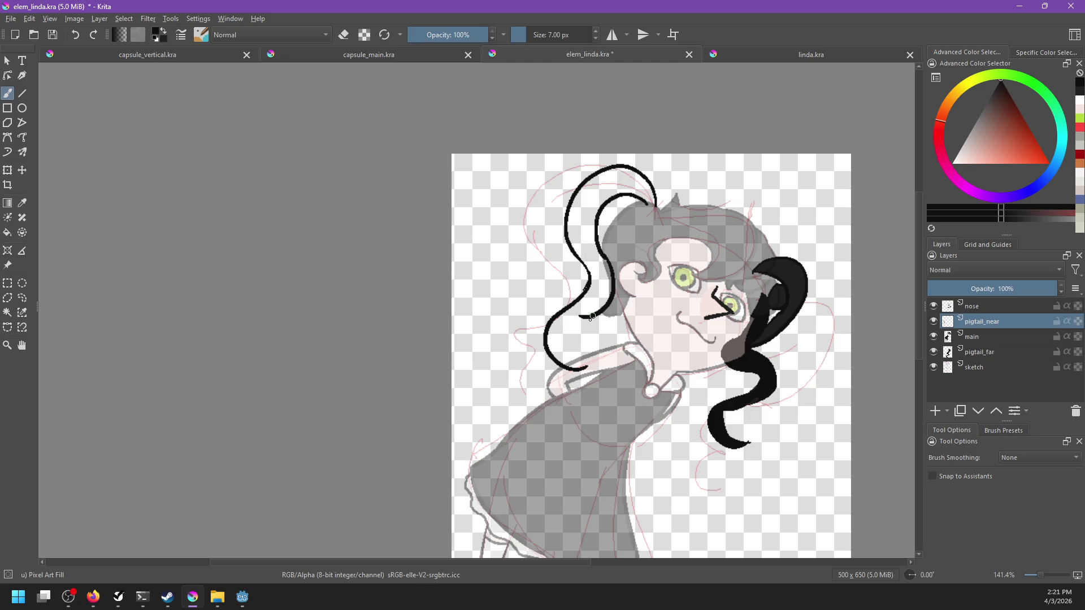
{"action": "key", "text": "ctrl+z"}
{"action": "left_click_drag", "start_coordinate": [573, 328], "coordinate": [604, 358]}
{"action": "key", "text": "ctrl+z"}
{"action": "mouse_move", "coordinate": [582, 317]}
{"action": "left_mouse_down"}
{"action": "mouse_move", "coordinate": [600, 363]}
{"action": "mouse_move", "coordinate": [585, 373]}
{"action": "left_mouse_up"}
{"action": "key", "text": "ctrl+z"}
{"action": "key", "text": "ctrl+z"}
{"action": "key", "text": "ctrl+z"}
{"action": "key", "text": "ctrl+z"}
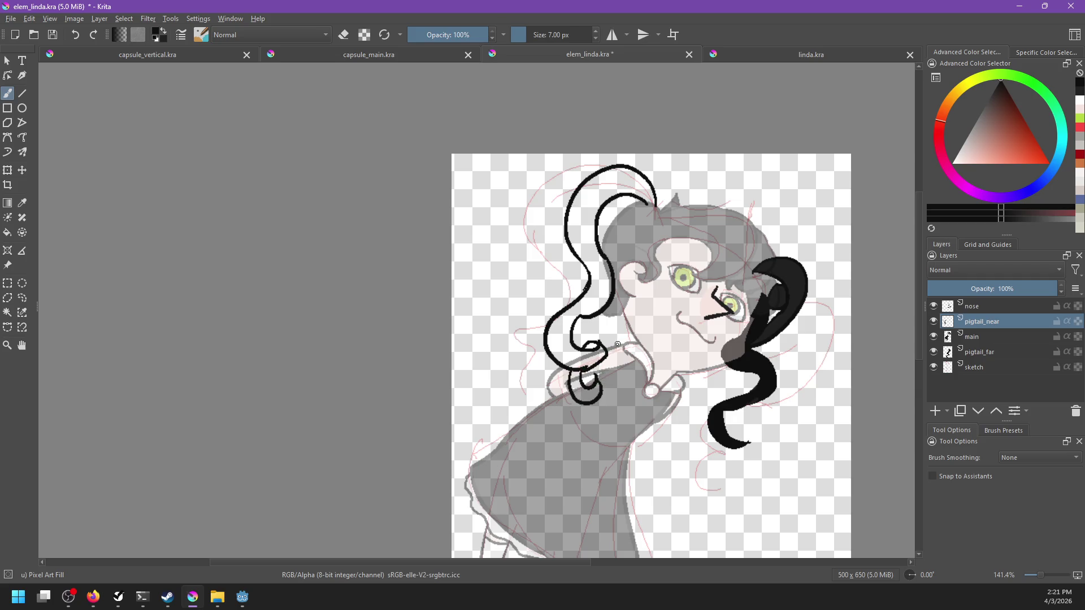
{"action": "left_click_drag", "start_coordinate": [631, 226], "coordinate": [612, 233]}
Fill the inner curl black and close the top gap, undoing a fill that leaked.
{"action": "key", "text": "f"}
{"action": "left_click", "coordinate": [629, 215]}
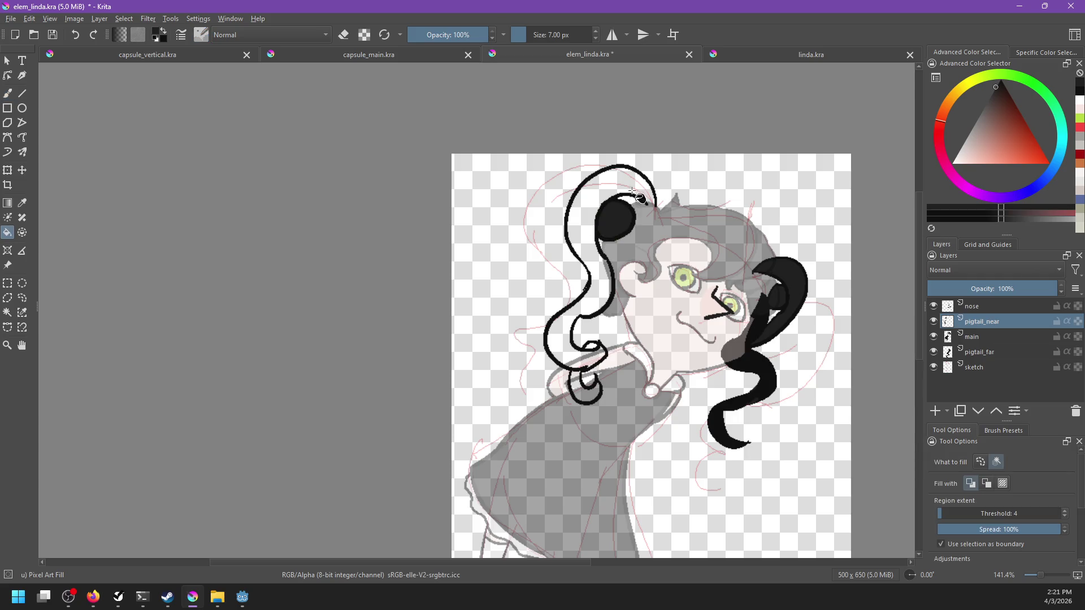
{"action": "key", "text": "b"}
{"action": "left_click_drag", "start_coordinate": [645, 212], "coordinate": [654, 202]}
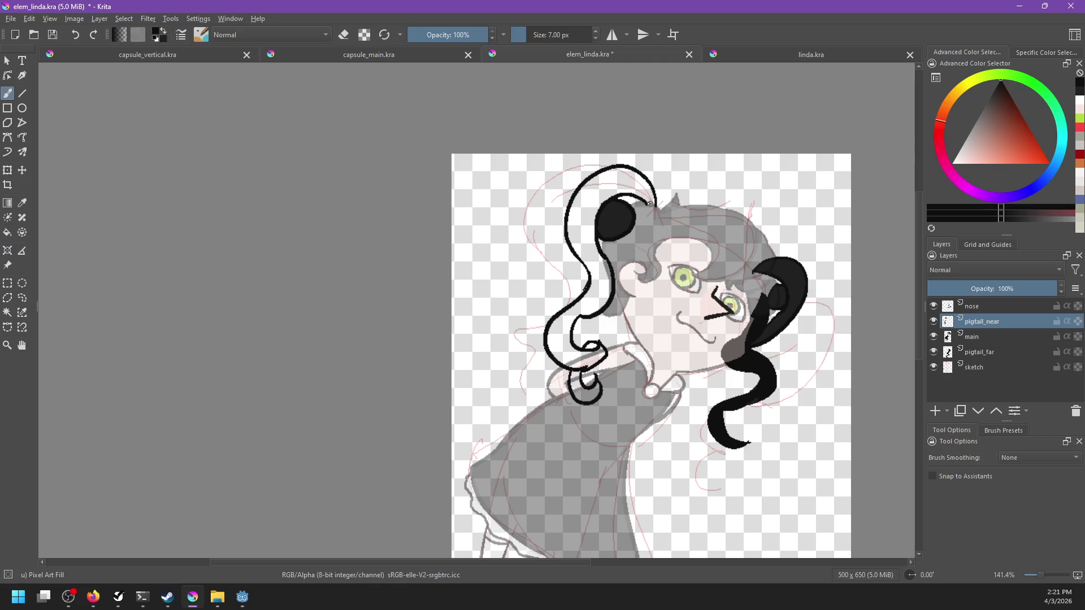
{"action": "key", "text": "f"}
{"action": "left_click", "coordinate": [651, 206]}
{"action": "key", "text": "ctrl+z"}
{"action": "key", "text": "b"}
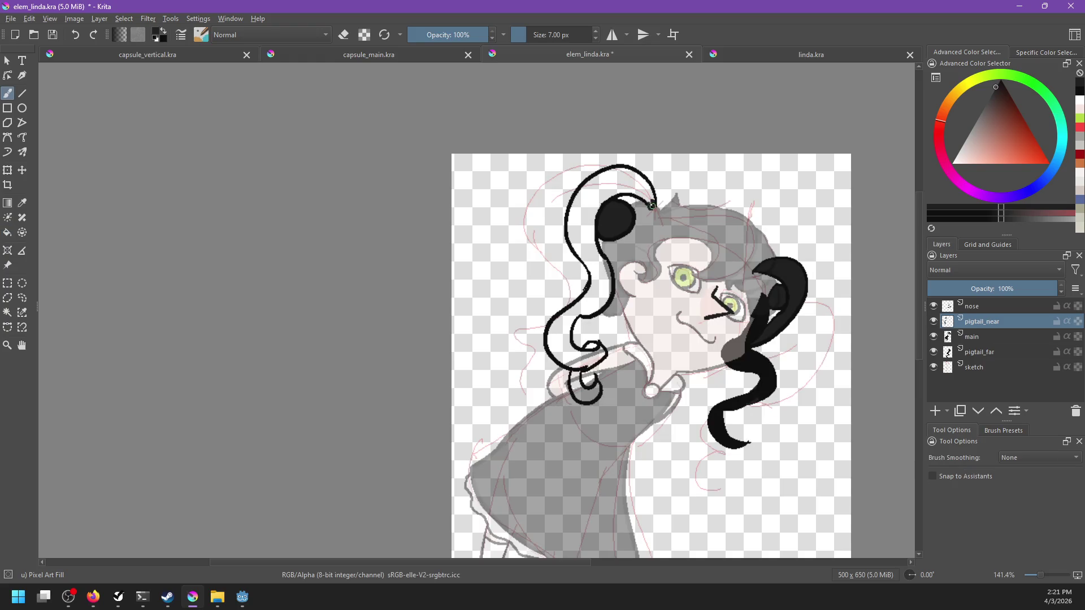
Fill the pigtail's white interior, bottom loop and curl tip black.
{"action": "key", "text": "f"}
{"action": "left_click", "coordinate": [644, 195]}
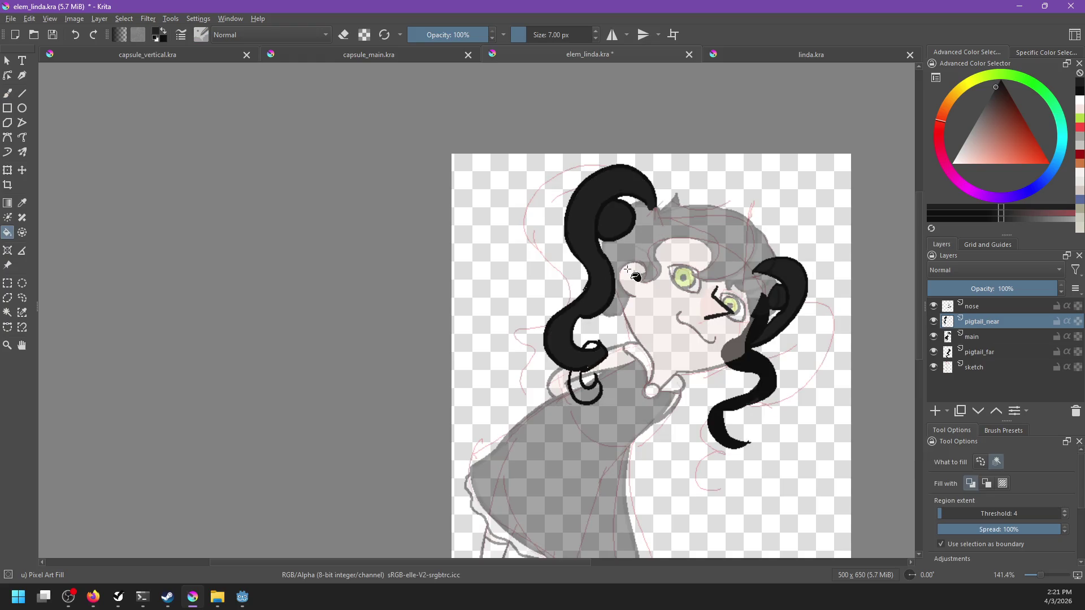
{"action": "left_click", "coordinate": [587, 377]}
{"action": "left_click", "coordinate": [592, 345]}
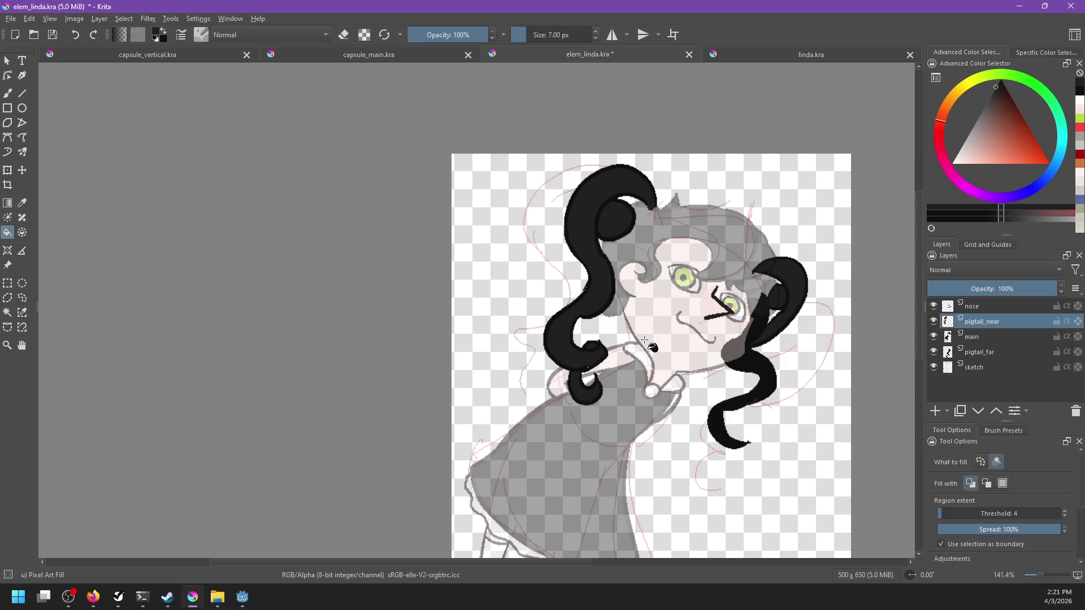
Return to the brush and reset the painting colour to pure black.
{"action": "key", "text": "b"}
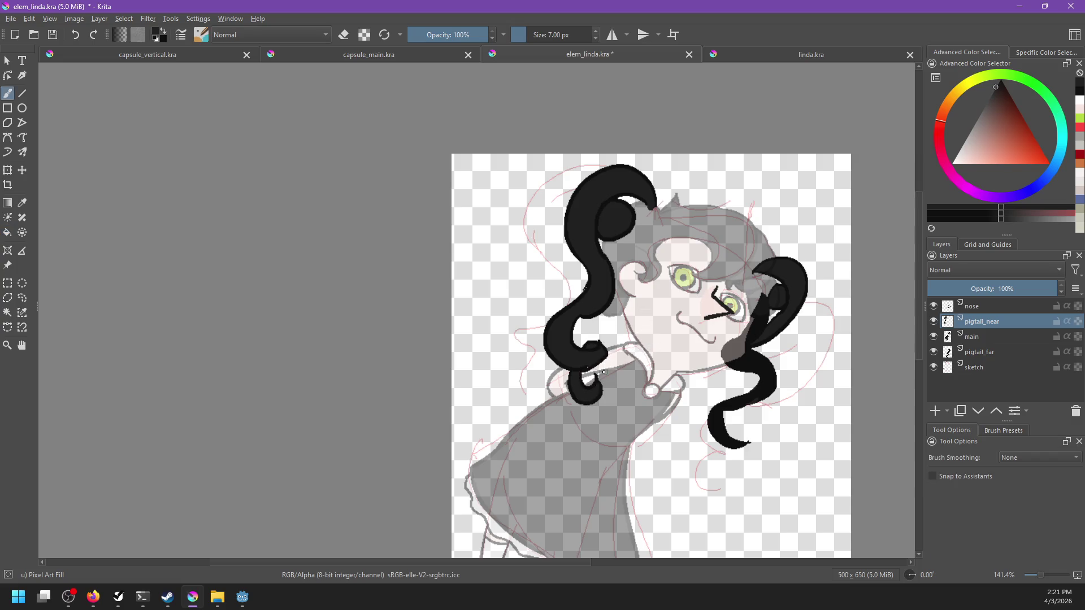
{"action": "scroll", "coordinate": [604, 372], "scroll_direction": "up", "scroll_amount": 5}
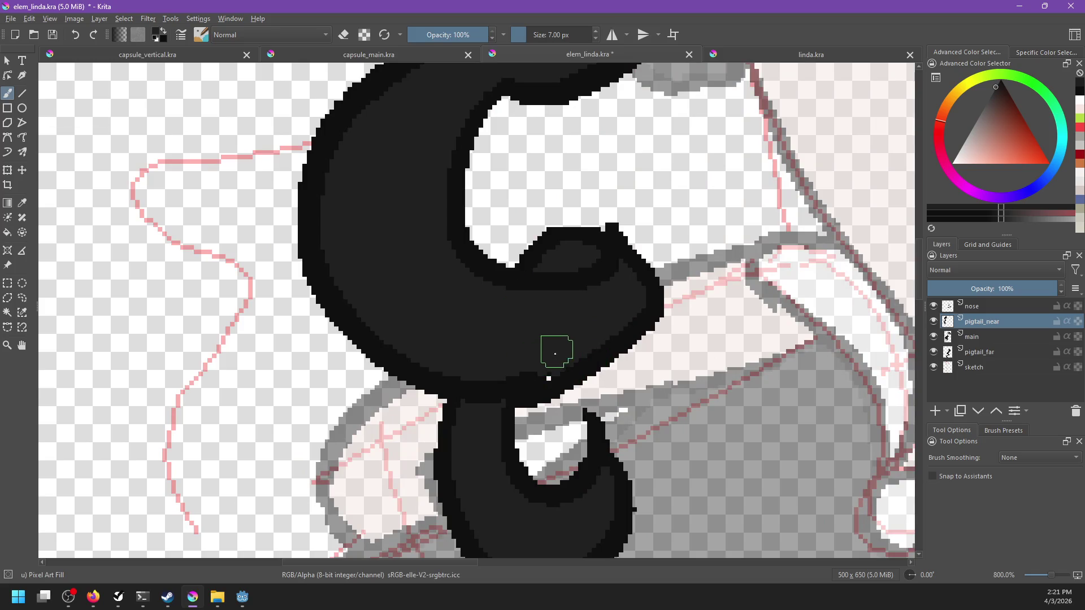
{"action": "key", "text": "d"}
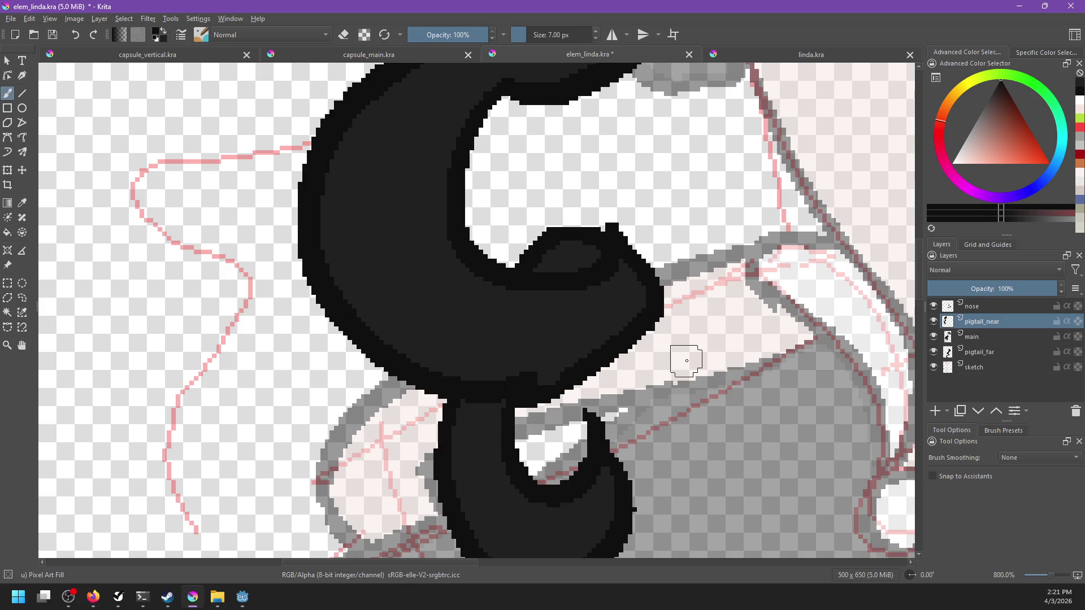
{"action": "scroll", "coordinate": [687, 360], "scroll_direction": "down", "scroll_amount": 4}
{"action": "scroll", "coordinate": [672, 305], "scroll_direction": "down", "scroll_amount": 2}
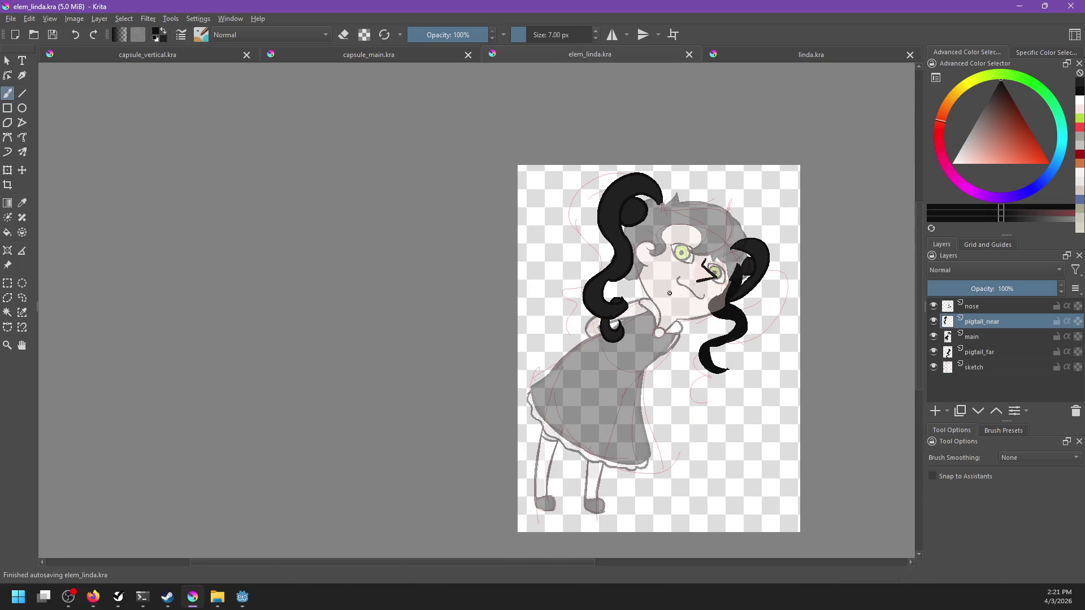
{"action": "scroll", "coordinate": [670, 293], "scroll_direction": "up", "scroll_amount": 1}
Select pigtail_near and nudge it slightly into place with the Move tool.
{"action": "left_click", "coordinate": [995, 336]}
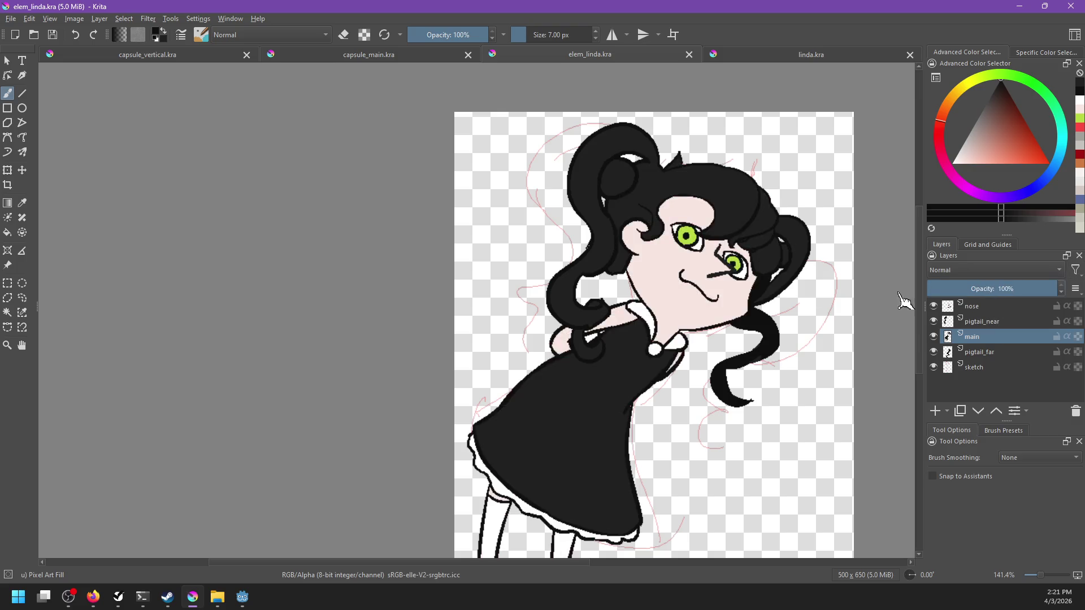
{"action": "scroll", "coordinate": [761, 313], "scroll_direction": "down", "scroll_amount": 3}
{"action": "scroll", "coordinate": [684, 252], "scroll_direction": "up", "scroll_amount": 1}
{"action": "scroll", "coordinate": [639, 273], "scroll_direction": "up", "scroll_amount": 3}
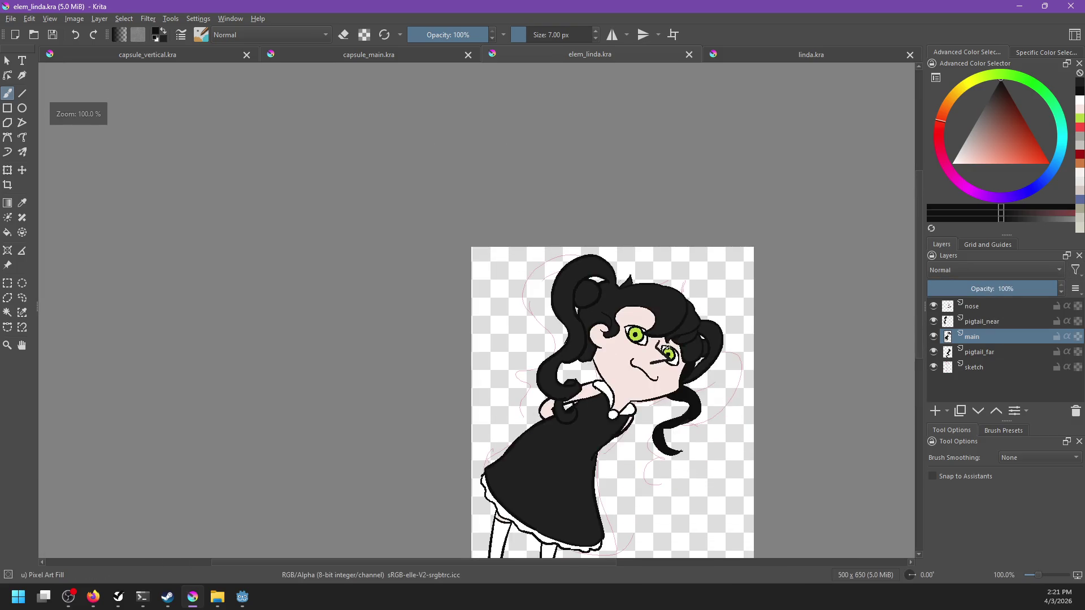
{"action": "scroll", "coordinate": [680, 352], "scroll_direction": "down", "scroll_amount": 2}
{"action": "left_click", "coordinate": [968, 308]}
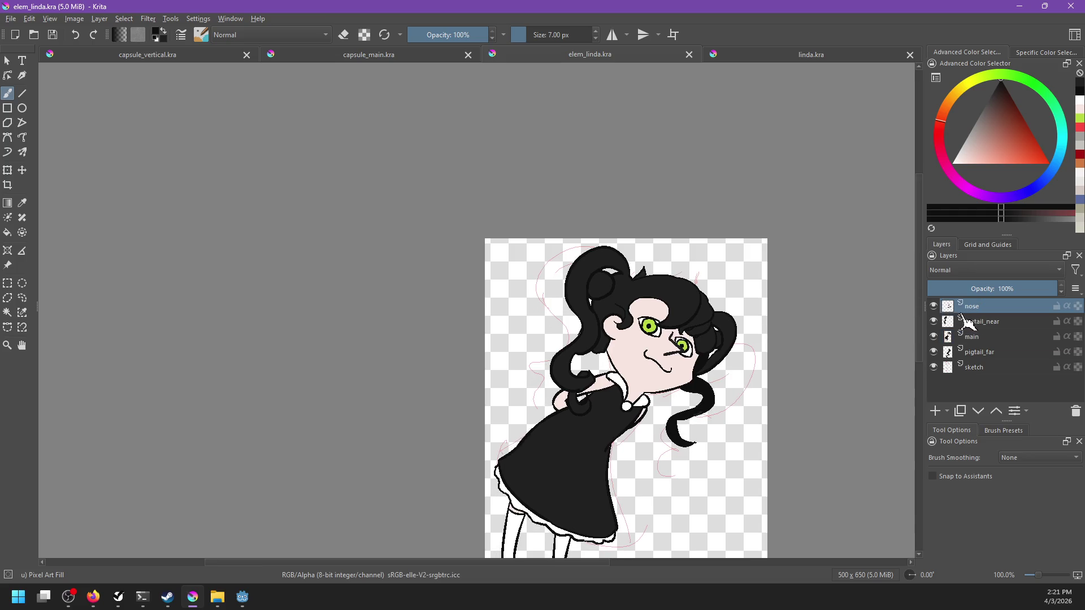
{"action": "left_click", "coordinate": [969, 323]}
{"action": "key", "text": "t"}
{"action": "left_click_drag", "start_coordinate": [598, 301], "coordinate": [599, 302]}
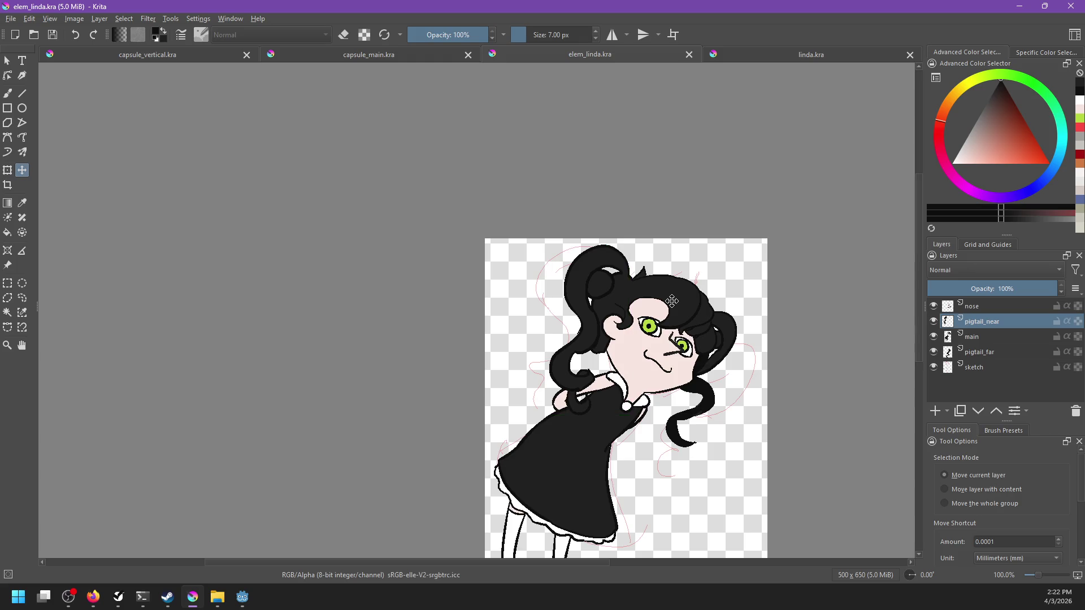
Inspect the figure and make the nose layer active.
{"action": "scroll", "coordinate": [687, 281], "scroll_direction": "down", "scroll_amount": 3, "text": "ctrl"}
{"action": "scroll", "coordinate": [701, 298], "scroll_direction": "up", "scroll_amount": 1, "text": "ctrl"}
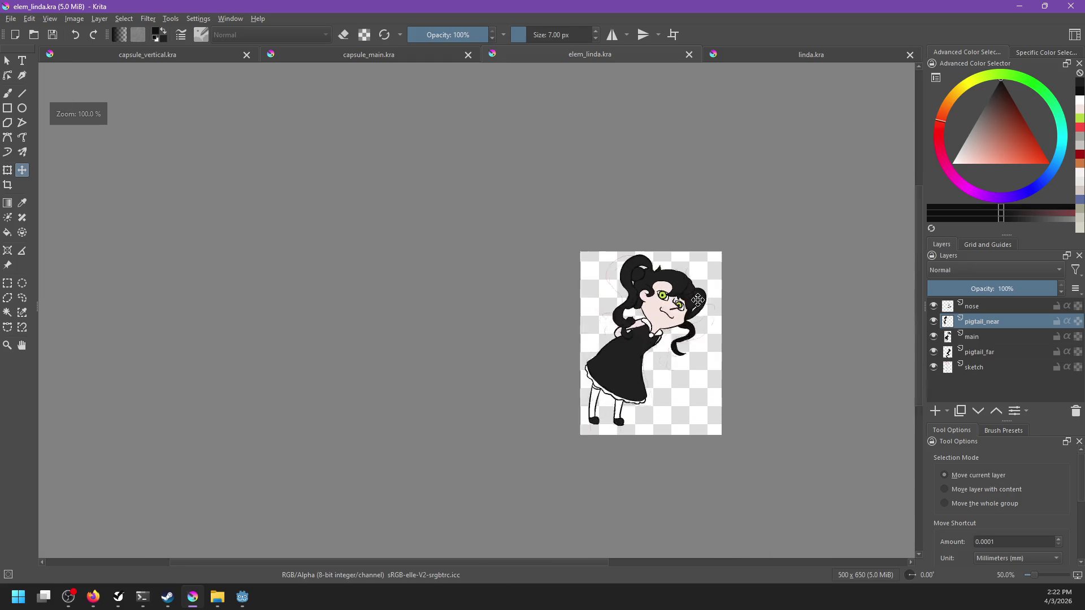
{"action": "scroll", "coordinate": [701, 297], "scroll_direction": "up", "scroll_amount": 2, "text": "ctrl"}
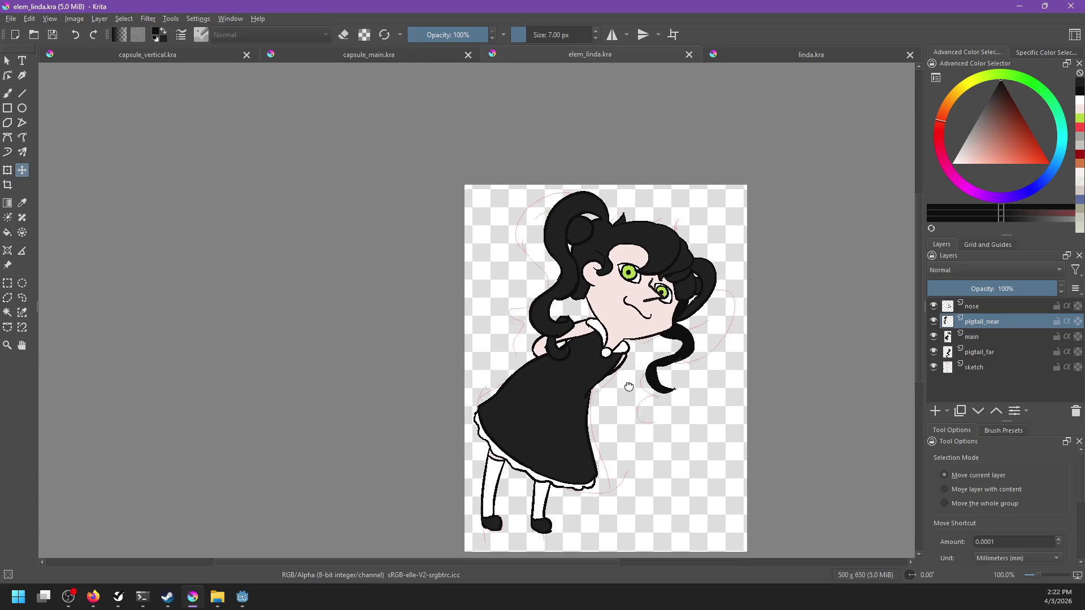
{"action": "scroll", "coordinate": [633, 365], "scroll_direction": "up", "scroll_amount": 2, "text": "ctrl"}
{"action": "left_click", "coordinate": [979, 309]}
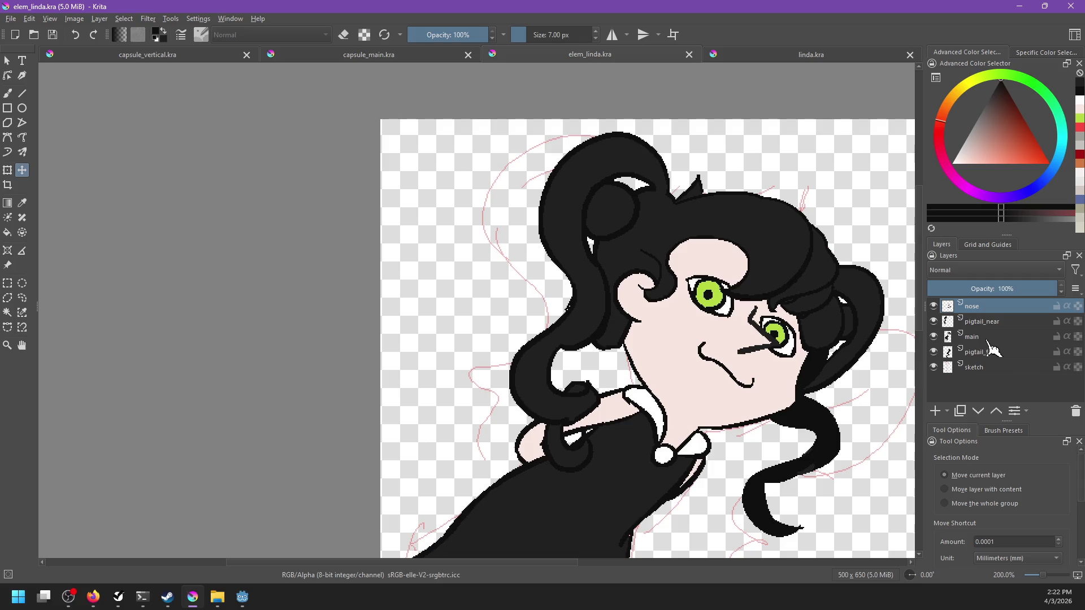
Add a new paint layer above nose and name it shading.
{"action": "left_click", "coordinate": [936, 411]}
{"action": "double_click", "coordinate": [984, 306]}
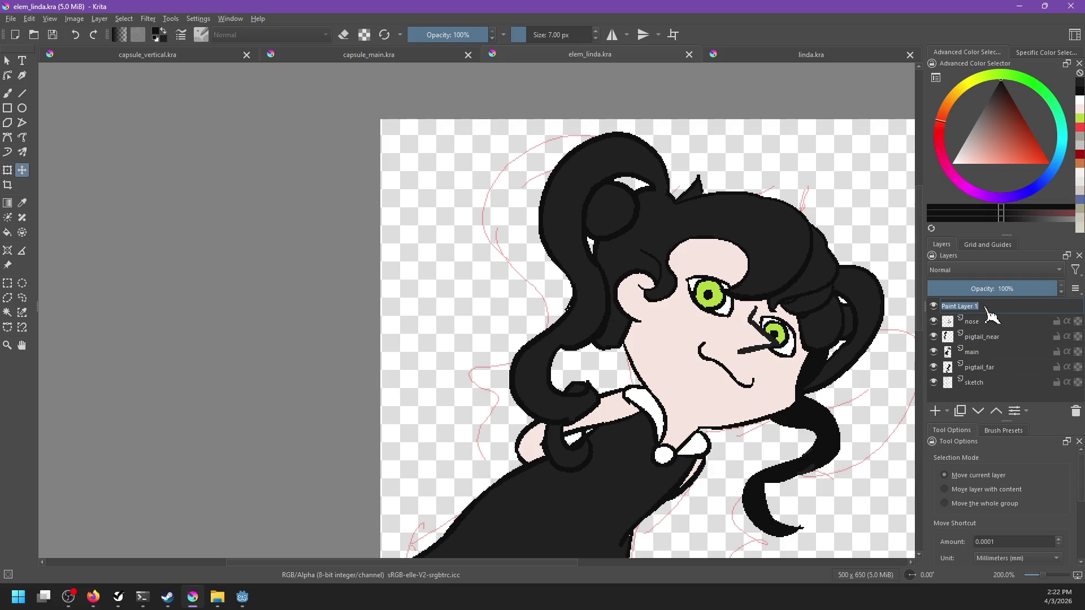
{"action": "type", "text": "lighting"}
{"action": "key", "text": "Return"}
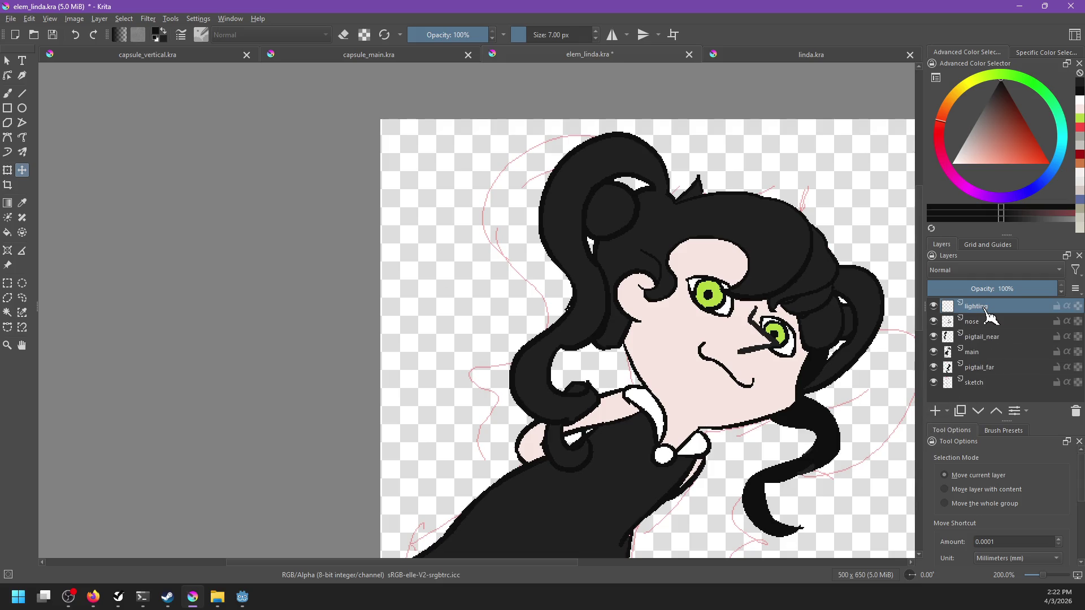
{"action": "key", "text": "minus"}
{"action": "key", "text": "plus"}
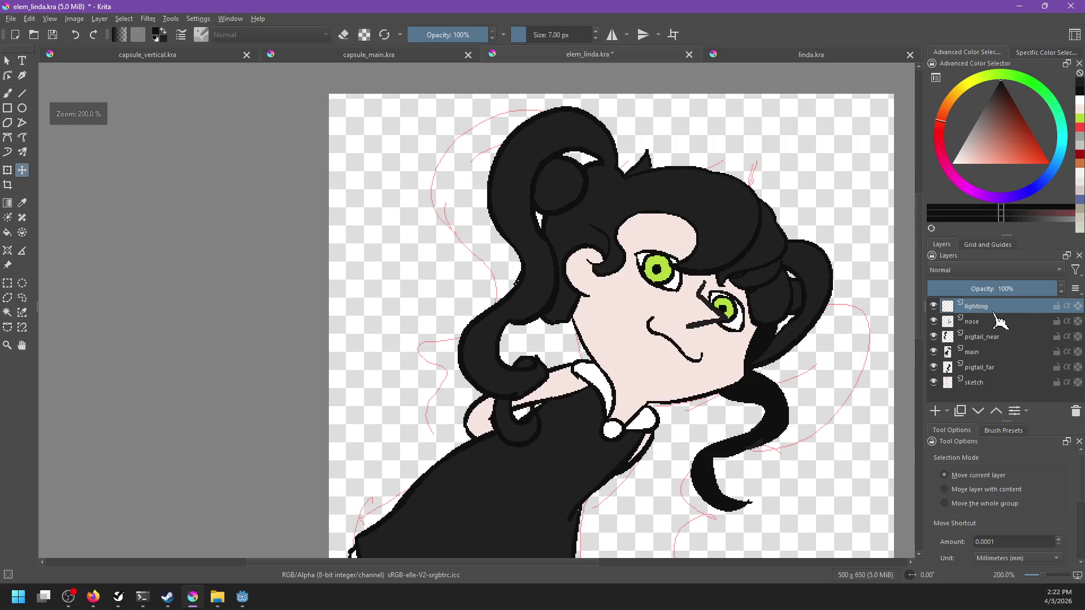
{"action": "double_click", "coordinate": [973, 305]}
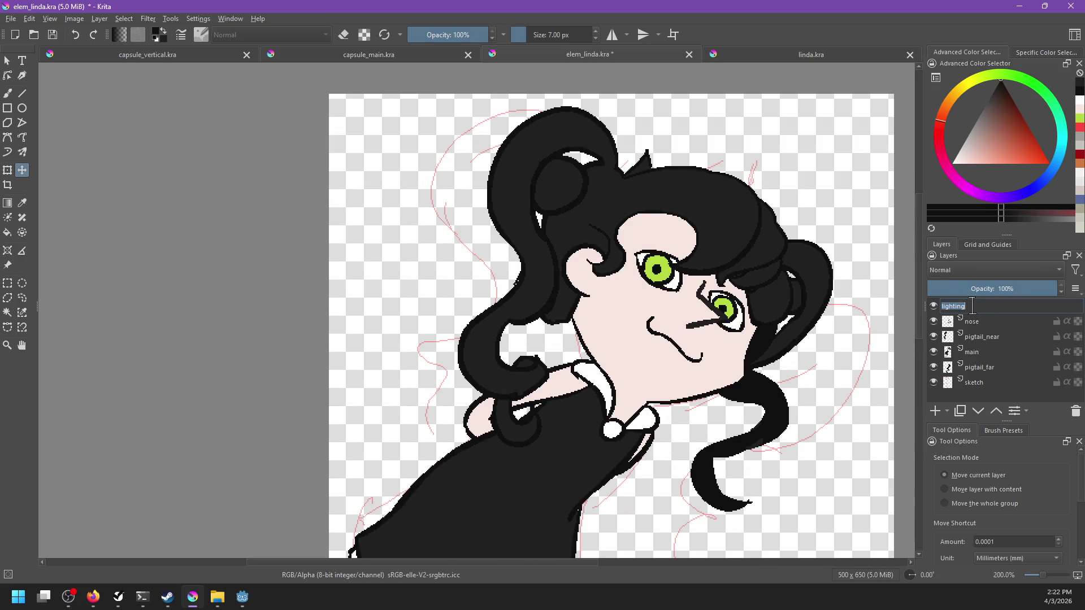
{"action": "key", "text": "Return"}
Set the shading layer to Multiply and pick a light lavender colour.
{"action": "left_click", "coordinate": [963, 271]}
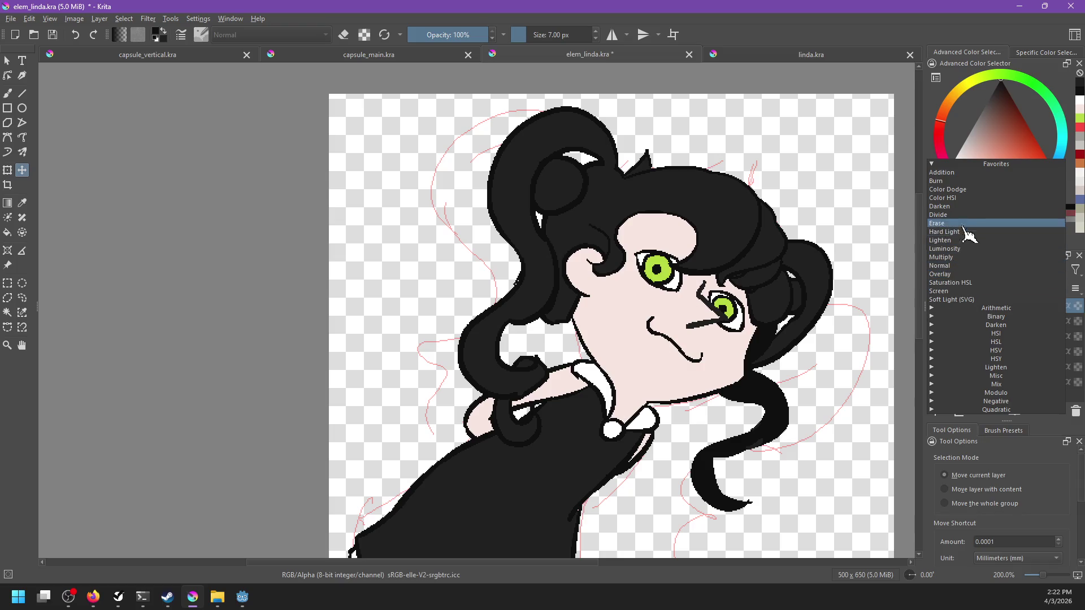
{"action": "left_click", "coordinate": [954, 257]}
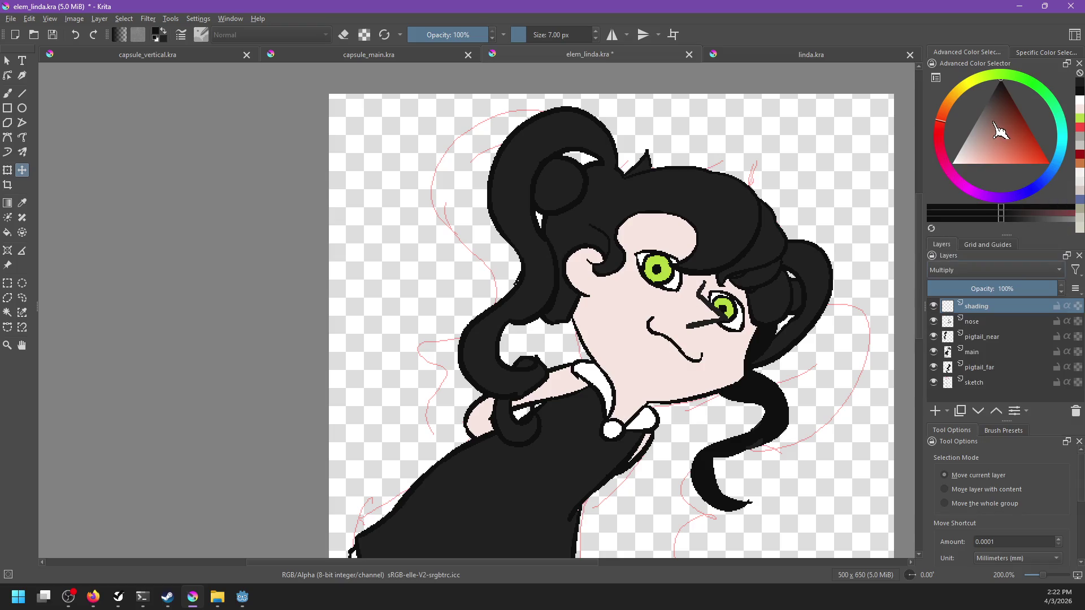
{"action": "left_click", "coordinate": [1041, 184]}
{"action": "left_click", "coordinate": [970, 156]}
{"action": "left_click_drag", "start_coordinate": [970, 156], "coordinate": [969, 164]}
Shade along the top of the ear in lavender.
{"action": "scroll", "coordinate": [660, 325], "scroll_direction": "up", "scroll_amount": 1}
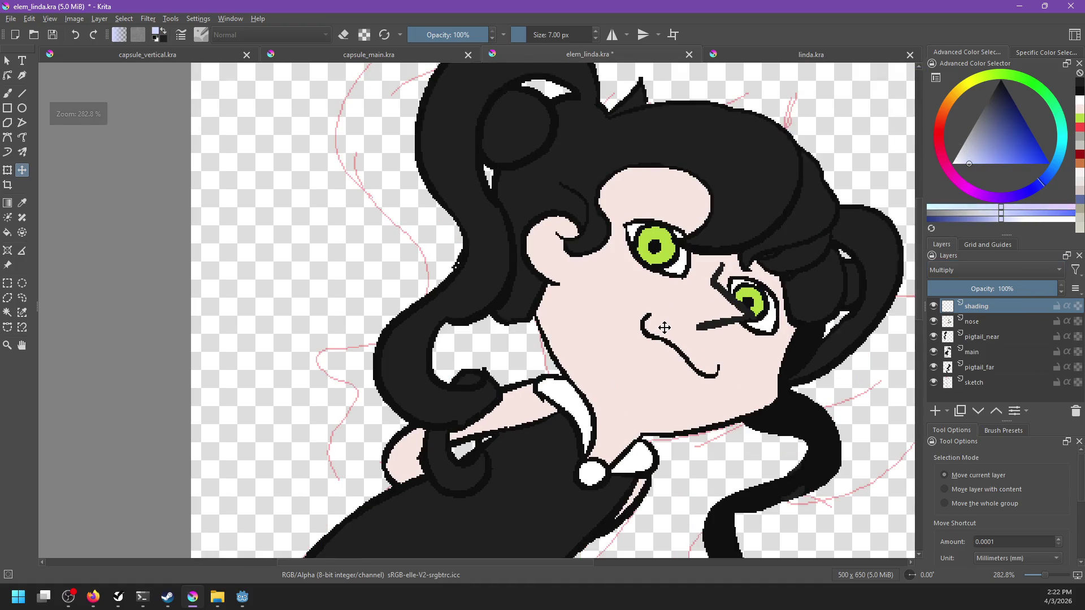
{"action": "key", "text": "b"}
{"action": "scroll", "coordinate": [462, 355], "scroll_direction": "up", "scroll_amount": 1}
{"action": "scroll", "coordinate": [492, 268], "scroll_direction": "down", "scroll_amount": 1}
{"action": "mouse_move", "coordinate": [529, 244]}
{"action": "left_mouse_down"}
{"action": "mouse_move", "coordinate": [517, 283]}
{"action": "mouse_move", "coordinate": [529, 283]}
{"action": "left_mouse_up"}
{"action": "key", "text": "ctrl+z"}
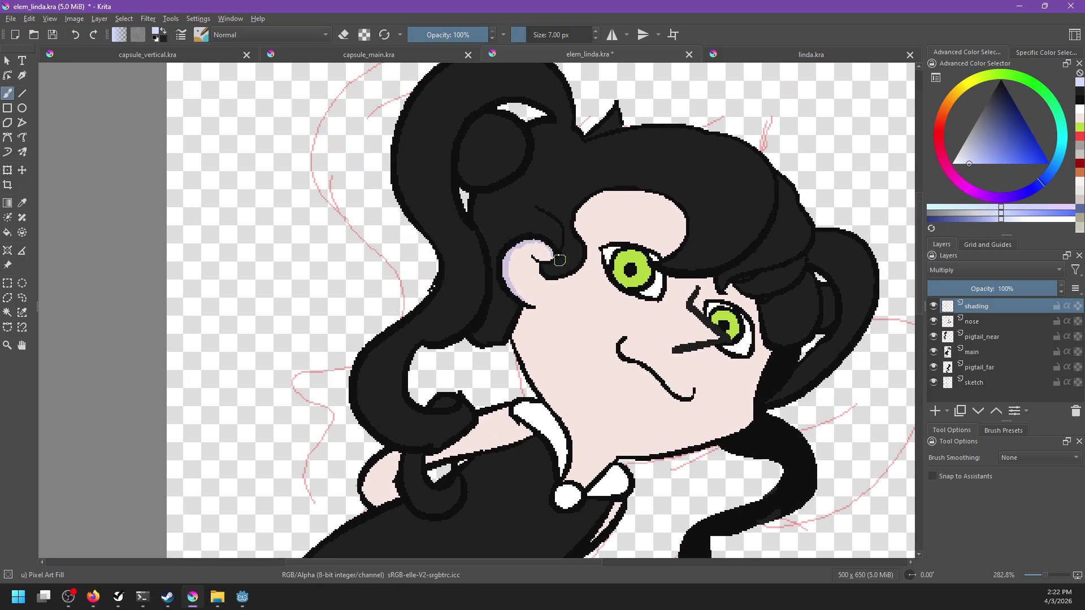
{"action": "left_click_drag", "start_coordinate": [516, 247], "coordinate": [553, 255]}
Shade the jawline's left edge with alpha lock, then switch to capsule_vertical.kra.
{"action": "left_click_drag", "start_coordinate": [524, 310], "coordinate": [528, 369]}
{"action": "left_click", "coordinate": [1067, 306]}
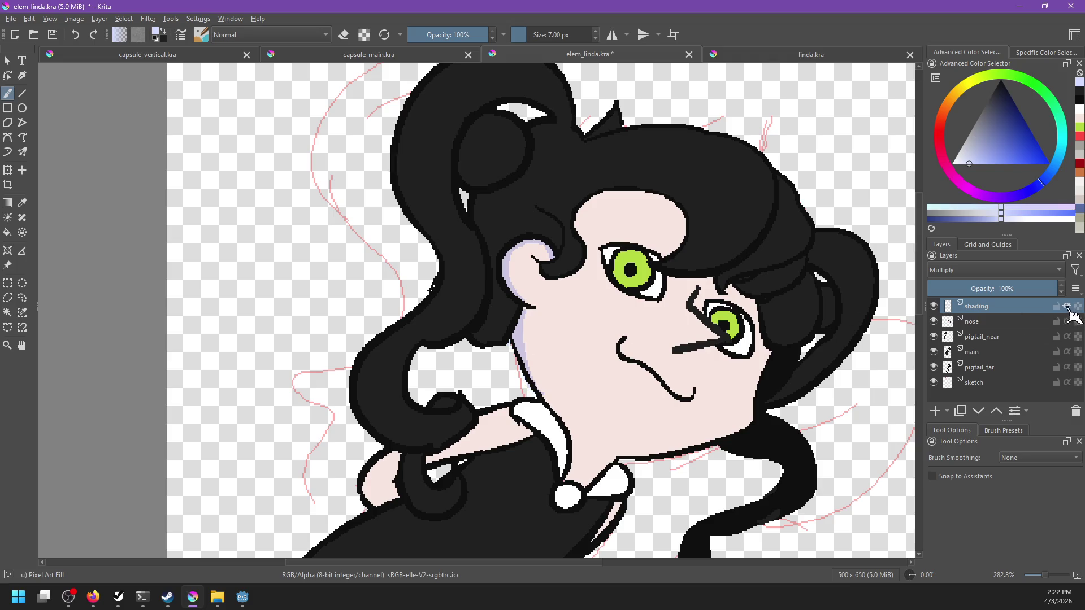
{"action": "left_click_drag", "start_coordinate": [515, 324], "coordinate": [559, 415]}
{"action": "key", "text": "ctrl+z"}
{"action": "left_click", "coordinate": [168, 57]}
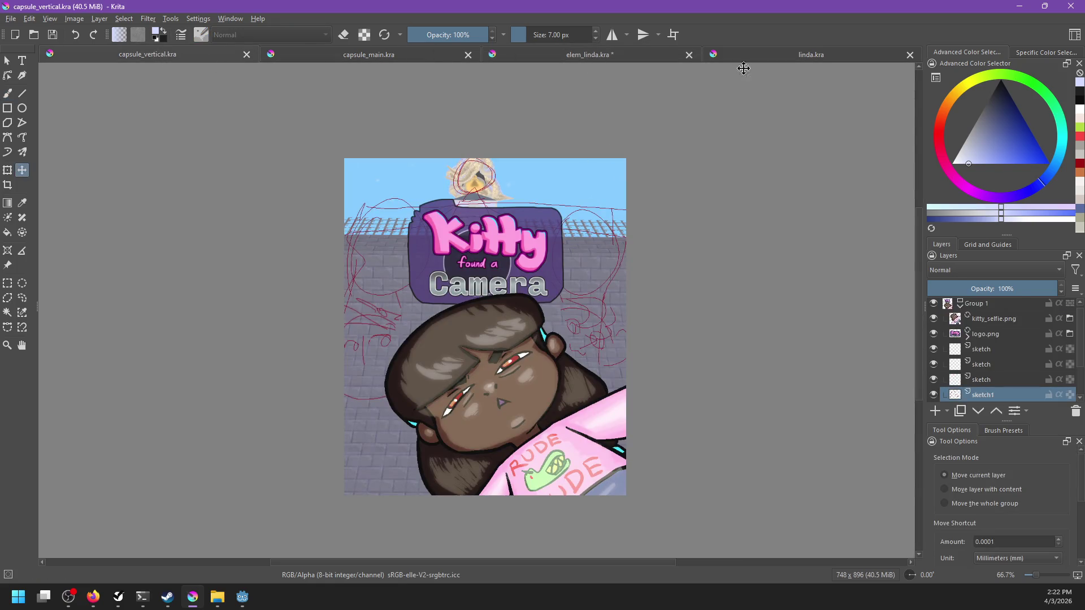
Return to elem_linda.kra and browse the Open Images dialog to the project's steam_page folder.
{"action": "left_click", "coordinate": [631, 57]}
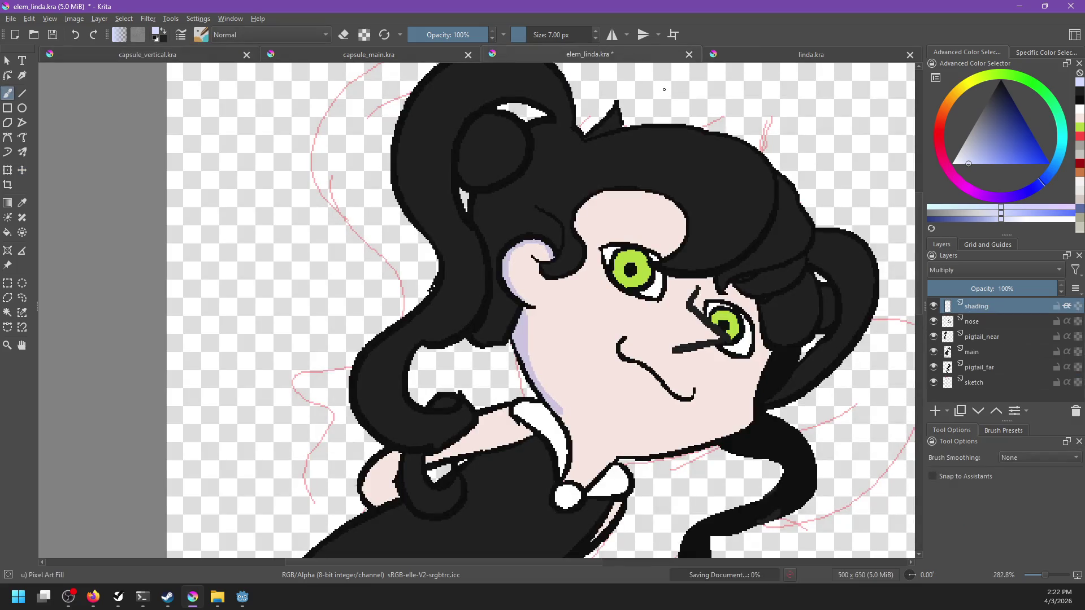
{"action": "key", "text": "ctrl+o"}
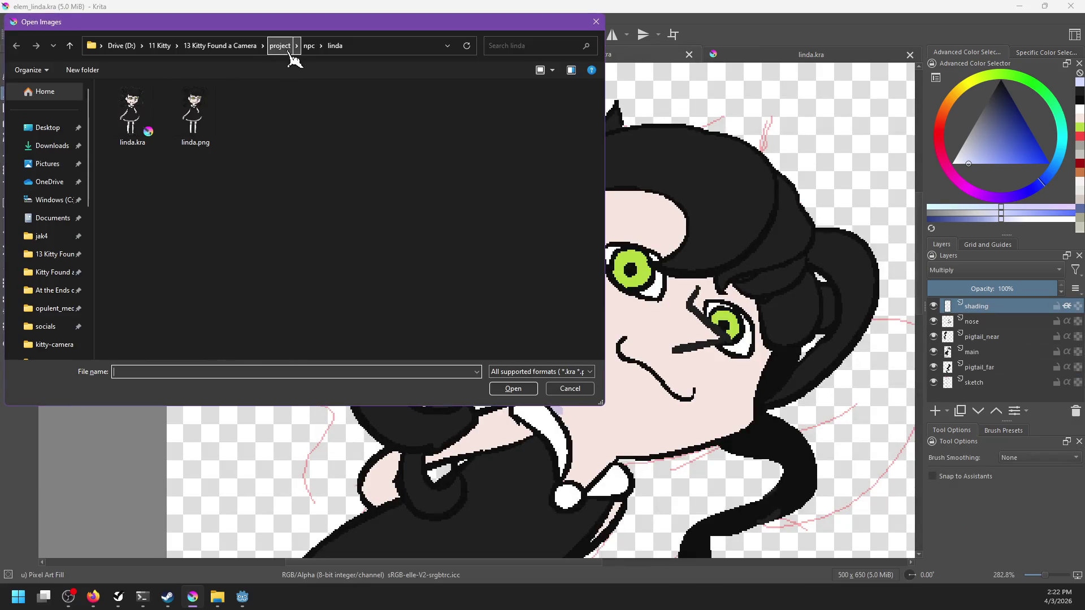
{"action": "left_click", "coordinate": [281, 46]}
{"action": "scroll", "coordinate": [215, 283], "scroll_direction": "down", "scroll_amount": 2}
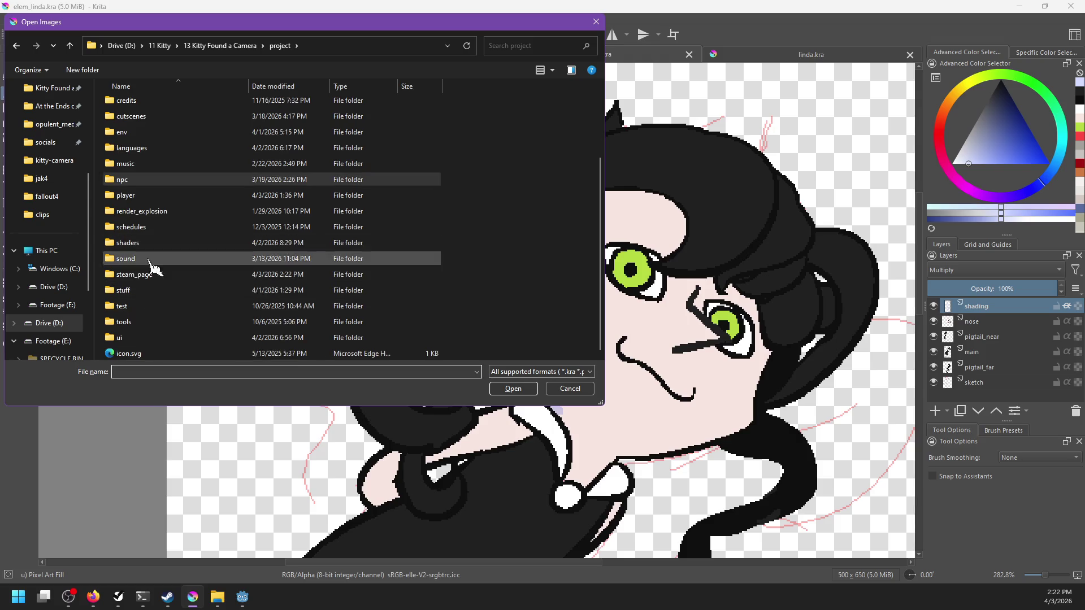
{"action": "double_click", "coordinate": [142, 275]}
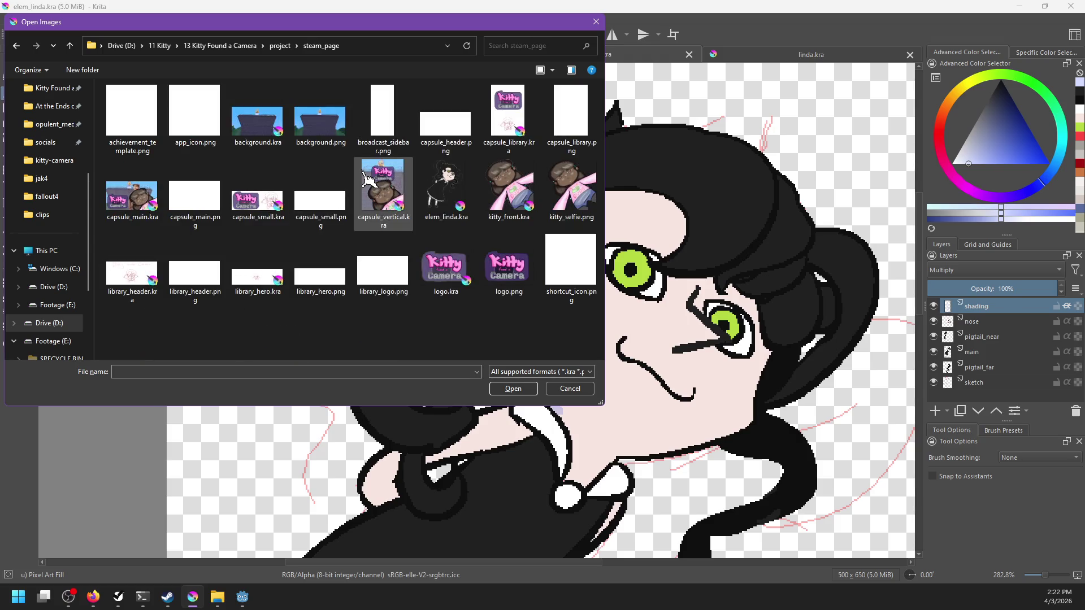
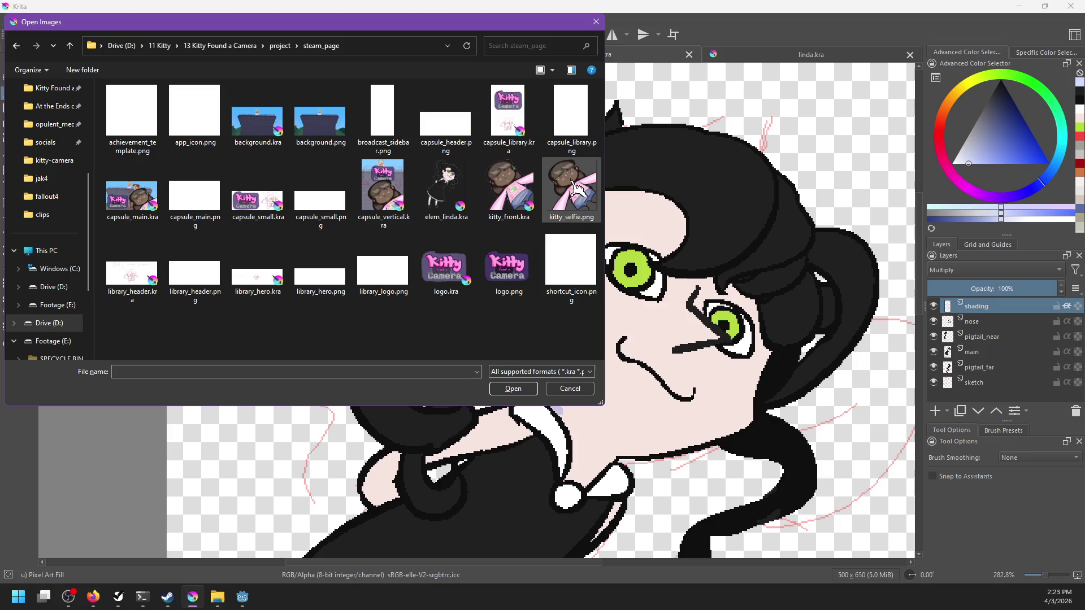
Open kitty_front.kra, toggle inherit alpha on the lighting layer and Clone Layer 1, and save.
{"action": "double_click", "coordinate": [576, 186]}
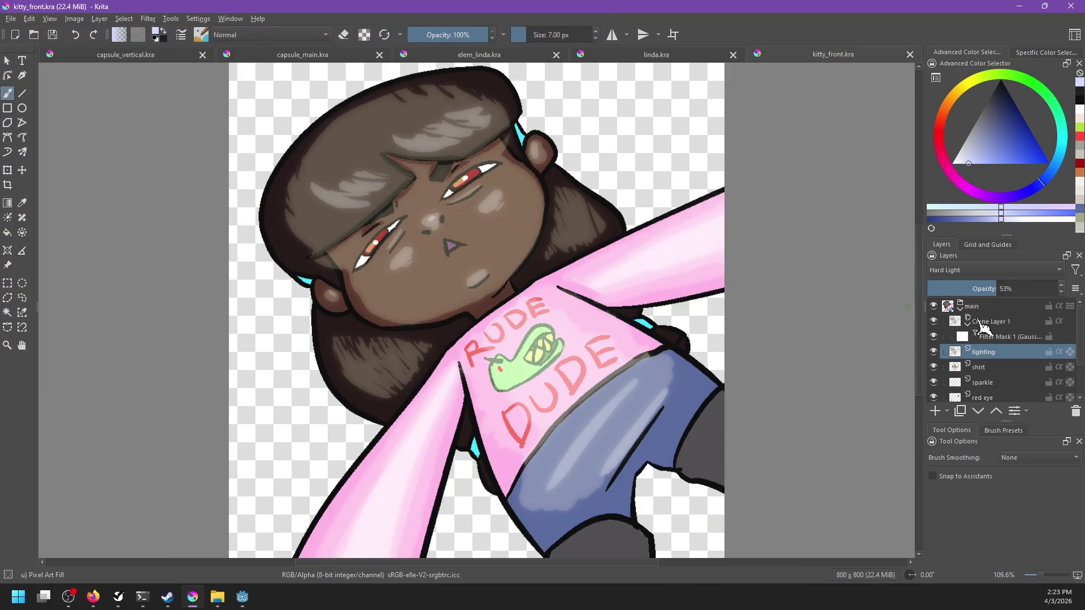
{"action": "left_click", "coordinate": [983, 322]}
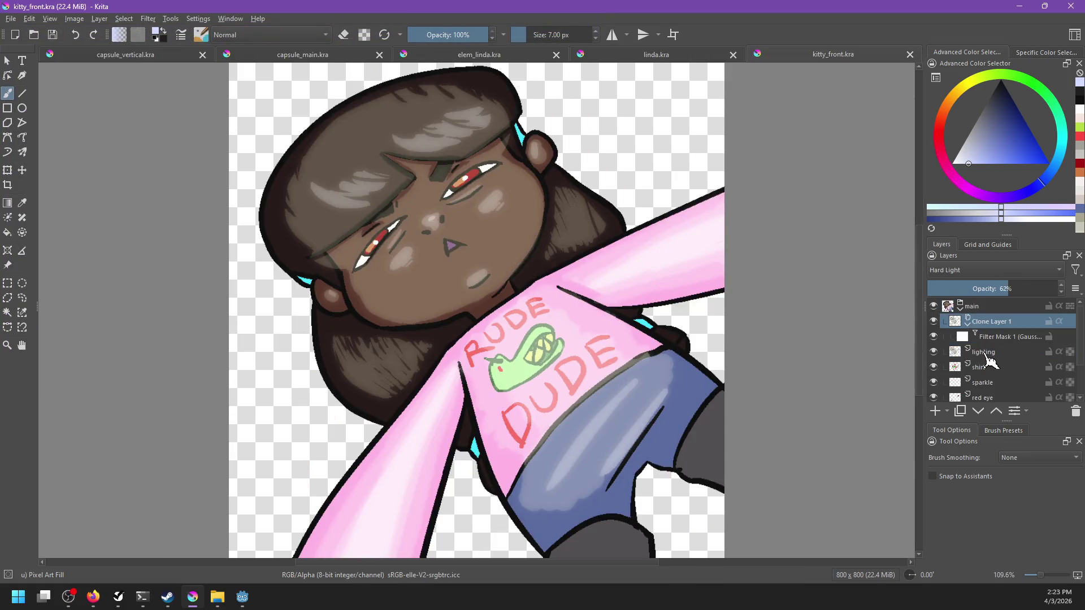
{"action": "left_click", "coordinate": [1059, 351]}
{"action": "left_click", "coordinate": [1059, 321]}
{"action": "key", "text": "ctrl+s"}
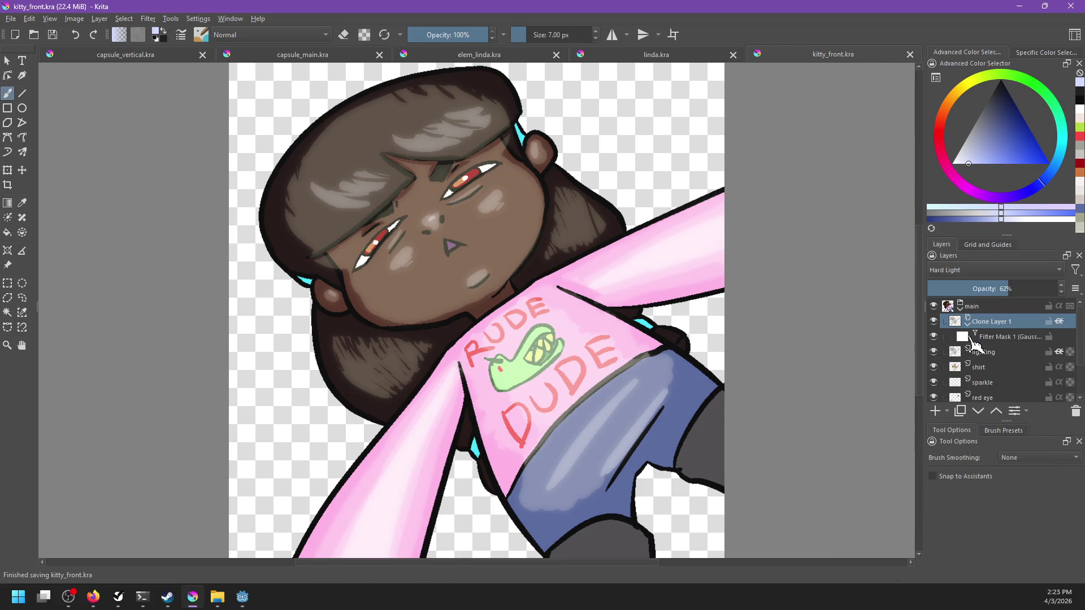
Export the artwork over kitty_selfie.png as PNG, close the document, and switch to Godot.
{"action": "key", "text": "ctrl+shift+e"}
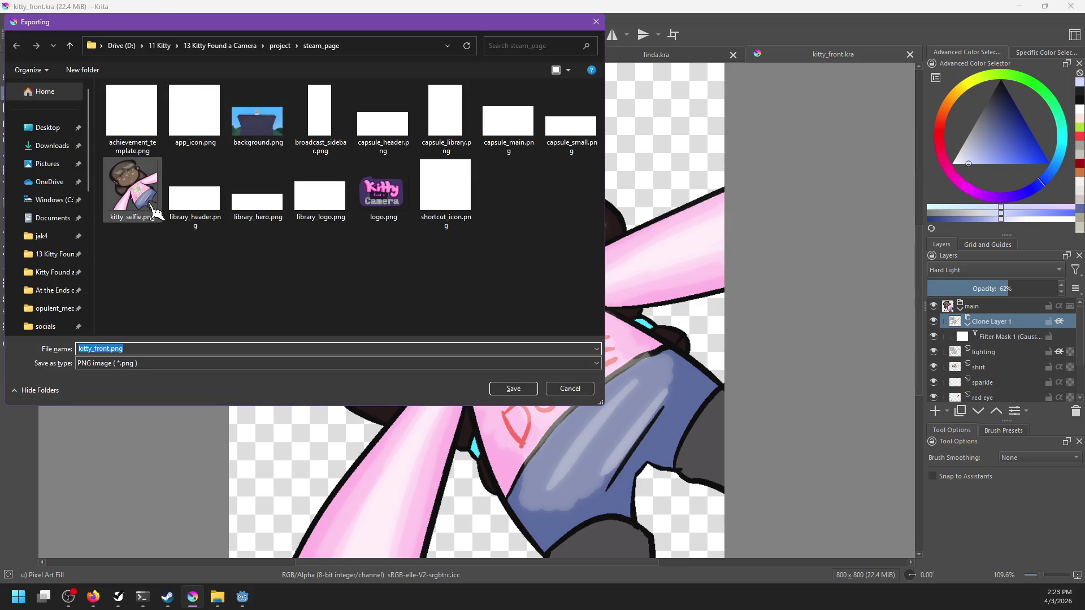
{"action": "double_click", "coordinate": [150, 212]}
{"action": "left_click", "coordinate": [567, 298]}
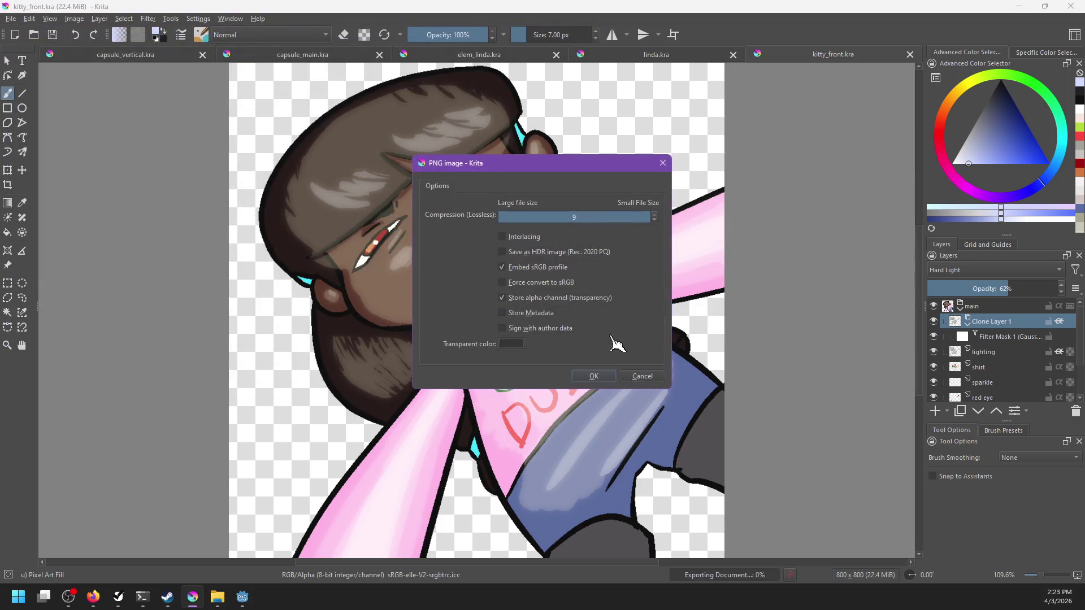
{"action": "left_click", "coordinate": [609, 378]}
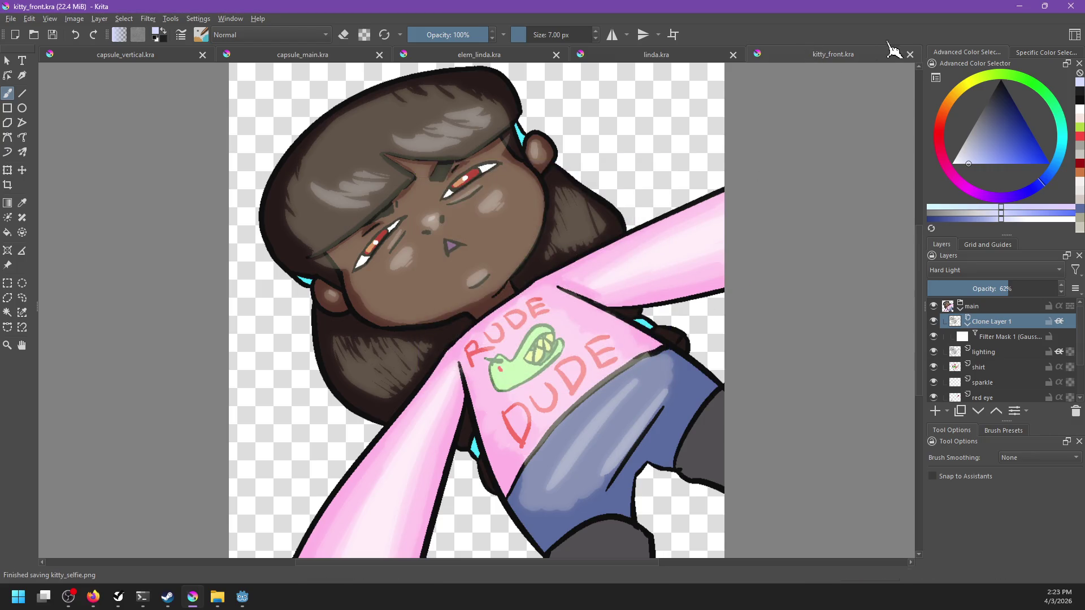
{"action": "left_click", "coordinate": [910, 54]}
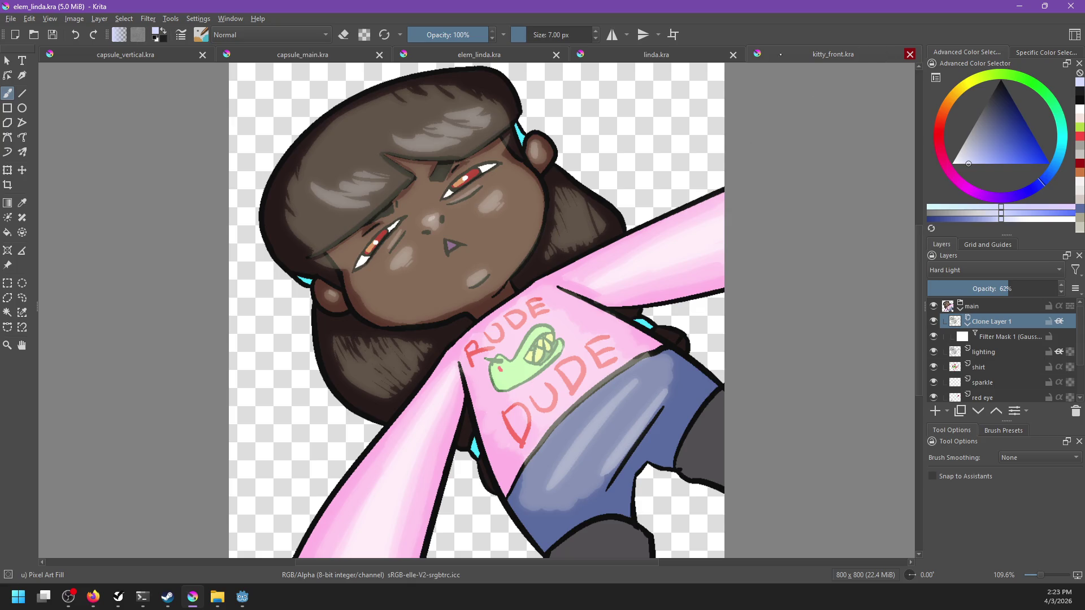
{"action": "key", "text": "alt+Tab"}
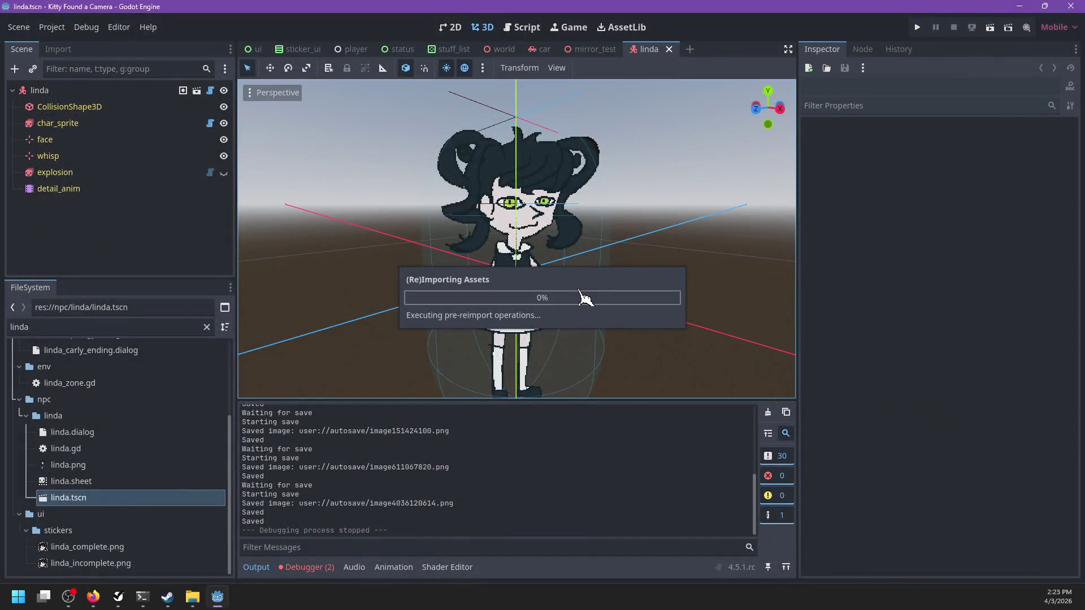
After Godot finishes reimporting, relaunch Krita from the Windows start menu.
{"action": "key", "text": "super"}
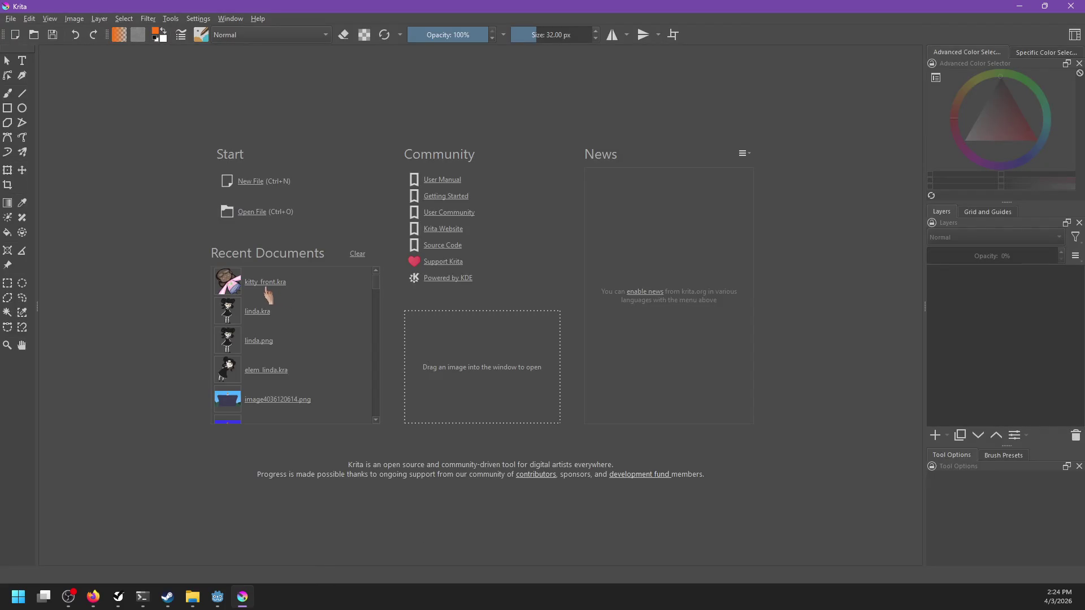
Open elem_linda.kra from recent documents, zoom in, and undo a stray orange test stroke.
{"action": "left_click", "coordinate": [265, 377]}
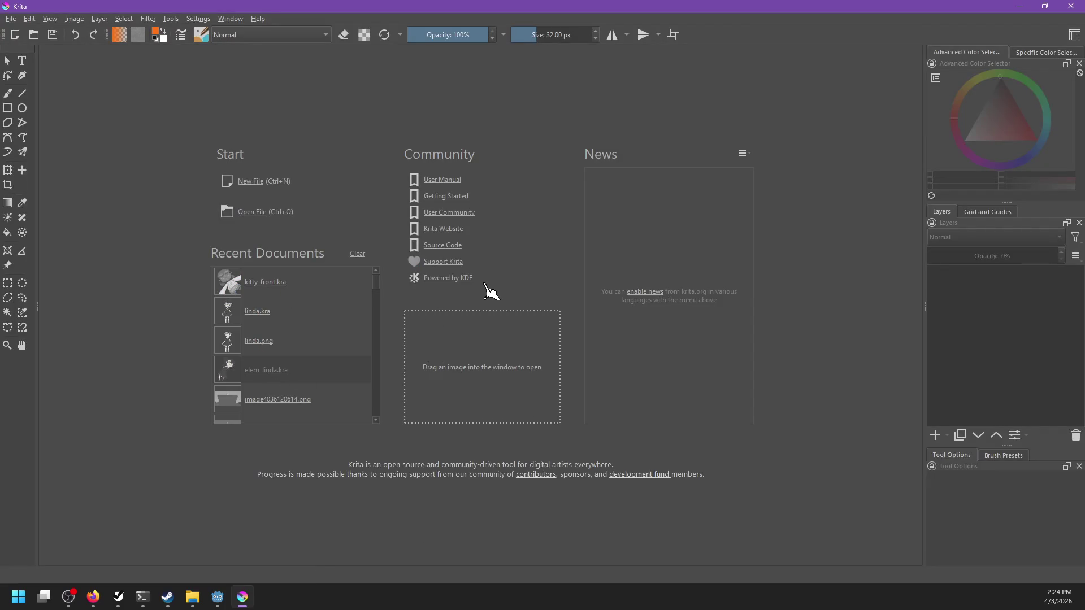
{"action": "scroll", "coordinate": [485, 275], "scroll_direction": "up", "scroll_amount": 1}
{"action": "scroll", "coordinate": [492, 268], "scroll_direction": "up", "scroll_amount": 1}
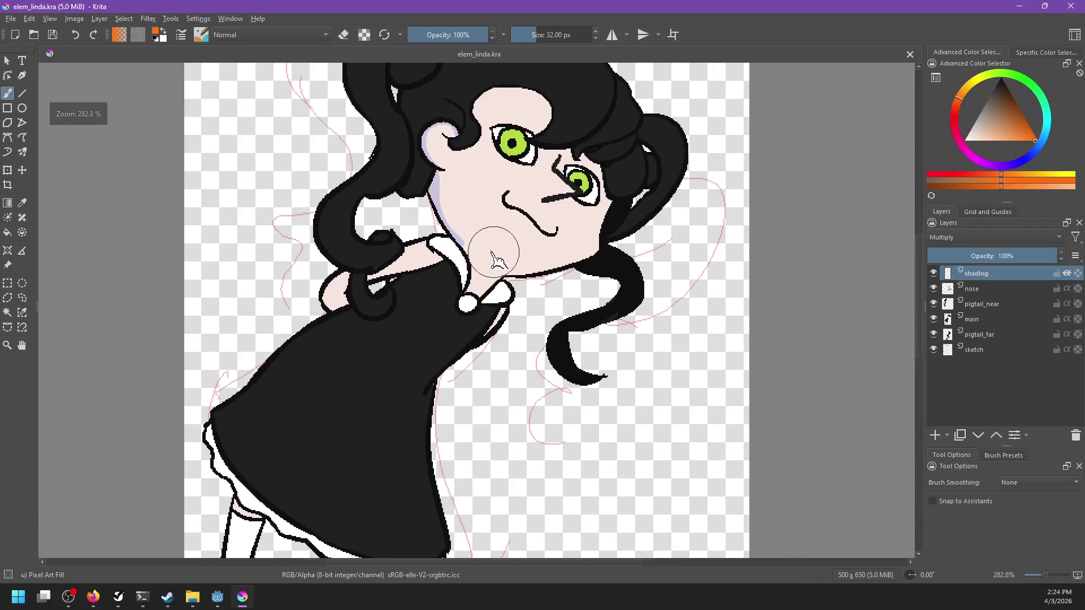
{"action": "scroll", "coordinate": [520, 289], "scroll_direction": "up", "scroll_amount": 1}
{"action": "left_click_drag", "start_coordinate": [486, 291], "coordinate": [511, 339]}
{"action": "key", "text": "ctrl+z"}
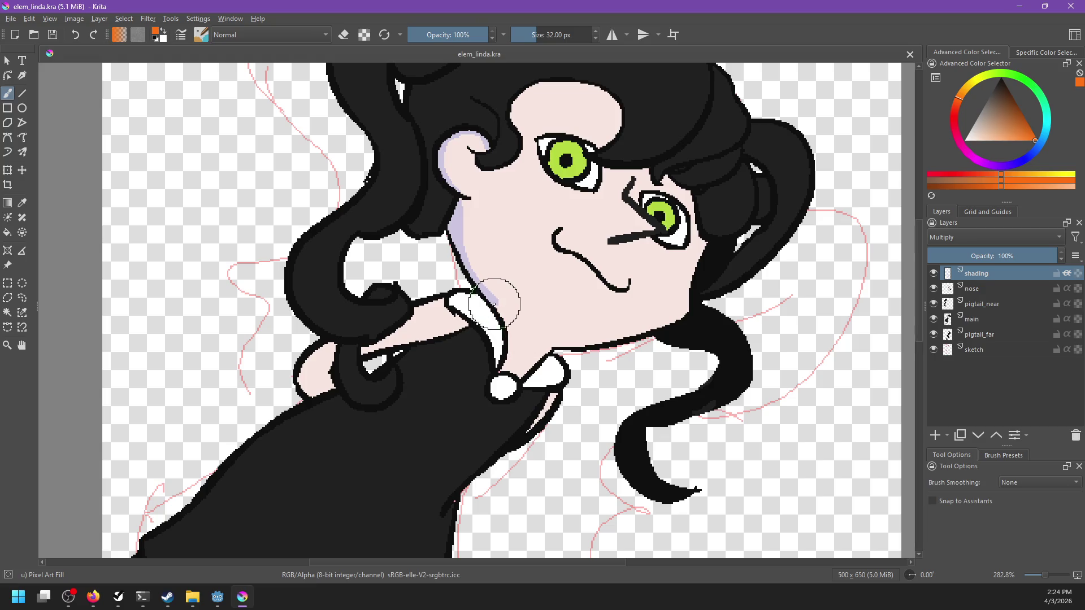
Sample the lavender shading colour and brush it along the neck beside the collar.
{"action": "key", "text": "p"}
{"action": "left_click", "coordinate": [497, 304]}
{"action": "key", "text": "b"}
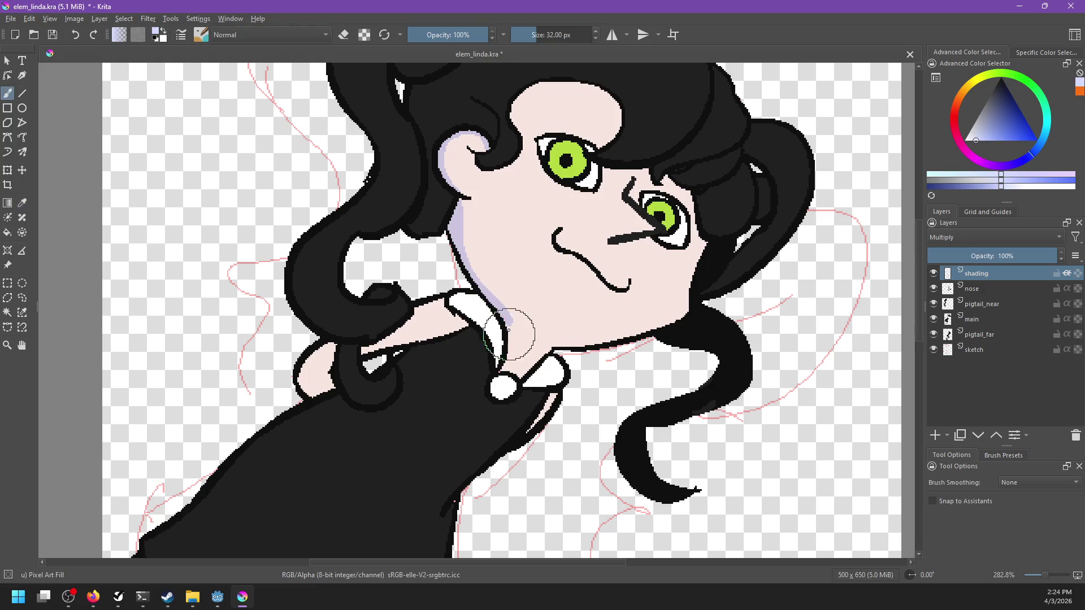
{"action": "left_click_drag", "start_coordinate": [496, 306], "coordinate": [503, 355]}
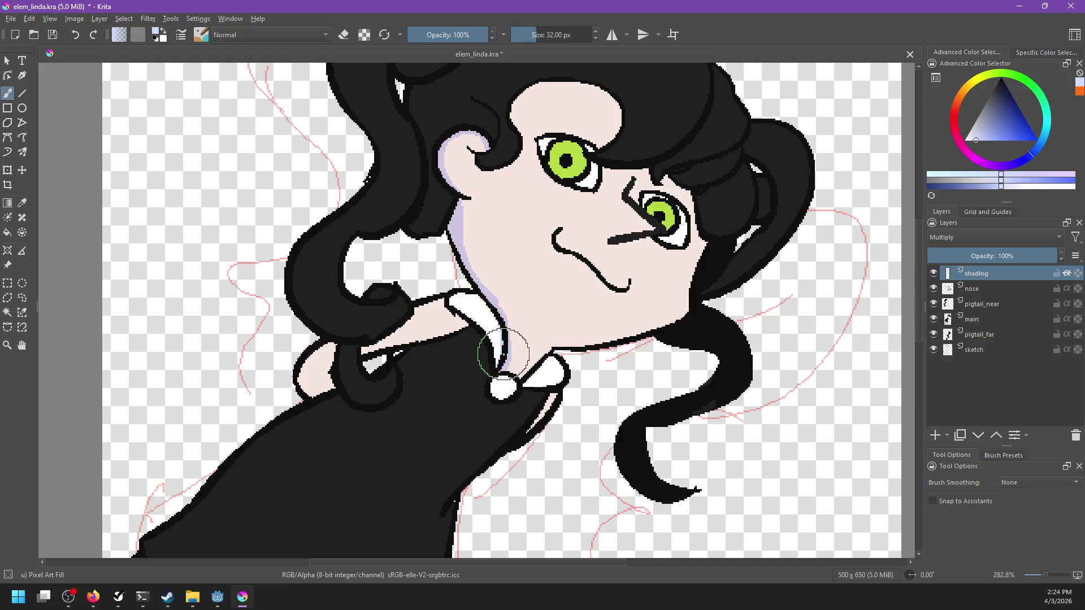
{"action": "scroll", "coordinate": [533, 376], "scroll_direction": "up", "scroll_amount": 2}
On the shading layer, sample lavender and shade along the cheek, neck and white collar edge.
{"action": "left_click", "coordinate": [967, 322]}
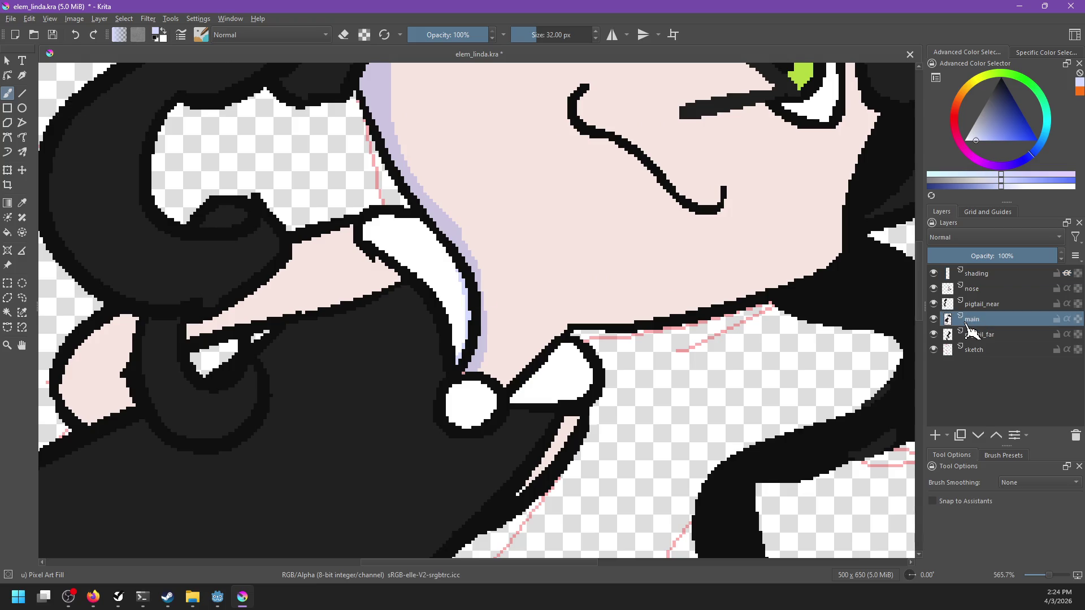
{"action": "left_click", "coordinate": [500, 338], "text": "ctrl"}
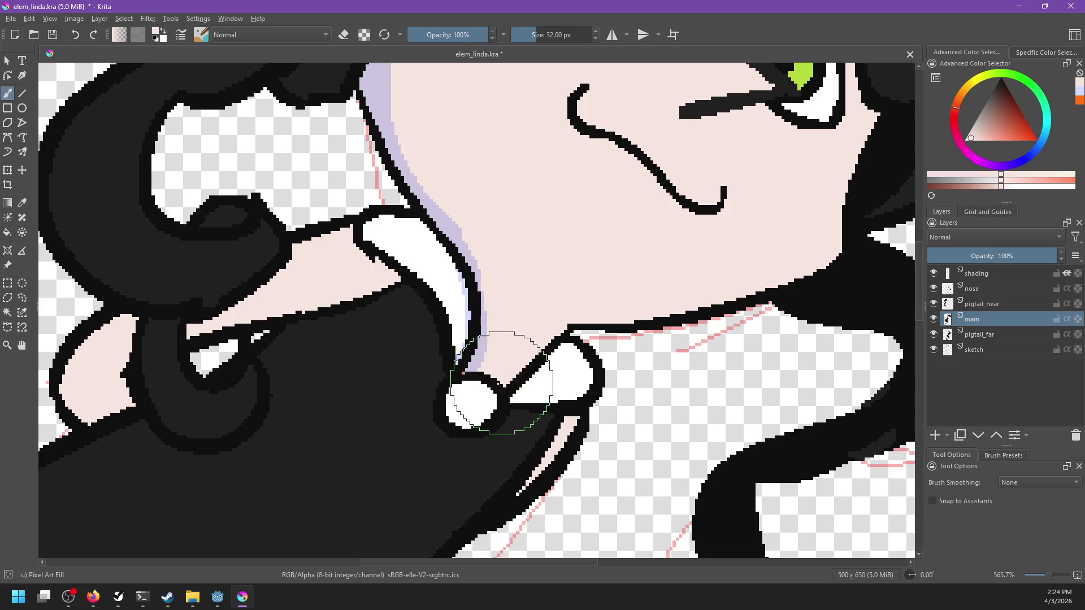
{"action": "key", "text": "f"}
{"action": "key", "text": "b"}
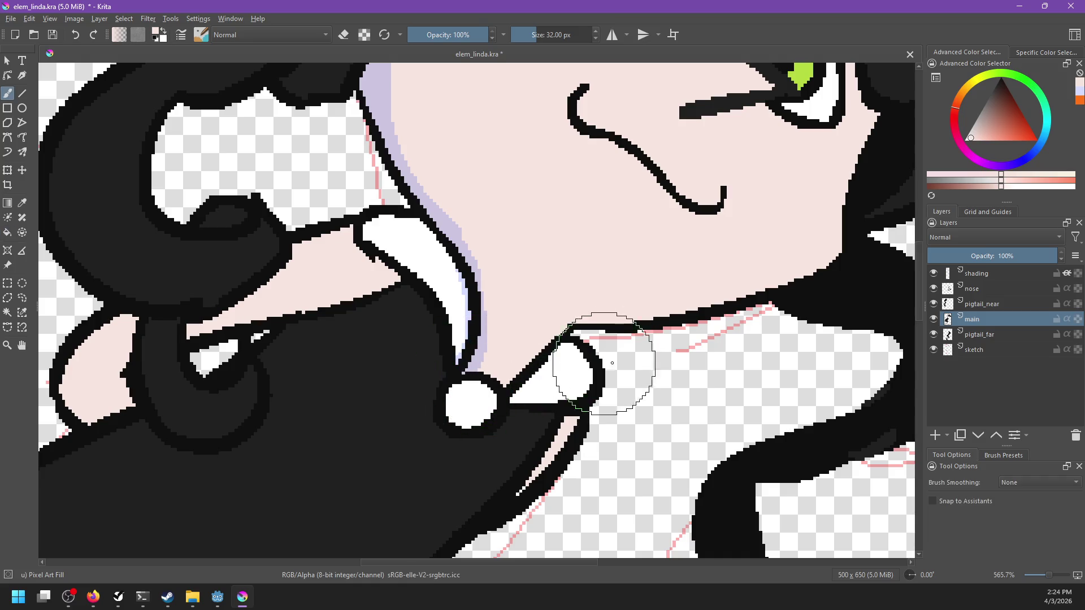
{"action": "left_click", "coordinate": [984, 273]}
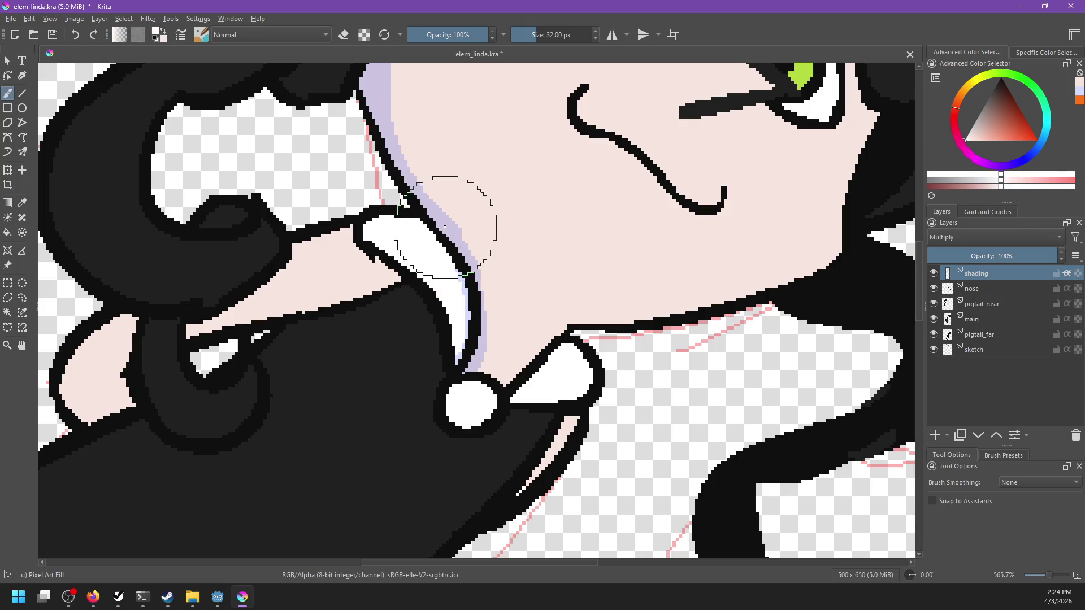
{"action": "key", "text": "p"}
{"action": "left_click", "coordinate": [452, 223]}
{"action": "key", "text": "b"}
{"action": "left_click_drag", "start_coordinate": [455, 222], "coordinate": [452, 376]}
{"action": "left_click_drag", "start_coordinate": [608, 338], "coordinate": [562, 351]}
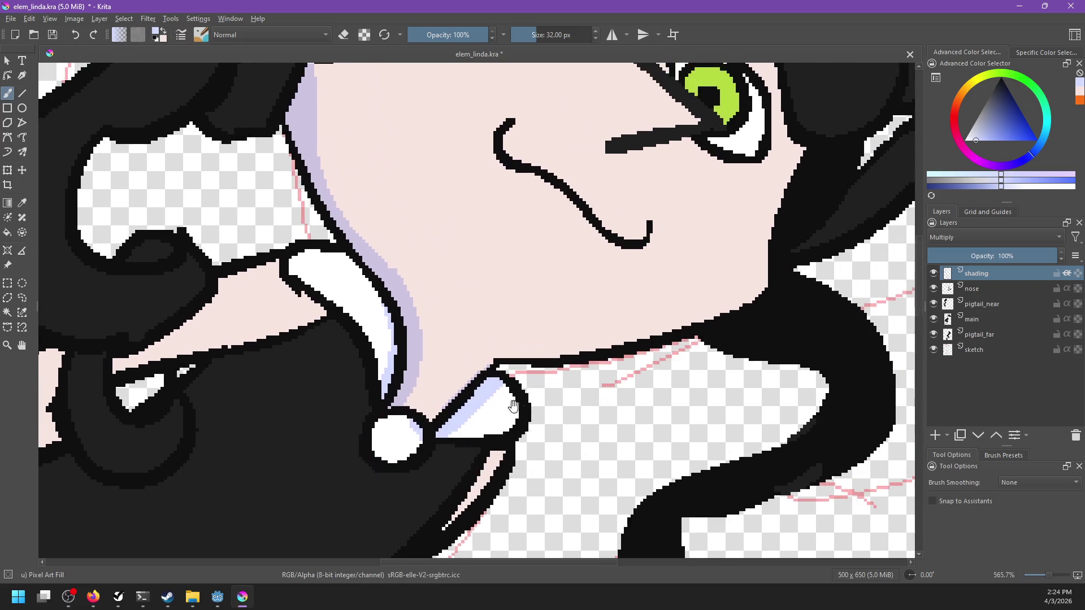
Shade the top of the forehead and the whites and corners of both eyes in lavender.
{"action": "mouse_move", "coordinate": [618, 338]}
{"action": "left_mouse_down"}
{"action": "mouse_move", "coordinate": [501, 421]}
{"action": "mouse_move", "coordinate": [670, 365]}
{"action": "left_mouse_up"}
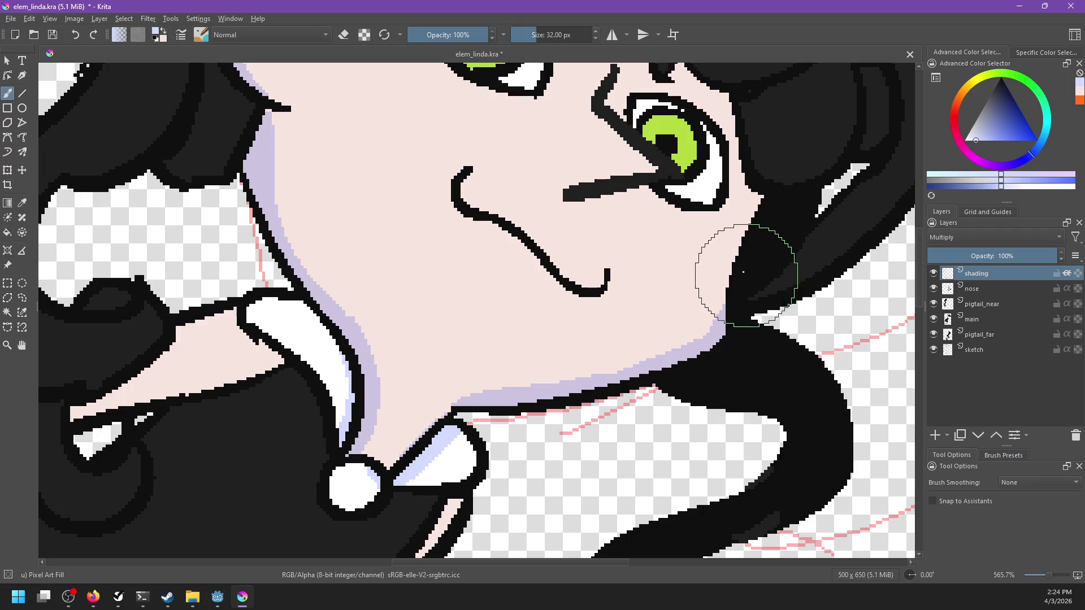
{"action": "left_click_drag", "start_coordinate": [756, 280], "coordinate": [750, 419]}
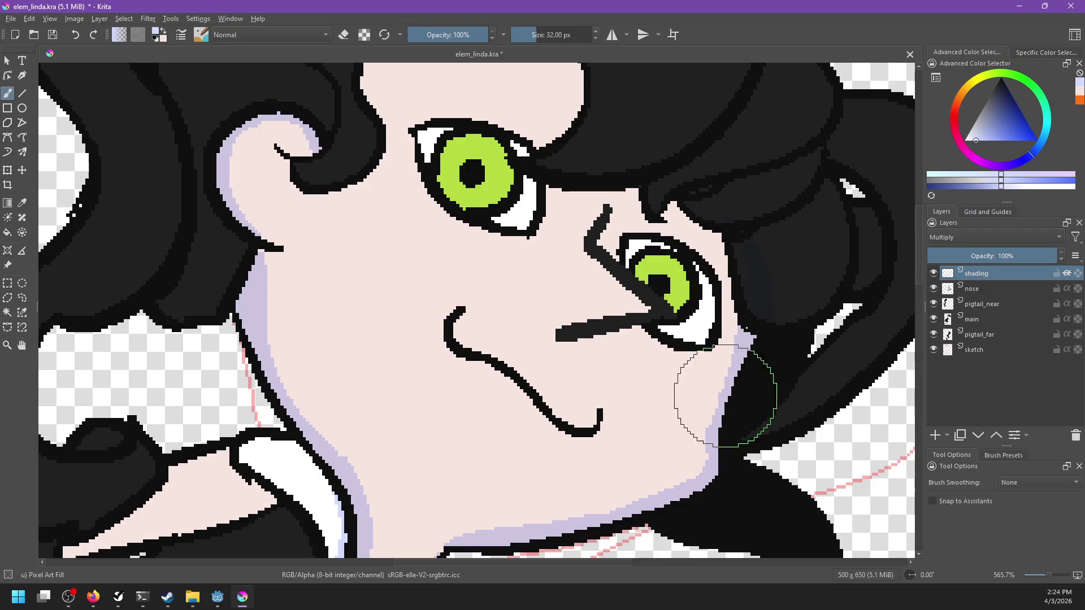
{"action": "scroll", "coordinate": [719, 405], "scroll_direction": "up", "scroll_amount": 5}
{"action": "left_click_drag", "start_coordinate": [541, 168], "coordinate": [608, 180]}
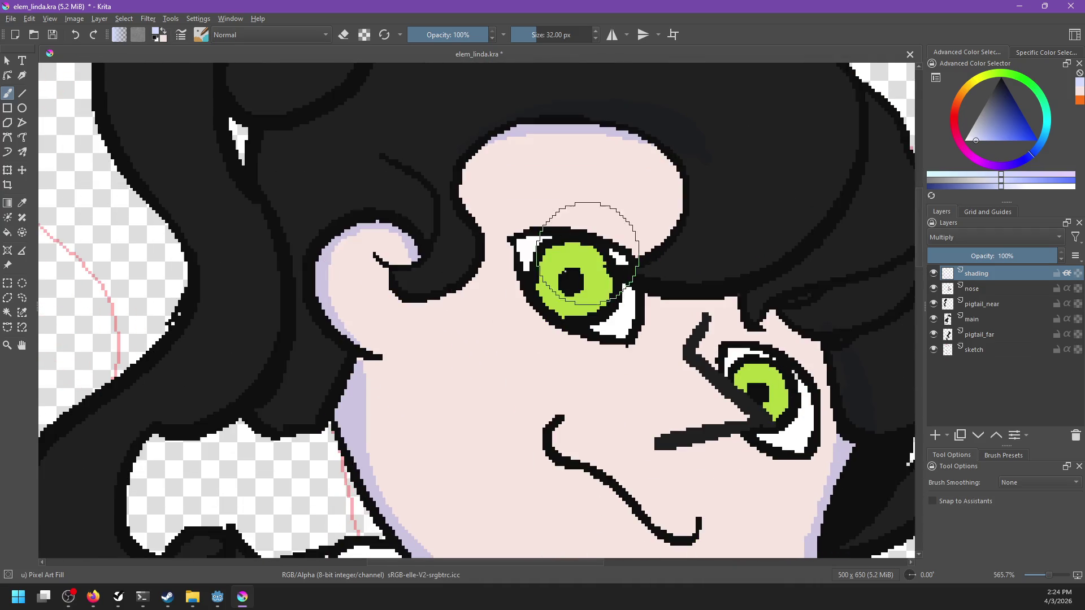
{"action": "mouse_move", "coordinate": [534, 241]}
{"action": "left_mouse_down"}
{"action": "mouse_move", "coordinate": [575, 247]}
{"action": "mouse_move", "coordinate": [537, 242]}
{"action": "left_mouse_up"}
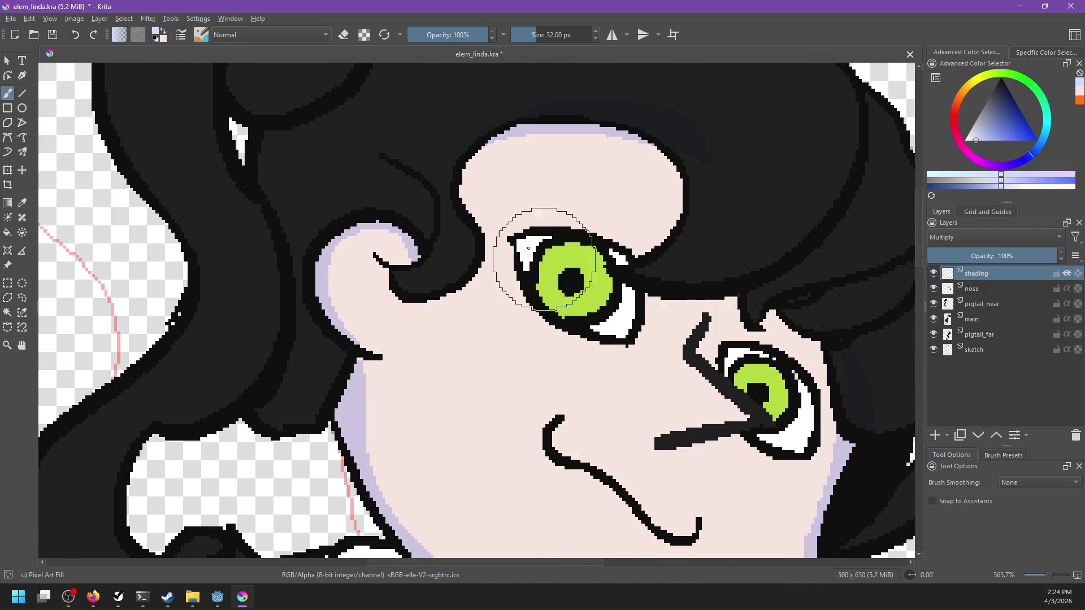
{"action": "left_click_drag", "start_coordinate": [613, 257], "coordinate": [626, 261]}
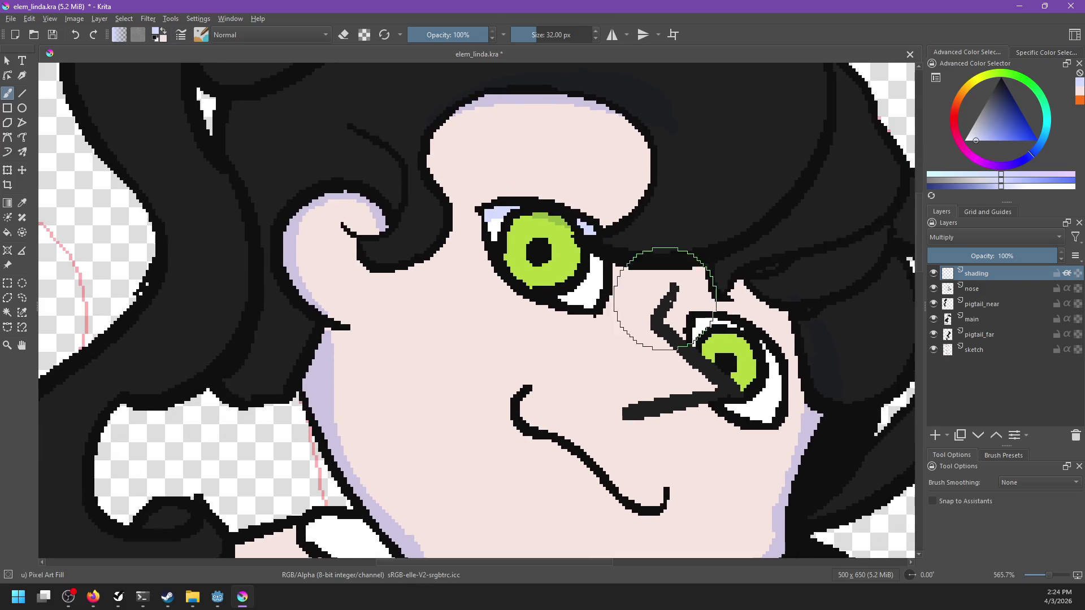
{"action": "left_click_drag", "start_coordinate": [692, 321], "coordinate": [731, 323]}
{"action": "key", "text": "ctrl+z"}
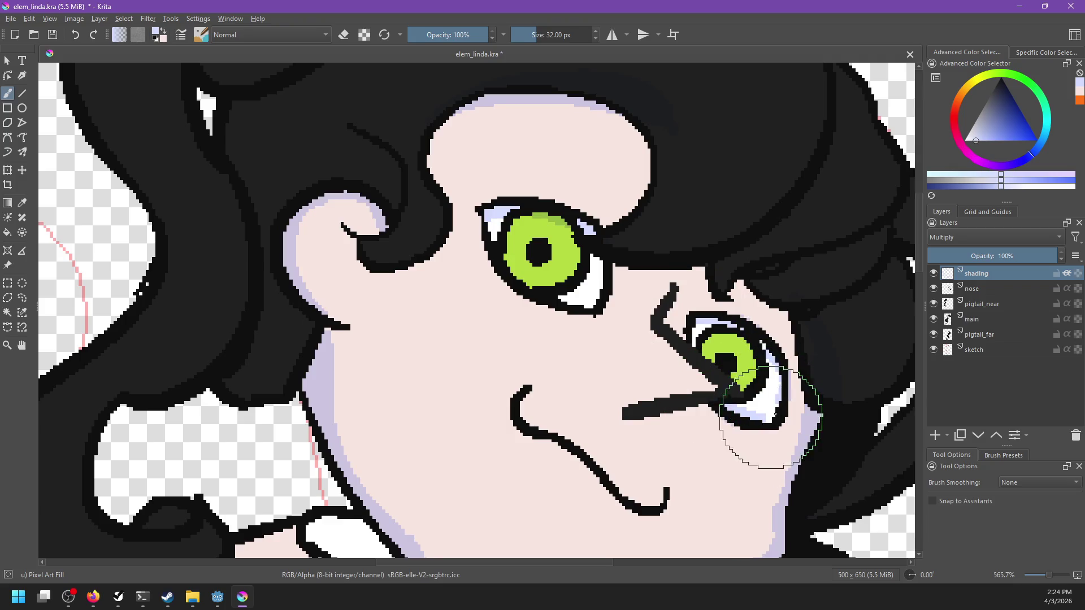
{"action": "left_click_drag", "start_coordinate": [752, 411], "coordinate": [773, 424]}
{"action": "left_click", "coordinate": [472, 263]}
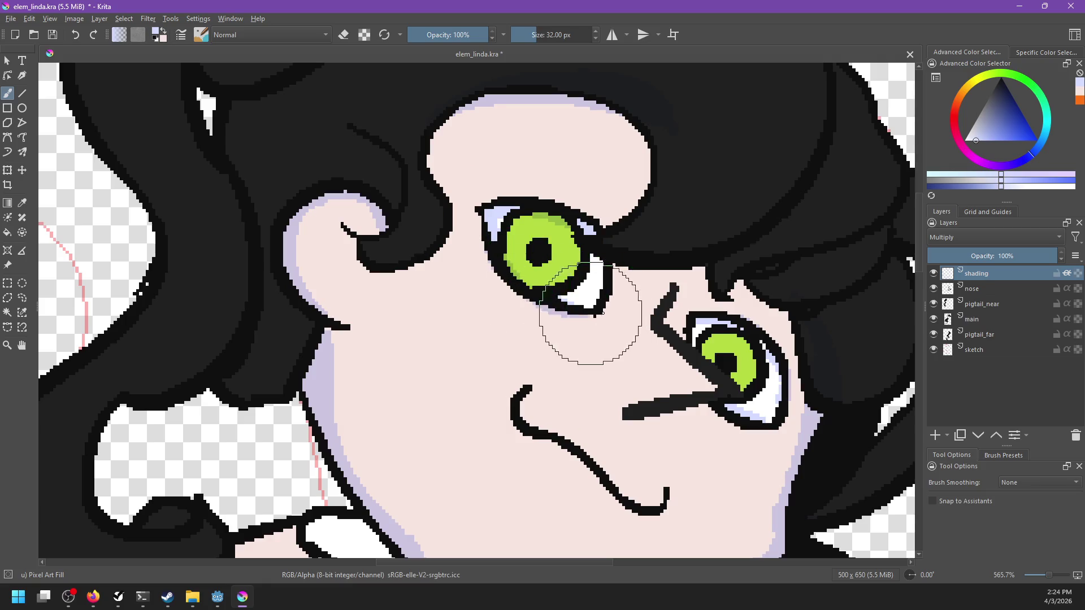
{"action": "scroll", "coordinate": [569, 305], "scroll_direction": "down", "scroll_amount": 1}
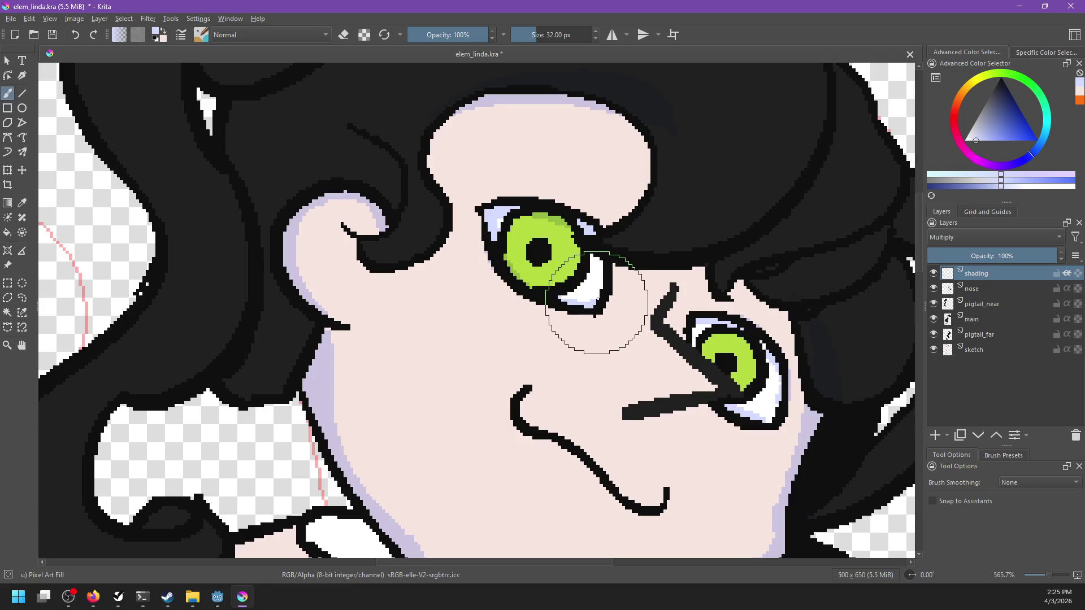
{"action": "scroll", "coordinate": [600, 298], "scroll_direction": "down", "scroll_amount": 3}
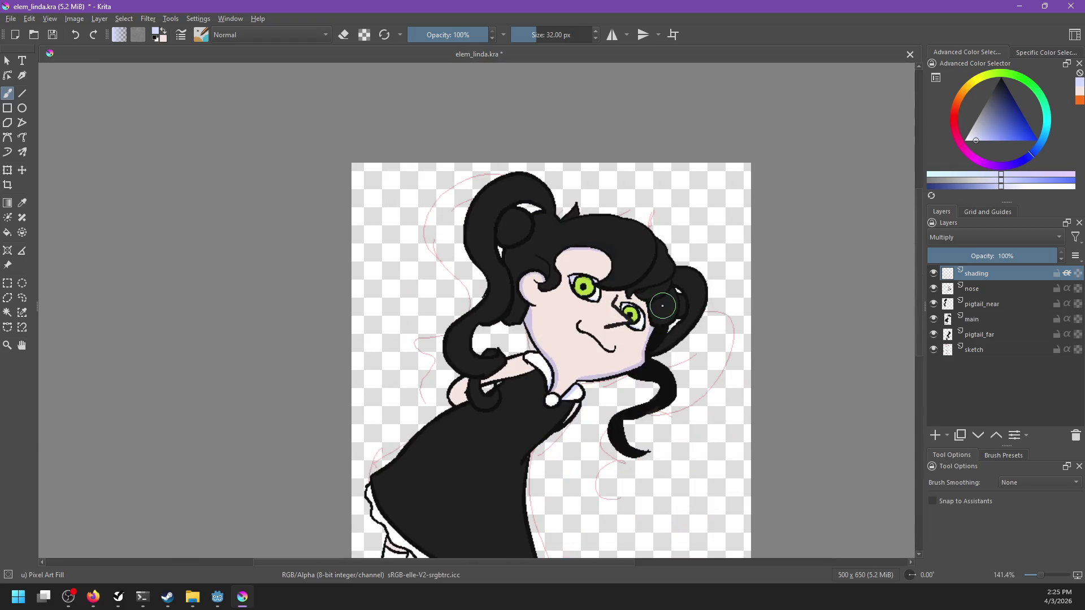
Shade the collar, arm, hand, top of the left stocking and the skirt hem in lavender.
{"action": "scroll", "coordinate": [619, 340], "scroll_direction": "up", "scroll_amount": 1}
{"action": "mouse_move", "coordinate": [577, 384]}
{"action": "left_mouse_down"}
{"action": "mouse_move", "coordinate": [617, 350]}
{"action": "mouse_move", "coordinate": [714, 178]}
{"action": "left_mouse_up"}
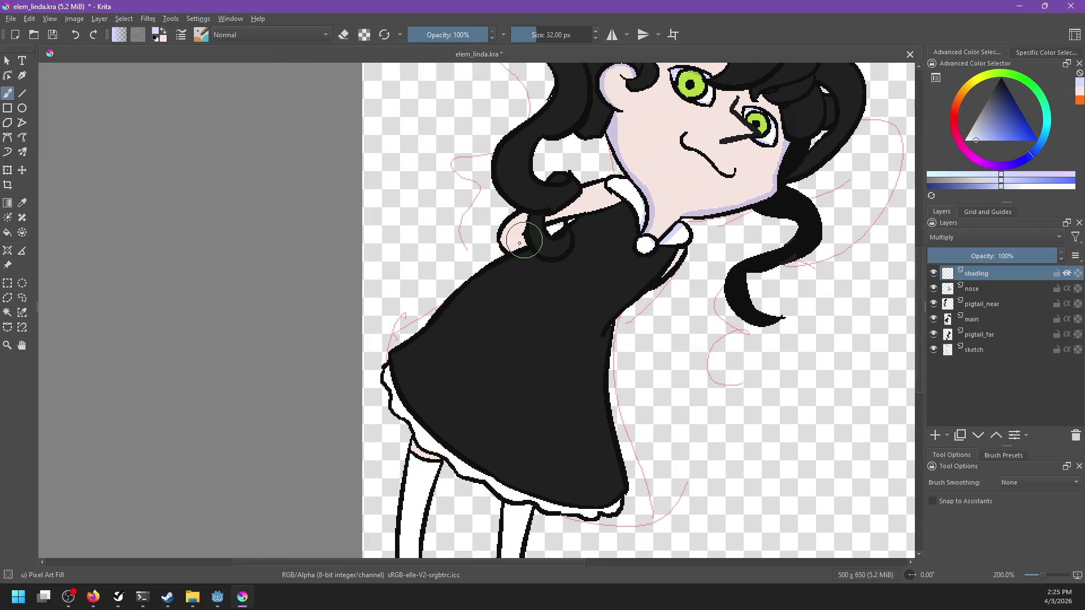
{"action": "left_click_drag", "start_coordinate": [621, 199], "coordinate": [601, 208]}
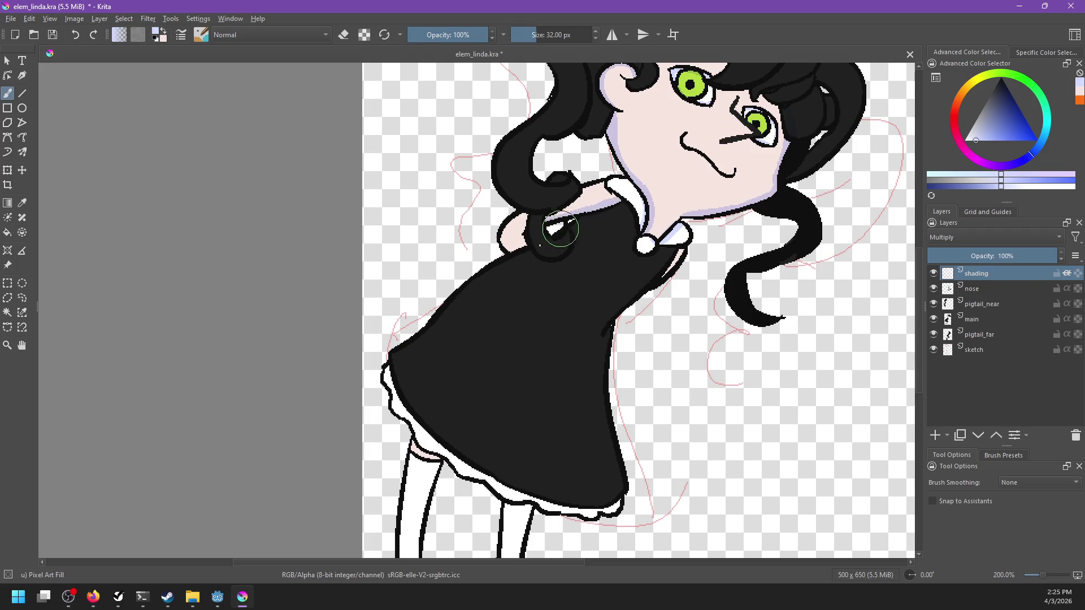
{"action": "left_click_drag", "start_coordinate": [523, 244], "coordinate": [524, 229]}
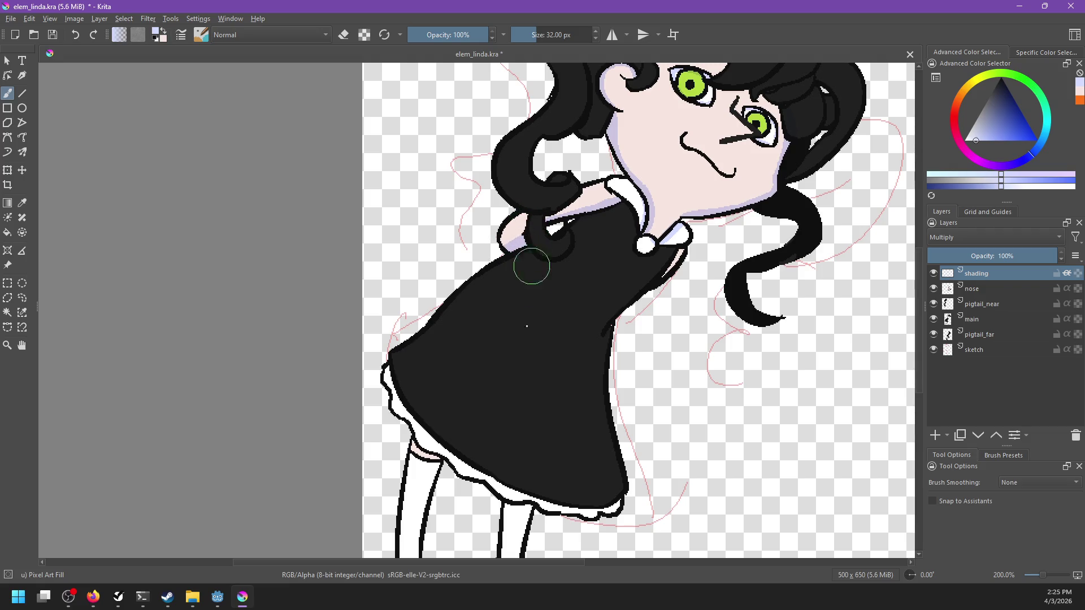
{"action": "scroll", "coordinate": [526, 272], "scroll_direction": "down", "scroll_amount": 5}
{"action": "left_click_drag", "start_coordinate": [475, 301], "coordinate": [500, 317]}
{"action": "mouse_move", "coordinate": [434, 205]}
{"action": "left_mouse_down"}
{"action": "mouse_move", "coordinate": [564, 345]}
{"action": "mouse_move", "coordinate": [690, 365]}
{"action": "left_mouse_up"}
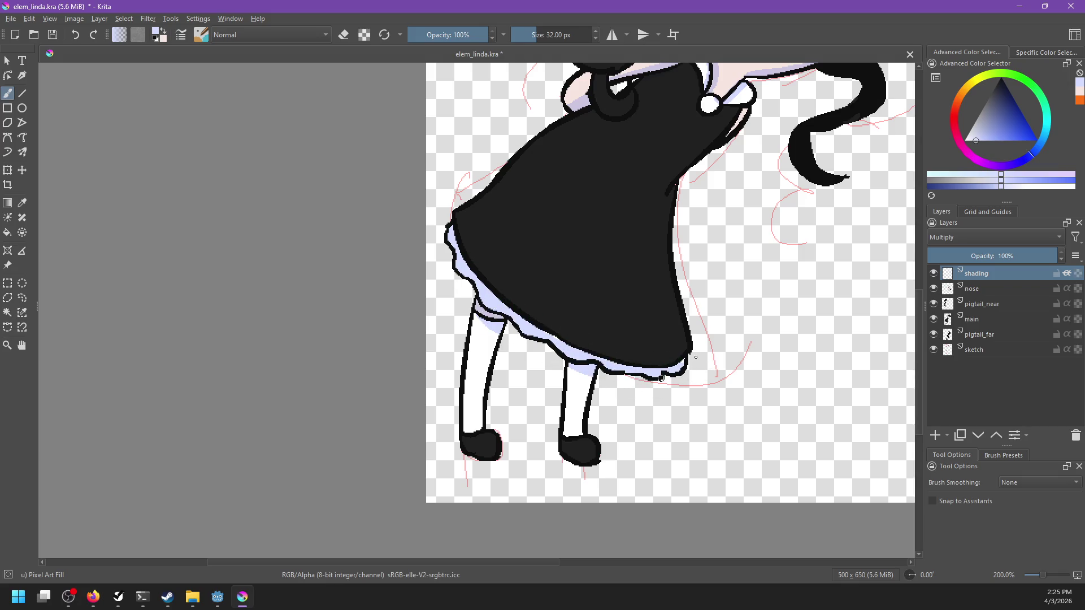
Centre the view on the face and undo a stray dark dab on the hair.
{"action": "scroll", "coordinate": [678, 385], "scroll_direction": "up", "scroll_amount": 5}
{"action": "scroll", "coordinate": [661, 418], "scroll_direction": "left", "scroll_amount": 2}
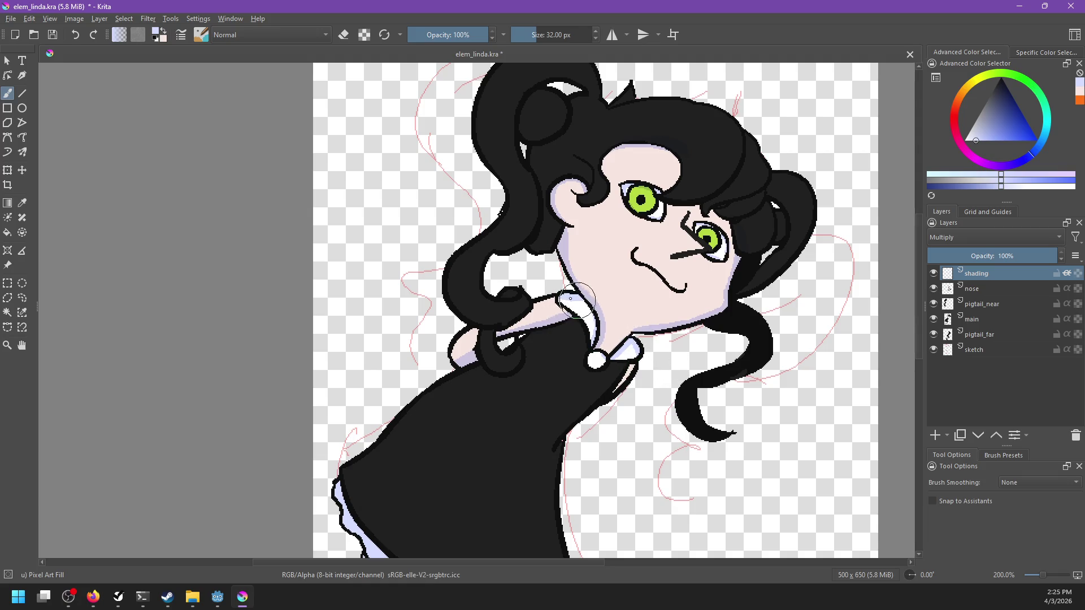
{"action": "left_click_drag", "start_coordinate": [660, 323], "coordinate": [656, 398]}
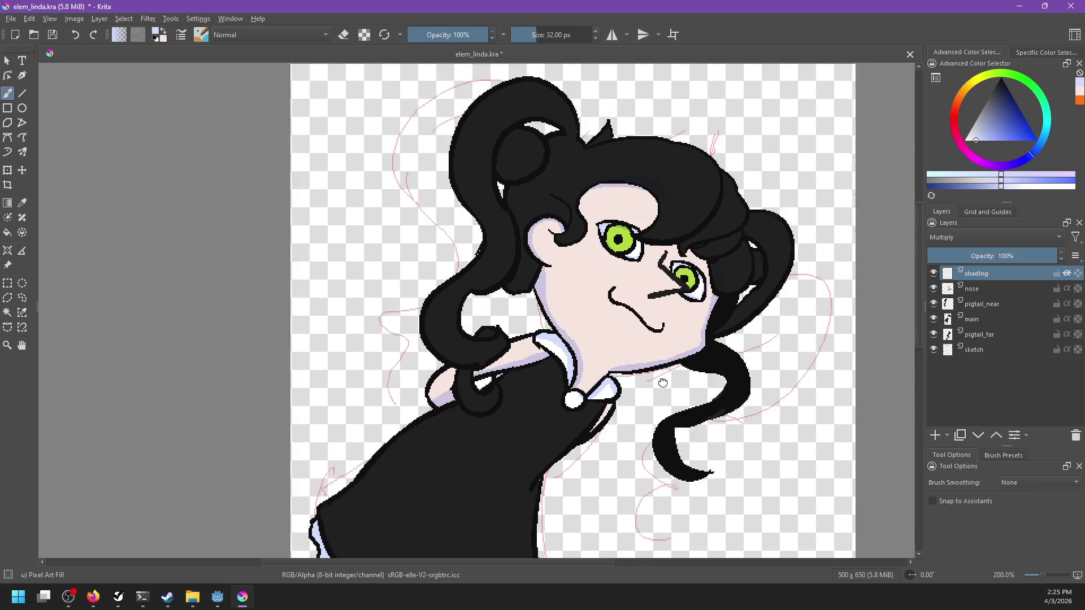
{"action": "scroll", "coordinate": [582, 291], "scroll_direction": "up", "scroll_amount": 5}
{"action": "scroll", "coordinate": [582, 291], "scroll_direction": "down", "scroll_amount": 5}
{"action": "scroll", "coordinate": [650, 352], "scroll_direction": "up", "scroll_amount": 1}
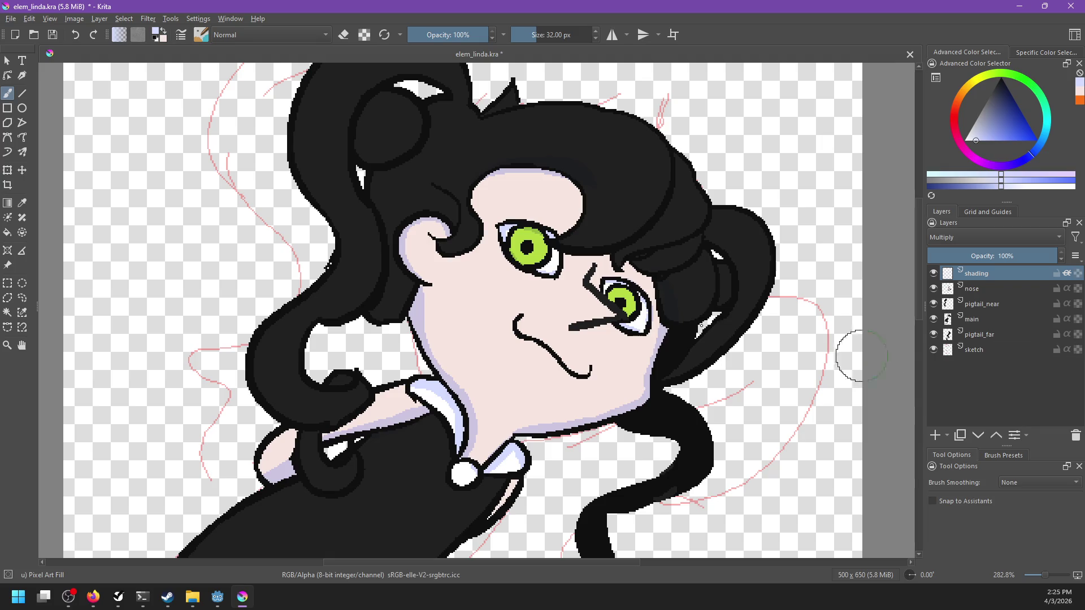
{"action": "key", "text": "ctrl+z"}
Add a paint layer named highlights, hide the sketch layer, and save.
{"action": "left_click", "coordinate": [936, 435]}
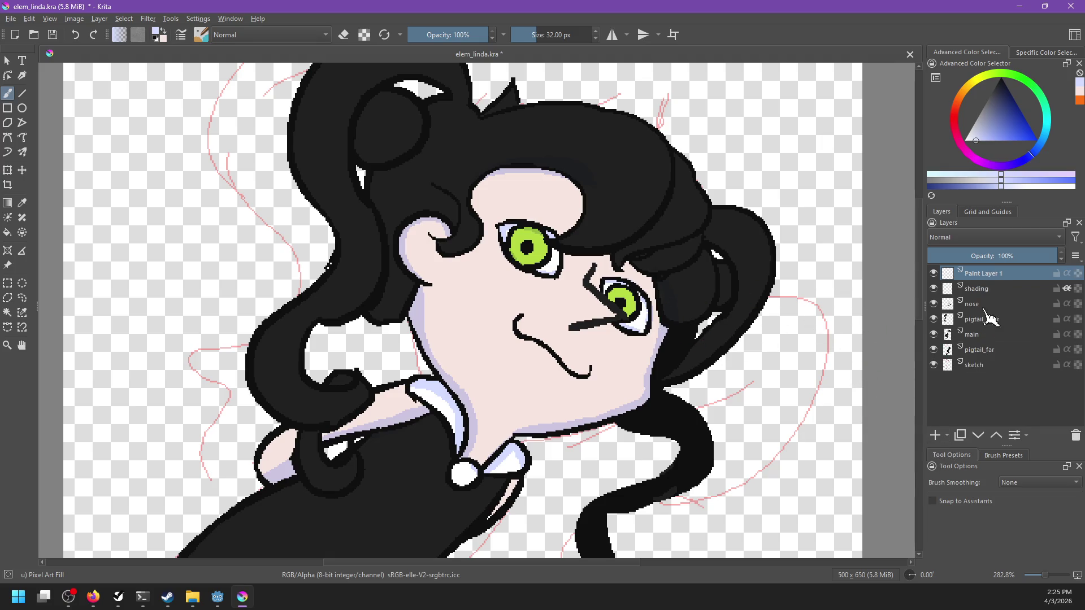
{"action": "mouse_move", "coordinate": [983, 273]}
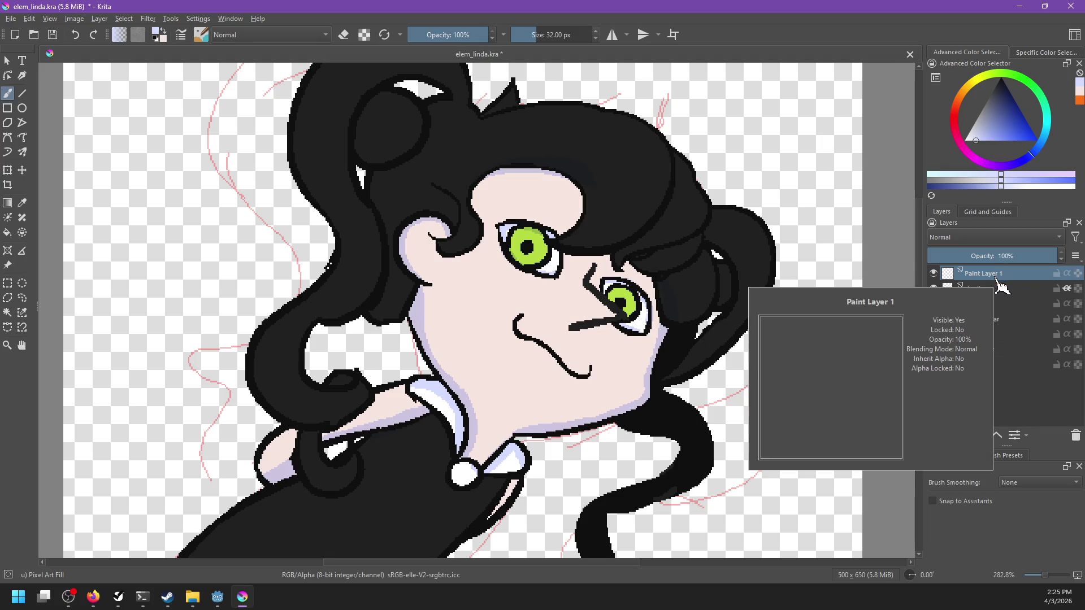
{"action": "double_click", "coordinate": [996, 274]}
{"action": "type", "text": "highlig"}
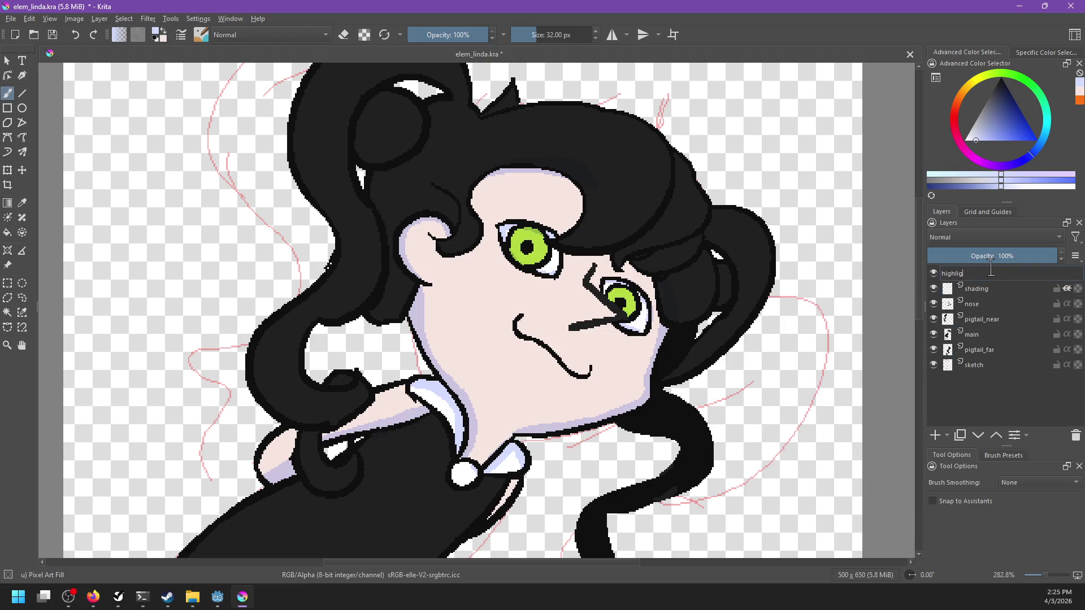
{"action": "type", "text": "ht"}
{"action": "key", "text": "Return"}
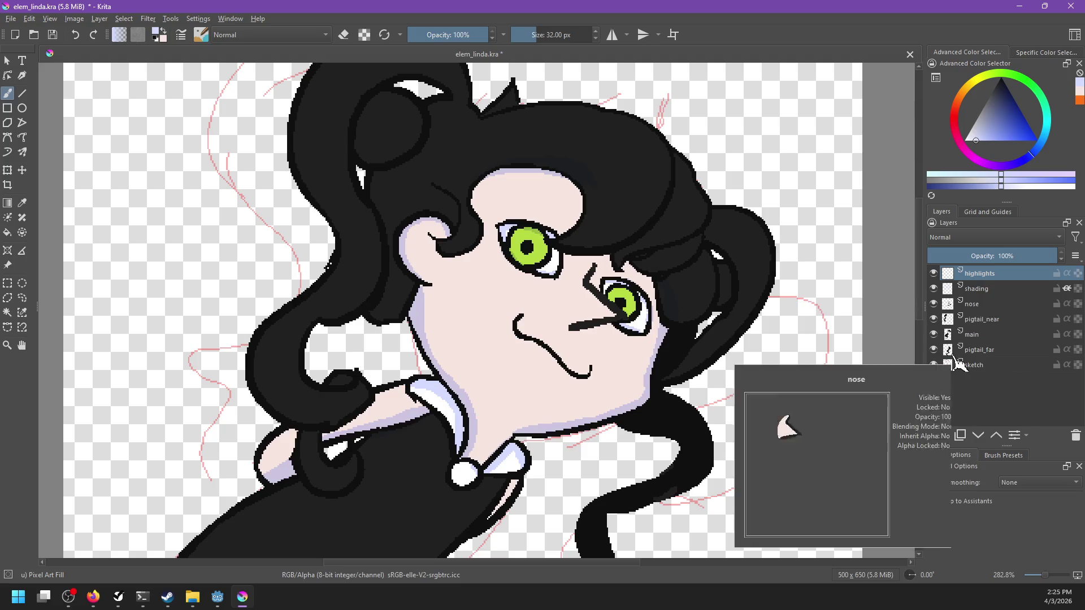
{"action": "left_click", "coordinate": [934, 364]}
{"action": "key", "text": "ctrl+s"}
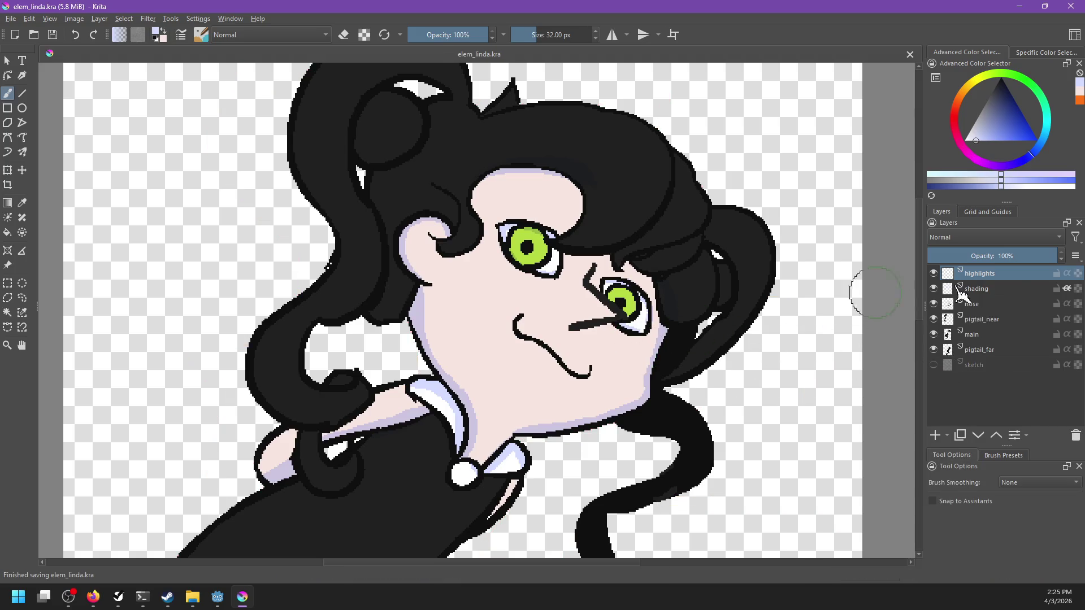
Add a clone of the highlights layer and set its blending mode to Hard Light.
{"action": "right_click", "coordinate": [1005, 274]}
{"action": "mouse_move", "coordinate": [935, 477]}
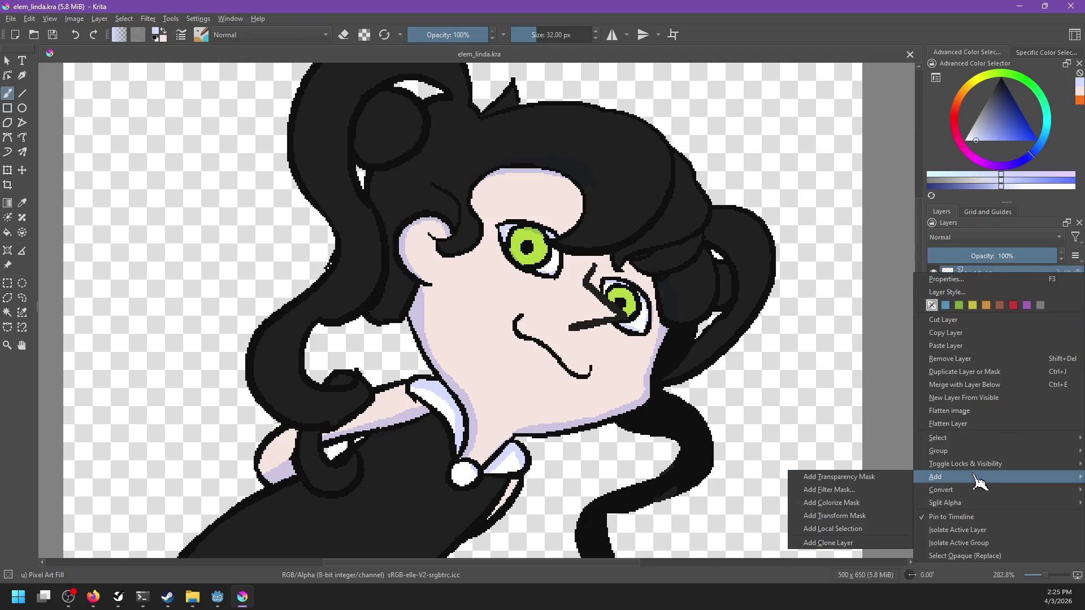
{"action": "left_click", "coordinate": [848, 543]}
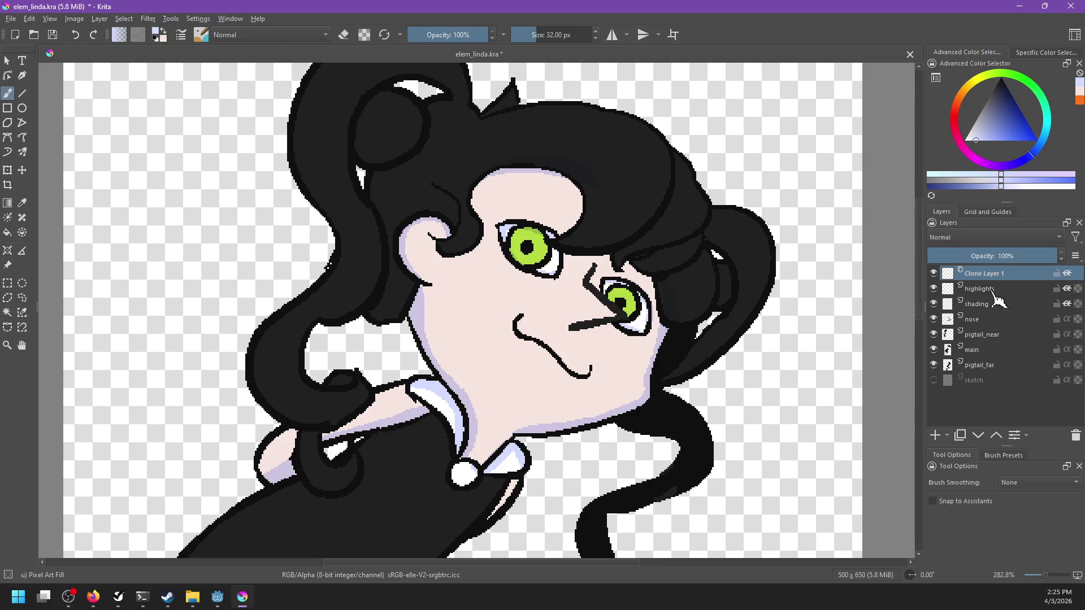
{"action": "left_click", "coordinate": [983, 238]}
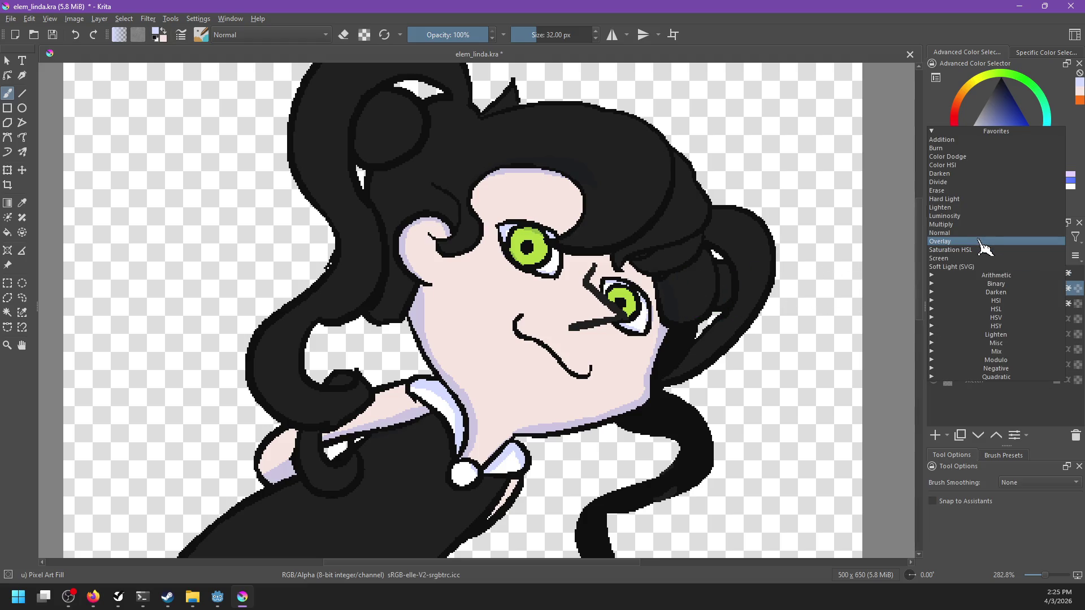
{"action": "key", "text": "Escape"}
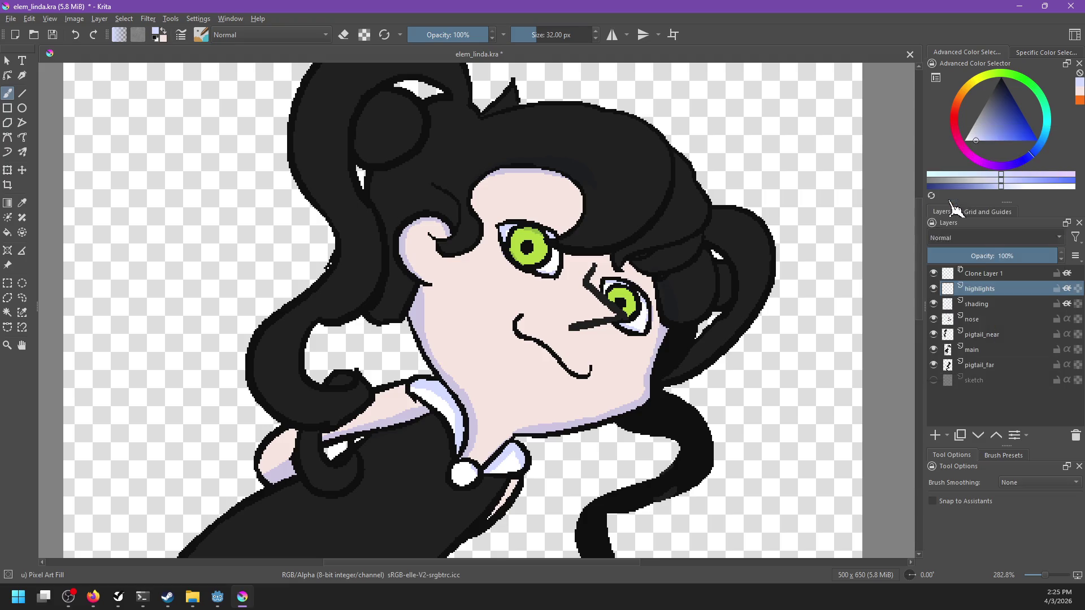
{"action": "left_click", "coordinate": [972, 238]}
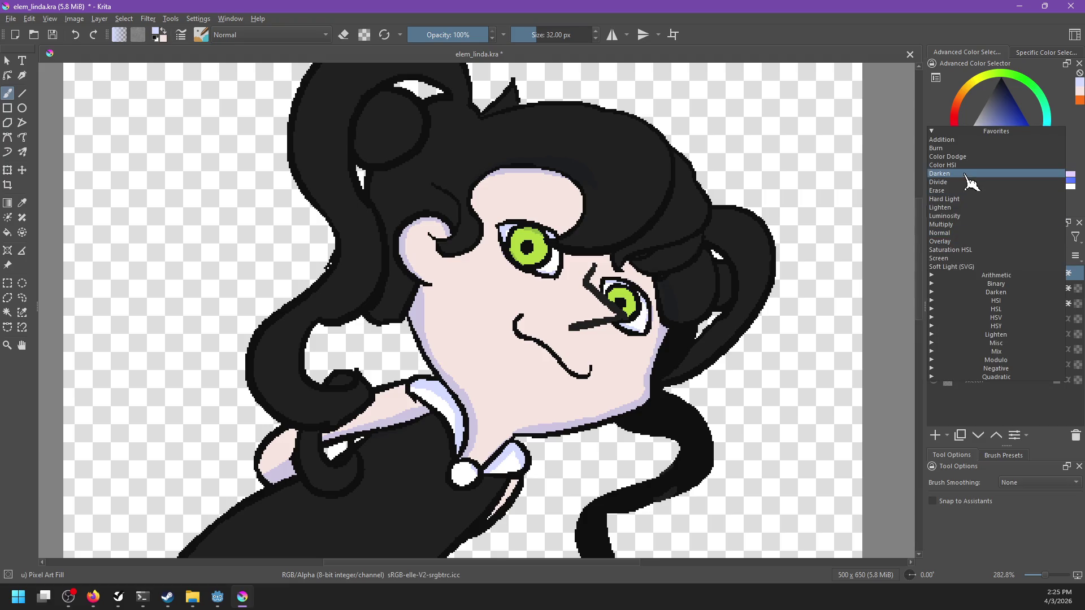
{"action": "left_click", "coordinate": [944, 199]}
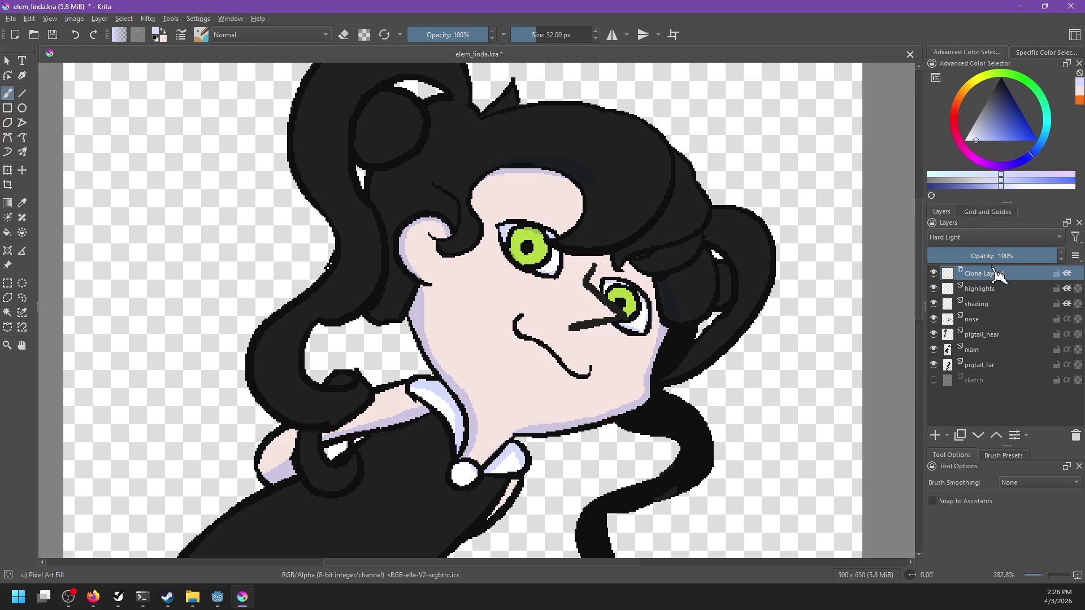
{"action": "scroll", "coordinate": [550, 267], "scroll_direction": "up", "scroll_amount": 2}
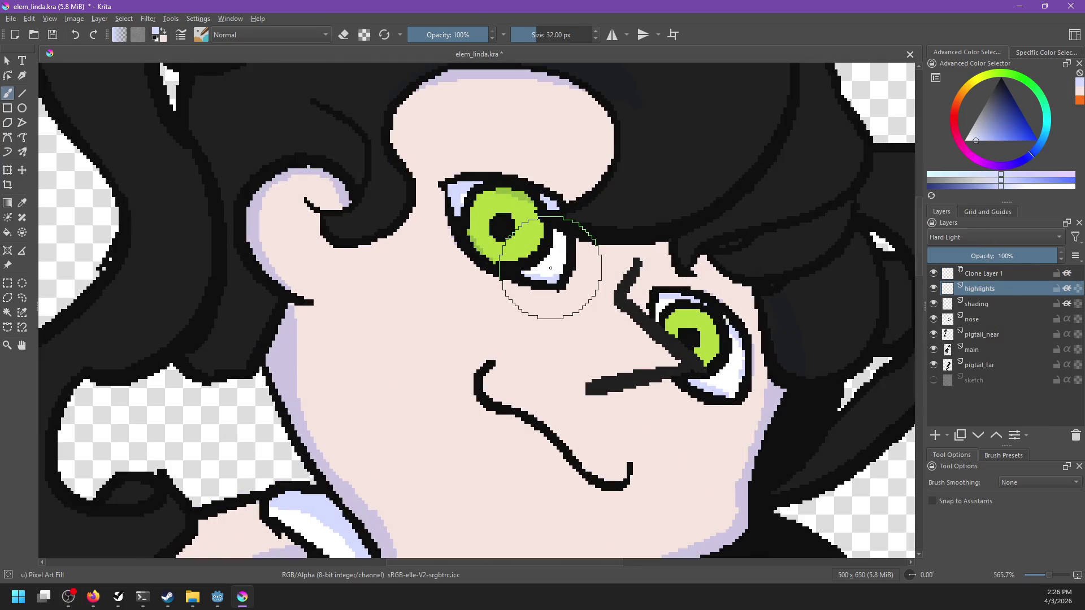
Give the clone layer a 5 px Gaussian Blur filter mask, then reselect the highlights layer.
{"action": "right_click", "coordinate": [1006, 270]}
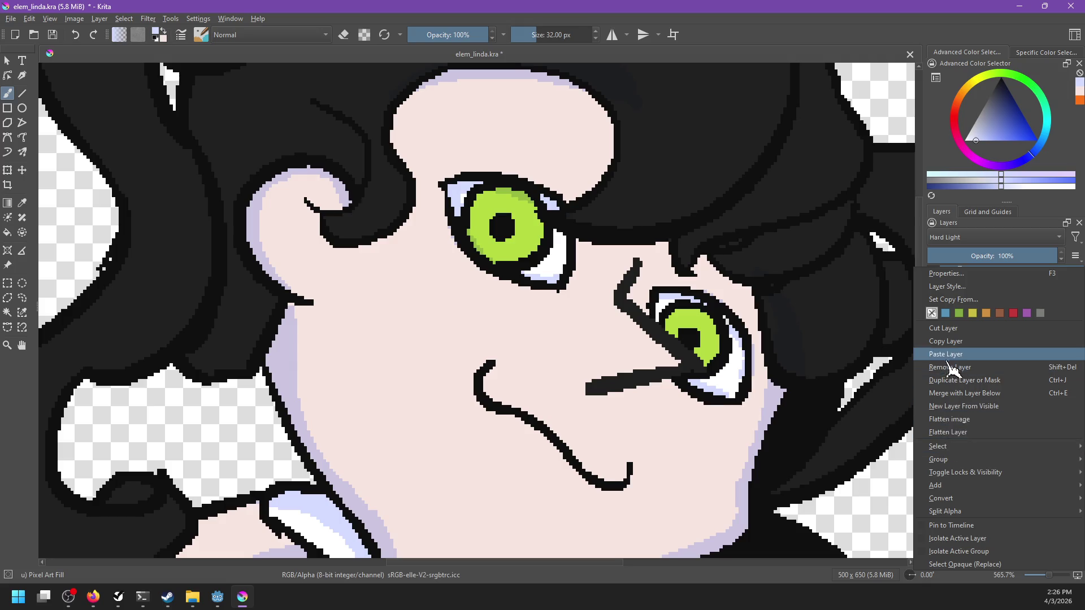
{"action": "mouse_move", "coordinate": [936, 485]}
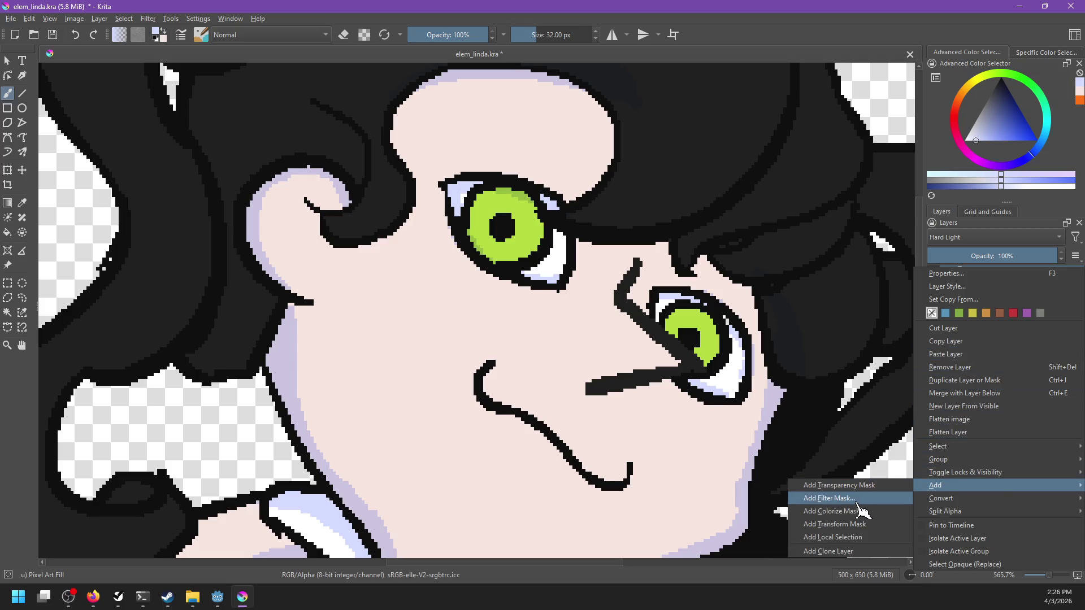
{"action": "left_click", "coordinate": [859, 499]}
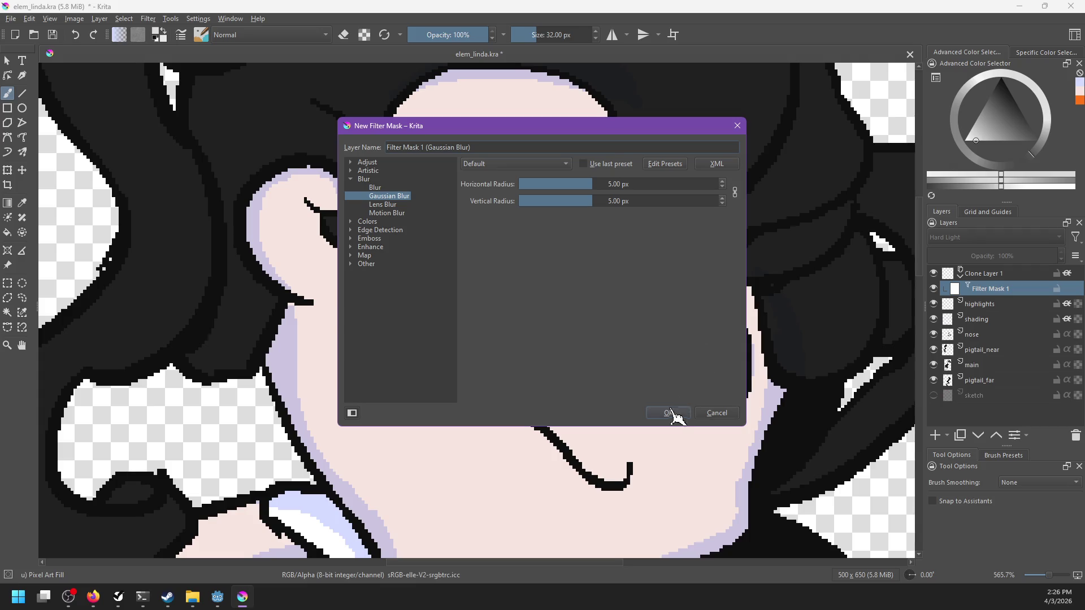
{"action": "left_click", "coordinate": [669, 413]}
{"action": "left_click", "coordinate": [991, 305]}
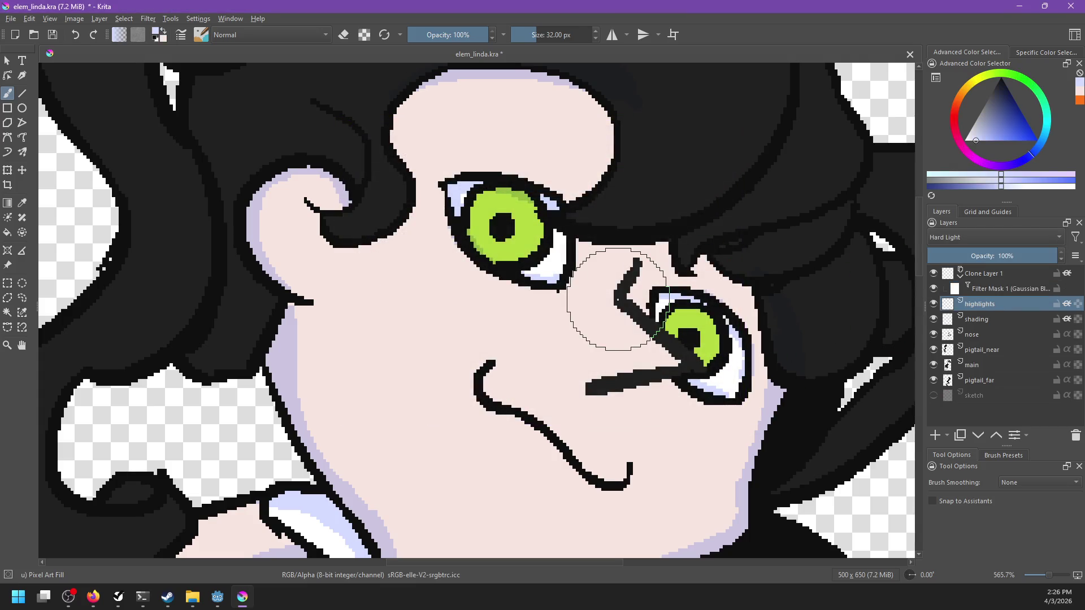
{"action": "left_click_drag", "start_coordinate": [618, 299], "coordinate": [677, 335]}
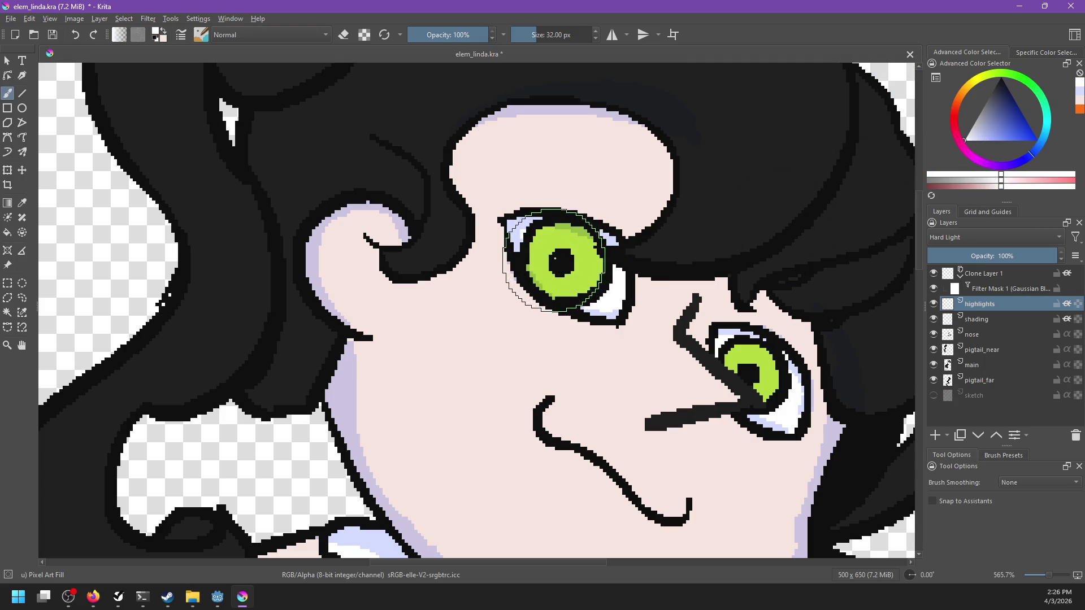
Shrink the brush and dab a white highlight into the right eye's pupil.
{"action": "key", "text": "bracketleft"}
{"action": "key", "text": "bracketleft"}
{"action": "key", "text": "bracketleft"}
{"action": "key", "text": "bracketleft"}
{"action": "key", "text": "bracketleft"}
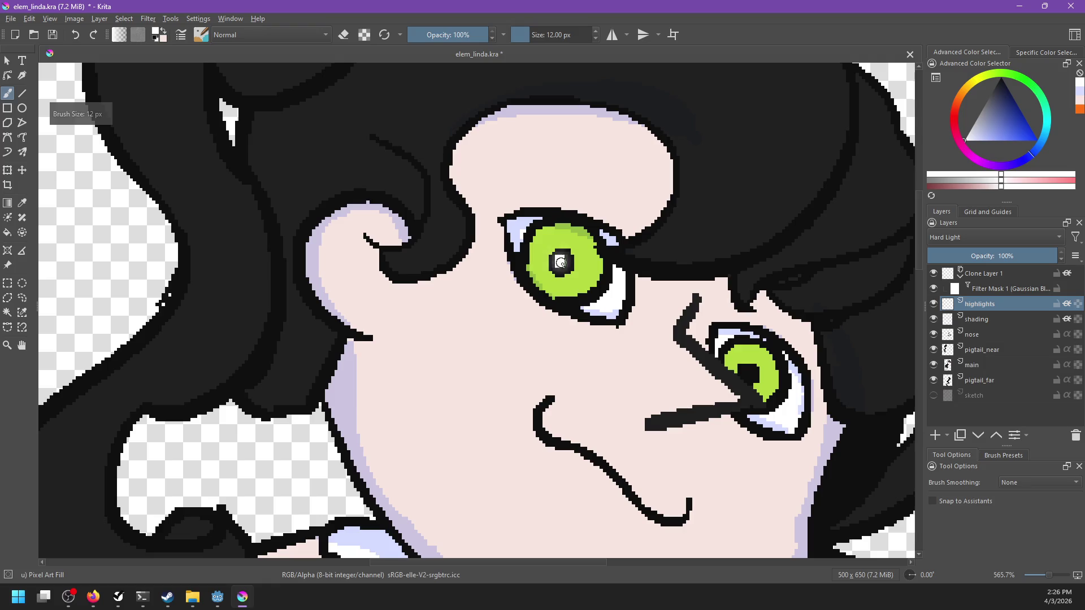
{"action": "left_click_drag", "start_coordinate": [751, 372], "coordinate": [677, 337]}
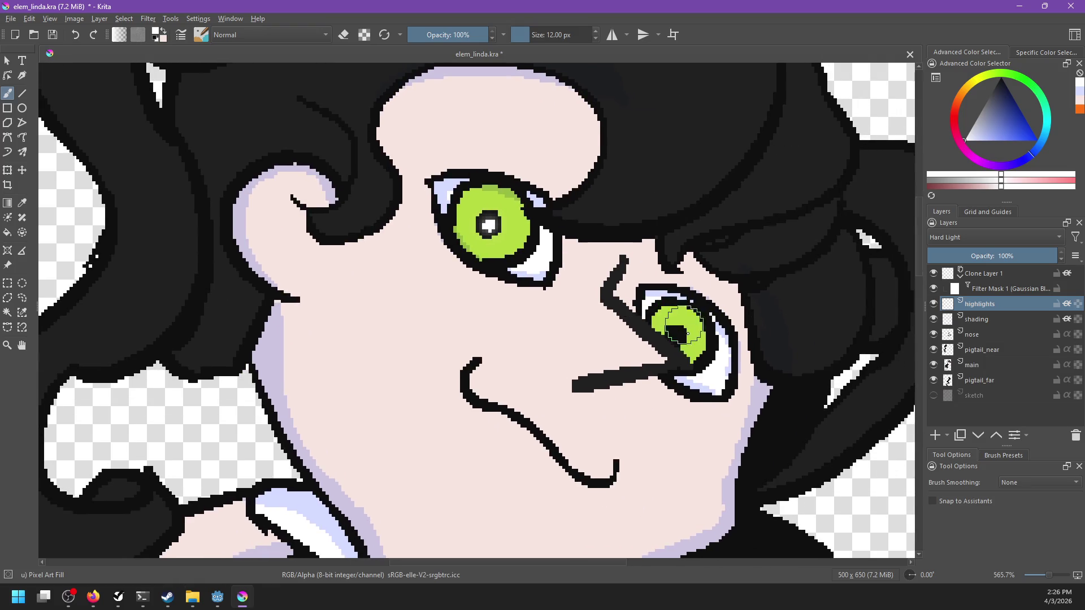
{"action": "left_click", "coordinate": [677, 337]}
Add white highlight dots to the left and right pupils, then pick a darker blue-grey colour.
{"action": "left_click_drag", "start_coordinate": [630, 273], "coordinate": [665, 307]}
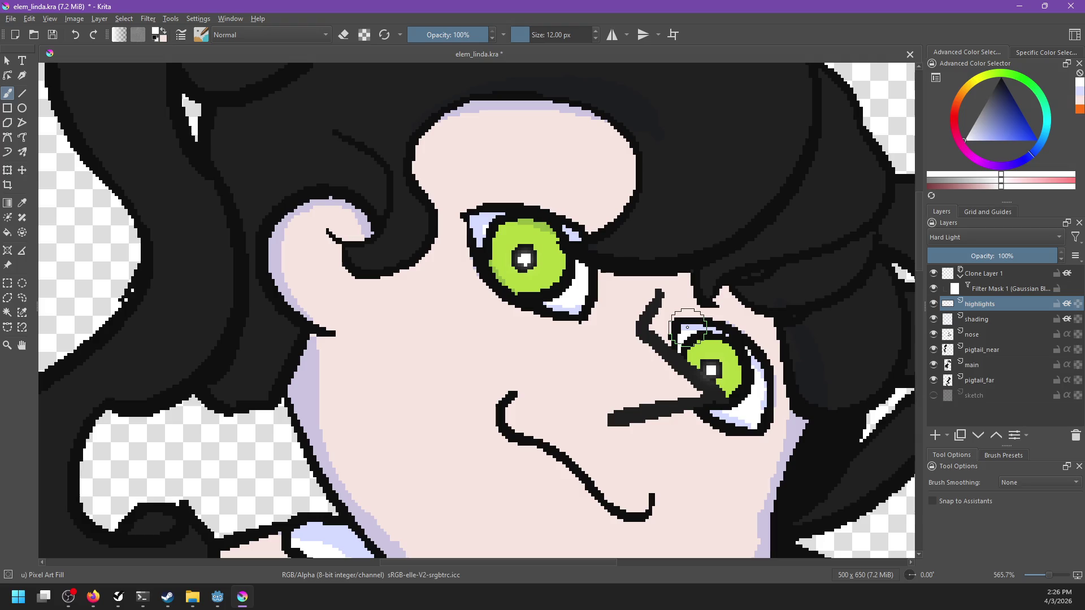
{"action": "scroll", "coordinate": [665, 307], "scroll_direction": "down", "scroll_amount": 5}
{"action": "scroll", "coordinate": [611, 303], "scroll_direction": "up", "scroll_amount": 4}
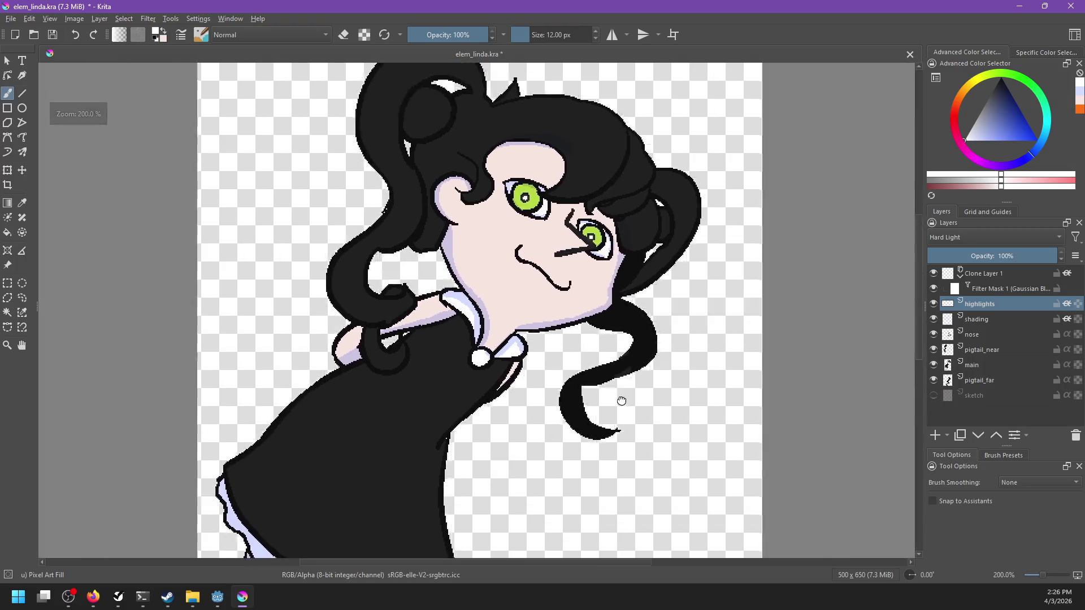
{"action": "scroll", "coordinate": [611, 304], "scroll_direction": "up", "scroll_amount": 1}
{"action": "scroll", "coordinate": [599, 297], "scroll_direction": "up", "scroll_amount": 1}
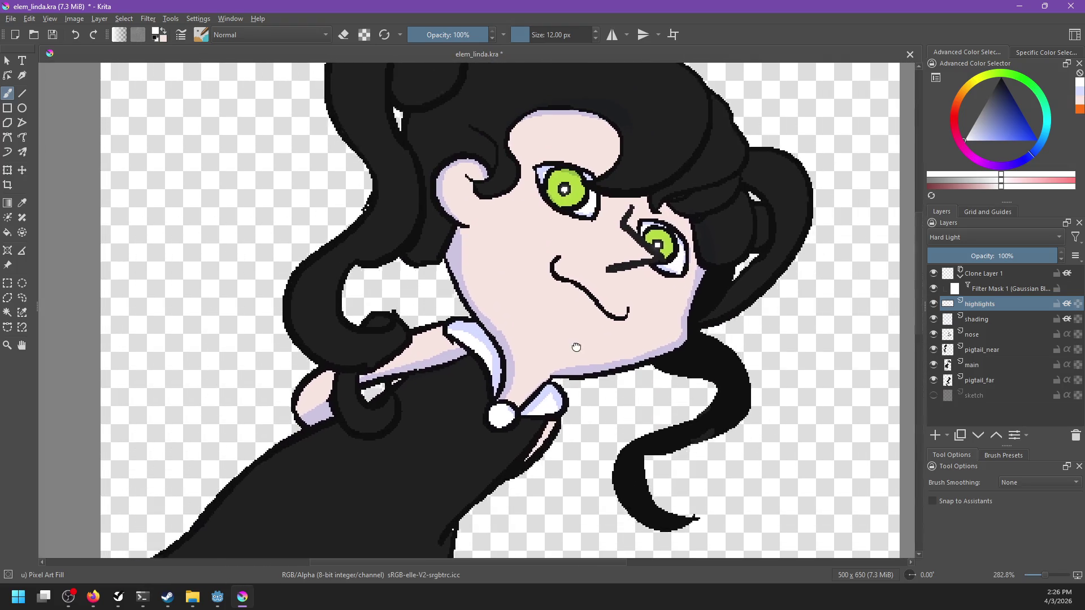
{"action": "scroll", "coordinate": [582, 288], "scroll_direction": "up", "scroll_amount": 1}
{"action": "left_click_drag", "start_coordinate": [579, 323], "coordinate": [570, 454]}
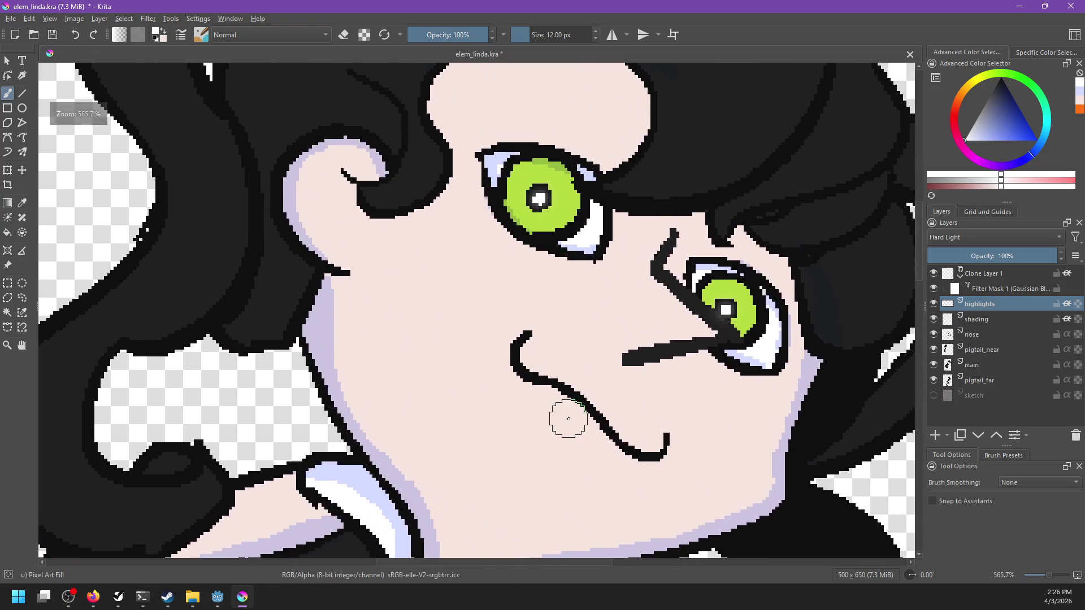
{"action": "left_click", "coordinate": [525, 201]}
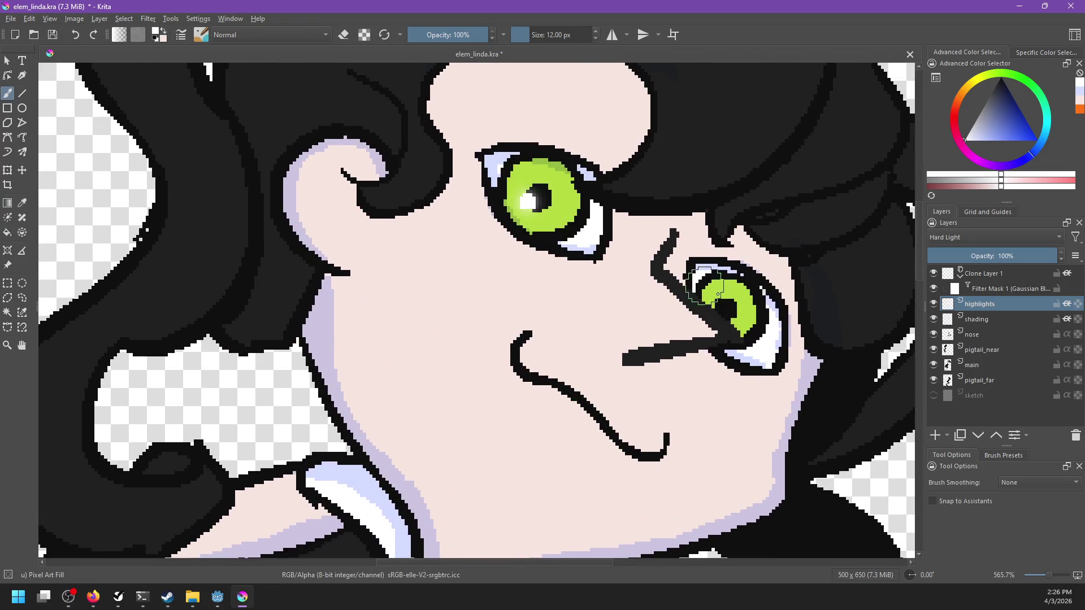
{"action": "left_click", "coordinate": [716, 307]}
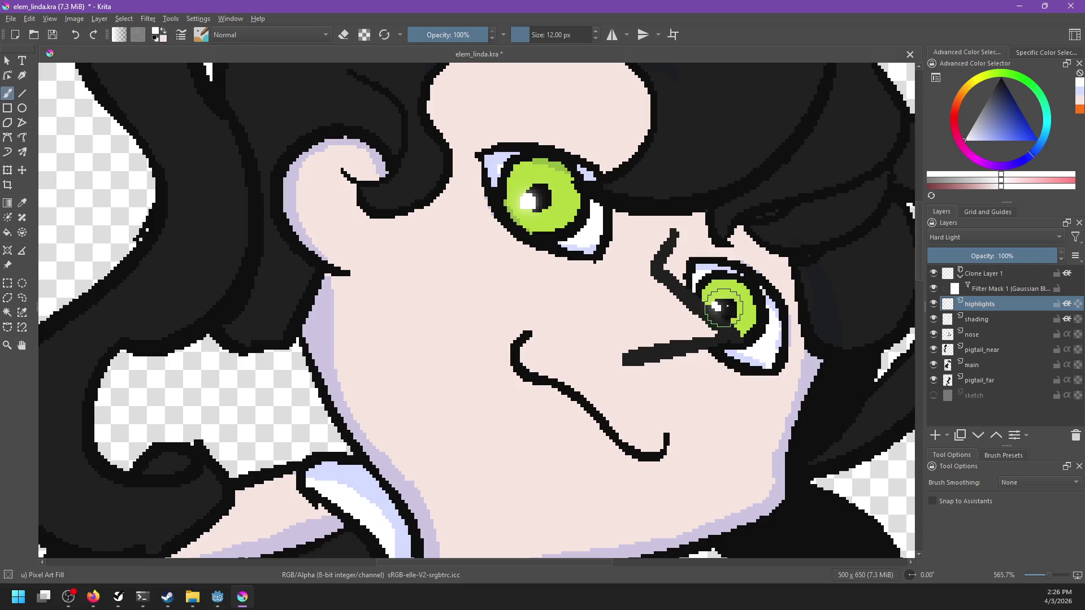
{"action": "scroll", "coordinate": [737, 337], "scroll_direction": "down", "scroll_amount": 2}
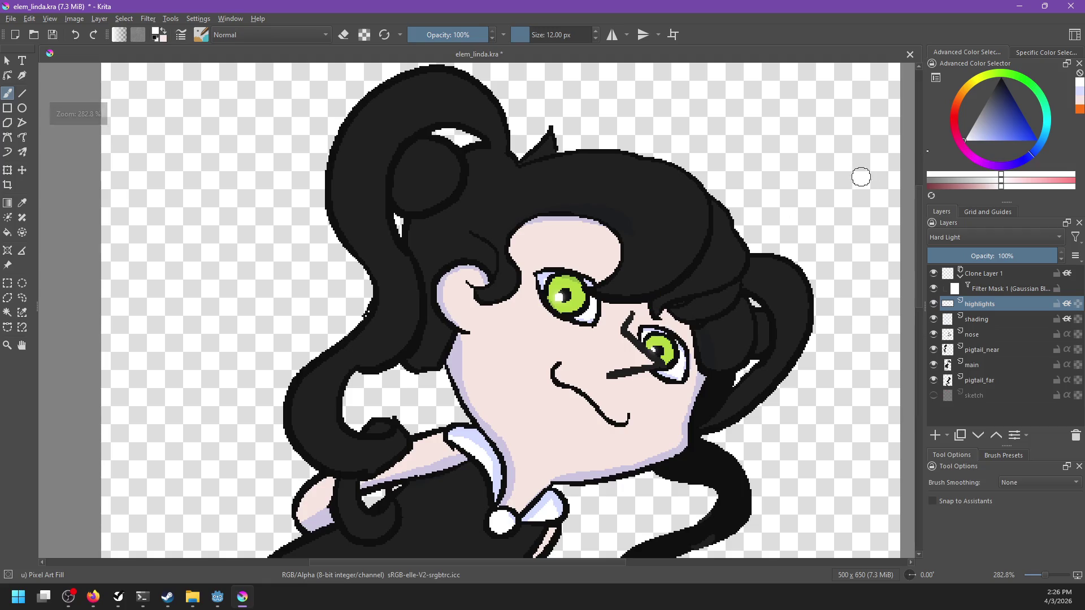
{"action": "left_click", "coordinate": [976, 119]}
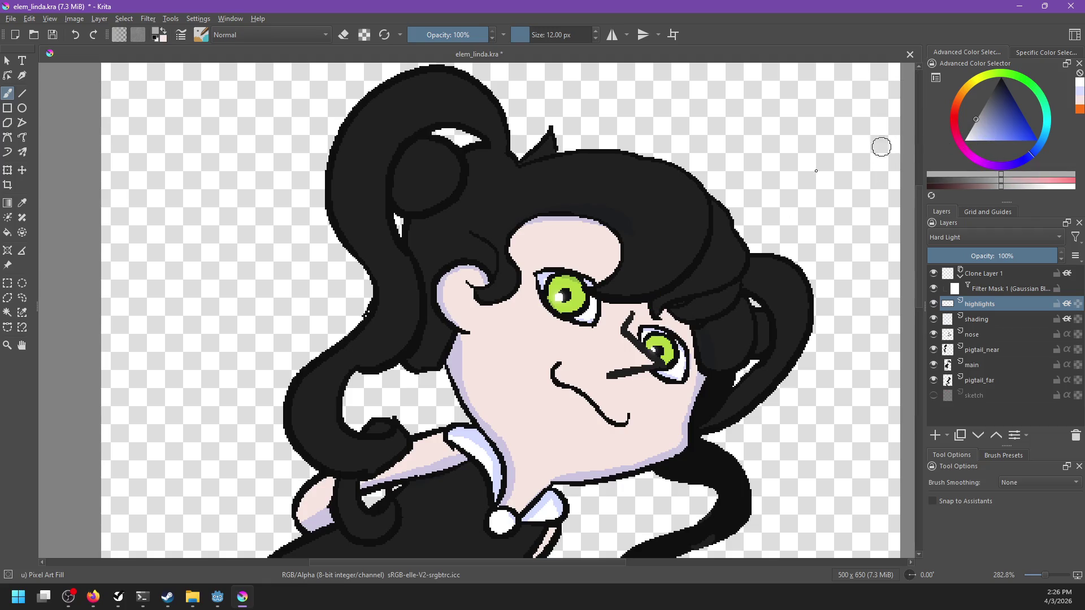
Paint a grey highlight streak curving down the hair toward the eye.
{"action": "key", "text": "ctrl+z"}
{"action": "mouse_move", "coordinate": [645, 205]}
{"action": "left_mouse_down"}
{"action": "mouse_move", "coordinate": [613, 286]}
{"action": "mouse_move", "coordinate": [622, 283]}
{"action": "left_mouse_up"}
{"action": "key", "text": "ctrl+z"}
{"action": "left_click_drag", "start_coordinate": [661, 227], "coordinate": [610, 285]}
{"action": "key", "text": "ctrl+z"}
{"action": "left_click_drag", "start_coordinate": [646, 207], "coordinate": [614, 282]}
{"action": "key", "text": "ctrl+z"}
{"action": "mouse_move", "coordinate": [646, 188]}
{"action": "left_mouse_down"}
{"action": "mouse_move", "coordinate": [613, 285]}
{"action": "mouse_move", "coordinate": [627, 285]}
{"action": "left_mouse_up"}
{"action": "left_click_drag", "start_coordinate": [673, 212], "coordinate": [642, 282]}
{"action": "left_click_drag", "start_coordinate": [678, 243], "coordinate": [661, 270]}
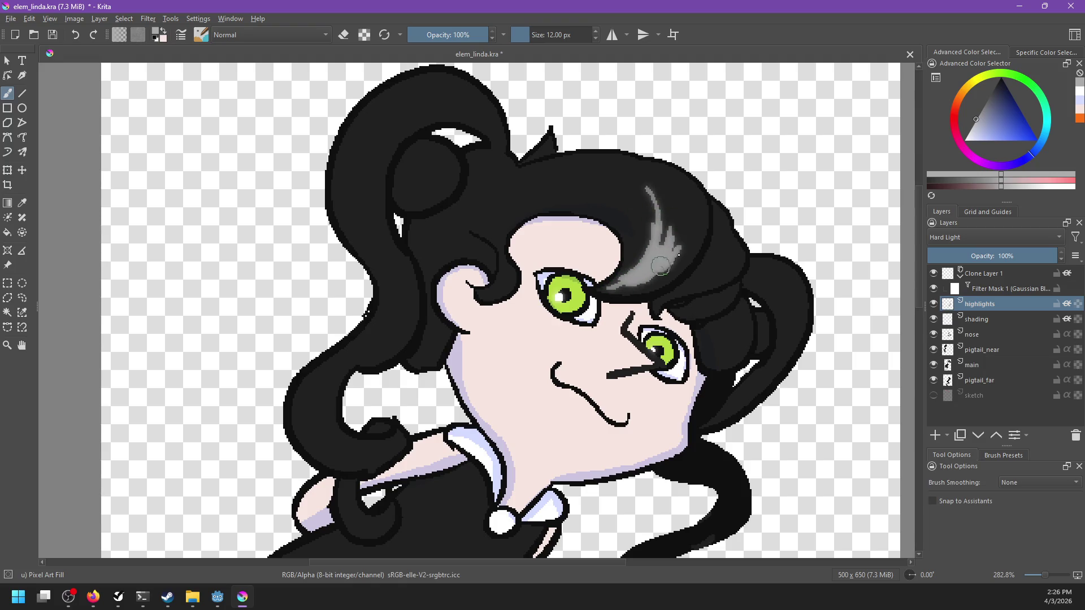
Redo the nose as a diagonal dark line and try soft pink blush on the cheek.
{"action": "mouse_move", "coordinate": [647, 328]}
{"action": "left_mouse_down"}
{"action": "mouse_move", "coordinate": [664, 302]}
{"action": "mouse_move", "coordinate": [638, 293]}
{"action": "mouse_move", "coordinate": [663, 336]}
{"action": "left_mouse_up"}
{"action": "key", "text": "ctrl+z"}
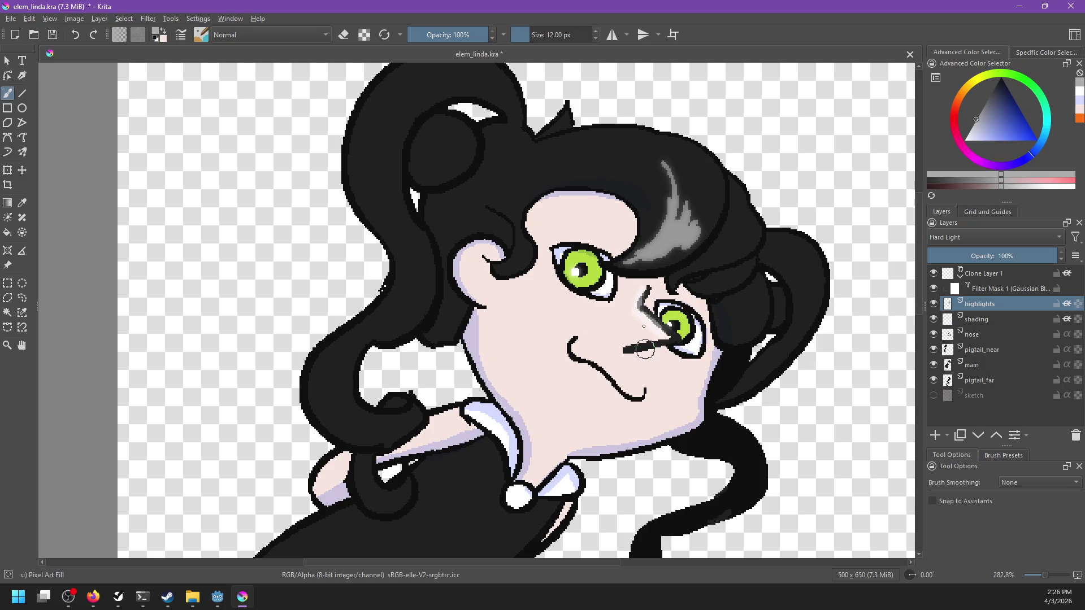
{"action": "left_click_drag", "start_coordinate": [669, 337], "coordinate": [608, 348]}
{"action": "key", "text": "ctrl+z"}
{"action": "left_click_drag", "start_coordinate": [593, 326], "coordinate": [597, 317]}
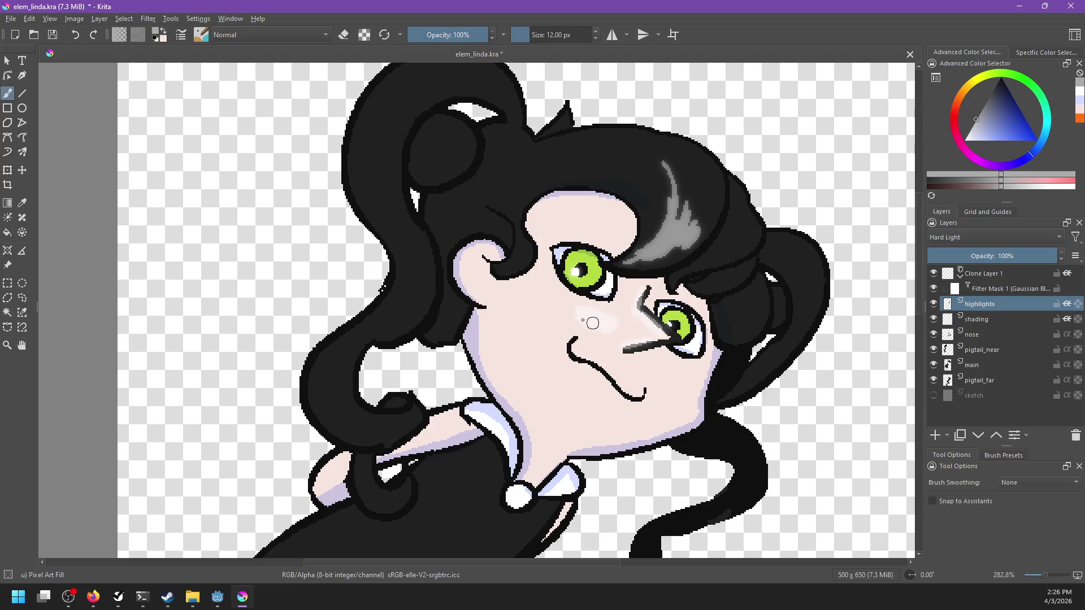
{"action": "key", "text": "ctrl+z"}
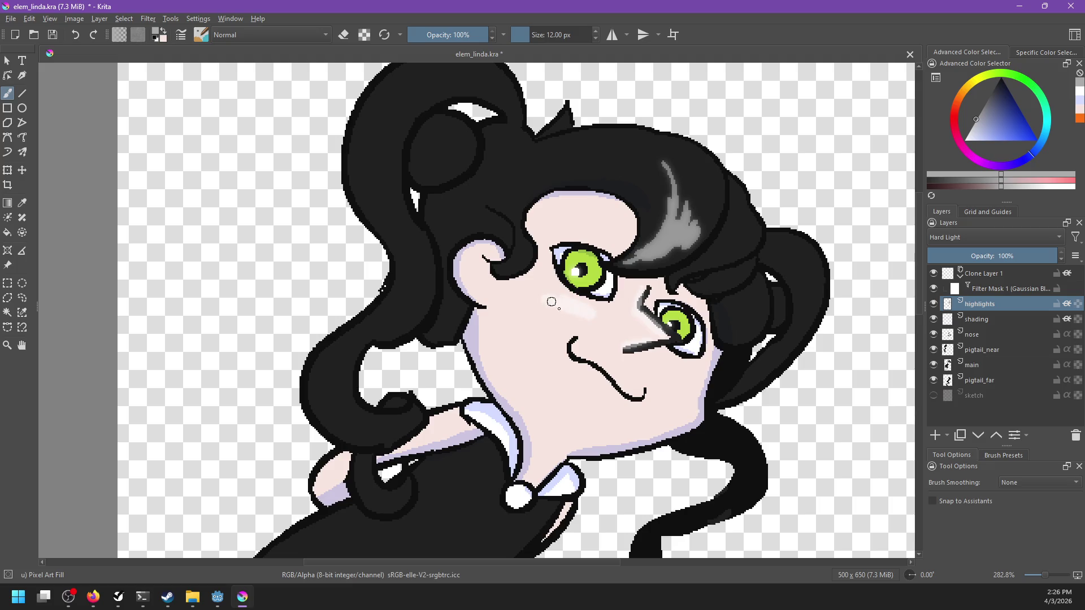
{"action": "key", "text": "ctrl+z"}
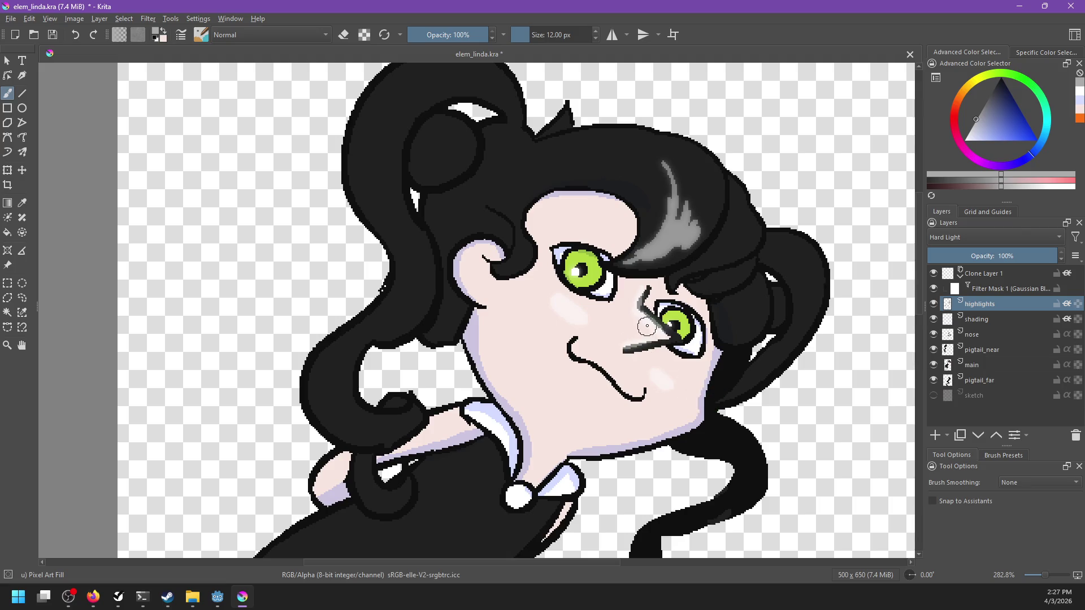
Restore the nose stroke to full darkness and save elem_linda.kra.
{"action": "key", "text": "e"}
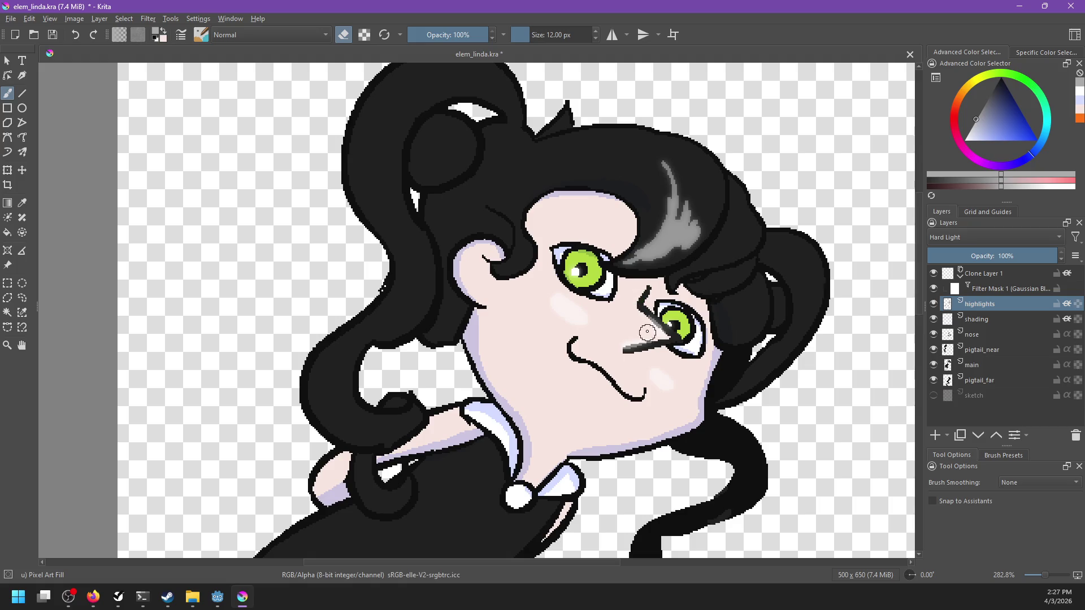
{"action": "key", "text": "ctrl+z"}
{"action": "key", "text": "e"}
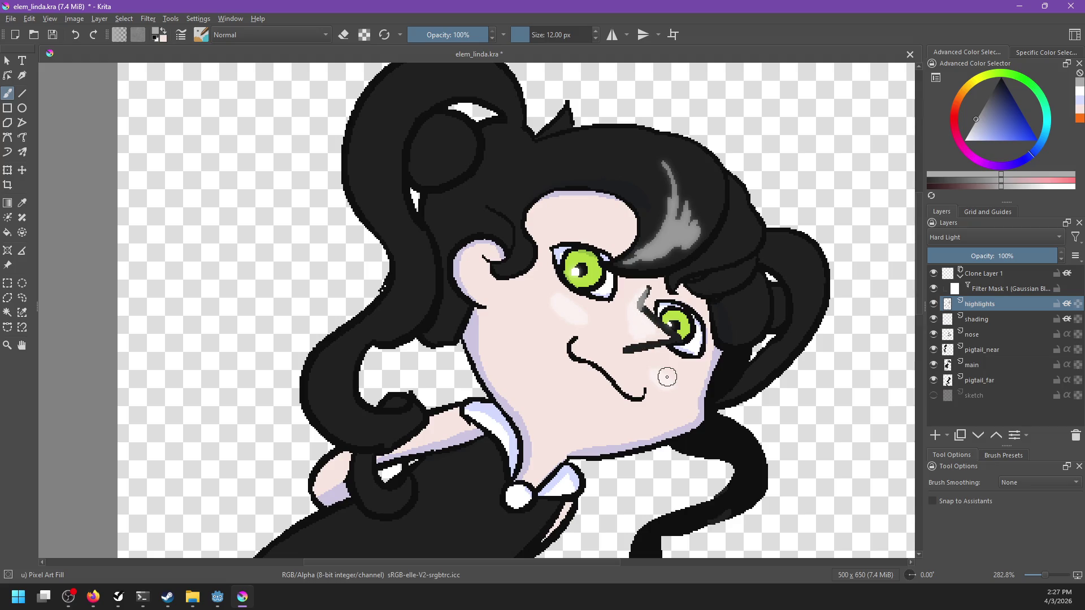
{"action": "key", "text": "ctrl+s"}
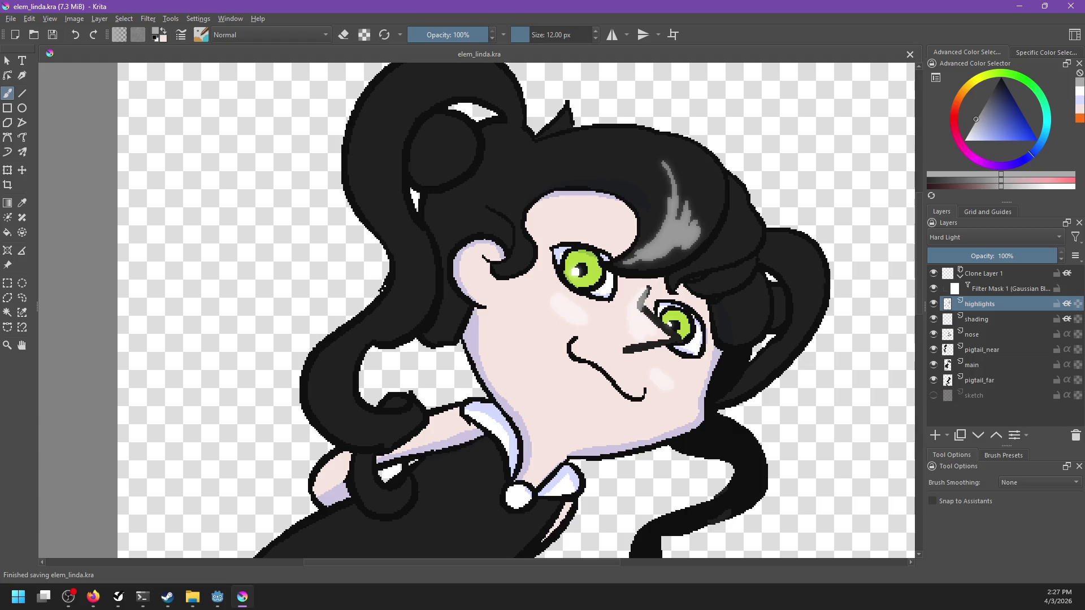
{"action": "key", "text": "alt+Tab"}
{"action": "key", "text": "alt+Tab"}
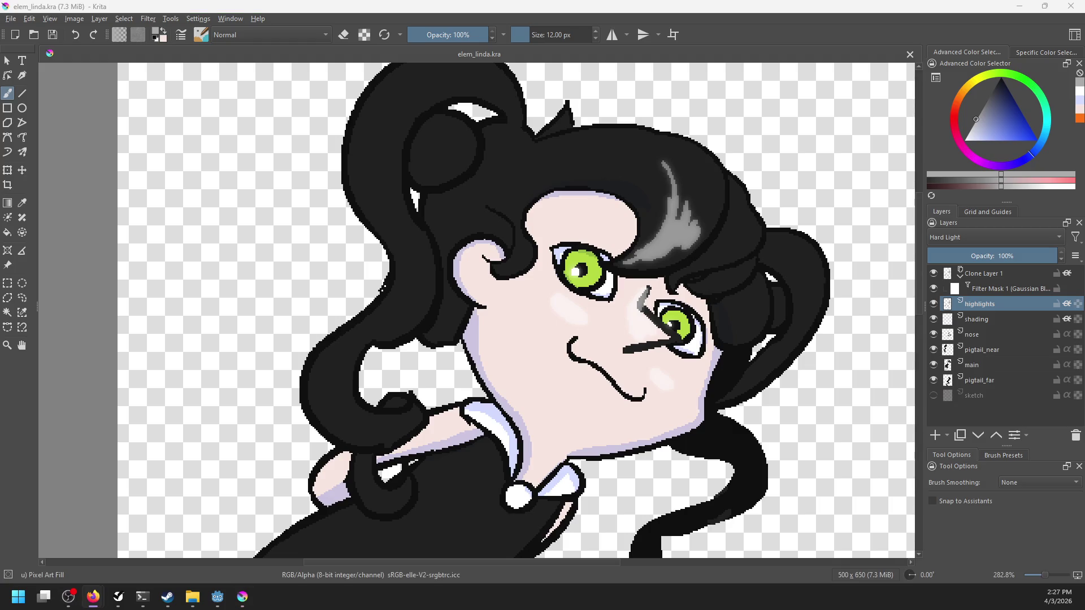
{"action": "key", "text": "alt+Tab"}
{"action": "key", "text": "alt+Tab"}
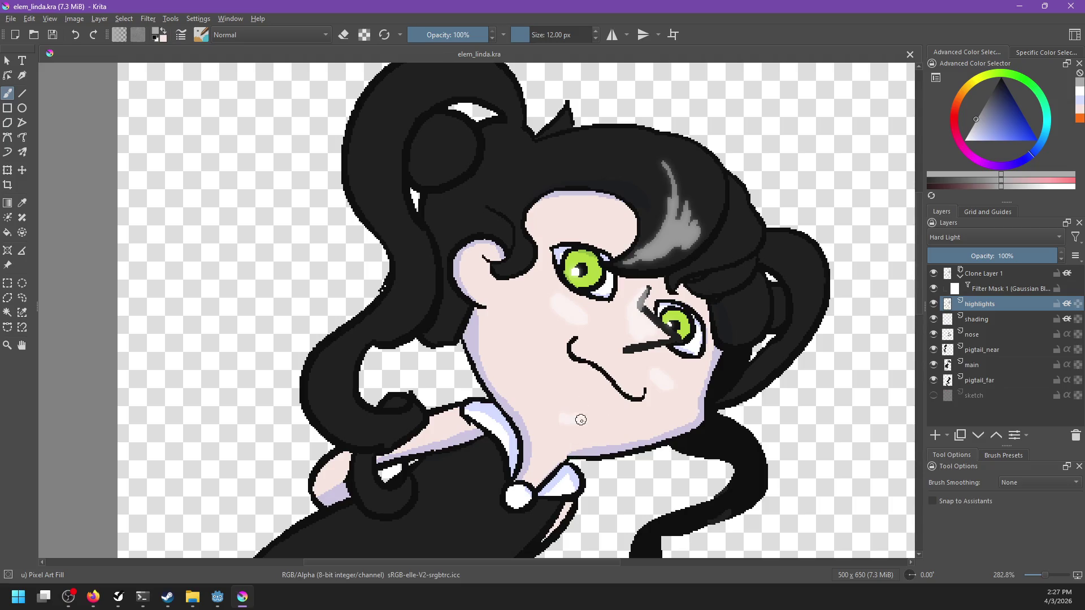
Add a light pink touch to the chin and repaint dark pupils and catchlights in both eyes.
{"action": "left_click_drag", "start_coordinate": [559, 435], "coordinate": [544, 467]}
{"action": "left_click_drag", "start_coordinate": [621, 442], "coordinate": [669, 369]}
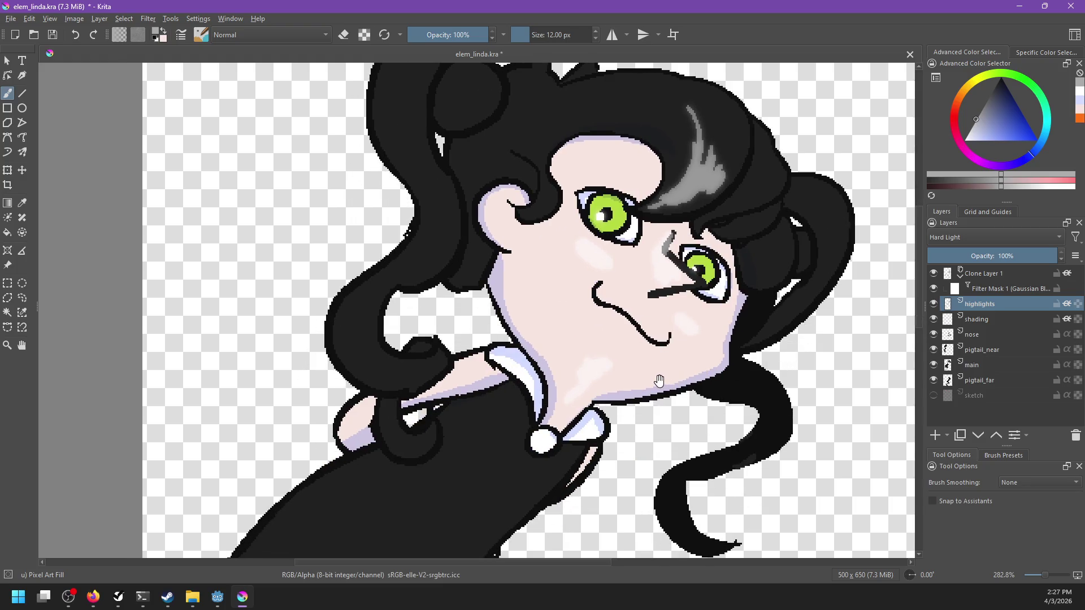
{"action": "left_click_drag", "start_coordinate": [650, 386], "coordinate": [643, 394]}
{"action": "left_click_drag", "start_coordinate": [596, 260], "coordinate": [600, 255]}
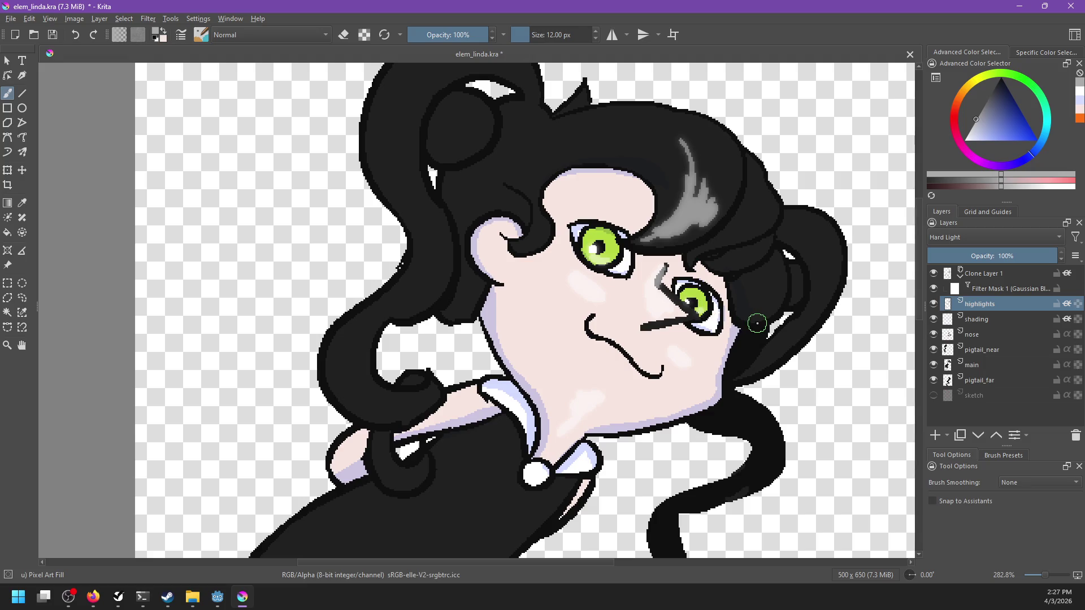
{"action": "left_click", "coordinate": [592, 247]}
{"action": "left_click_drag", "start_coordinate": [704, 299], "coordinate": [693, 295]}
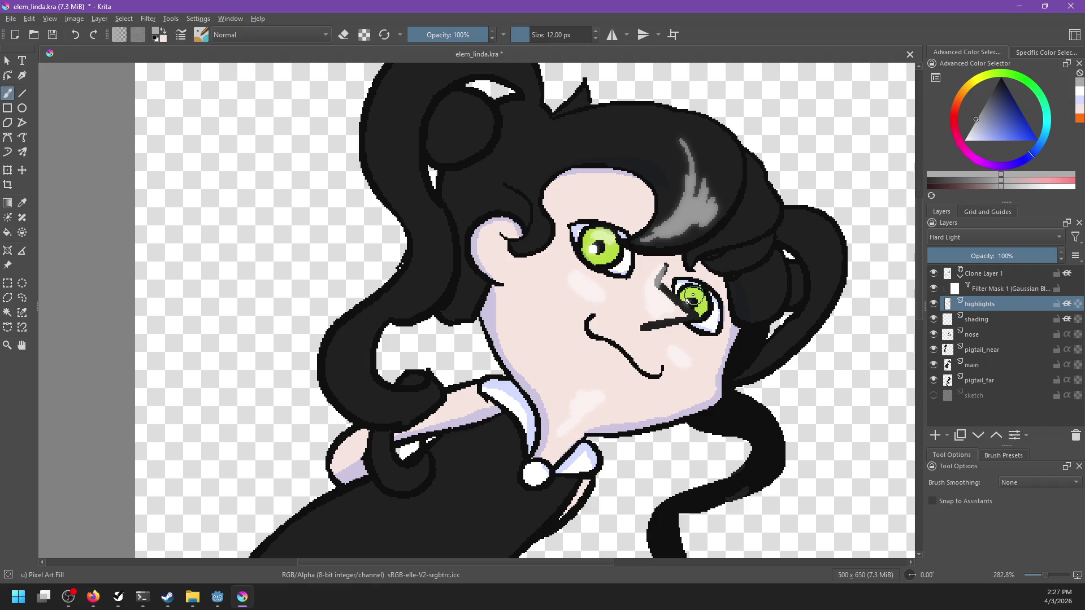
Zoom out to 141% to view the whole sprite and save it.
{"action": "left_click_drag", "start_coordinate": [677, 393], "coordinate": [645, 354]}
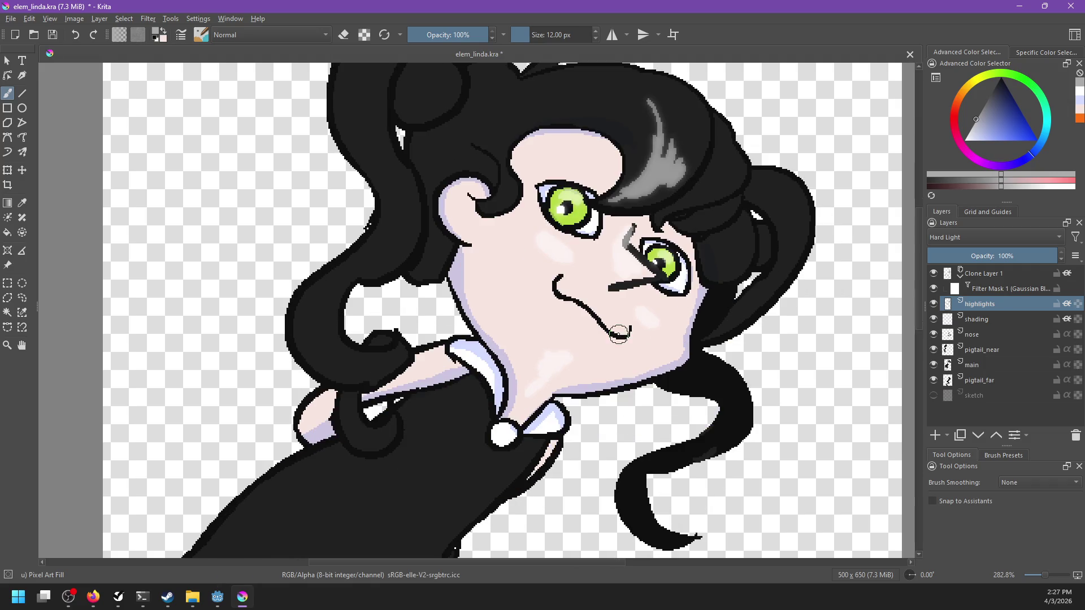
{"action": "scroll", "coordinate": [596, 287], "scroll_direction": "down", "scroll_amount": 4}
{"action": "scroll", "coordinate": [627, 314], "scroll_direction": "up", "scroll_amount": 1}
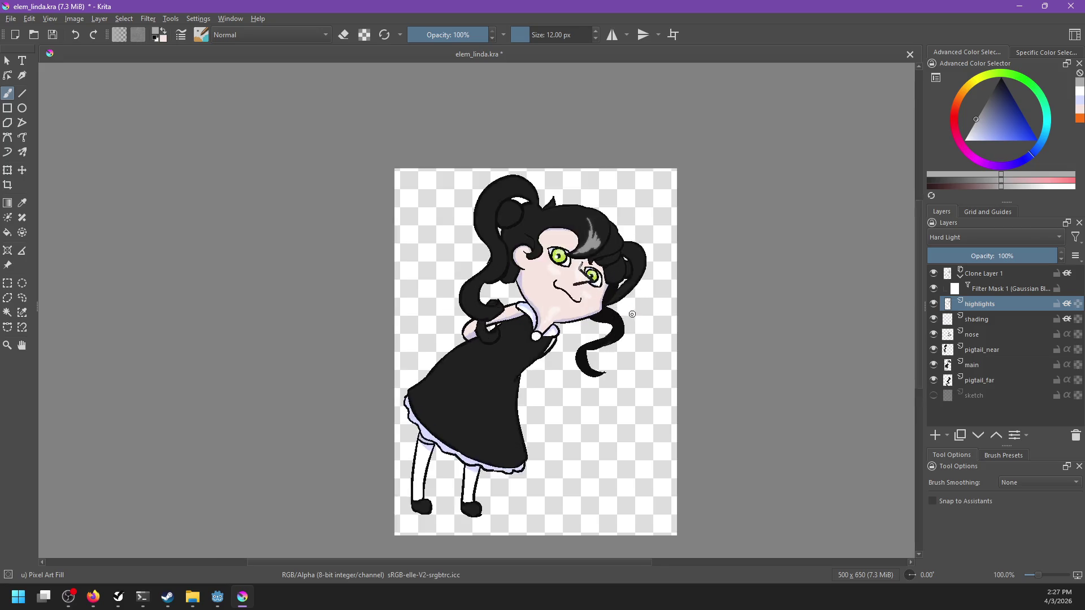
{"action": "scroll", "coordinate": [612, 327], "scroll_direction": "up", "scroll_amount": 1}
{"action": "key", "text": "ctrl+s"}
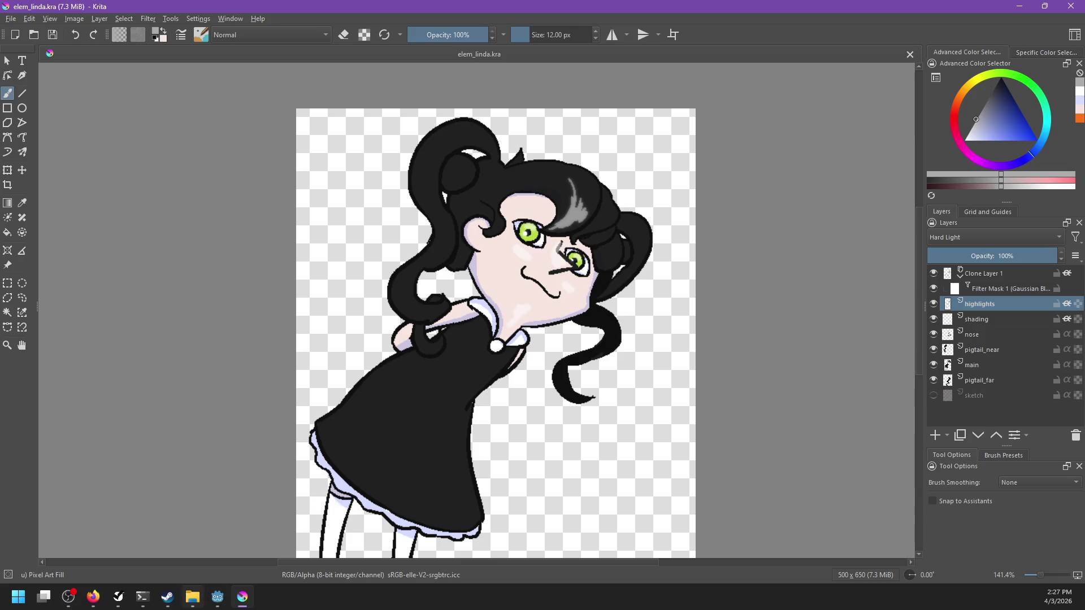
{"action": "left_click", "coordinate": [192, 597]}
Open capsule_vertical.kra and capsule_main.kra in Krita, then export Linda as elem_linda.png.
{"action": "left_click", "coordinate": [724, 376]}
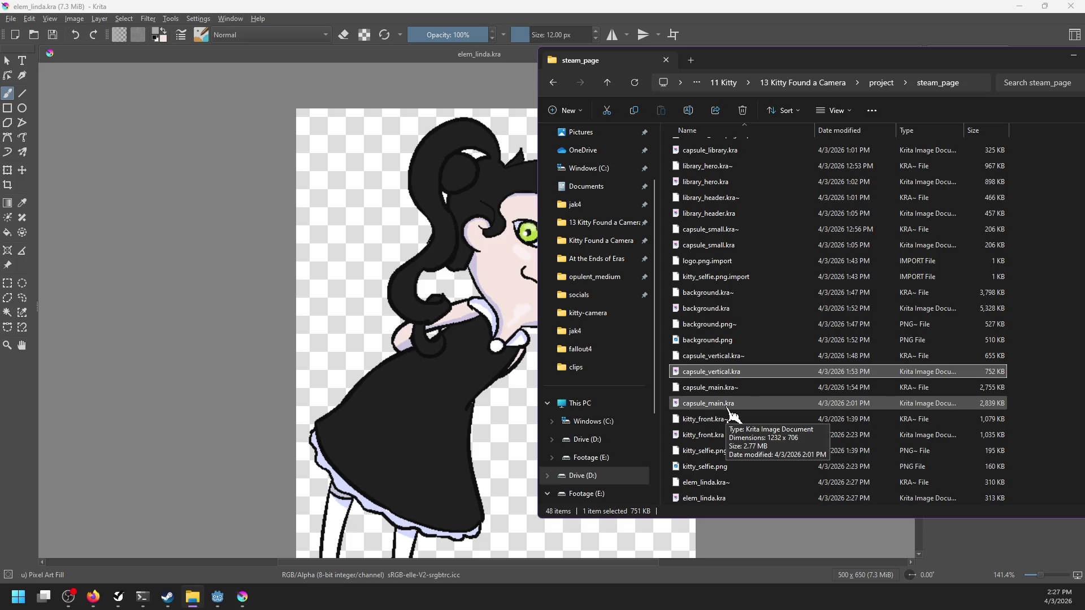
{"action": "left_click", "coordinate": [729, 412]}
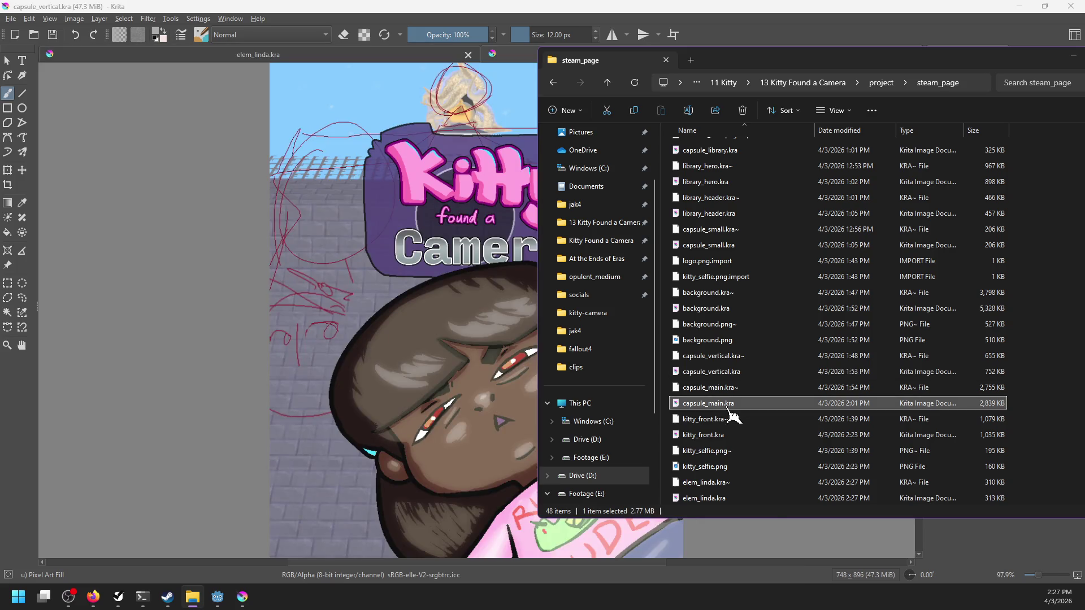
{"action": "left_click_drag", "start_coordinate": [733, 410], "coordinate": [378, 417]}
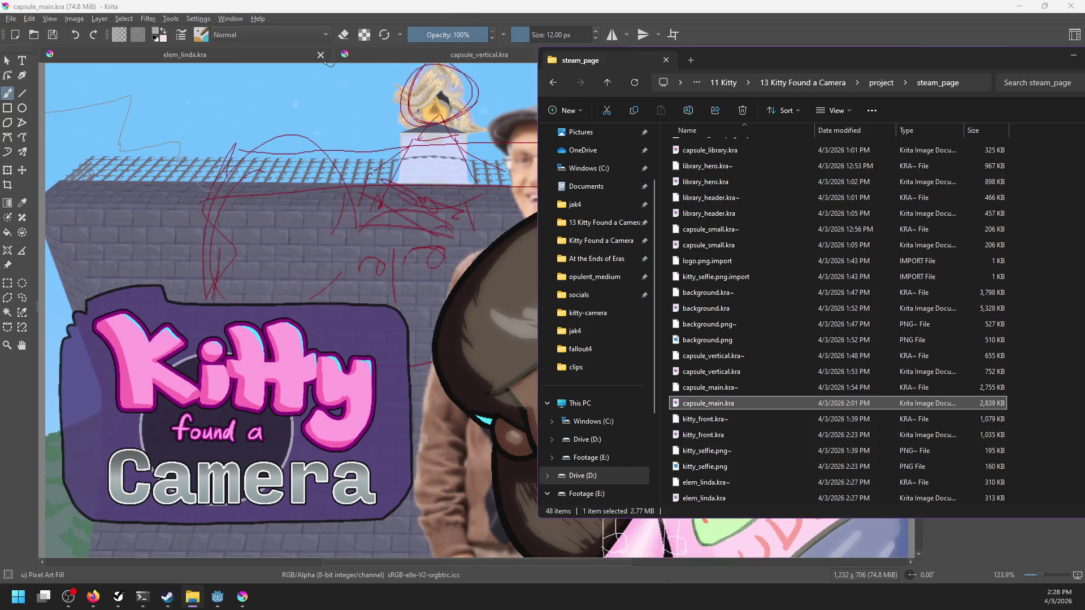
{"action": "left_click", "coordinate": [304, 62]}
{"action": "key", "text": "ctrl+shift+e"}
{"action": "type", "text": "elem_linda.png"}
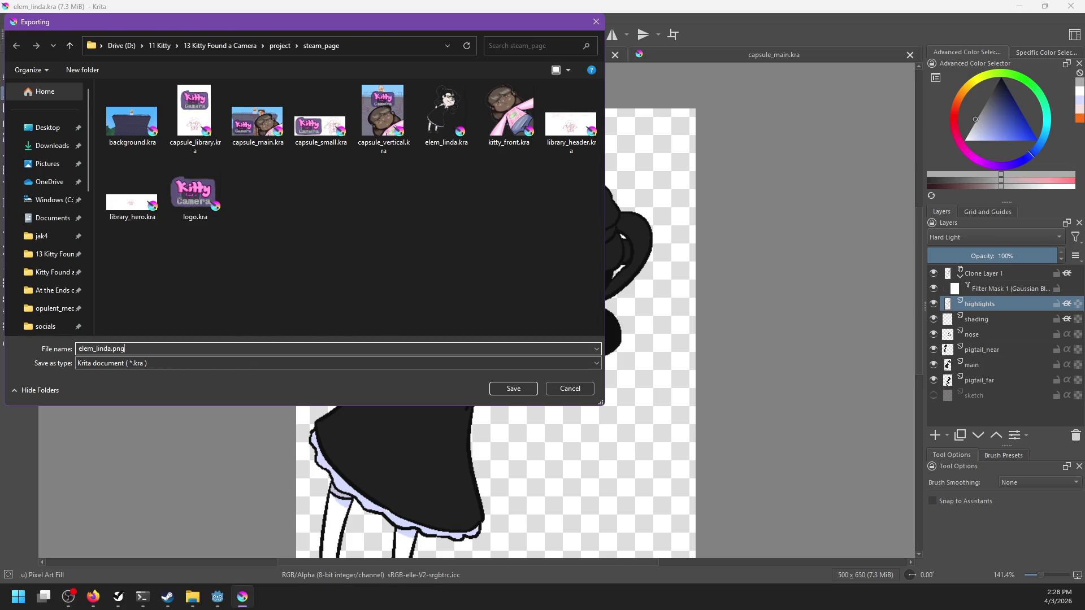
{"action": "key", "text": "Return"}
{"action": "key", "text": "Return"}
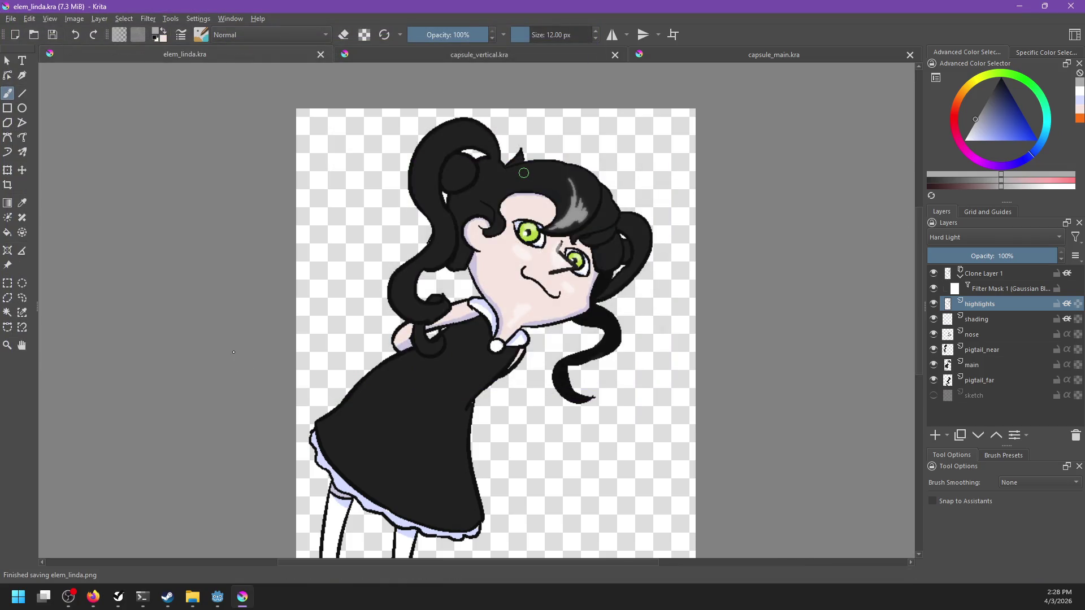
{"action": "left_click", "coordinate": [383, 57]}
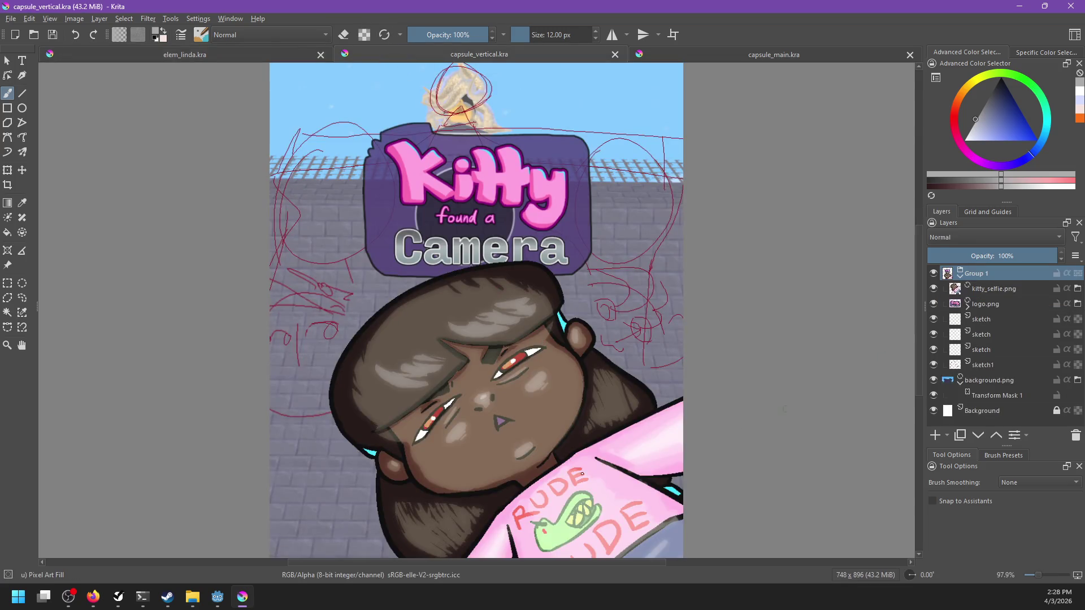
Drop elem_linda.png from the steam_page folder into capsule_vertical as a new layer.
{"action": "left_click", "coordinate": [192, 596]}
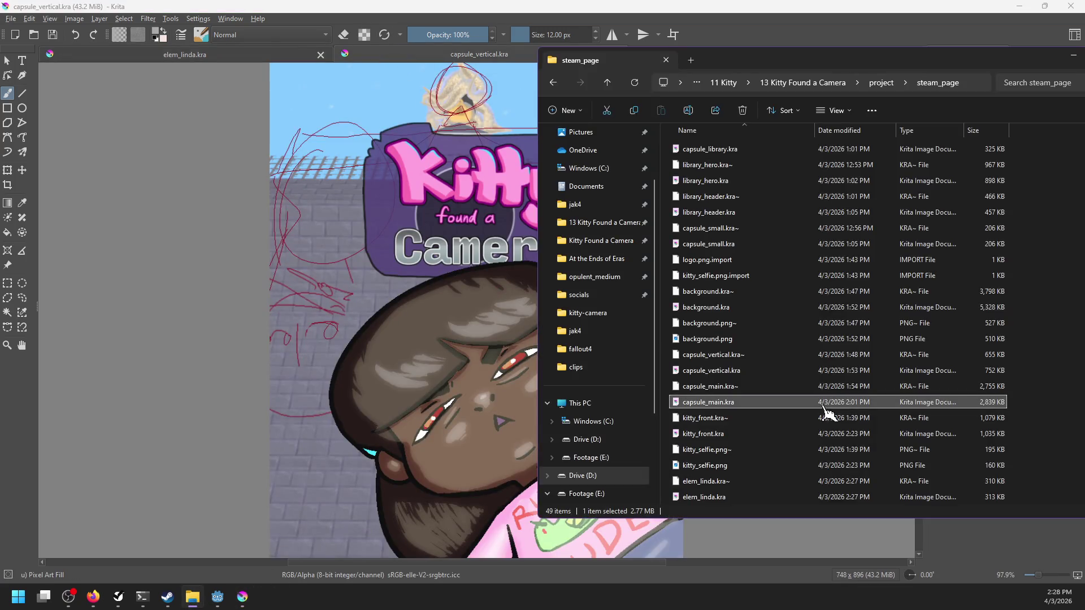
{"action": "scroll", "coordinate": [821, 407], "scroll_direction": "down", "scroll_amount": 1}
{"action": "left_click_drag", "start_coordinate": [706, 498], "coordinate": [475, 363]}
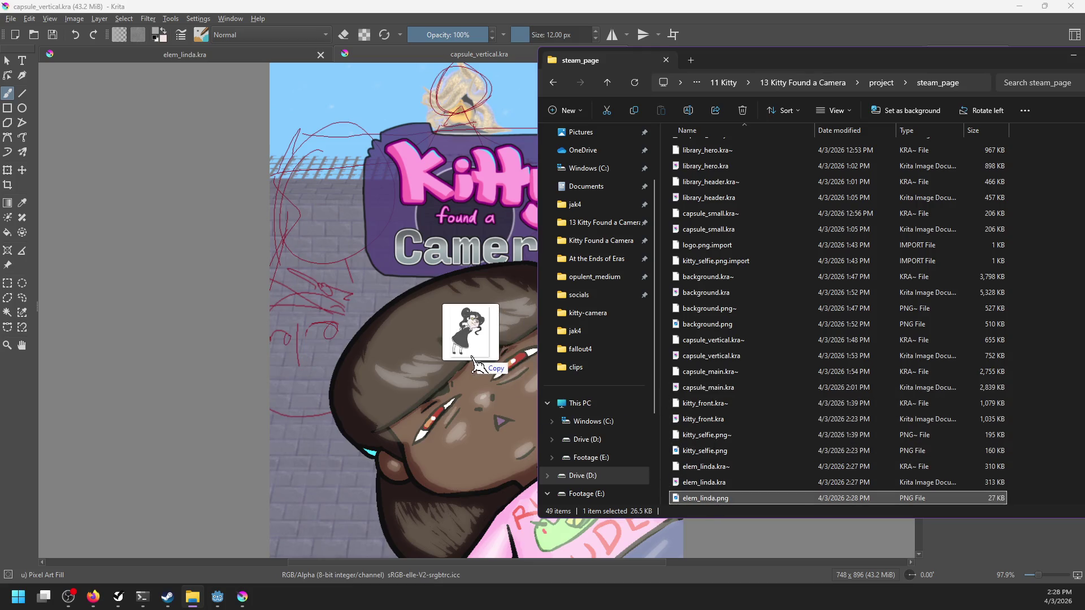
{"action": "left_click", "coordinate": [497, 375]}
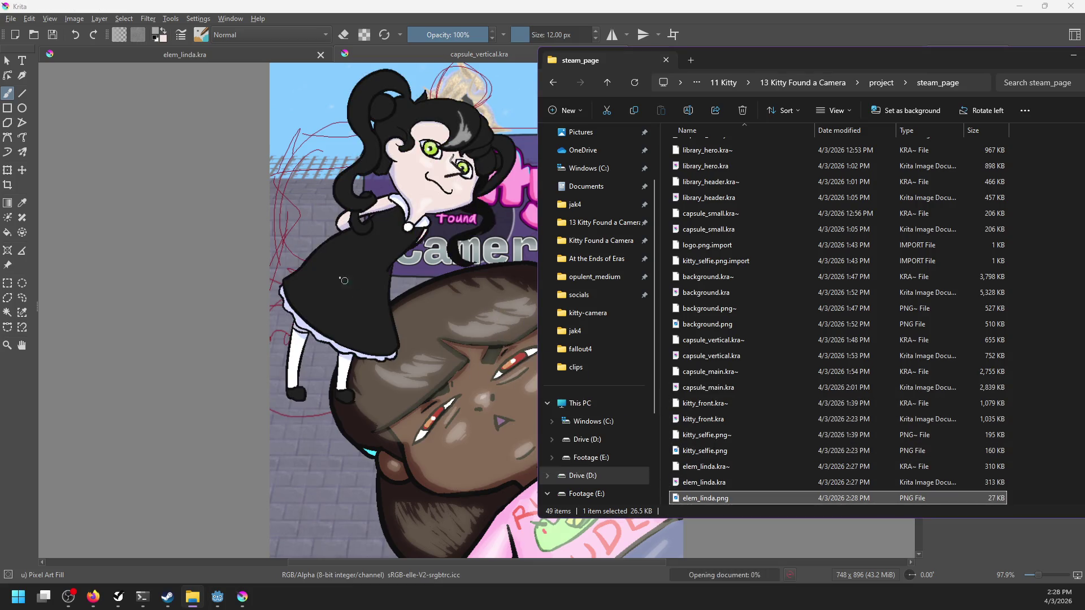
{"action": "left_click", "coordinate": [452, 7]}
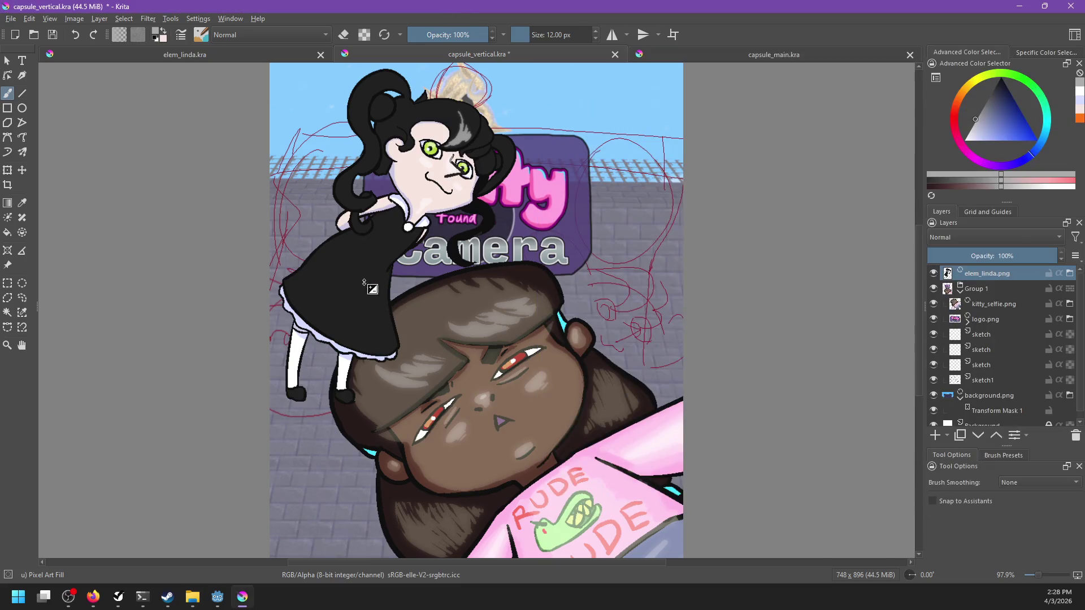
Position Linda on the capsule, place her layer below logo.png, and save.
{"action": "key", "text": "t"}
{"action": "left_click_drag", "start_coordinate": [360, 281], "coordinate": [543, 432]}
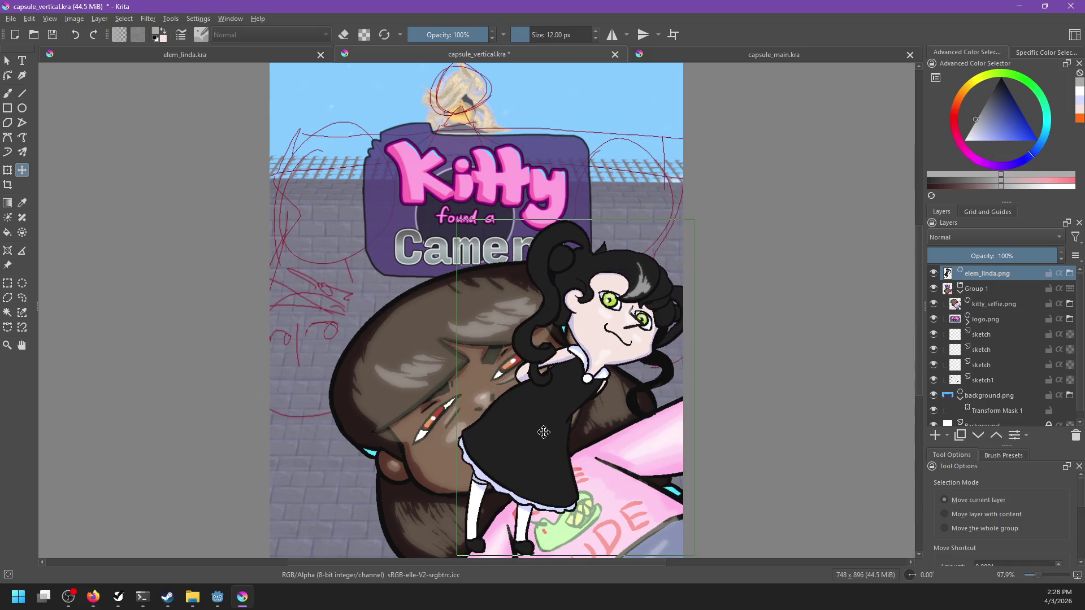
{"action": "left_click_drag", "start_coordinate": [982, 289], "coordinate": [988, 340]}
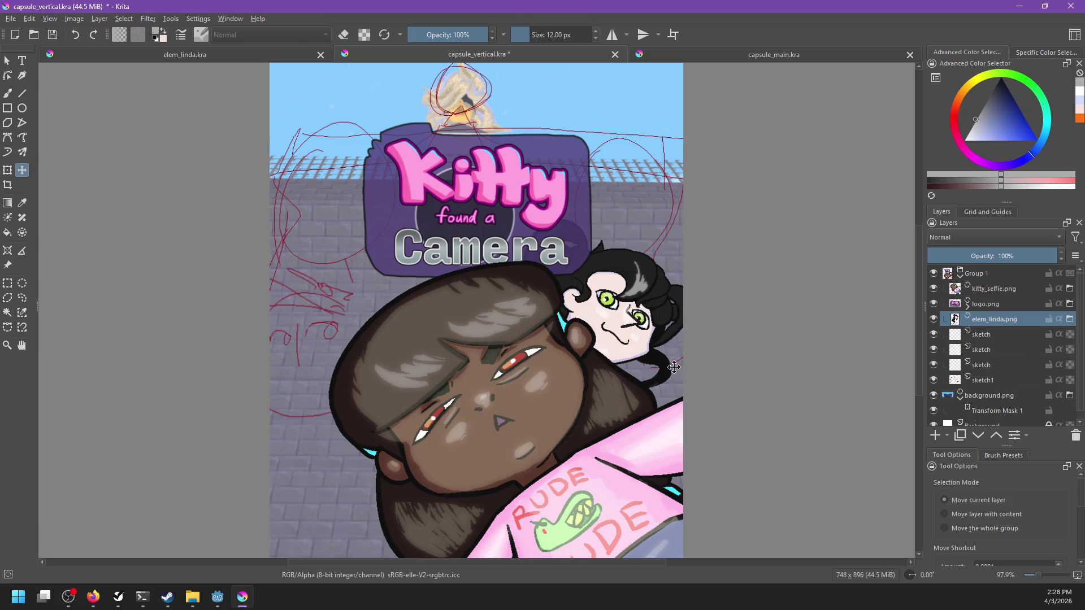
{"action": "left_click_drag", "start_coordinate": [659, 361], "coordinate": [616, 347]}
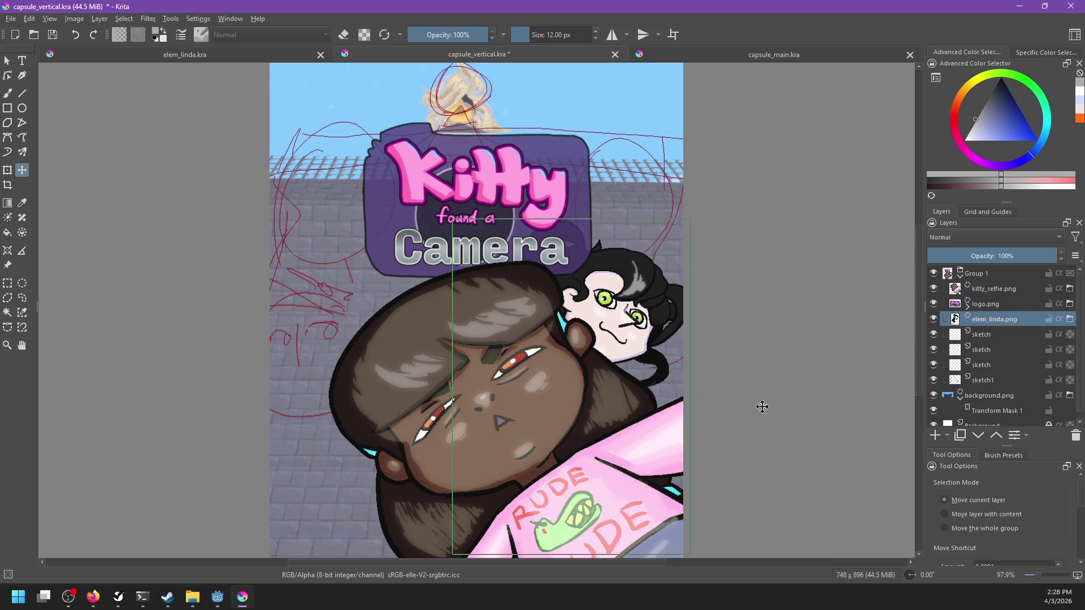
{"action": "left_click_drag", "start_coordinate": [763, 405], "coordinate": [765, 346]}
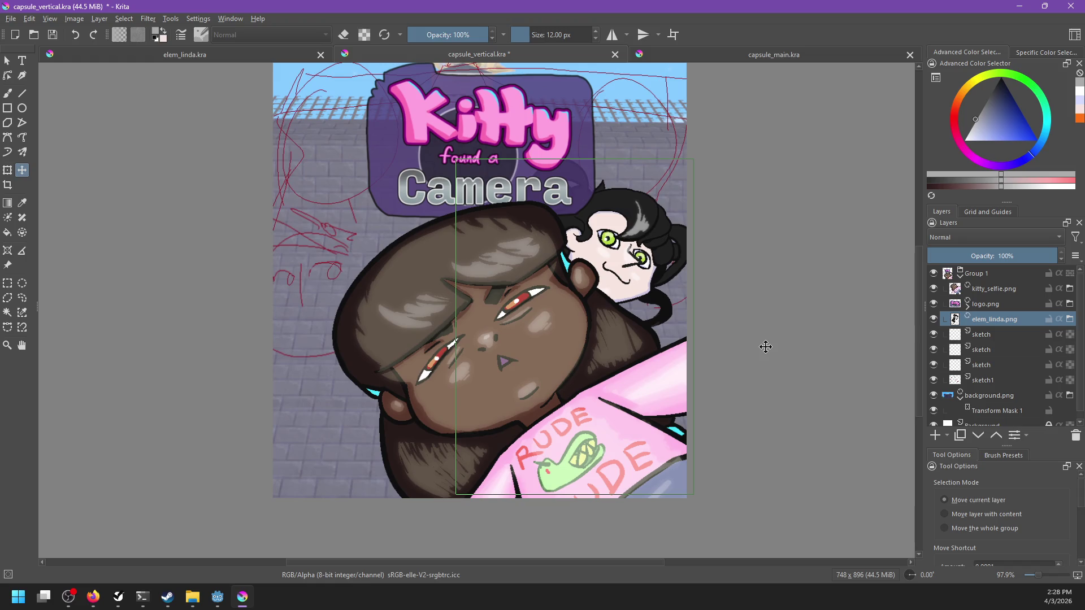
{"action": "key", "text": "ctrl+s"}
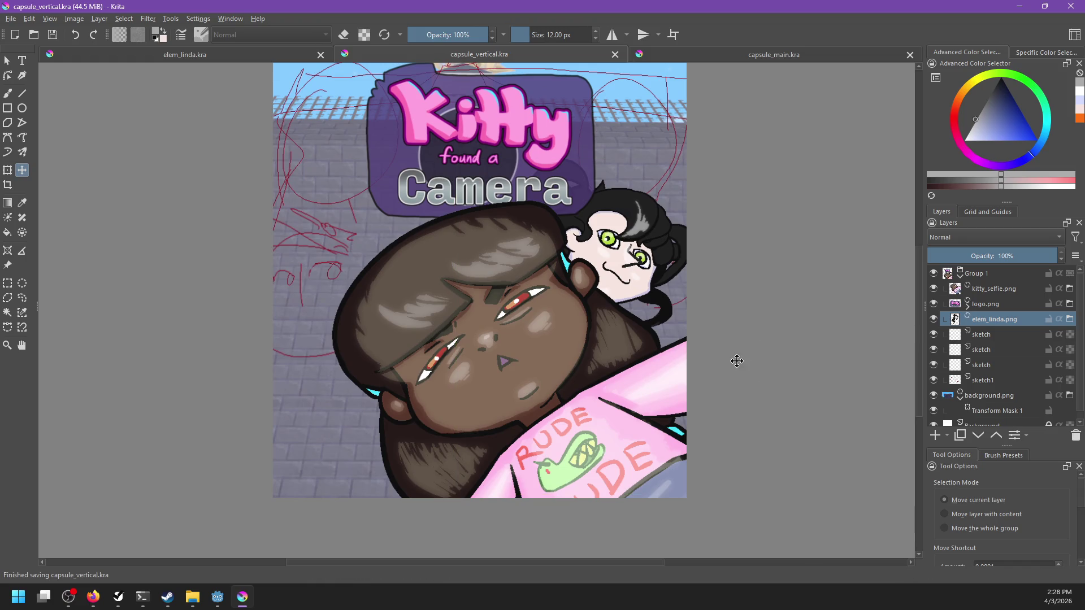
Nudge Linda further up and right, save capsule_vertical again, and switch to capsule_main.
{"action": "left_click_drag", "start_coordinate": [708, 314], "coordinate": [690, 339]}
{"action": "mouse_move", "coordinate": [587, 296]}
{"action": "left_mouse_down"}
{"action": "mouse_move", "coordinate": [594, 269]}
{"action": "mouse_move", "coordinate": [594, 280]}
{"action": "left_mouse_up"}
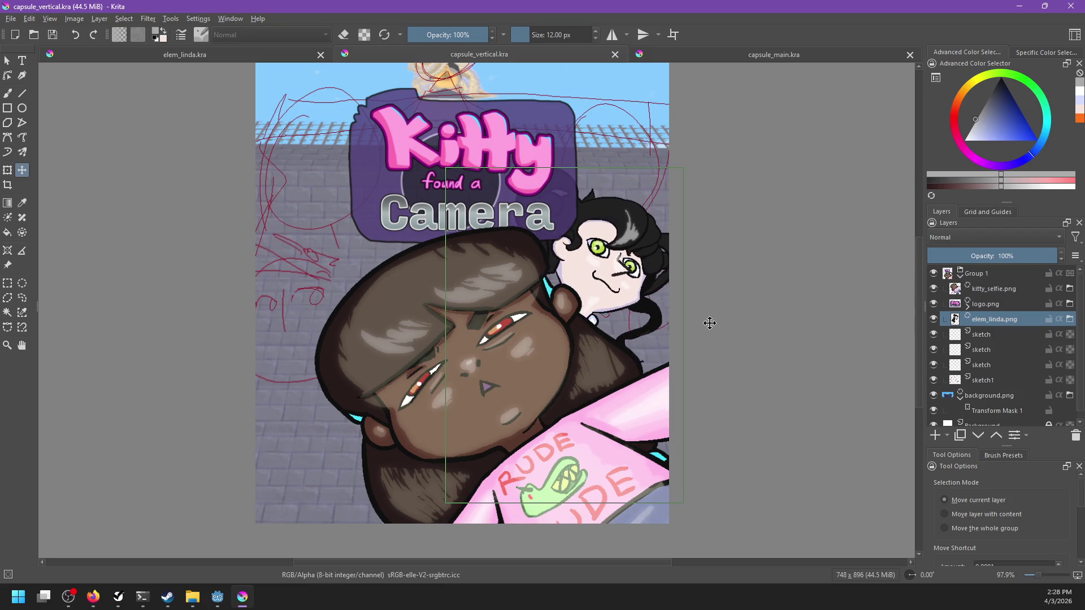
{"action": "key", "text": "ctrl+s"}
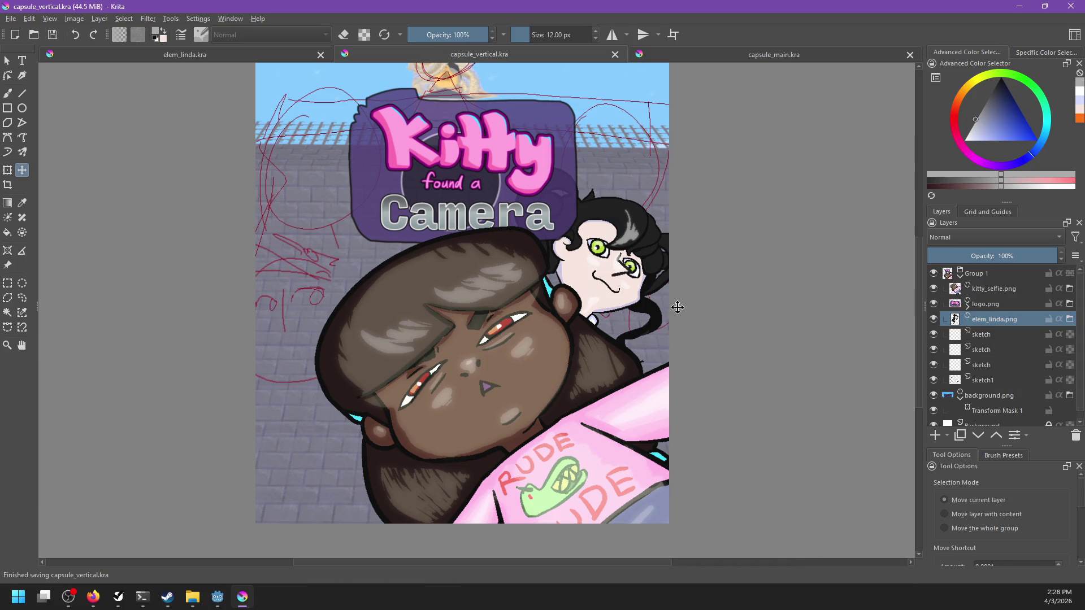
{"action": "scroll", "coordinate": [652, 279], "scroll_direction": "up", "scroll_amount": 2}
{"action": "left_click", "coordinate": [715, 56]}
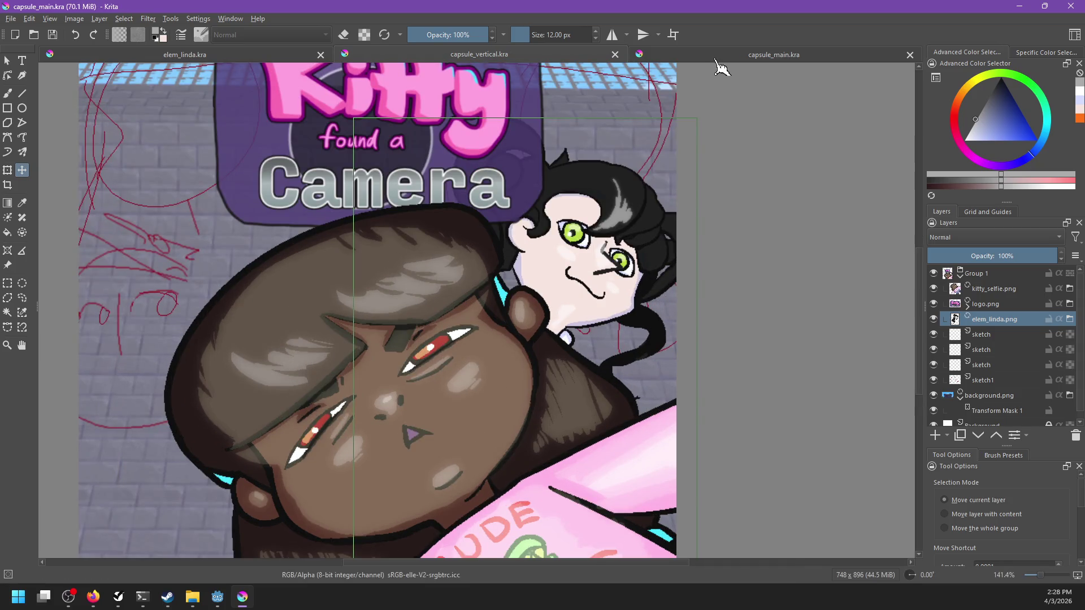
{"action": "key", "text": "1"}
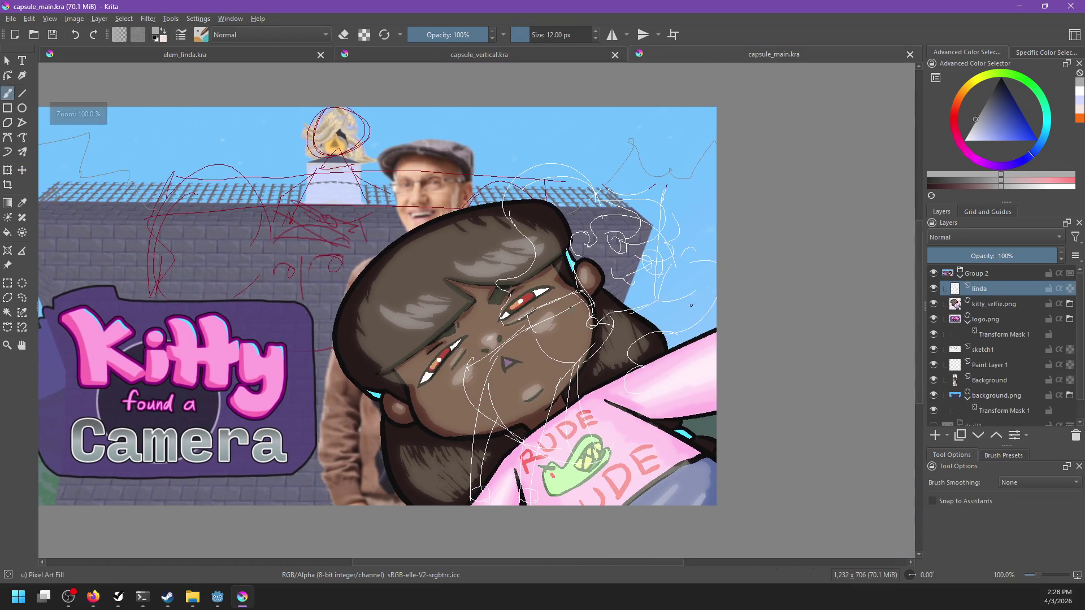
{"action": "scroll", "coordinate": [675, 348], "scroll_direction": "up", "scroll_amount": 1}
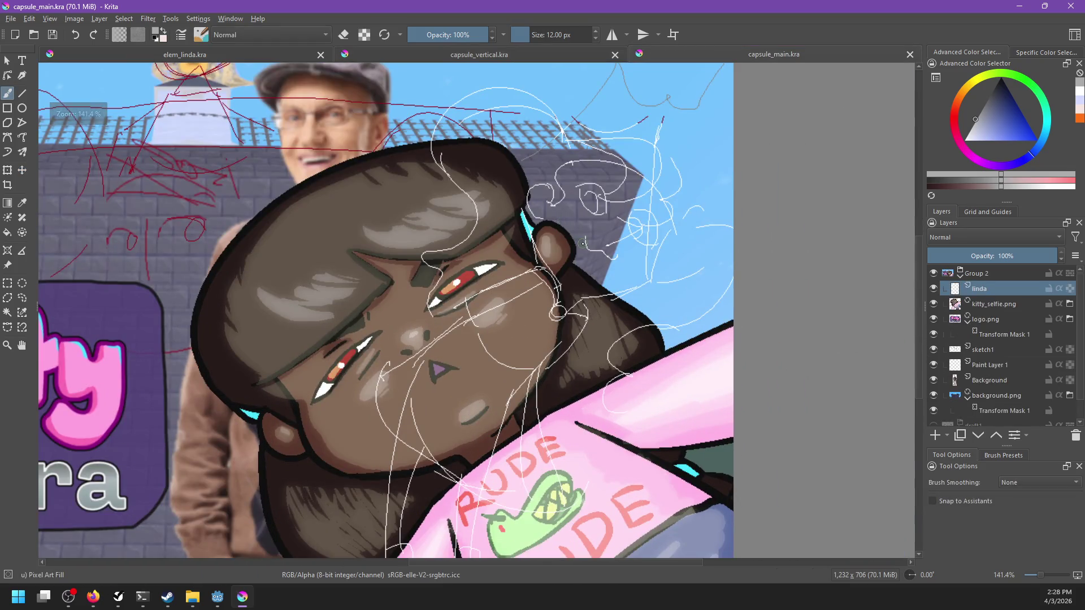
{"action": "left_click", "coordinate": [514, 55]}
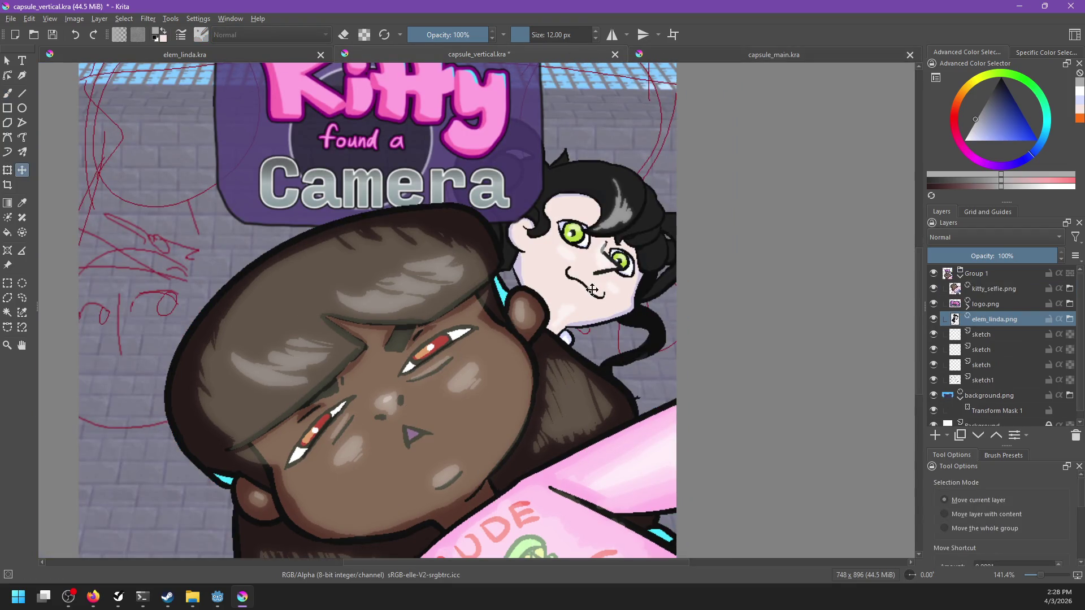
{"action": "left_click", "coordinate": [664, 55]}
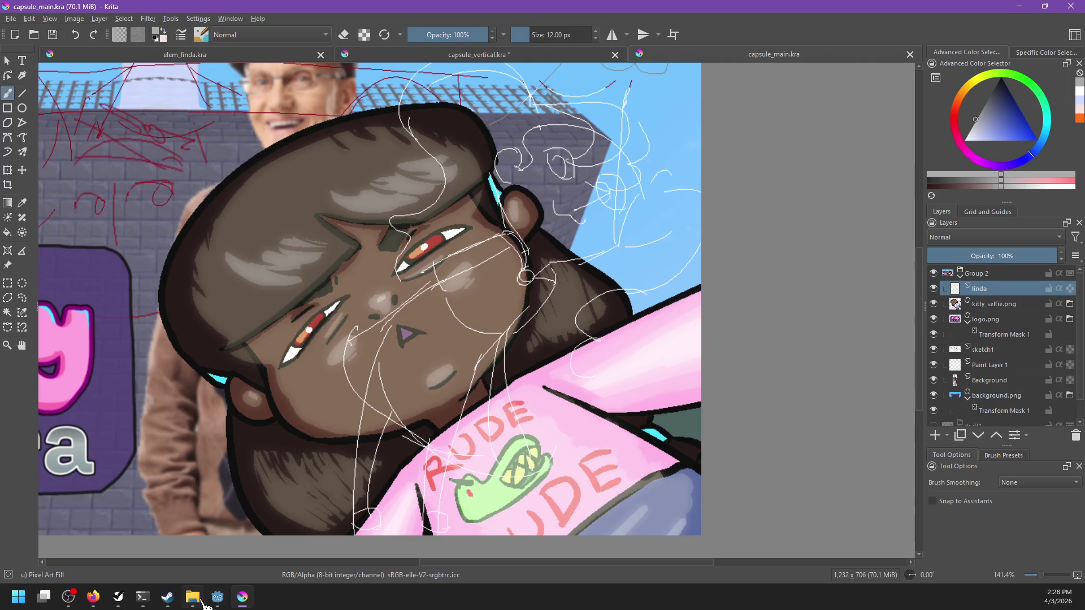
Insert elem_linda.png into capsule_main as a file layer and move Linda to the right side.
{"action": "left_click", "coordinate": [194, 599]}
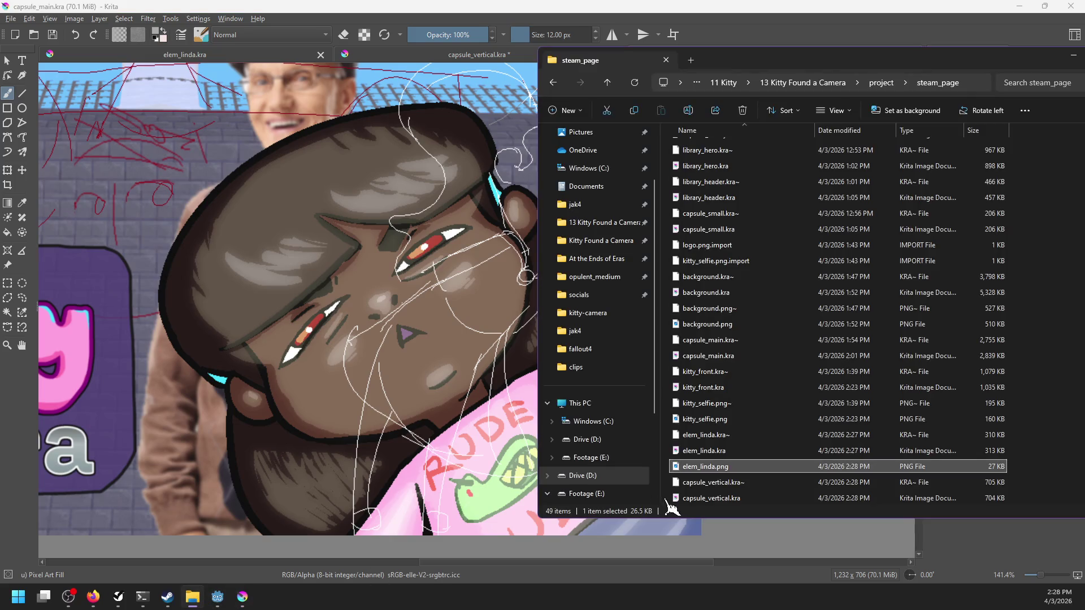
{"action": "left_click_drag", "start_coordinate": [697, 479], "coordinate": [464, 382]}
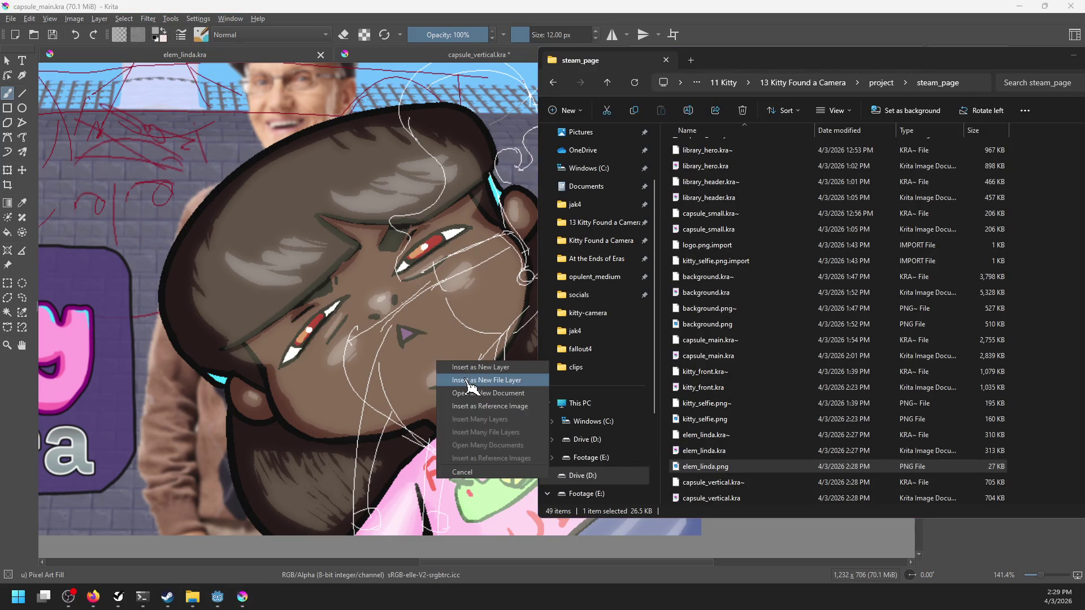
{"action": "left_click", "coordinate": [471, 387]}
{"action": "key", "text": "t"}
{"action": "key", "text": "minus"}
{"action": "left_click_drag", "start_coordinate": [254, 338], "coordinate": [495, 381]}
Move the elem_linda.png layer beneath the logo layers and delete the old linda layer.
{"action": "left_click_drag", "start_coordinate": [992, 289], "coordinate": [982, 353]}
{"action": "left_click", "coordinate": [976, 289]}
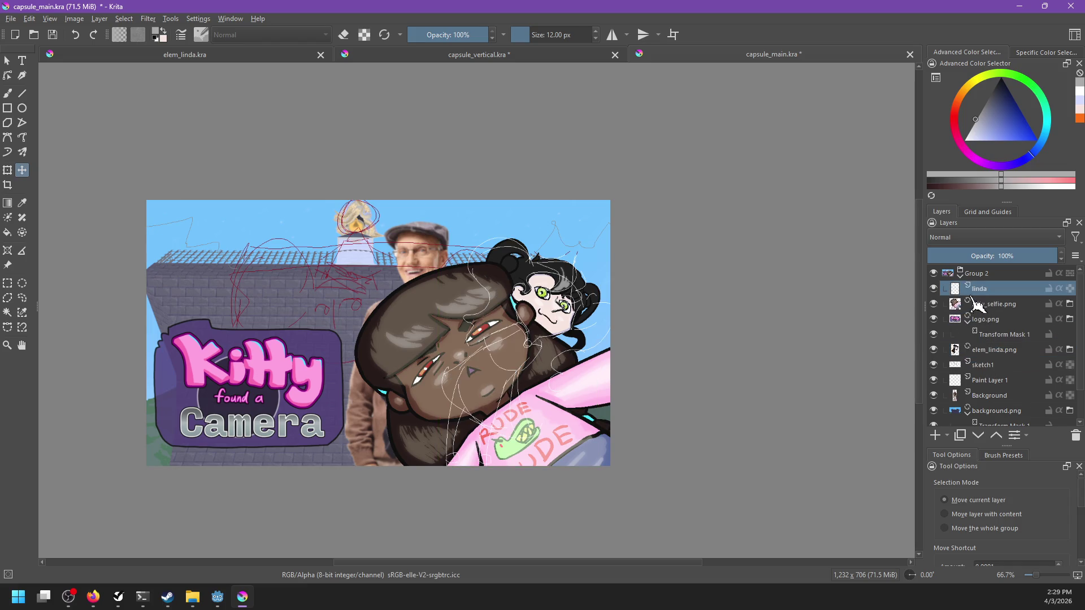
{"action": "left_click", "coordinate": [1076, 436]}
{"action": "scroll", "coordinate": [553, 335], "scroll_direction": "up", "scroll_amount": 1}
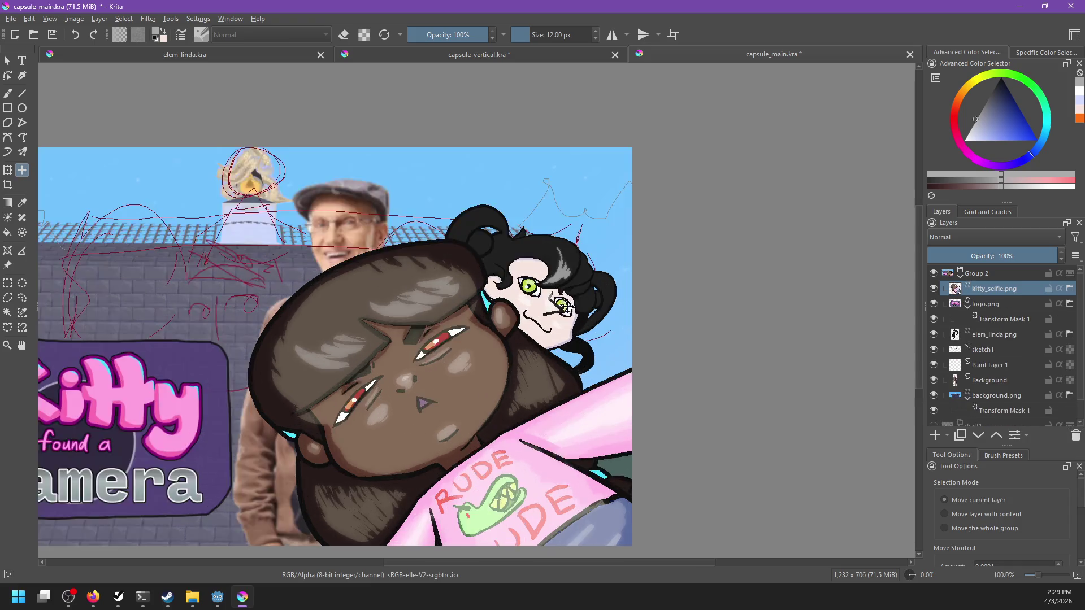
{"action": "scroll", "coordinate": [554, 336], "scroll_direction": "up", "scroll_amount": 1}
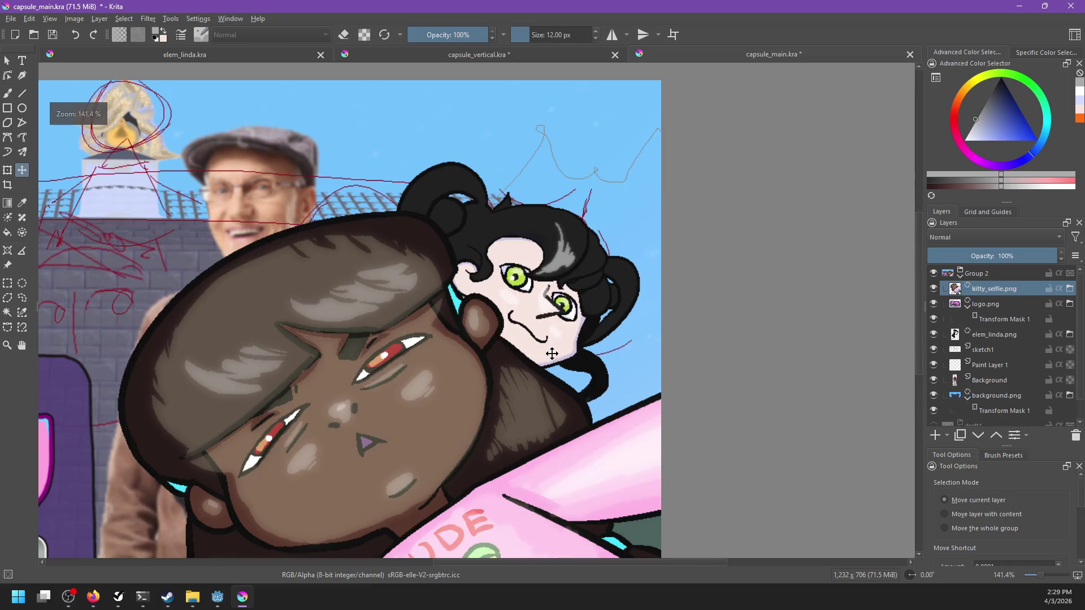
Nudge the elem_linda.png layer slightly up and right behind Kitty.
{"action": "left_click", "coordinate": [995, 335]}
{"action": "left_click_drag", "start_coordinate": [750, 357], "coordinate": [763, 343]}
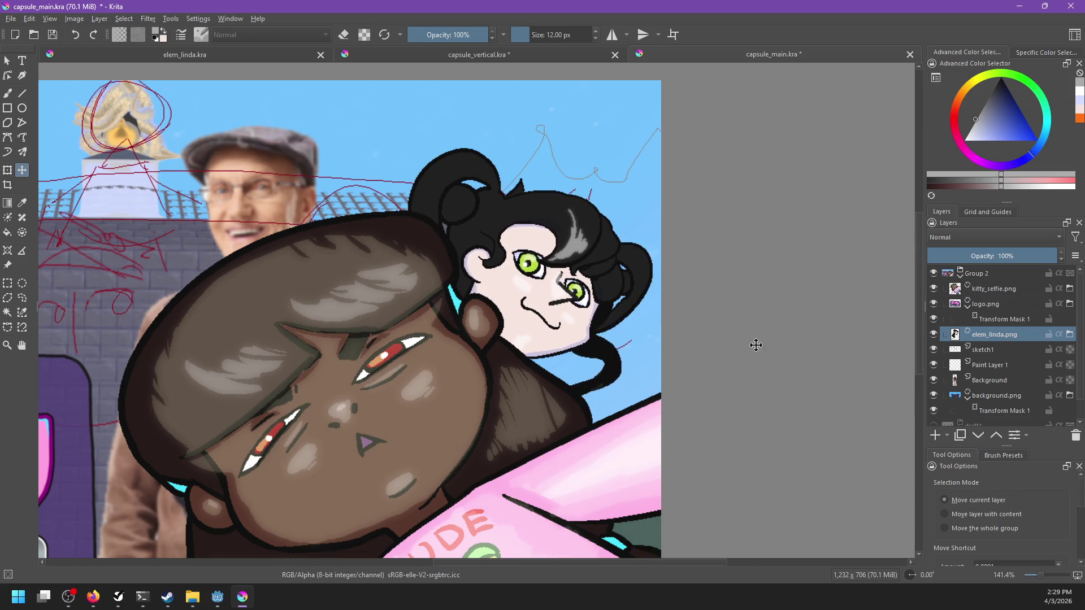
{"action": "scroll", "coordinate": [757, 346], "scroll_direction": "down", "scroll_amount": 4}
{"action": "scroll", "coordinate": [746, 348], "scroll_direction": "up", "scroll_amount": 3}
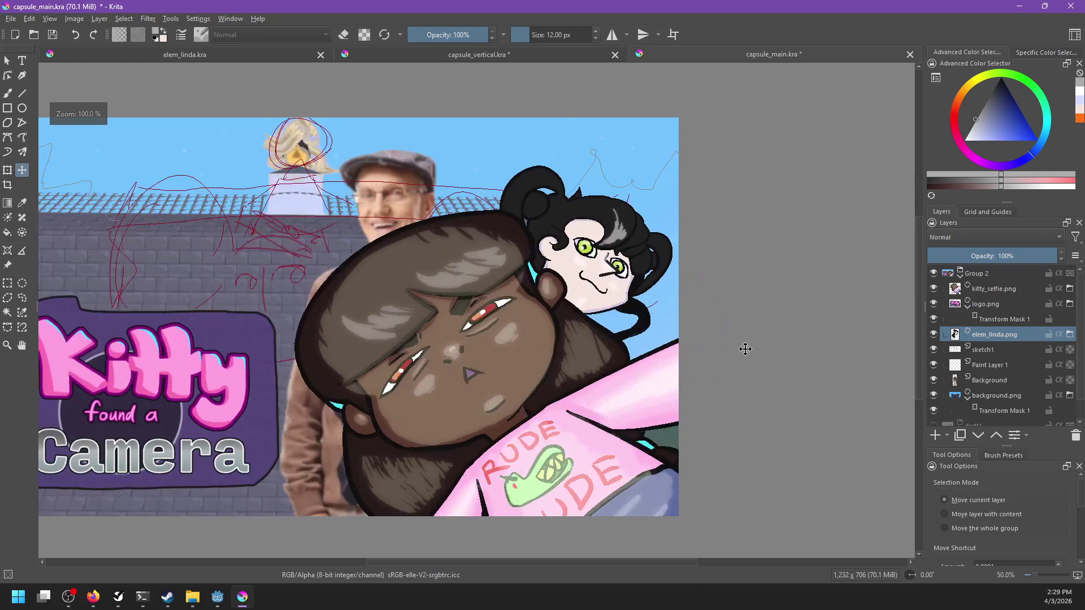
Save capsule_vertical and capsule_main, then return to the elem_linda document.
{"action": "left_click", "coordinate": [523, 55]}
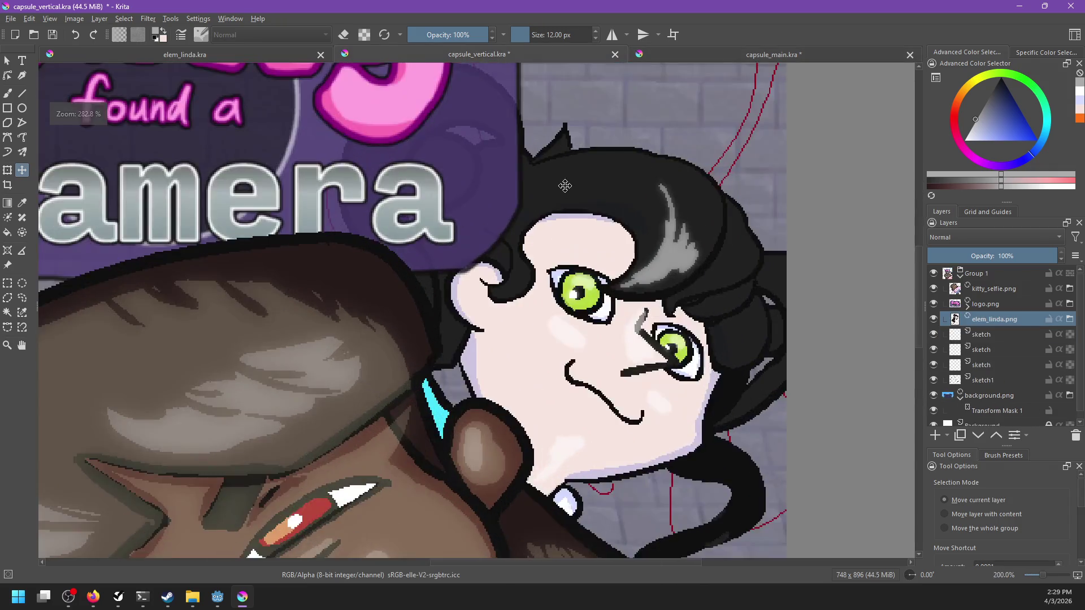
{"action": "scroll", "coordinate": [605, 267], "scroll_direction": "up", "scroll_amount": 2}
{"action": "key", "text": "ctrl+s"}
{"action": "left_click", "coordinate": [680, 57]}
{"action": "key", "text": "ctrl+s"}
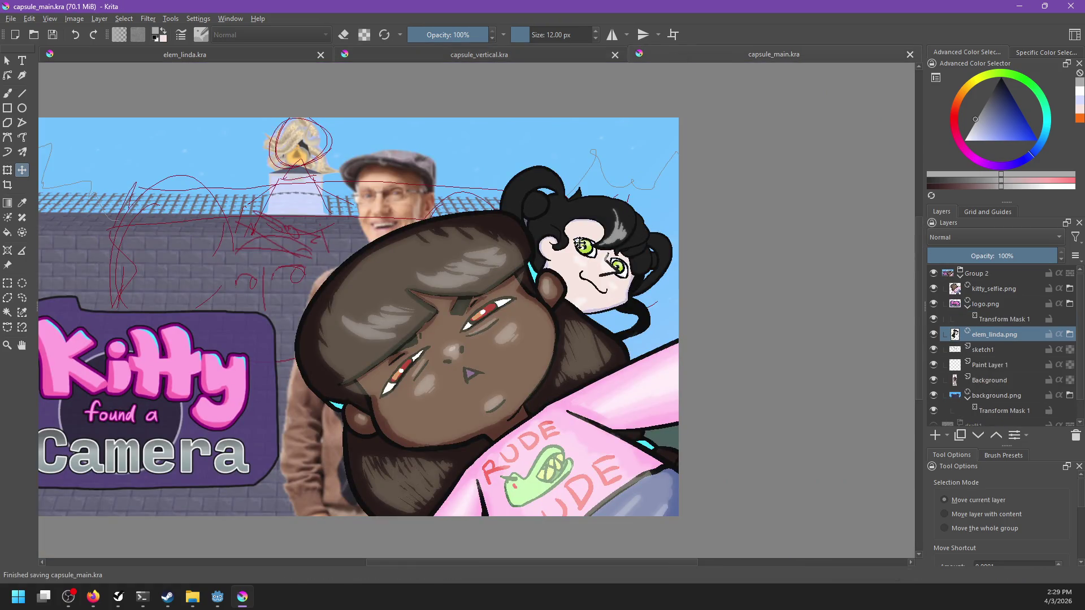
{"action": "left_click", "coordinate": [237, 55]}
Erase the old white highlights from both of Linda's pupils.
{"action": "scroll", "coordinate": [577, 283], "scroll_direction": "up", "scroll_amount": 2}
{"action": "scroll", "coordinate": [552, 271], "scroll_direction": "up", "scroll_amount": 2}
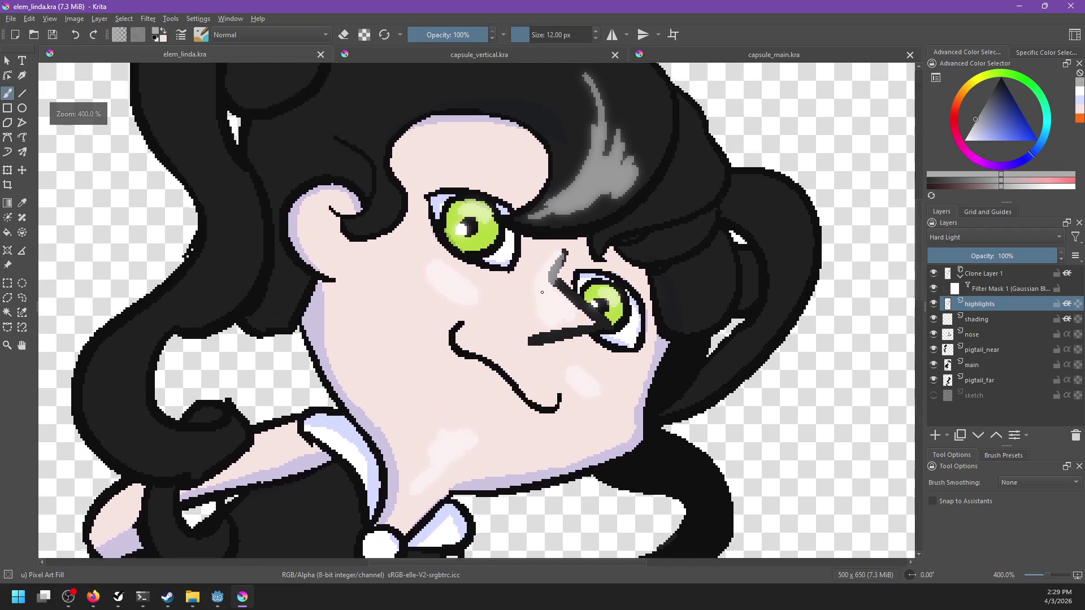
{"action": "scroll", "coordinate": [499, 252], "scroll_direction": "up", "scroll_amount": 2}
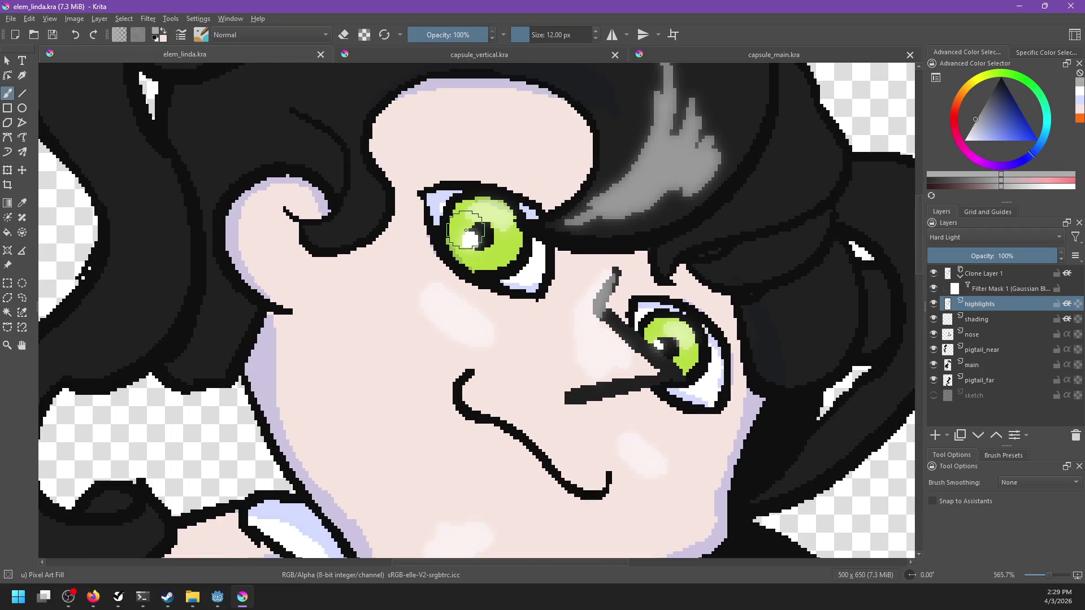
{"action": "key", "text": "e"}
{"action": "left_click", "coordinate": [476, 240]}
{"action": "left_click", "coordinate": [662, 348]}
Repaint white highlights in the left and right pupils and save elem_linda.
{"action": "left_click", "coordinate": [965, 139]}
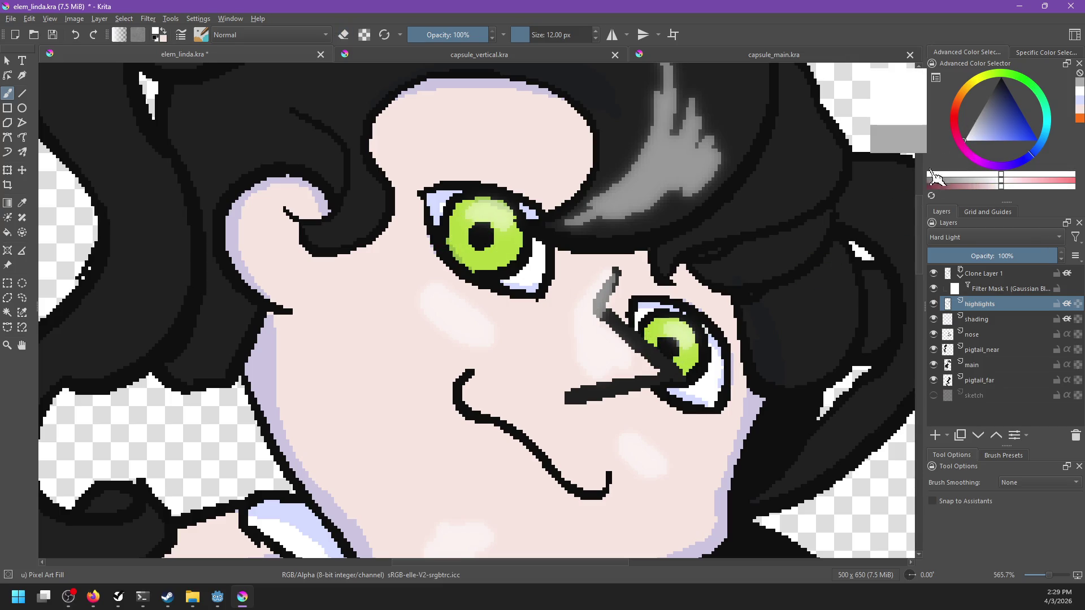
{"action": "key", "text": "e"}
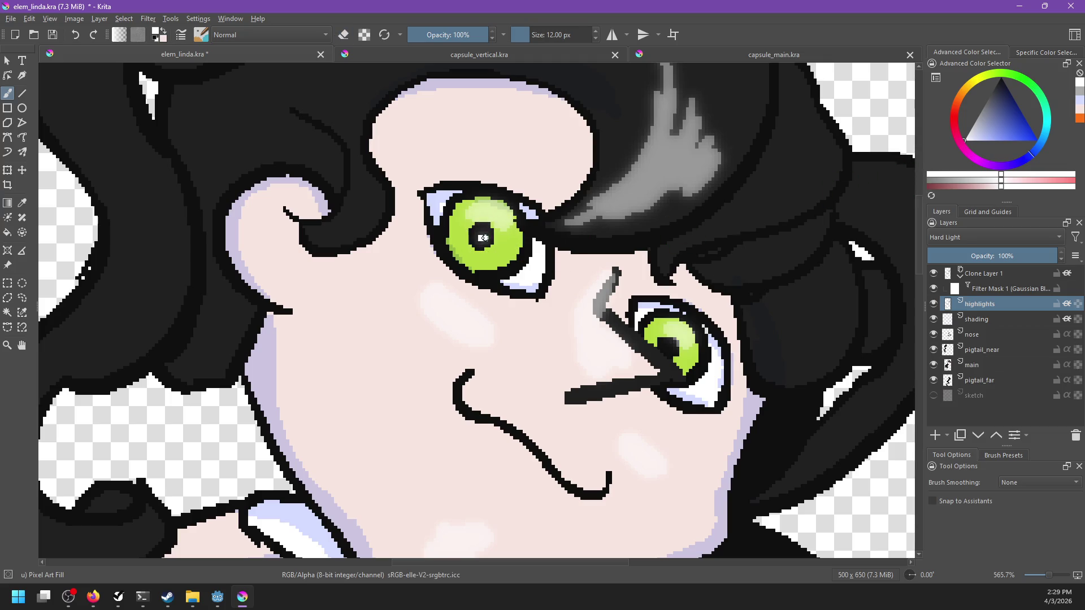
{"action": "left_click", "coordinate": [481, 237]}
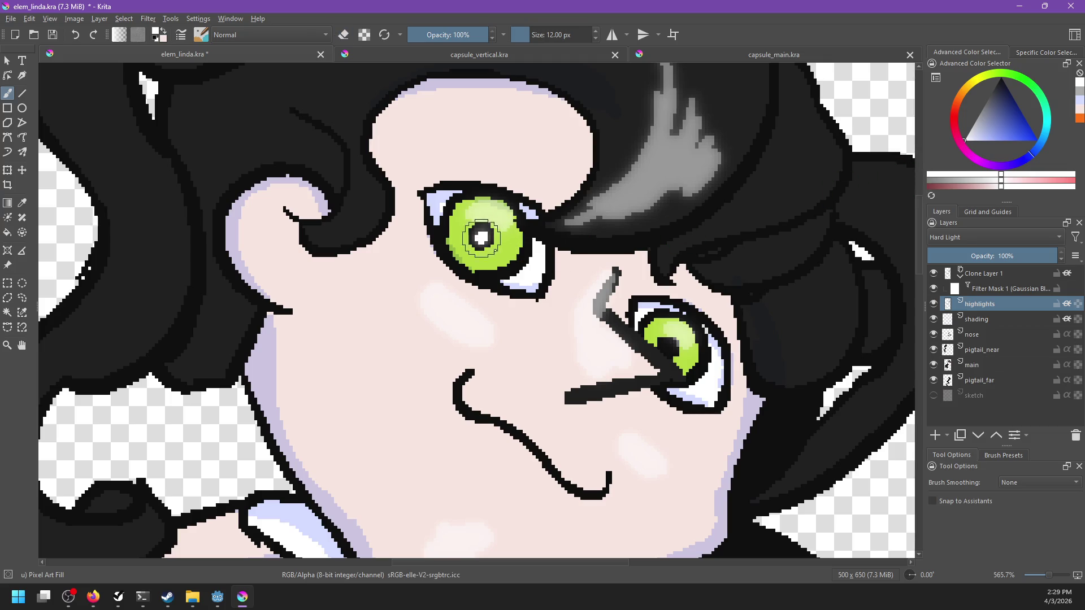
{"action": "left_click", "coordinate": [669, 348]}
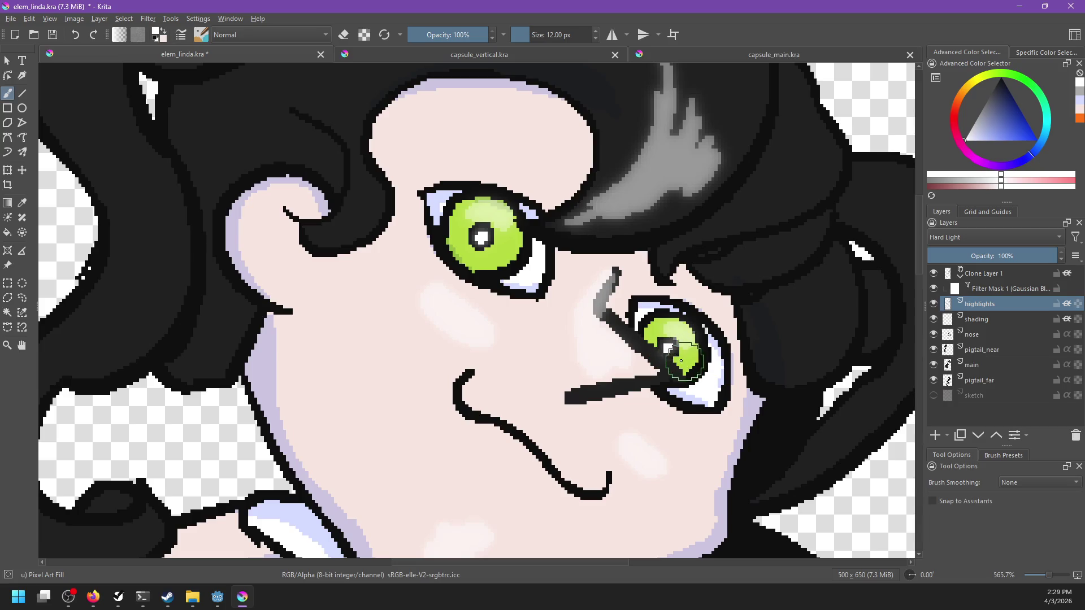
{"action": "key", "text": "ctrl+s"}
Re-export the sprite as elem_linda.png, overwriting the existing file.
{"action": "key", "text": "ctrl+shift+e"}
{"action": "left_click", "coordinate": [513, 389]}
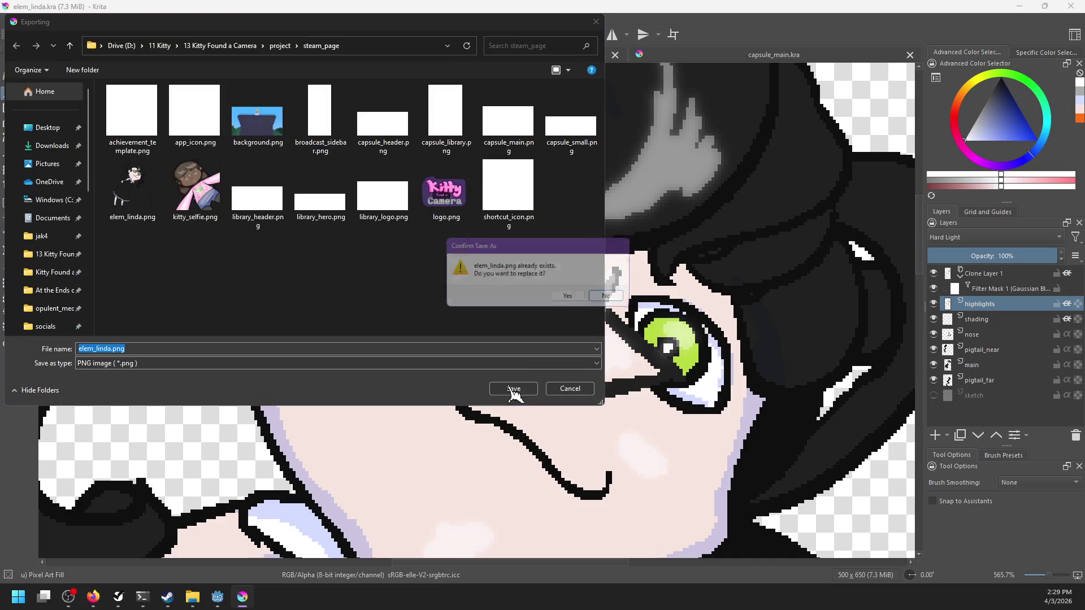
{"action": "left_click", "coordinate": [564, 300]}
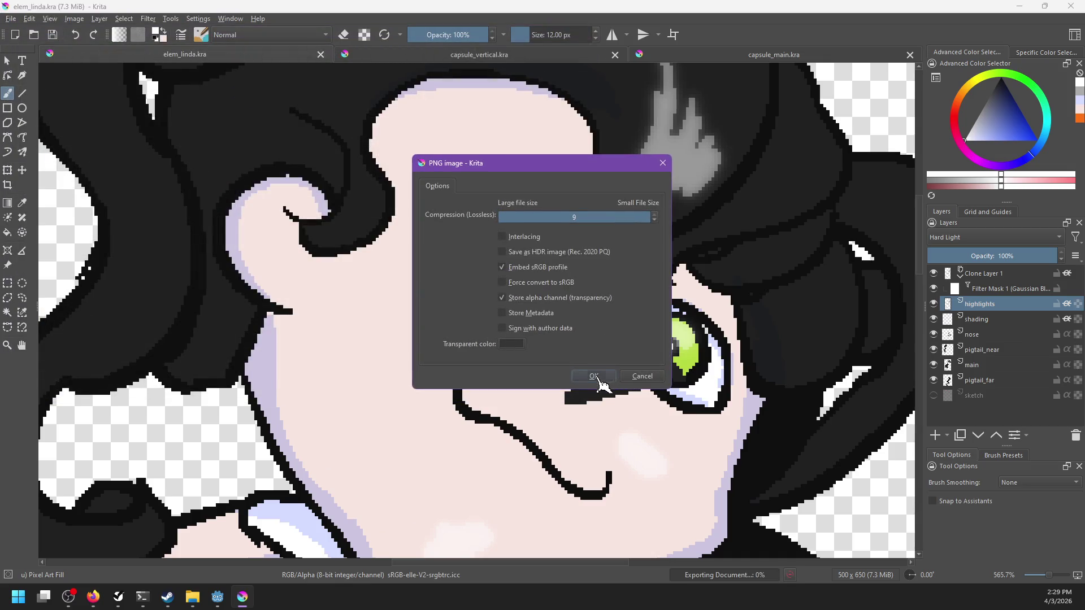
{"action": "left_click", "coordinate": [592, 374]}
{"action": "scroll", "coordinate": [613, 368], "scroll_direction": "down", "scroll_amount": 4}
{"action": "scroll", "coordinate": [627, 400], "scroll_direction": "down", "scroll_amount": 1}
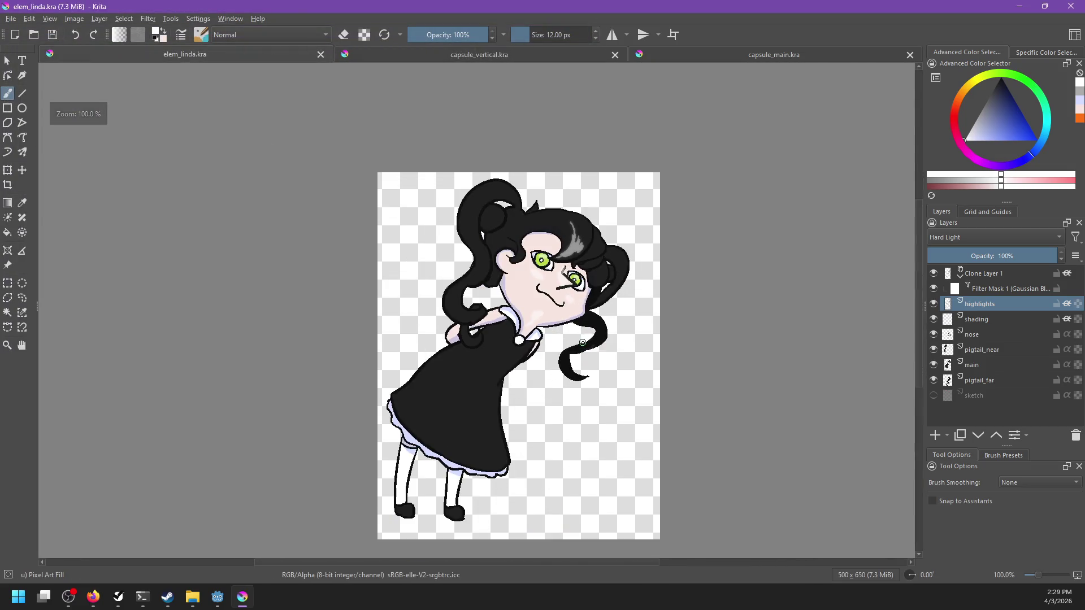
Check the updated Linda in capsule_vertical and capsule_main, then return to elem_linda.
{"action": "left_click", "coordinate": [422, 52]}
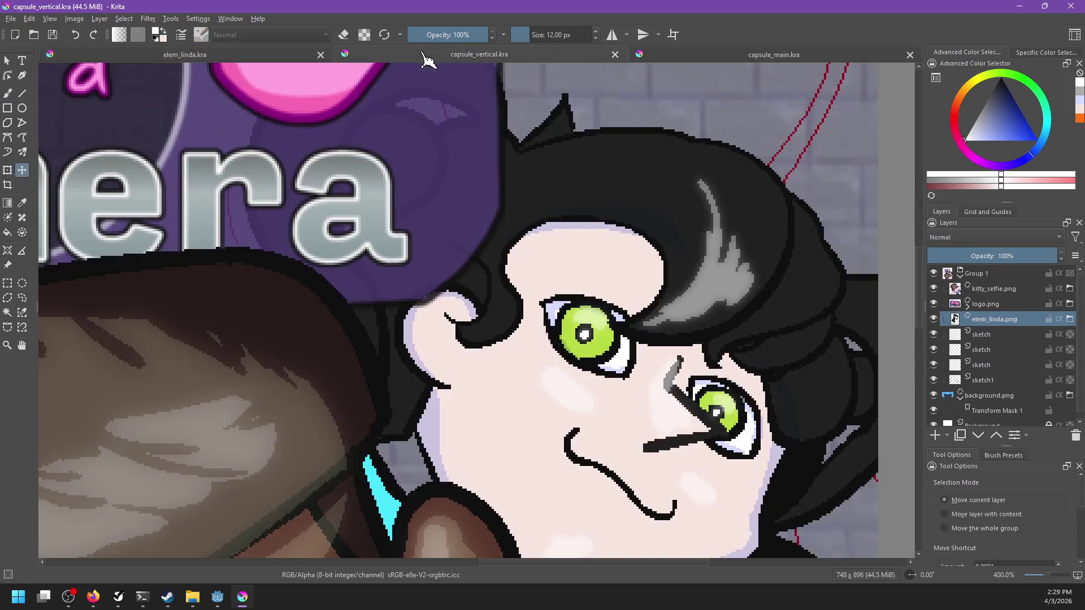
{"action": "scroll", "coordinate": [637, 266], "scroll_direction": "down", "scroll_amount": 4}
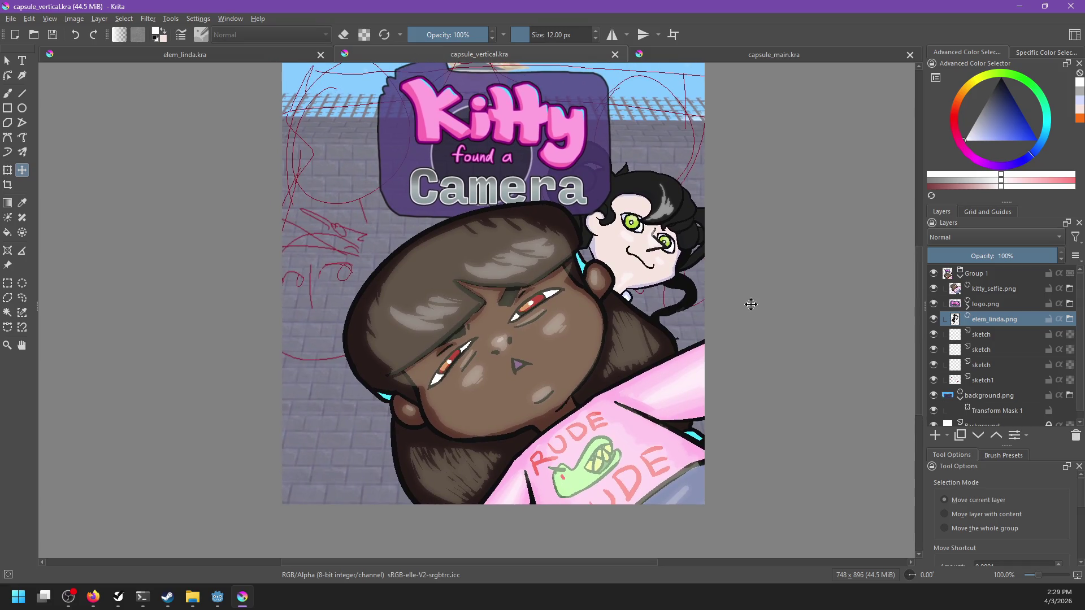
{"action": "left_click", "coordinate": [749, 54]}
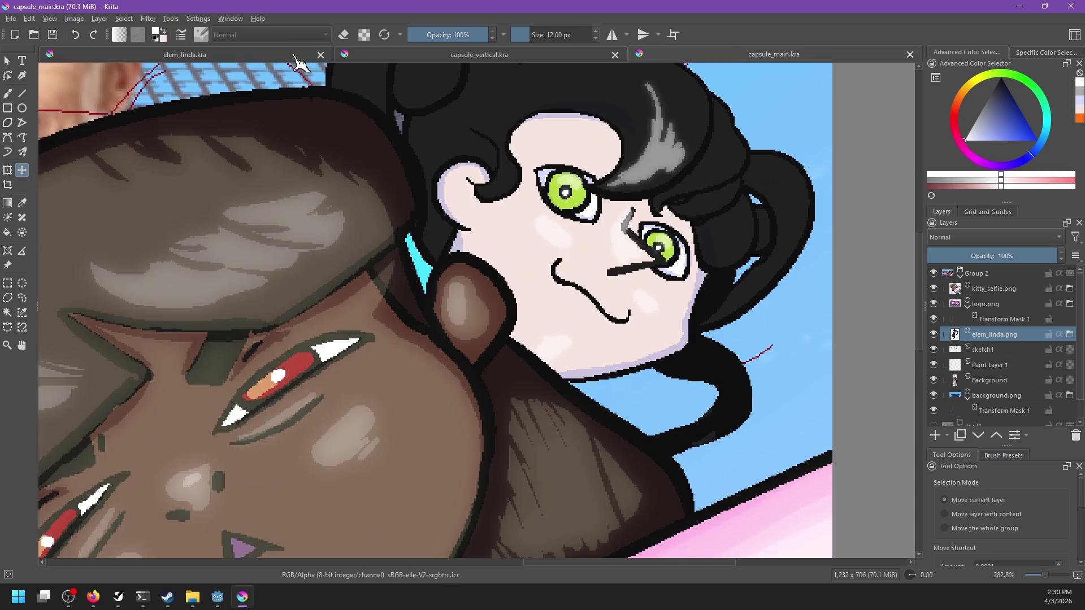
{"action": "left_click", "coordinate": [294, 55]}
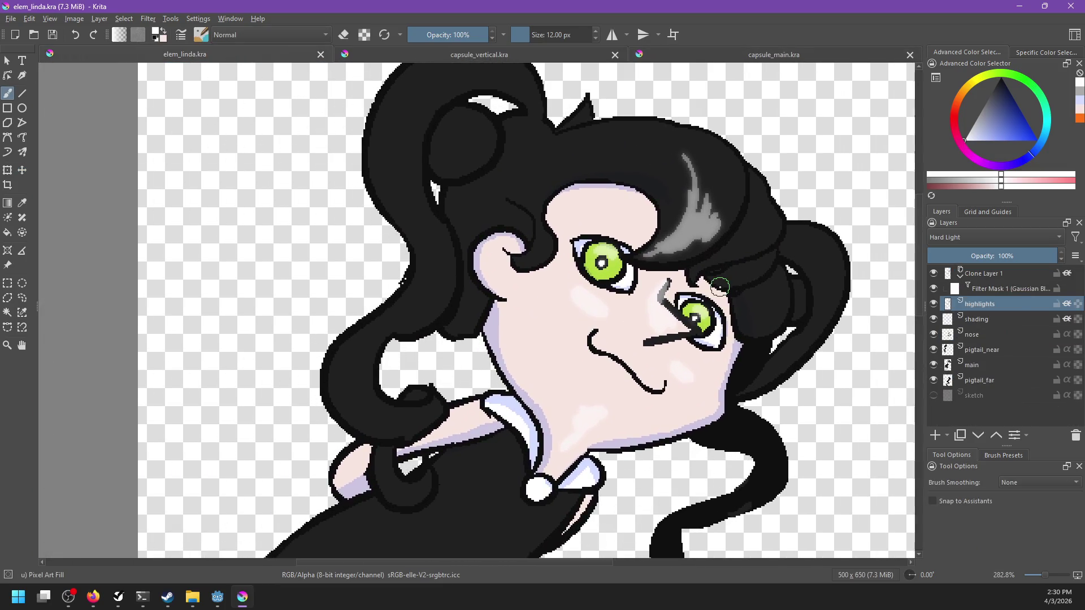
Sample the existing grey highlight and paint longer, wider highlight streaks on the front hair.
{"action": "left_click_drag", "start_coordinate": [564, 210], "coordinate": [581, 242]}
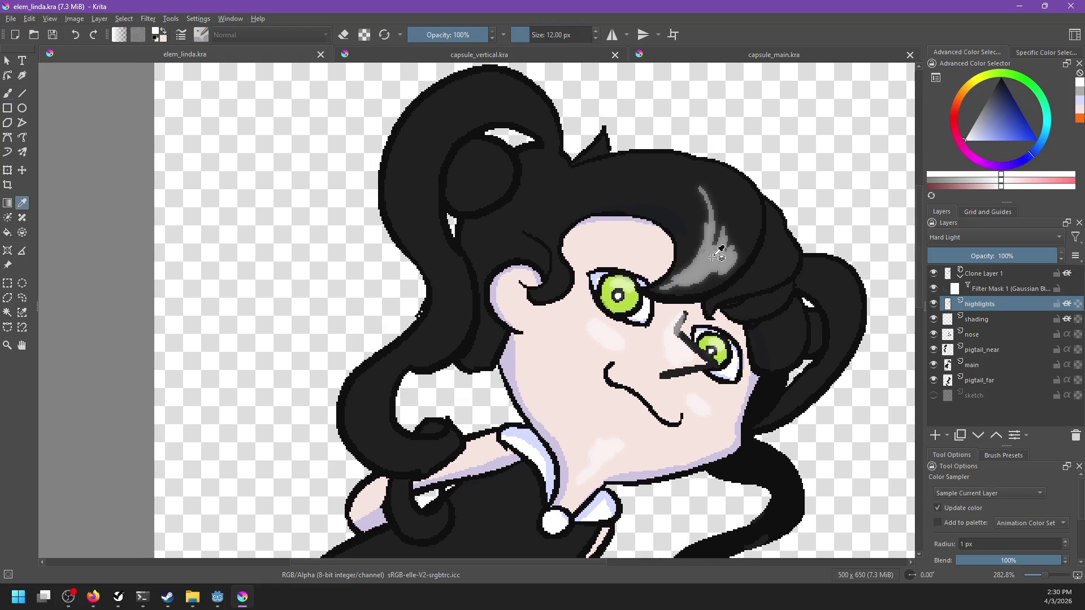
{"action": "left_click", "coordinate": [718, 251], "text": "ctrl"}
{"action": "mouse_move", "coordinate": [709, 220]}
{"action": "left_mouse_down"}
{"action": "mouse_move", "coordinate": [690, 275]}
{"action": "mouse_move", "coordinate": [693, 263]}
{"action": "left_mouse_up"}
{"action": "left_click_drag", "start_coordinate": [691, 181], "coordinate": [675, 273]}
{"action": "mouse_move", "coordinate": [678, 176]}
{"action": "left_mouse_down"}
{"action": "mouse_move", "coordinate": [687, 264]}
{"action": "mouse_move", "coordinate": [709, 243]}
{"action": "left_mouse_up"}
{"action": "mouse_move", "coordinate": [713, 195]}
{"action": "left_mouse_down"}
{"action": "mouse_move", "coordinate": [729, 251]}
{"action": "mouse_move", "coordinate": [741, 249]}
{"action": "mouse_move", "coordinate": [732, 294]}
{"action": "left_mouse_up"}
{"action": "mouse_move", "coordinate": [775, 254]}
{"action": "left_mouse_down"}
{"action": "mouse_move", "coordinate": [728, 294]}
{"action": "mouse_move", "coordinate": [743, 319]}
{"action": "mouse_move", "coordinate": [764, 299]}
{"action": "mouse_move", "coordinate": [777, 356]}
{"action": "left_mouse_up"}
Paint a grey highlight stroke along the right pigtail.
{"action": "left_click_drag", "start_coordinate": [808, 271], "coordinate": [845, 345]}
{"action": "key", "text": "ctrl+z"}
{"action": "left_click_drag", "start_coordinate": [811, 272], "coordinate": [837, 348]}
{"action": "key", "text": "ctrl+z"}
{"action": "left_click_drag", "start_coordinate": [811, 274], "coordinate": [842, 350]}
Add a curved highlight inside the left bun and another along its top.
{"action": "mouse_move", "coordinate": [786, 382]}
{"action": "left_mouse_down"}
{"action": "mouse_move", "coordinate": [811, 353]}
{"action": "mouse_move", "coordinate": [873, 441]}
{"action": "left_mouse_up"}
{"action": "mouse_move", "coordinate": [549, 215]}
{"action": "left_mouse_down"}
{"action": "mouse_move", "coordinate": [560, 248]}
{"action": "mouse_move", "coordinate": [589, 215]}
{"action": "left_mouse_up"}
{"action": "left_click_drag", "start_coordinate": [551, 160], "coordinate": [535, 297]}
{"action": "key", "text": "ctrl+z"}
{"action": "left_click_drag", "start_coordinate": [552, 160], "coordinate": [534, 299]}
{"action": "left_click_drag", "start_coordinate": [538, 165], "coordinate": [619, 185]}
{"action": "key", "text": "ctrl+z"}
{"action": "left_click_drag", "start_coordinate": [538, 165], "coordinate": [627, 195]}
{"action": "key", "text": "ctrl+z"}
{"action": "left_click_drag", "start_coordinate": [558, 172], "coordinate": [626, 193]}
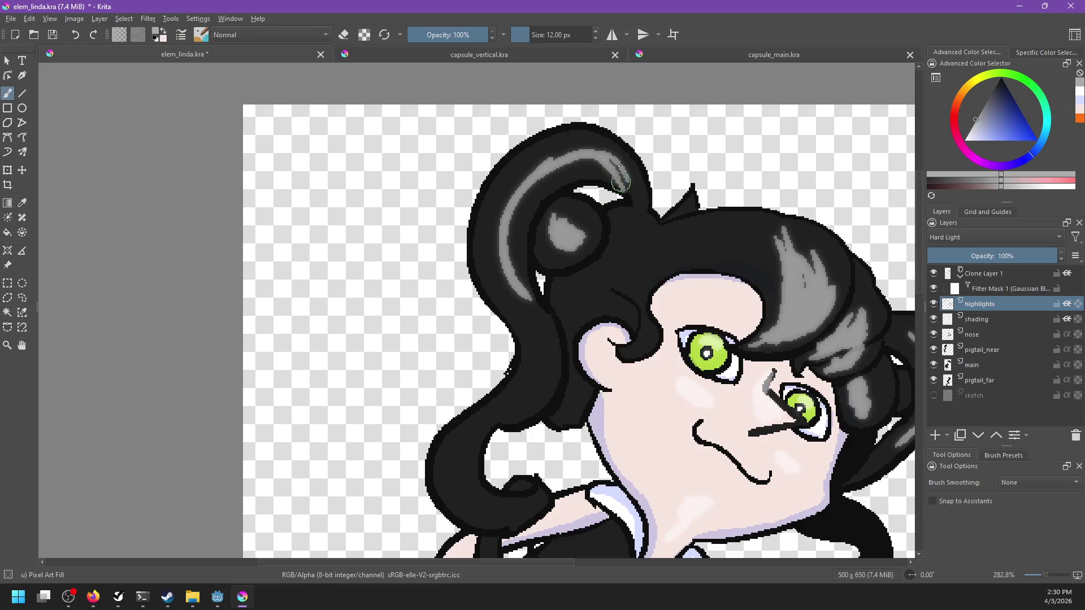
Draw a curved highlight across the top of the head and fill out the right hair lock.
{"action": "left_click_drag", "start_coordinate": [638, 270], "coordinate": [732, 240]}
{"action": "key", "text": "ctrl+z"}
{"action": "left_click_drag", "start_coordinate": [633, 265], "coordinate": [786, 232]}
{"action": "key", "text": "ctrl+z"}
{"action": "key", "text": "ctrl+z"}
{"action": "left_click_drag", "start_coordinate": [653, 257], "coordinate": [786, 231]}
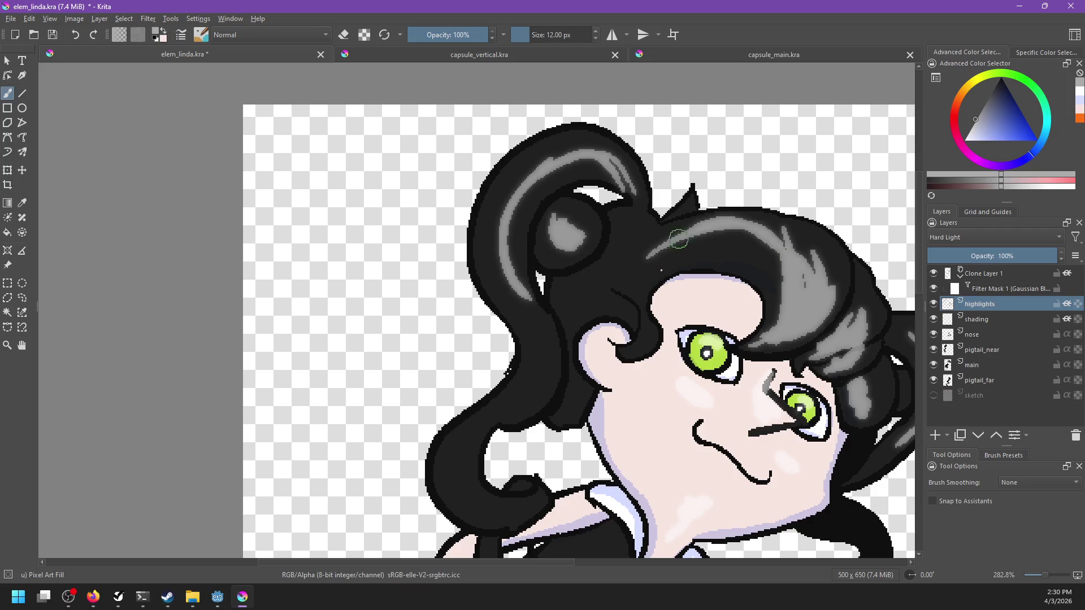
{"action": "mouse_move", "coordinate": [656, 264]}
{"action": "left_mouse_down"}
{"action": "mouse_move", "coordinate": [786, 233]}
{"action": "mouse_move", "coordinate": [805, 296]}
{"action": "left_mouse_up"}
{"action": "mouse_move", "coordinate": [797, 238]}
{"action": "left_mouse_down"}
{"action": "mouse_move", "coordinate": [776, 317]}
{"action": "mouse_move", "coordinate": [799, 295]}
{"action": "left_mouse_up"}
Add highlight streaks down the pigtail curl, including short diagonal ones.
{"action": "left_click_drag", "start_coordinate": [661, 326], "coordinate": [671, 315]}
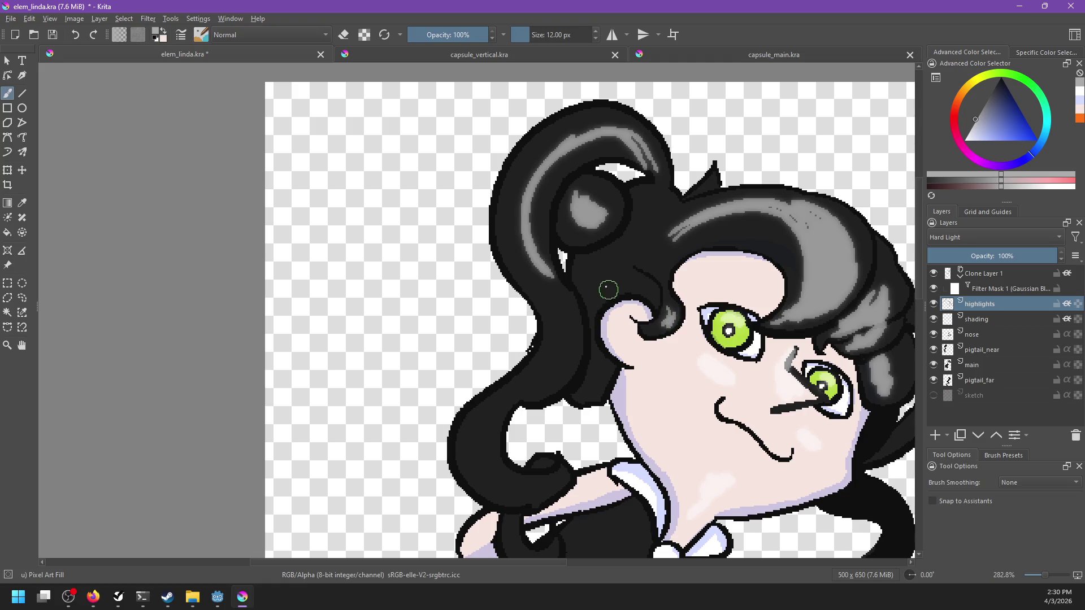
{"action": "left_click_drag", "start_coordinate": [551, 300], "coordinate": [551, 365]}
{"action": "mouse_move", "coordinate": [569, 317]}
{"action": "left_mouse_down"}
{"action": "mouse_move", "coordinate": [566, 374]}
{"action": "mouse_move", "coordinate": [605, 301]}
{"action": "left_mouse_up"}
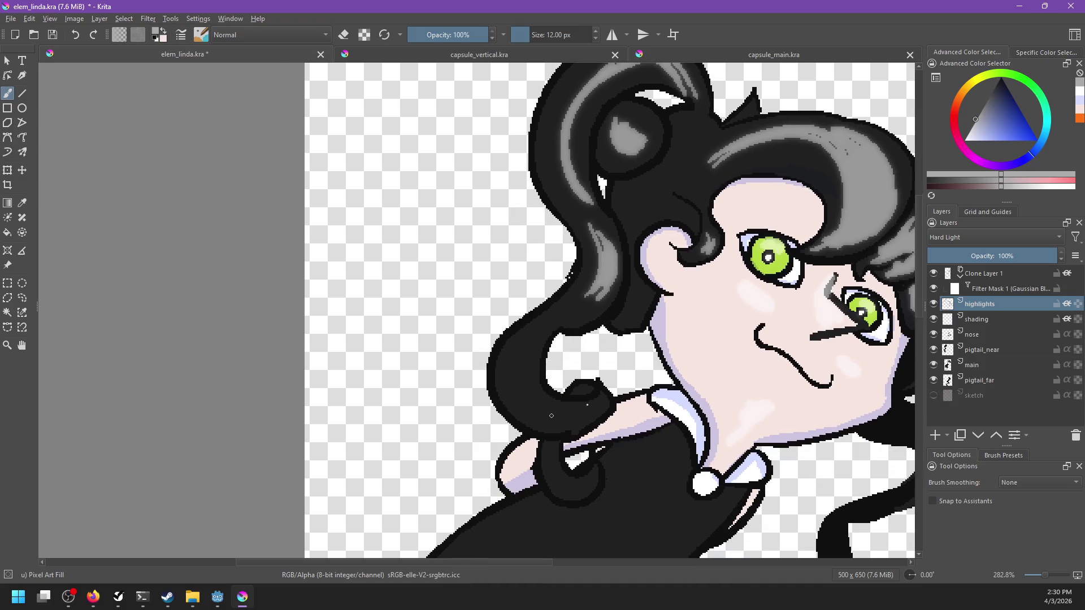
{"action": "mouse_move", "coordinate": [521, 390]}
{"action": "left_mouse_down"}
{"action": "mouse_move", "coordinate": [563, 421]}
{"action": "mouse_move", "coordinate": [551, 390]}
{"action": "mouse_move", "coordinate": [524, 371]}
{"action": "mouse_move", "coordinate": [539, 415]}
{"action": "mouse_move", "coordinate": [572, 404]}
{"action": "left_mouse_up"}
{"action": "scroll", "coordinate": [591, 398], "scroll_direction": "down", "scroll_amount": 3}
Add a diagonal sheen to the black dress and a faint highlight on the chin and neck.
{"action": "left_click_drag", "start_coordinate": [655, 341], "coordinate": [619, 390]}
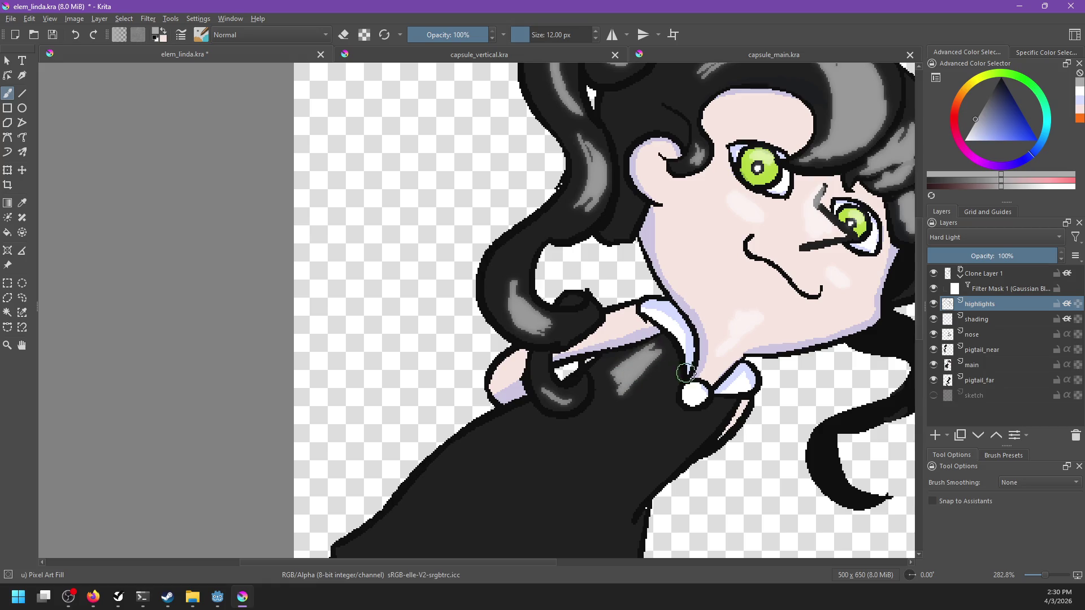
{"action": "left_click_drag", "start_coordinate": [703, 384], "coordinate": [617, 438]}
{"action": "key", "text": "e"}
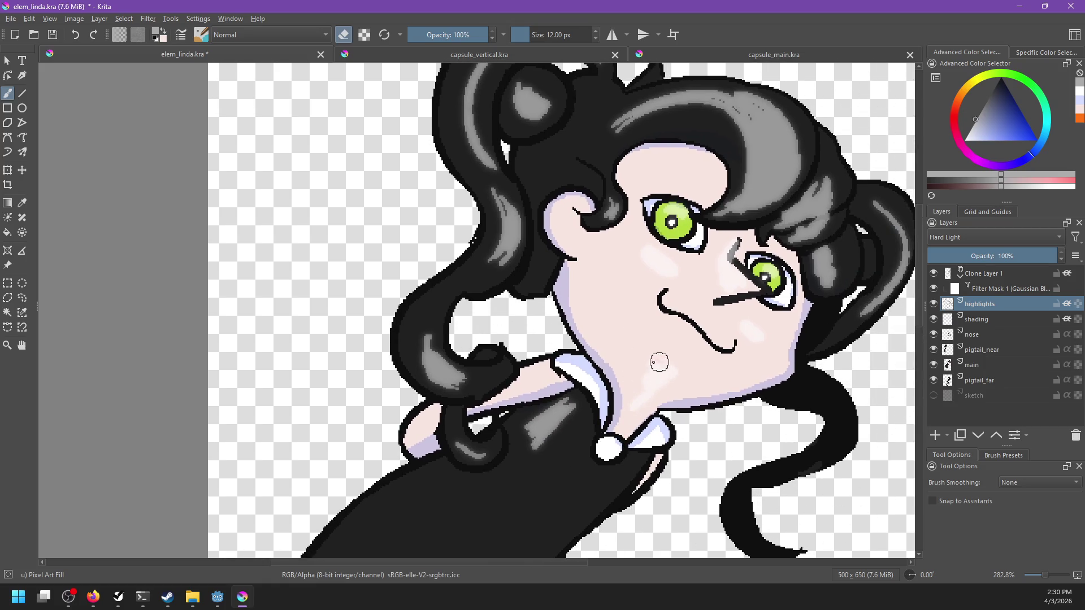
{"action": "left_click_drag", "start_coordinate": [662, 370], "coordinate": [634, 404]}
{"action": "key", "text": "e"}
{"action": "left_click_drag", "start_coordinate": [658, 362], "coordinate": [635, 395]}
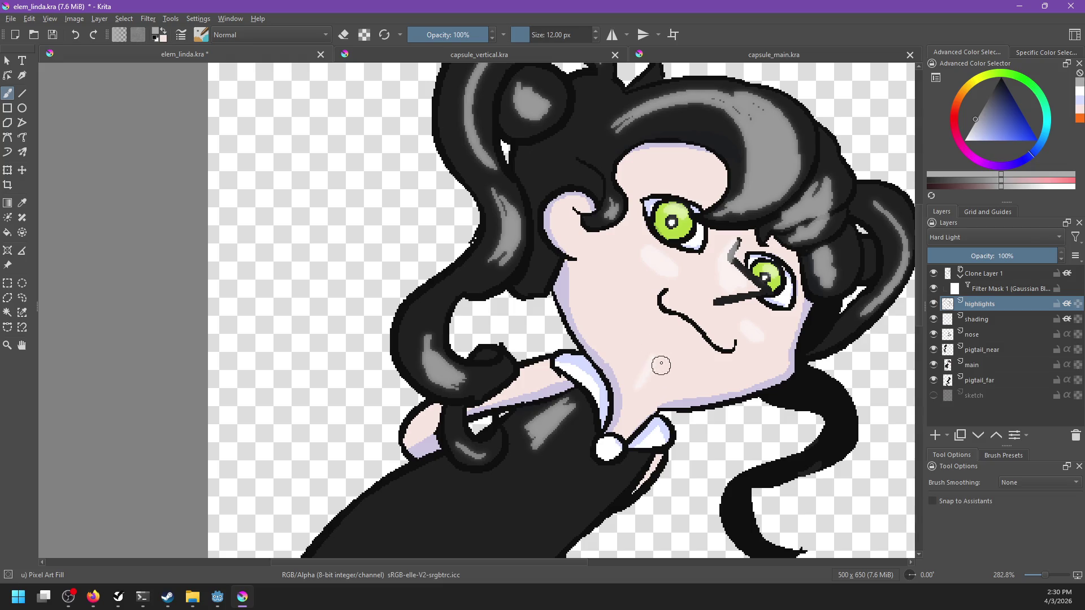
On the main layer, paint over the old smile with skin pink sampled from the face.
{"action": "left_click", "coordinate": [974, 365]}
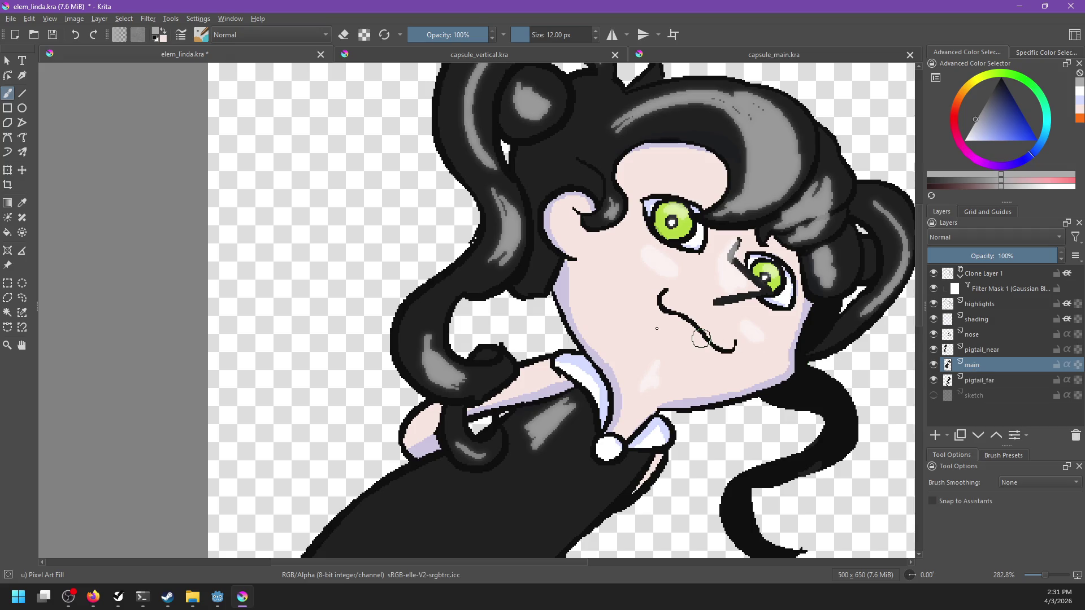
{"action": "scroll", "coordinate": [658, 328], "scroll_direction": "up", "scroll_amount": 1}
{"action": "scroll", "coordinate": [658, 328], "scroll_direction": "up", "scroll_amount": 1}
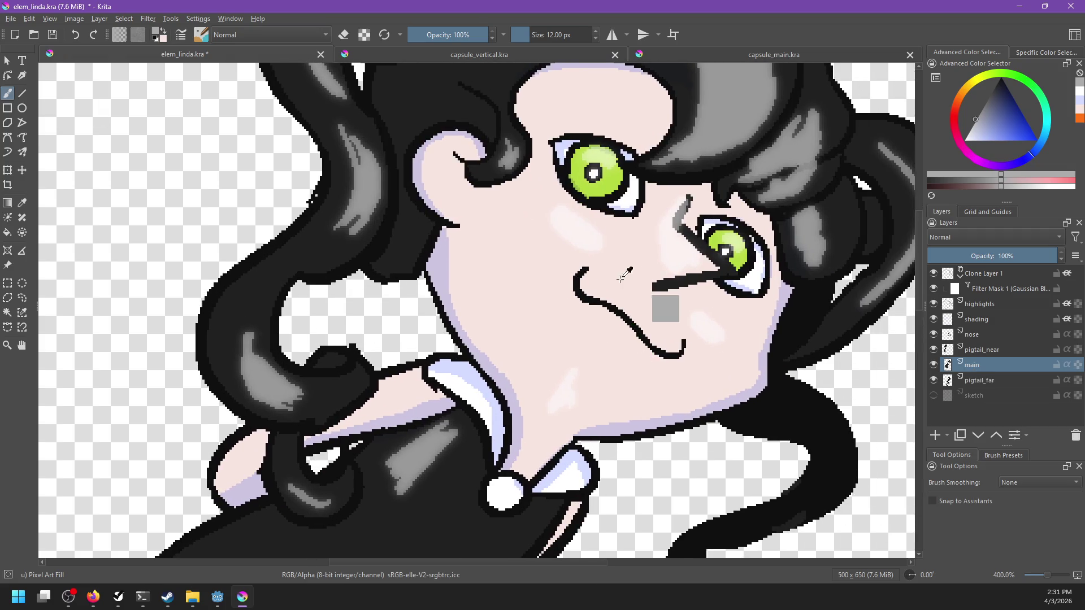
{"action": "left_click", "coordinate": [565, 318], "text": "ctrl"}
{"action": "mouse_move", "coordinate": [565, 318]}
{"action": "left_mouse_down"}
{"action": "mouse_move", "coordinate": [588, 299]}
{"action": "mouse_move", "coordinate": [582, 283]}
{"action": "mouse_move", "coordinate": [594, 302]}
{"action": "left_mouse_up"}
{"action": "left_click_drag", "start_coordinate": [636, 331], "coordinate": [684, 348]}
Switch to black and draw a longer dipping smile curve further left.
{"action": "key", "text": "d"}
{"action": "left_click_drag", "start_coordinate": [591, 288], "coordinate": [644, 310]}
{"action": "key", "text": "ctrl+z"}
{"action": "left_click_drag", "start_coordinate": [579, 289], "coordinate": [633, 324]}
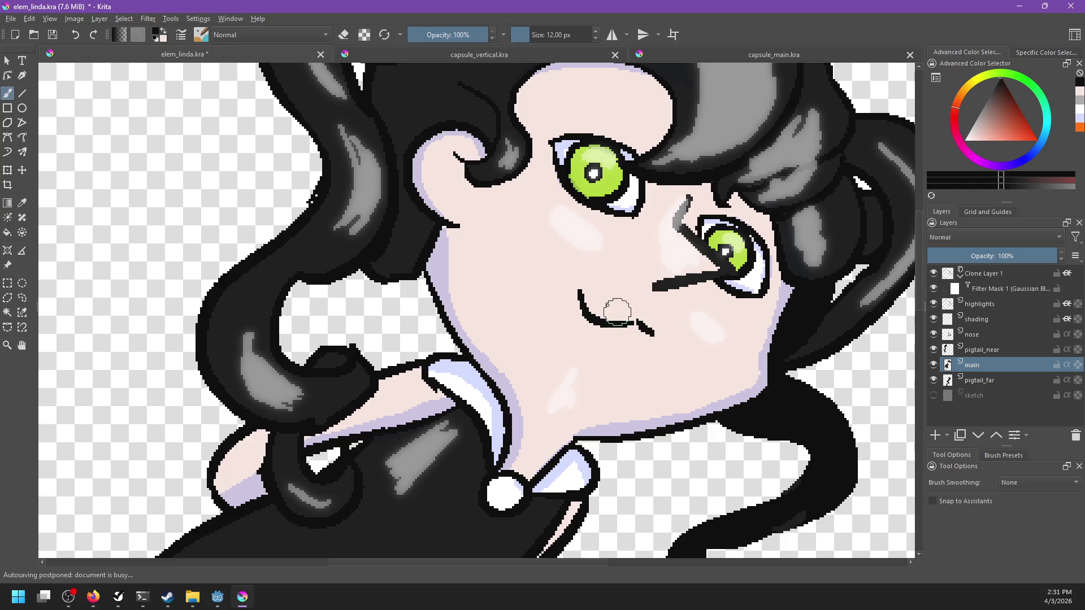
{"action": "key", "text": "ctrl+z"}
{"action": "left_click_drag", "start_coordinate": [575, 280], "coordinate": [672, 328]}
{"action": "key", "text": "ctrl+z"}
{"action": "key", "text": "ctrl+z"}
{"action": "left_click_drag", "start_coordinate": [579, 274], "coordinate": [678, 321]}
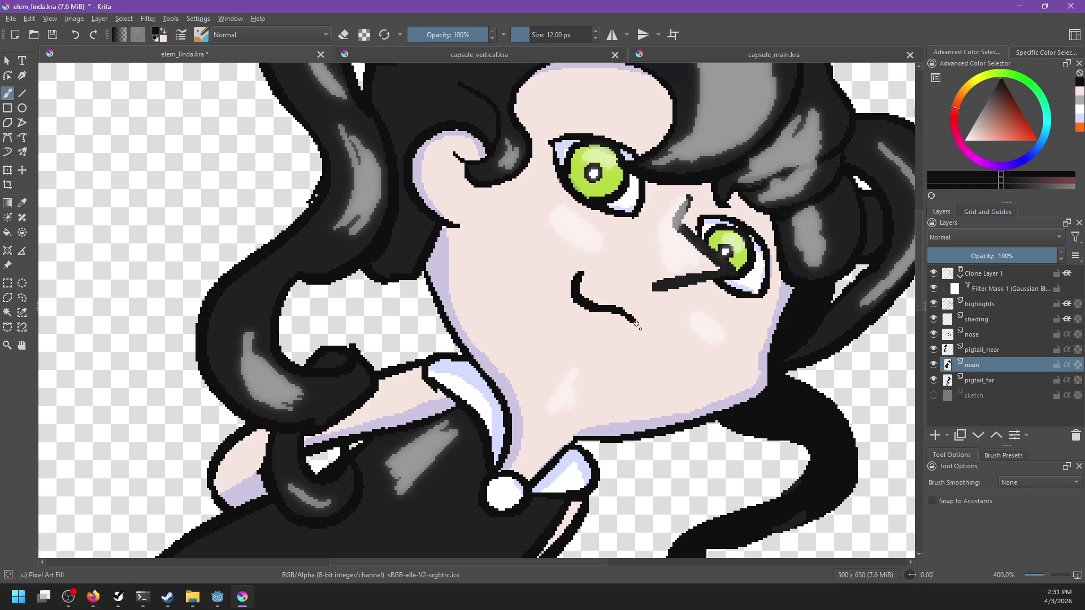
Try several J-shaped mouth strokes, undoing each attempt.
{"action": "scroll", "coordinate": [694, 340], "scroll_direction": "down", "scroll_amount": 3}
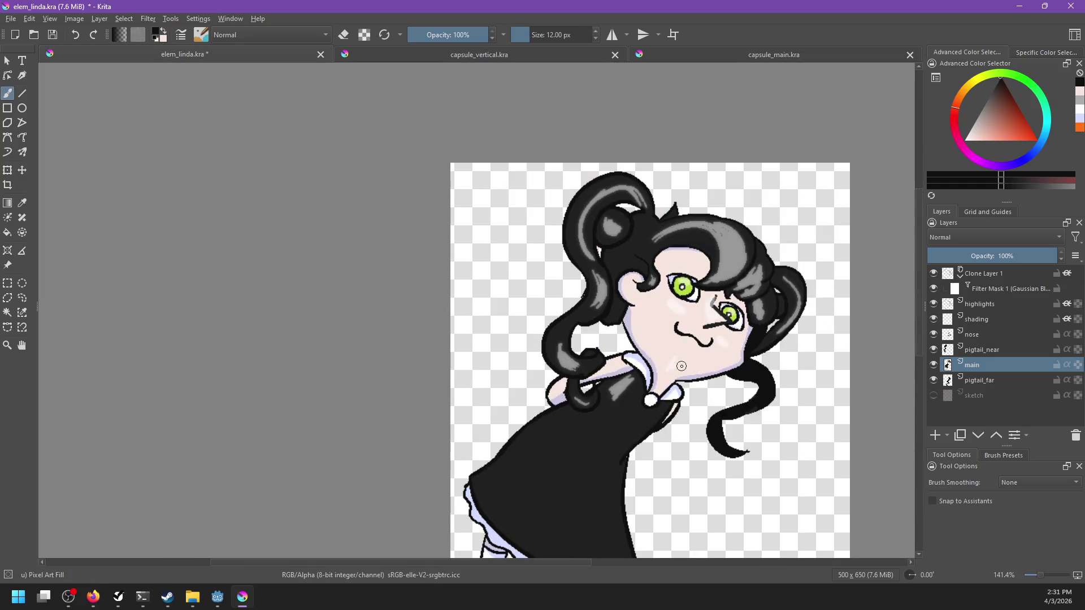
{"action": "left_click_drag", "start_coordinate": [682, 366], "coordinate": [278, 363]}
{"action": "scroll", "coordinate": [274, 373], "scroll_direction": "up", "scroll_amount": 1}
{"action": "scroll", "coordinate": [465, 358], "scroll_direction": "up", "scroll_amount": 1}
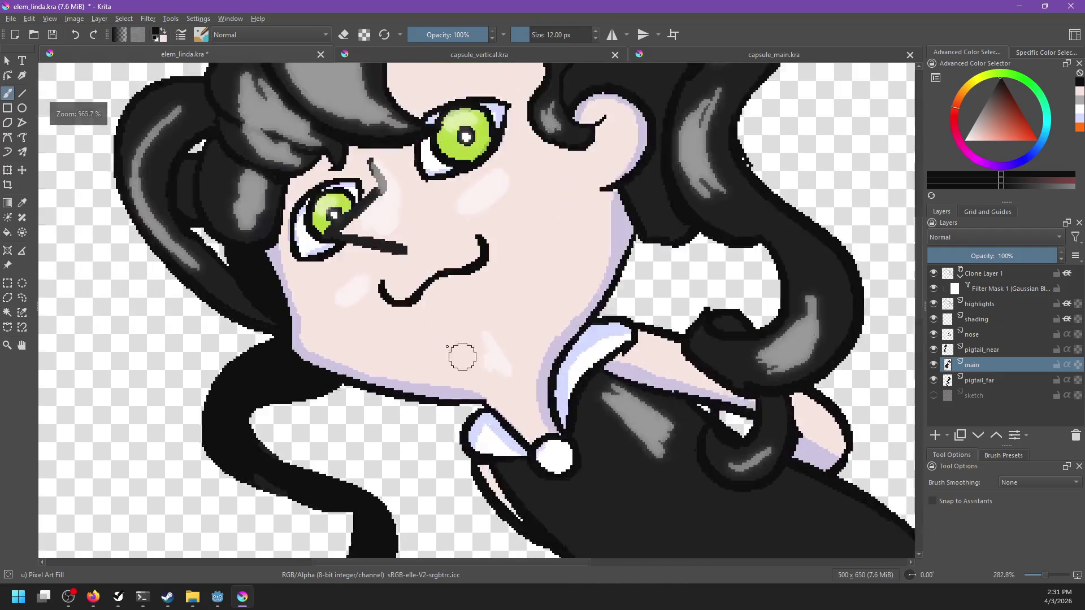
{"action": "scroll", "coordinate": [494, 424], "scroll_direction": "up", "scroll_amount": 1}
{"action": "scroll", "coordinate": [507, 429], "scroll_direction": "up", "scroll_amount": 1}
{"action": "left_click_drag", "start_coordinate": [445, 352], "coordinate": [497, 361]}
{"action": "key", "text": "ctrl+z"}
{"action": "left_click_drag", "start_coordinate": [433, 359], "coordinate": [517, 350]}
{"action": "key", "text": "ctrl+z"}
{"action": "left_click_drag", "start_coordinate": [423, 366], "coordinate": [489, 348]}
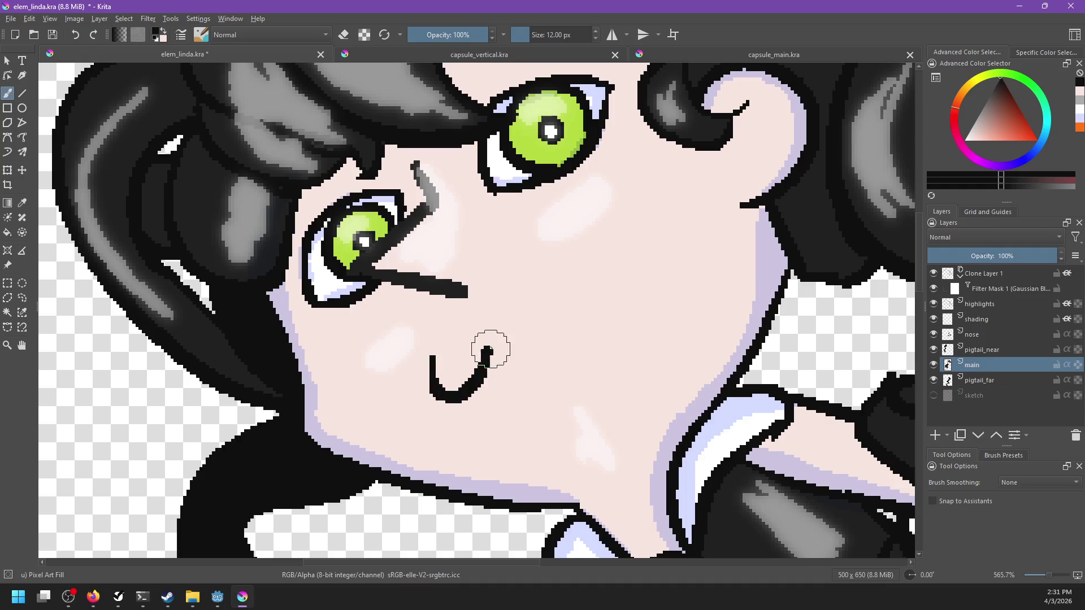
{"action": "key", "text": "ctrl+z"}
{"action": "mouse_move", "coordinate": [423, 366]}
{"action": "left_mouse_down"}
{"action": "mouse_move", "coordinate": [480, 354]}
{"action": "mouse_move", "coordinate": [585, 280]}
{"action": "left_mouse_up"}
{"action": "key", "text": "ctrl+z"}
Draw a curl running from the mouth up to the nose.
{"action": "left_click_drag", "start_coordinate": [534, 320], "coordinate": [565, 308]}
{"action": "key", "text": "ctrl+z"}
{"action": "mouse_move", "coordinate": [544, 266]}
{"action": "left_mouse_down"}
{"action": "mouse_move", "coordinate": [481, 360]}
{"action": "mouse_move", "coordinate": [594, 265]}
{"action": "mouse_move", "coordinate": [584, 284]}
{"action": "left_mouse_up"}
{"action": "key", "text": "ctrl+z"}
{"action": "key", "text": "ctrl+shift+z"}
{"action": "key", "text": "ctrl+z"}
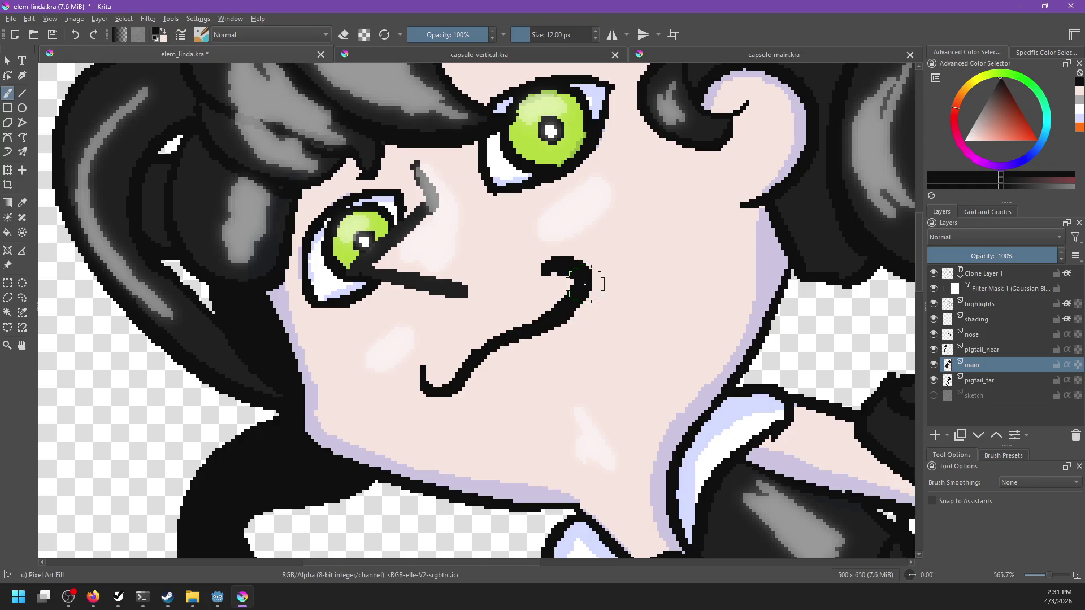
Thin the inner edge of the nose curl with skin pink sampled from the cheek.
{"action": "scroll", "coordinate": [585, 285], "scroll_direction": "down", "scroll_amount": 3}
{"action": "scroll", "coordinate": [624, 281], "scroll_direction": "down", "scroll_amount": 2}
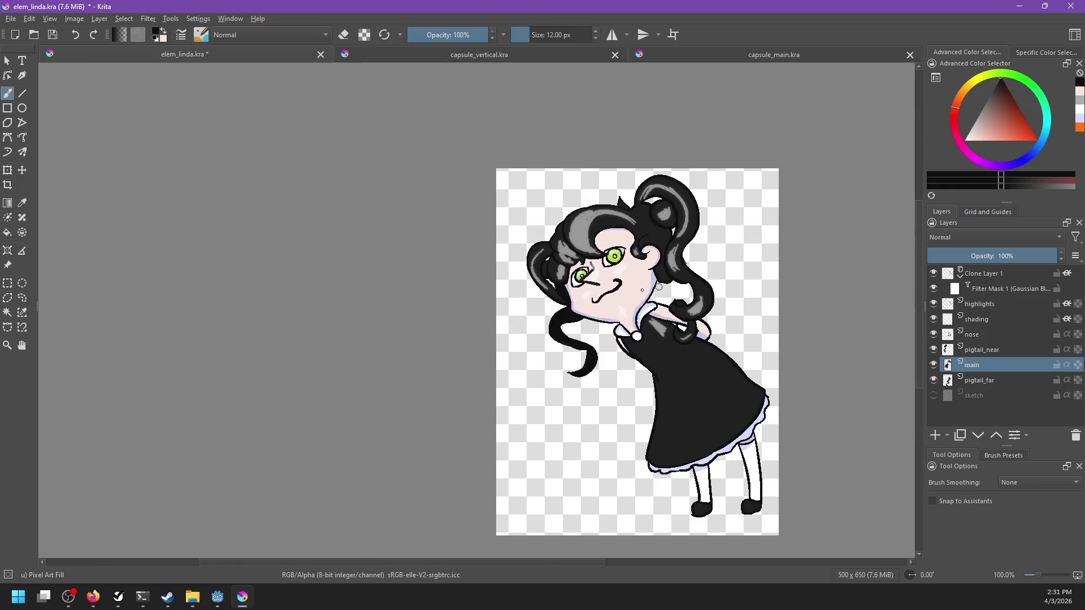
{"action": "left_click_drag", "start_coordinate": [633, 290], "coordinate": [321, 290]}
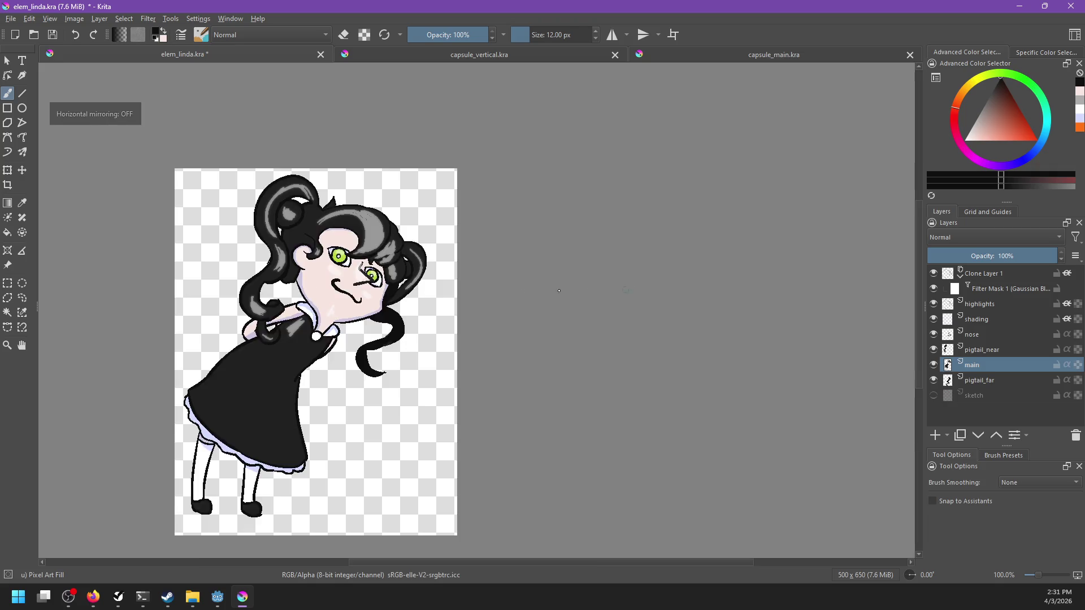
{"action": "scroll", "coordinate": [382, 291], "scroll_direction": "up", "scroll_amount": 3}
{"action": "left_click_drag", "start_coordinate": [388, 310], "coordinate": [618, 439]}
{"action": "scroll", "coordinate": [504, 412], "scroll_direction": "up", "scroll_amount": 1}
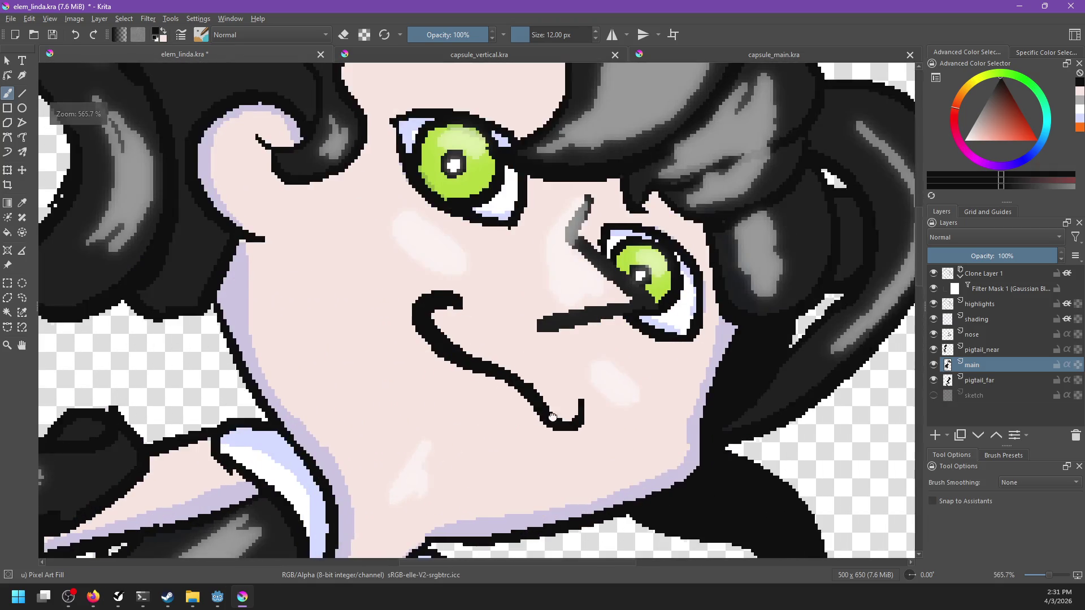
{"action": "scroll", "coordinate": [572, 417], "scroll_direction": "up", "scroll_amount": 1}
{"action": "key", "text": "e"}
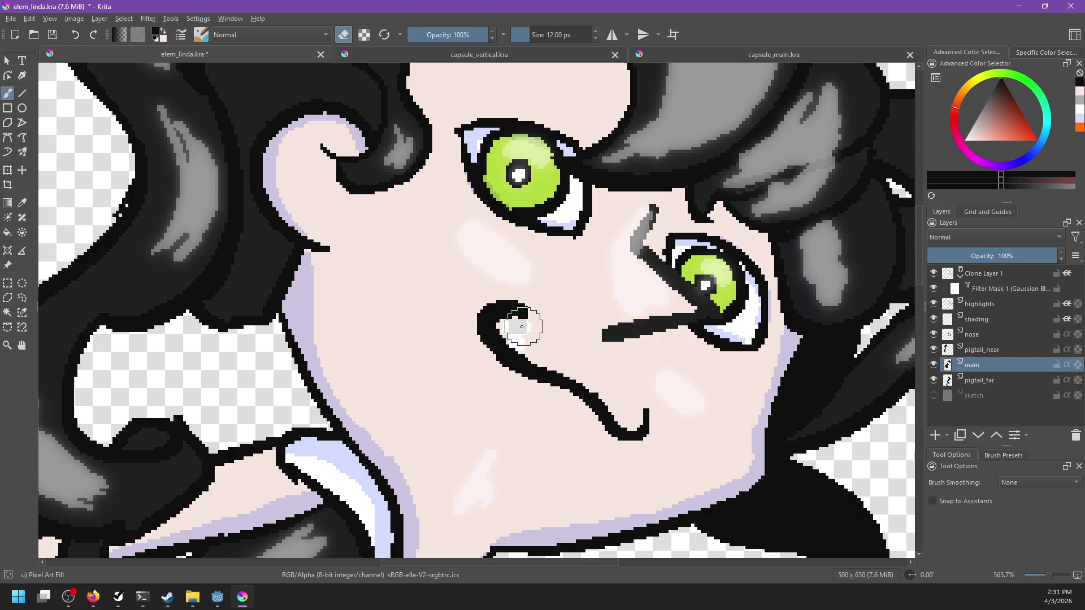
{"action": "key", "text": "e"}
{"action": "left_click", "coordinate": [534, 333], "text": "ctrl"}
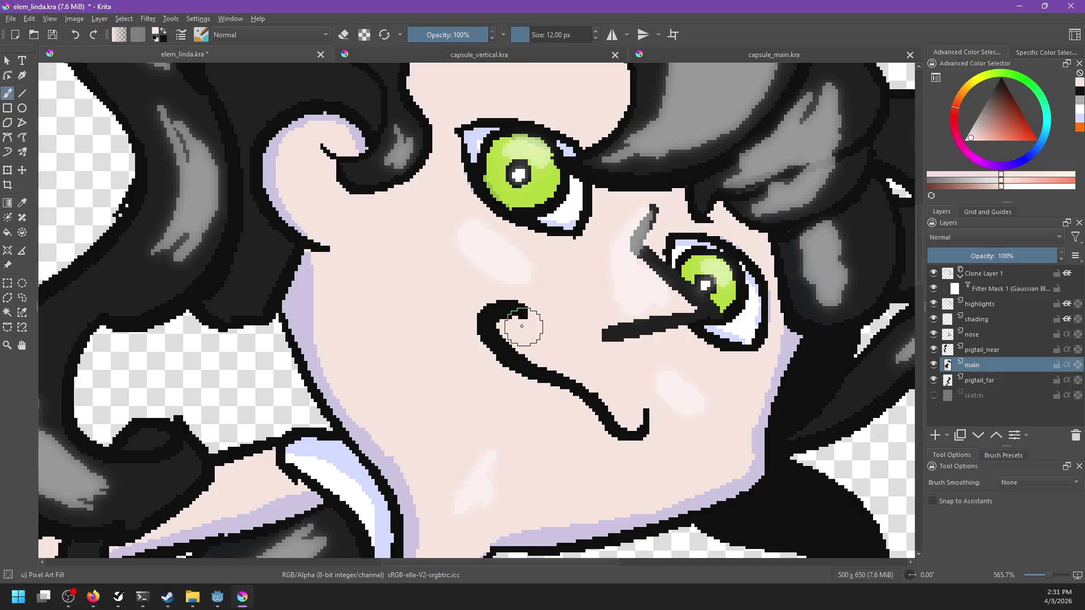
{"action": "left_click_drag", "start_coordinate": [502, 332], "coordinate": [517, 355]}
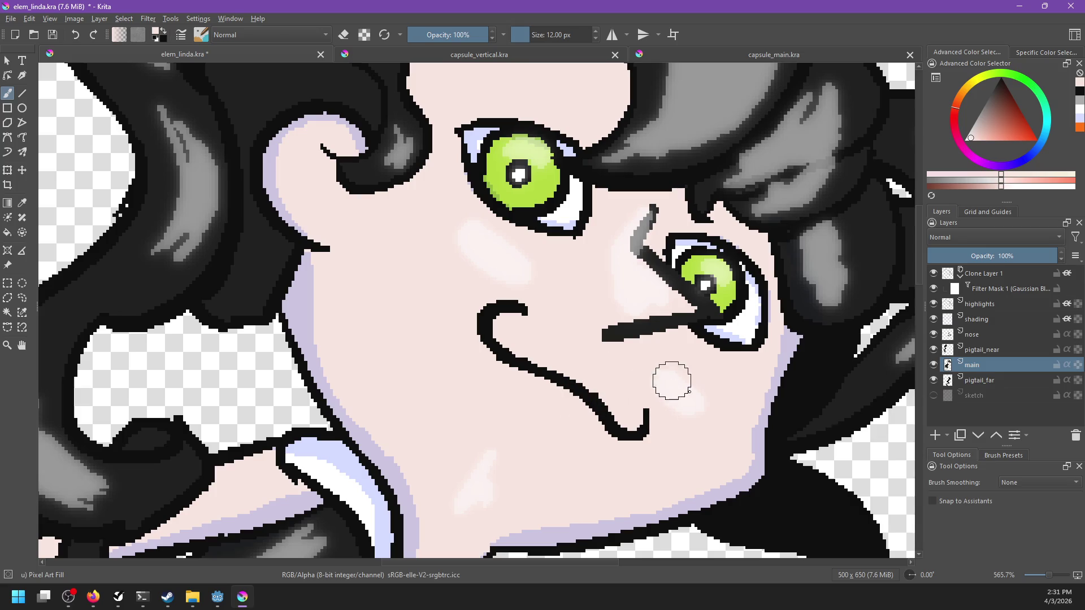
View the whole figure at actual size to check the new mouth.
{"action": "left_click_drag", "start_coordinate": [679, 406], "coordinate": [601, 417]}
{"action": "key", "text": "1"}
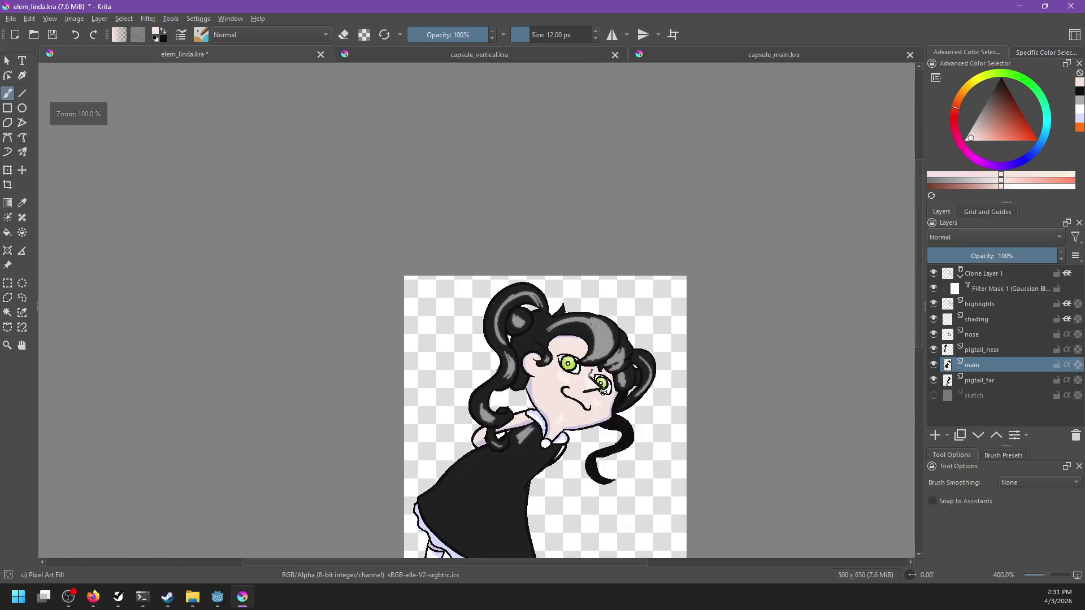
{"action": "scroll", "coordinate": [606, 404], "scroll_direction": "up", "scroll_amount": 3}
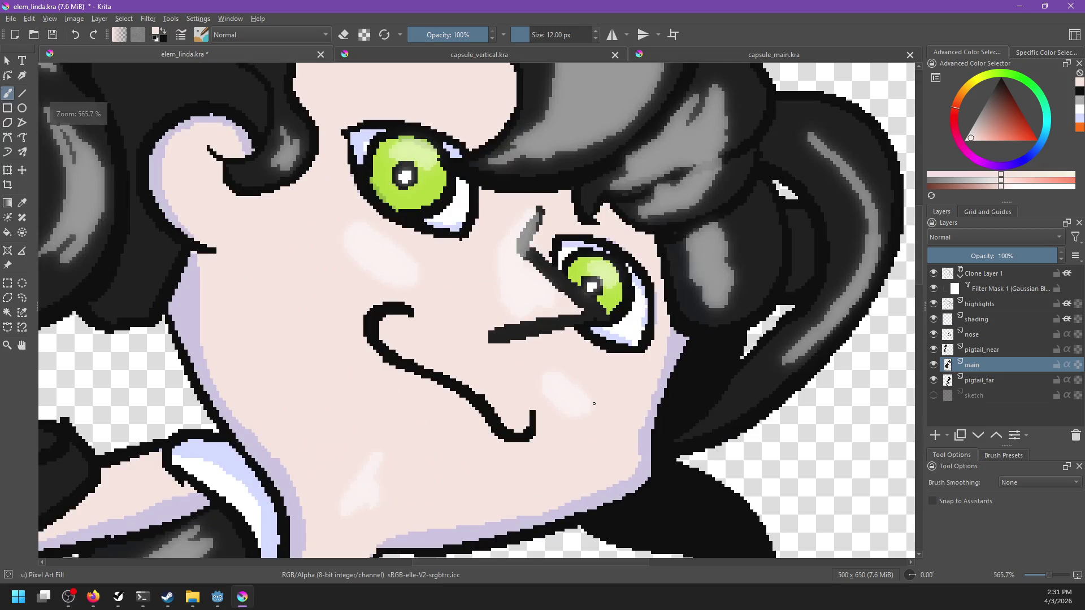
{"action": "scroll", "coordinate": [594, 403], "scroll_direction": "down", "scroll_amount": 1}
{"action": "scroll", "coordinate": [600, 398], "scroll_direction": "up", "scroll_amount": 1}
{"action": "scroll", "coordinate": [617, 390], "scroll_direction": "up", "scroll_amount": 1}
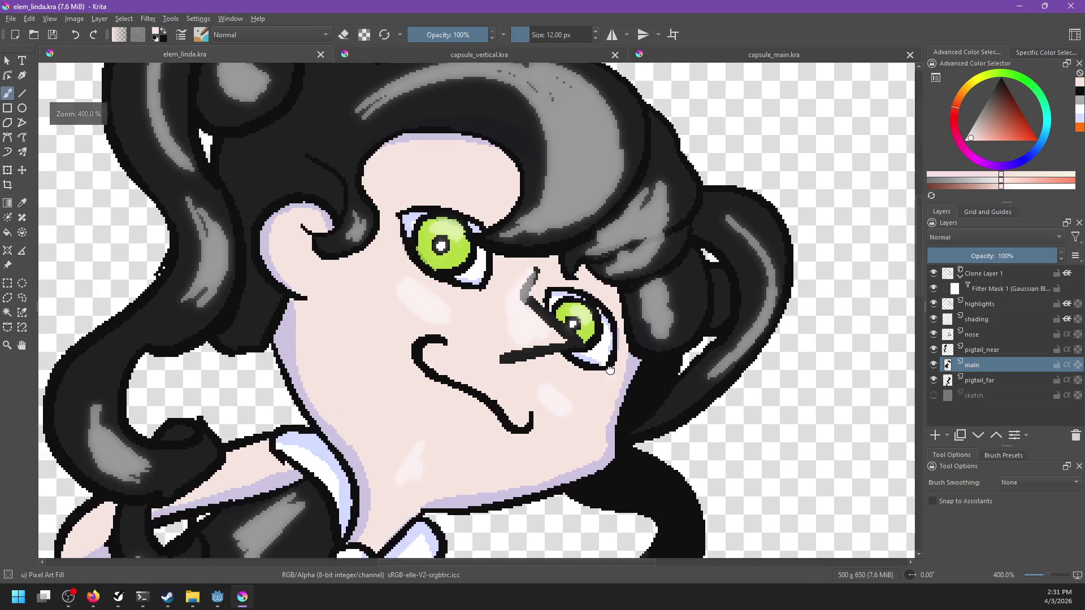
On the highlights layer, erase the grey highlight beside the nose.
{"action": "left_click", "coordinate": [996, 309]}
{"action": "key", "text": "e"}
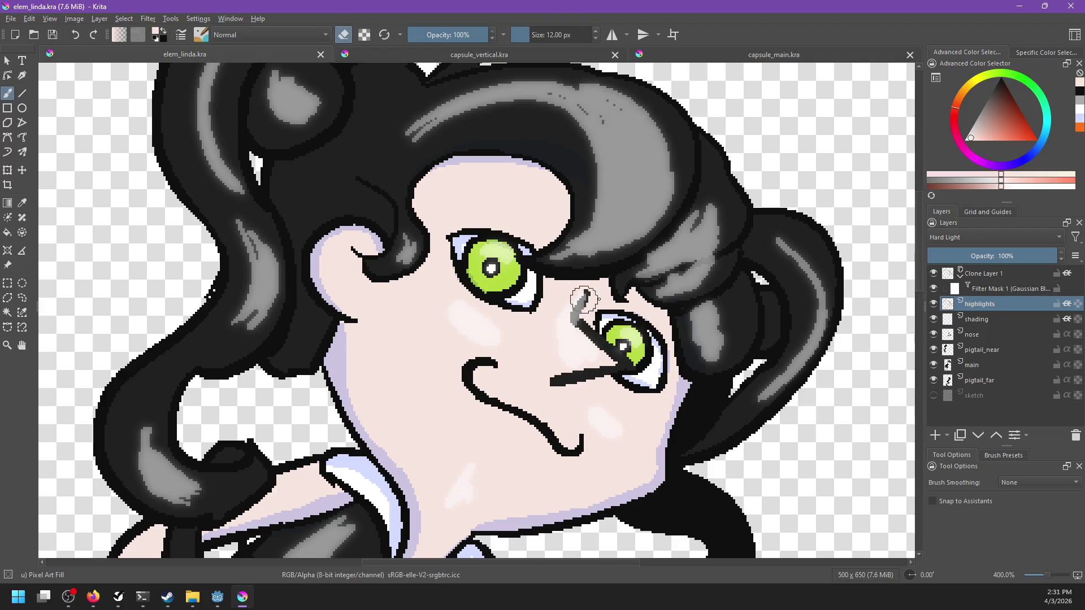
{"action": "mouse_move", "coordinate": [590, 315]}
{"action": "left_mouse_down"}
{"action": "mouse_move", "coordinate": [581, 320]}
{"action": "mouse_move", "coordinate": [588, 296]}
{"action": "left_mouse_up"}
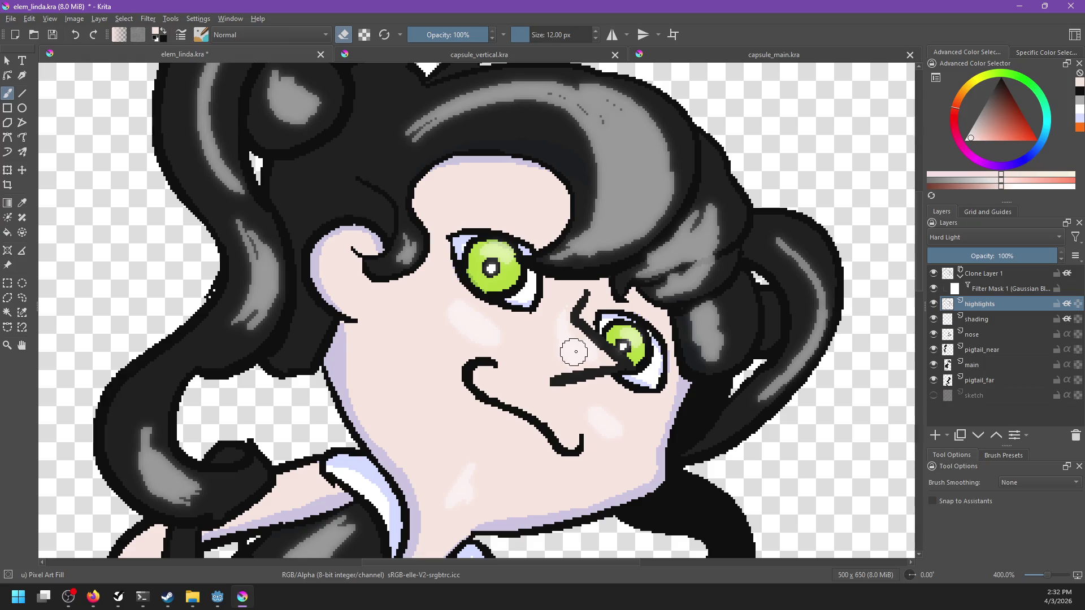
{"action": "left_click_drag", "start_coordinate": [641, 427], "coordinate": [634, 353]}
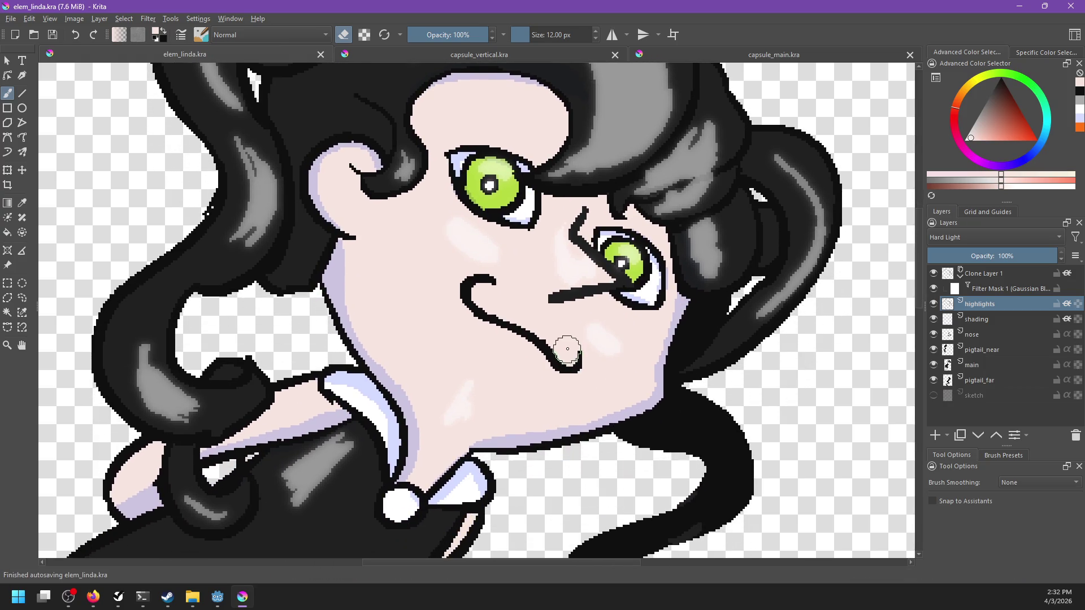
{"action": "scroll", "coordinate": [568, 351], "scroll_direction": "down", "scroll_amount": 2}
{"action": "scroll", "coordinate": [568, 350], "scroll_direction": "down", "scroll_amount": 2}
{"action": "scroll", "coordinate": [628, 300], "scroll_direction": "up", "scroll_amount": 2}
{"action": "scroll", "coordinate": [628, 300], "scroll_direction": "up", "scroll_amount": 2}
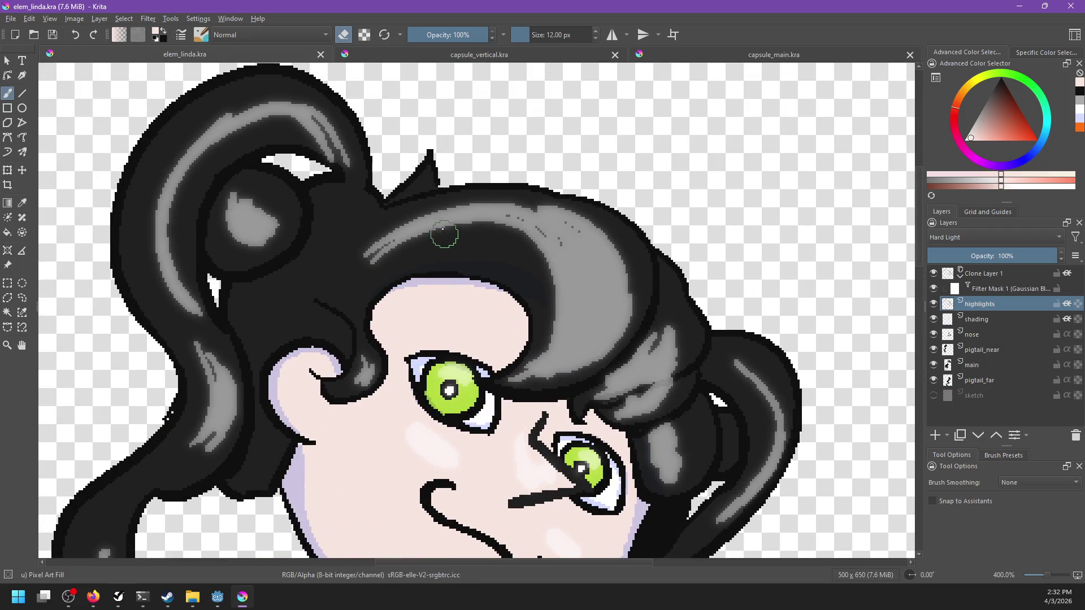
Trim back the right edge of the grey hair highlight.
{"action": "key", "text": "p"}
{"action": "key", "text": "b"}
{"action": "key", "text": "e"}
{"action": "mouse_move", "coordinate": [364, 266]}
{"action": "left_mouse_down"}
{"action": "mouse_move", "coordinate": [433, 203]}
{"action": "mouse_move", "coordinate": [585, 212]}
{"action": "mouse_move", "coordinate": [628, 288]}
{"action": "left_mouse_up"}
{"action": "key", "text": "ctrl+z"}
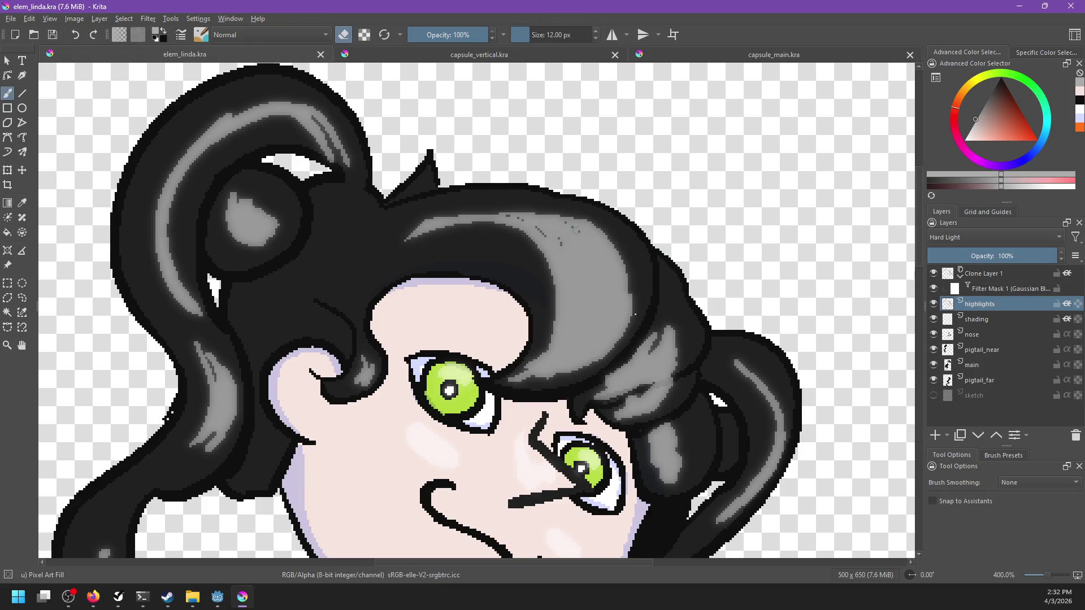
{"action": "mouse_move", "coordinate": [564, 225]}
{"action": "left_mouse_down"}
{"action": "mouse_move", "coordinate": [622, 362]}
{"action": "mouse_move", "coordinate": [662, 312]}
{"action": "mouse_move", "coordinate": [667, 395]}
{"action": "left_mouse_up"}
Trim the upper-right pigtail highlight and paint a new grey highlight along the right pigtail.
{"action": "mouse_move", "coordinate": [695, 358]}
{"action": "left_mouse_down"}
{"action": "mouse_move", "coordinate": [714, 295]}
{"action": "mouse_move", "coordinate": [685, 339]}
{"action": "mouse_move", "coordinate": [705, 379]}
{"action": "mouse_move", "coordinate": [676, 402]}
{"action": "left_mouse_up"}
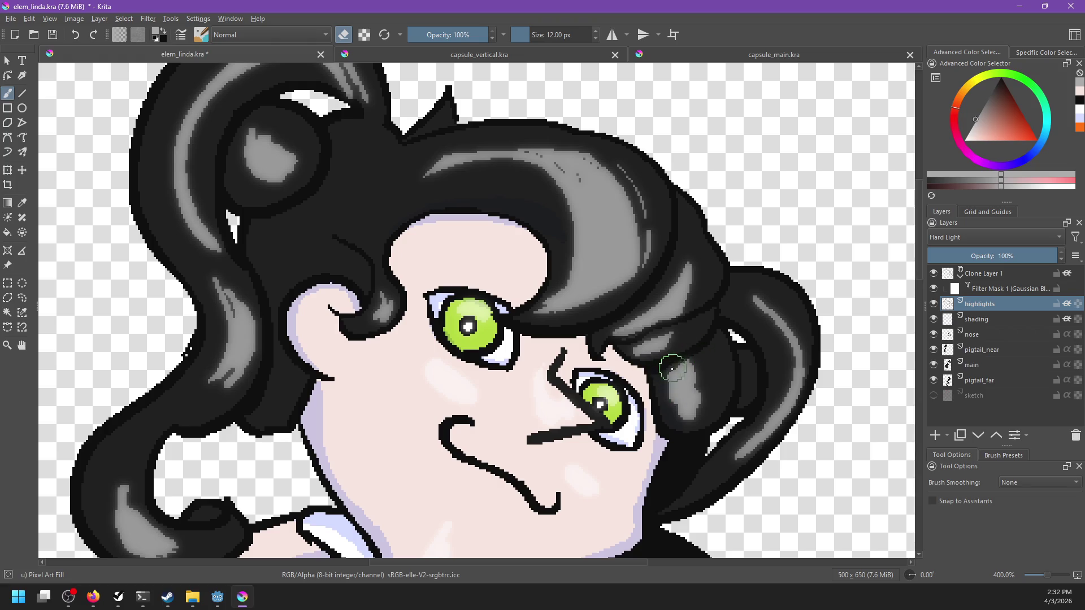
{"action": "left_click_drag", "start_coordinate": [787, 310], "coordinate": [792, 320]}
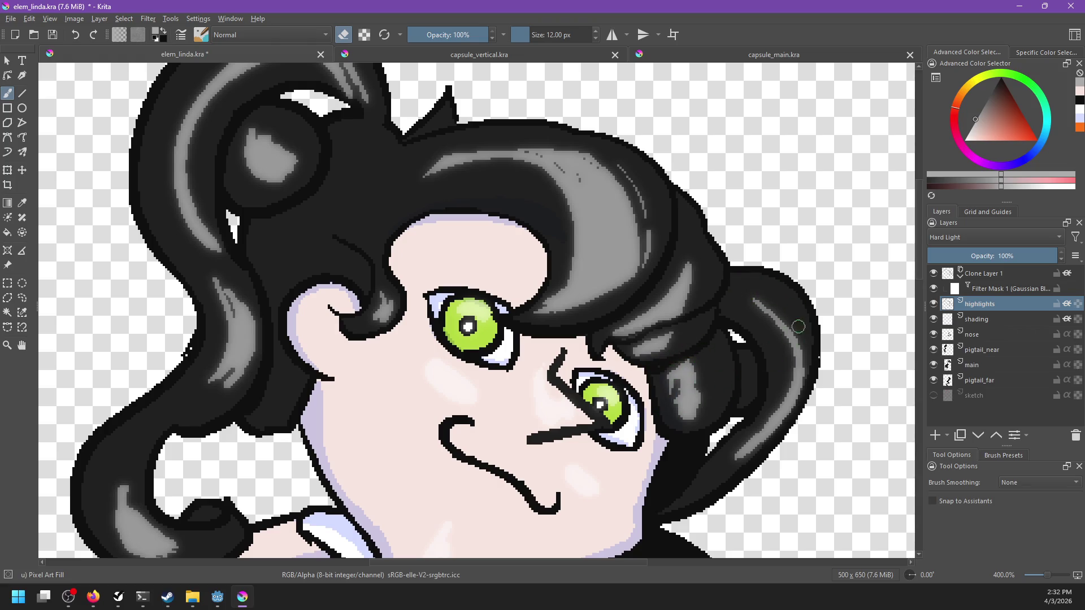
{"action": "scroll", "coordinate": [795, 387], "scroll_direction": "down", "scroll_amount": 5}
{"action": "key", "text": "e"}
{"action": "scroll", "coordinate": [743, 357], "scroll_direction": "down", "scroll_amount": 3}
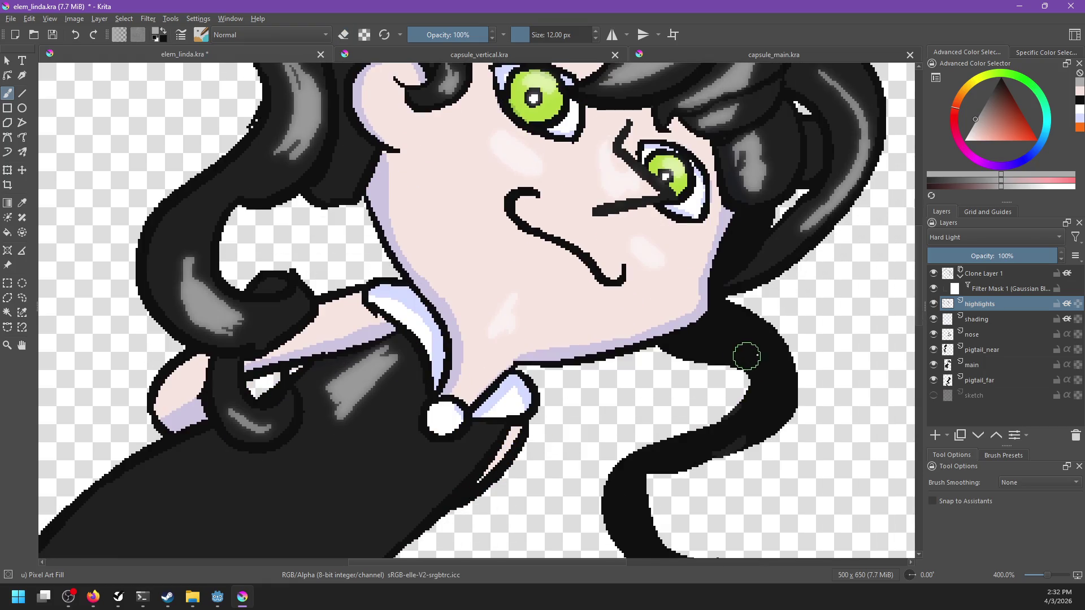
{"action": "left_click_drag", "start_coordinate": [763, 405], "coordinate": [684, 448]}
{"action": "key", "text": "e"}
{"action": "key", "text": "e"}
{"action": "left_click_drag", "start_coordinate": [753, 327], "coordinate": [774, 369]}
{"action": "key", "text": "e"}
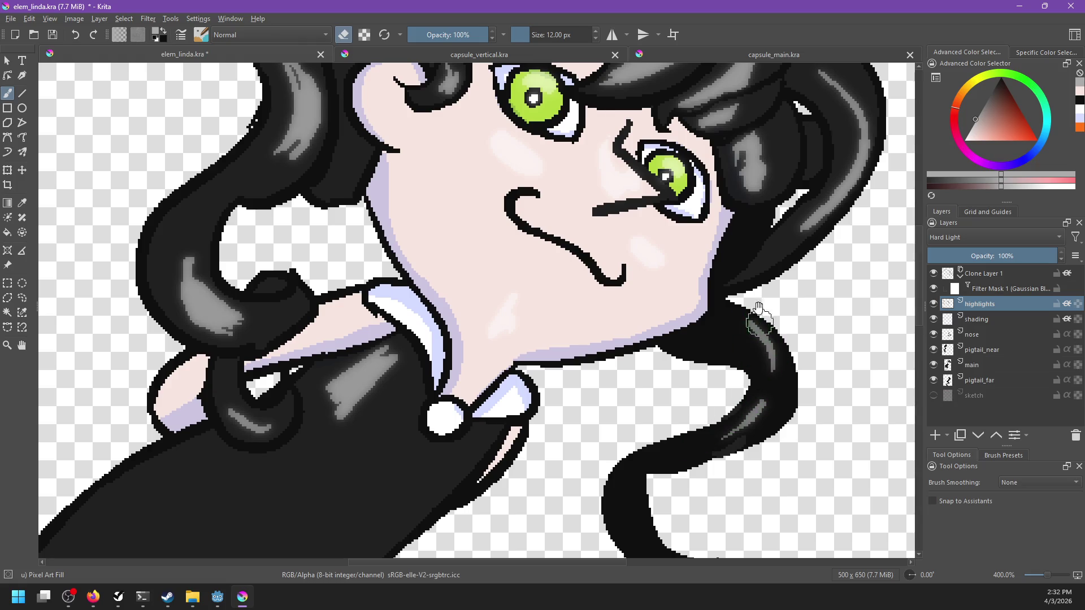
{"action": "scroll", "coordinate": [752, 368], "scroll_direction": "up", "scroll_amount": 3}
{"action": "scroll", "coordinate": [745, 402], "scroll_direction": "left", "scroll_amount": 3}
{"action": "key", "text": "e"}
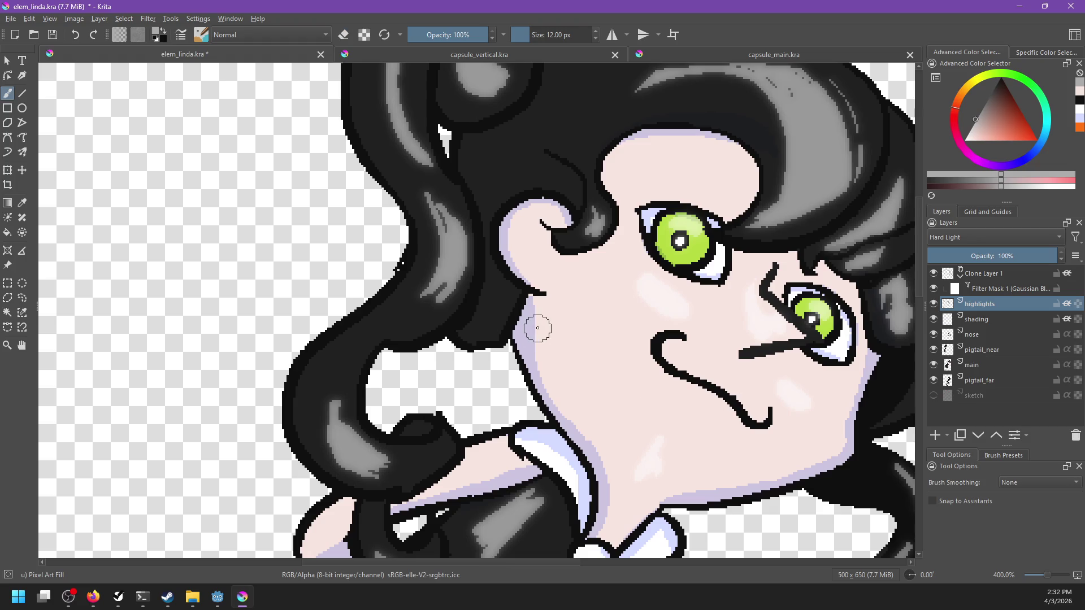
Erase more highlight pixels on the upper hair.
{"action": "scroll", "coordinate": [537, 322], "scroll_direction": "down", "scroll_amount": 5}
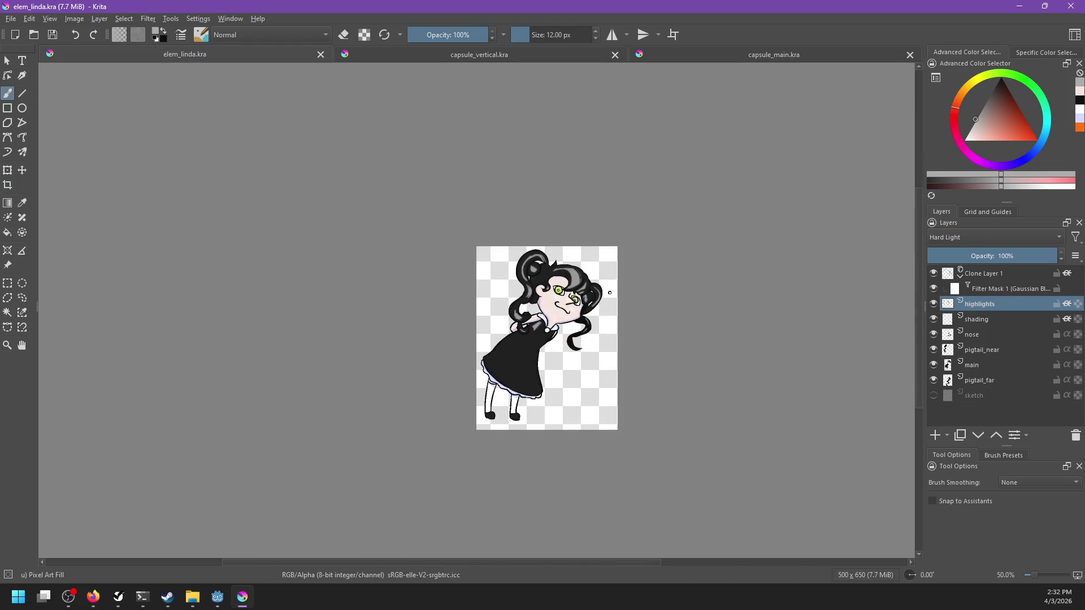
{"action": "scroll", "coordinate": [541, 277], "scroll_direction": "up", "scroll_amount": 3}
{"action": "scroll", "coordinate": [504, 271], "scroll_direction": "up", "scroll_amount": 1}
{"action": "key", "text": "e"}
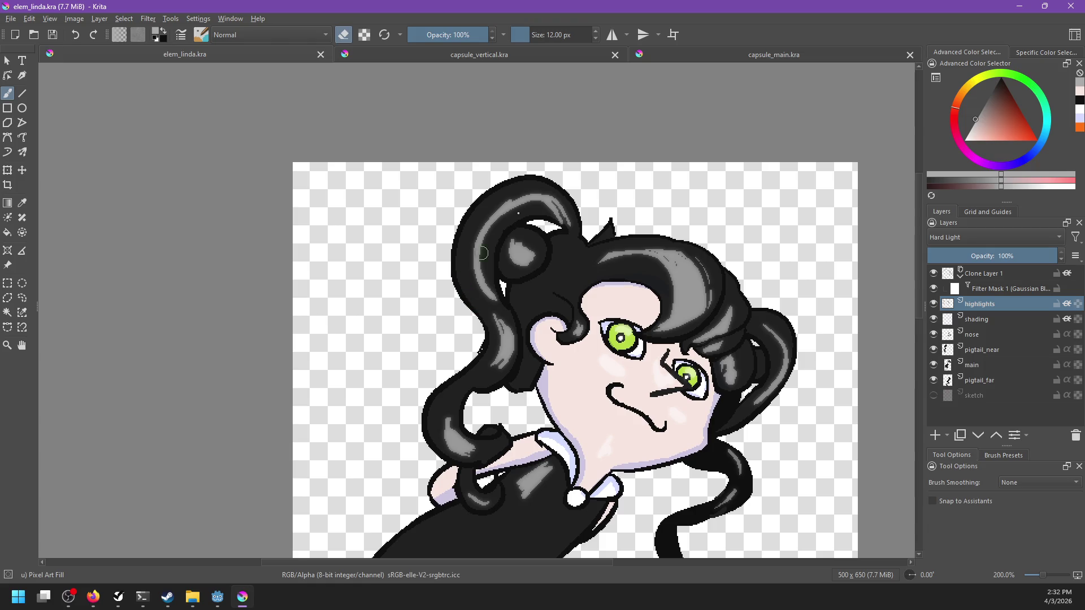
{"action": "key", "text": "ctrl+z"}
{"action": "left_click_drag", "start_coordinate": [493, 235], "coordinate": [540, 204]}
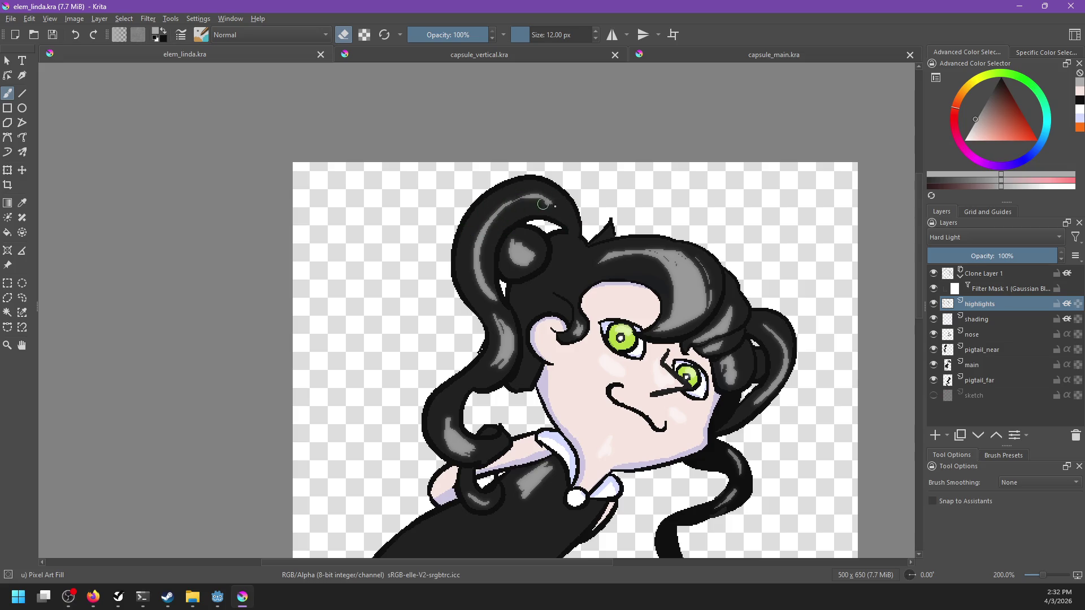
{"action": "left_click_drag", "start_coordinate": [492, 274], "coordinate": [513, 309]}
Re-export the drawing as elem_linda.png, replacing the existing file.
{"action": "key", "text": "ctrl+shift+e"}
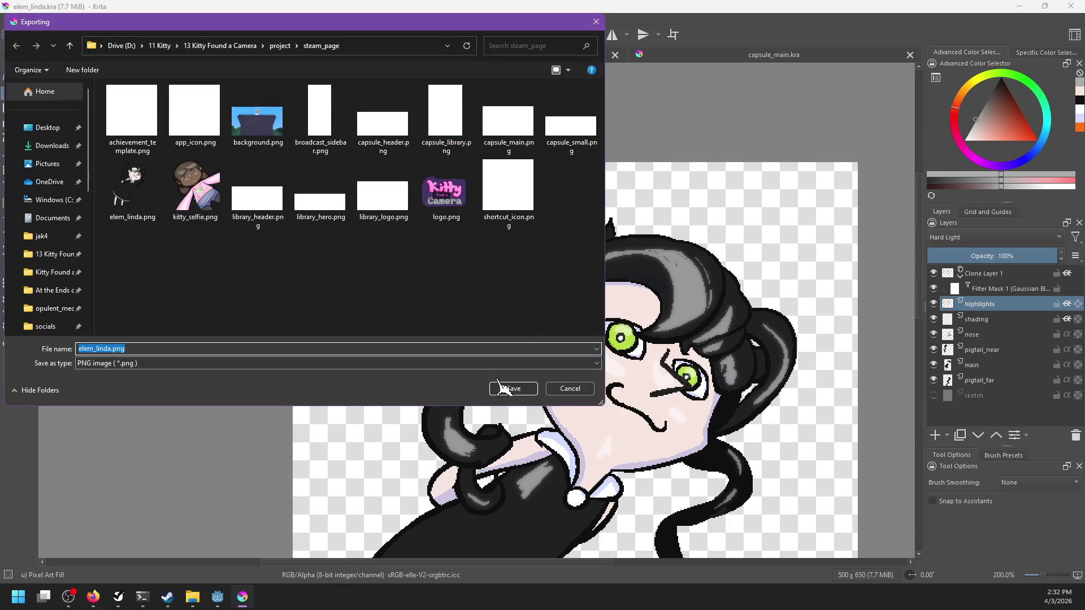
{"action": "left_click", "coordinate": [500, 389]}
{"action": "left_click", "coordinate": [563, 300]}
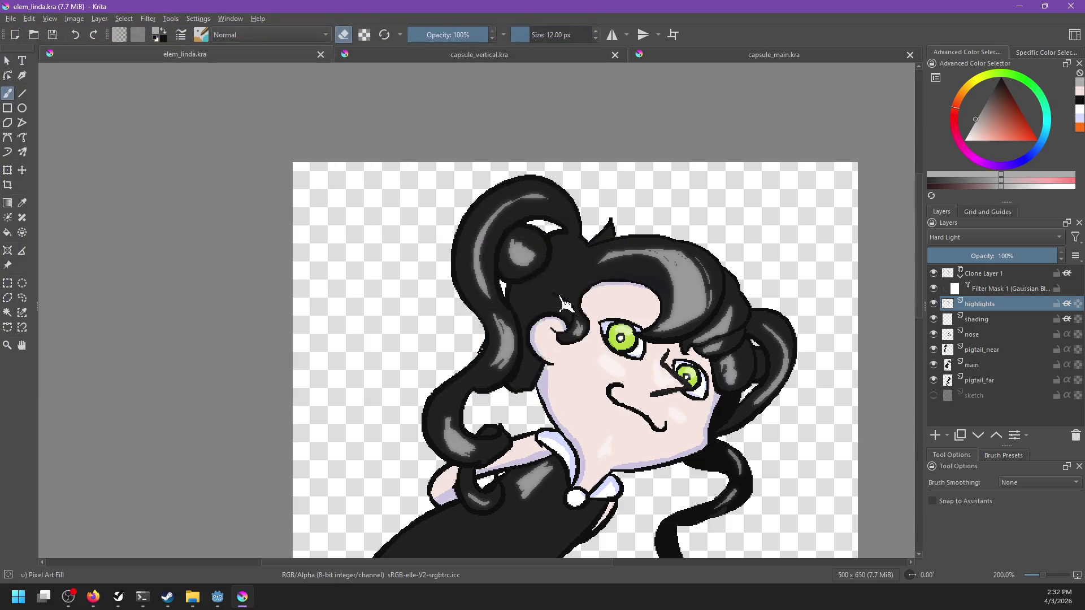
{"action": "key", "text": "Return"}
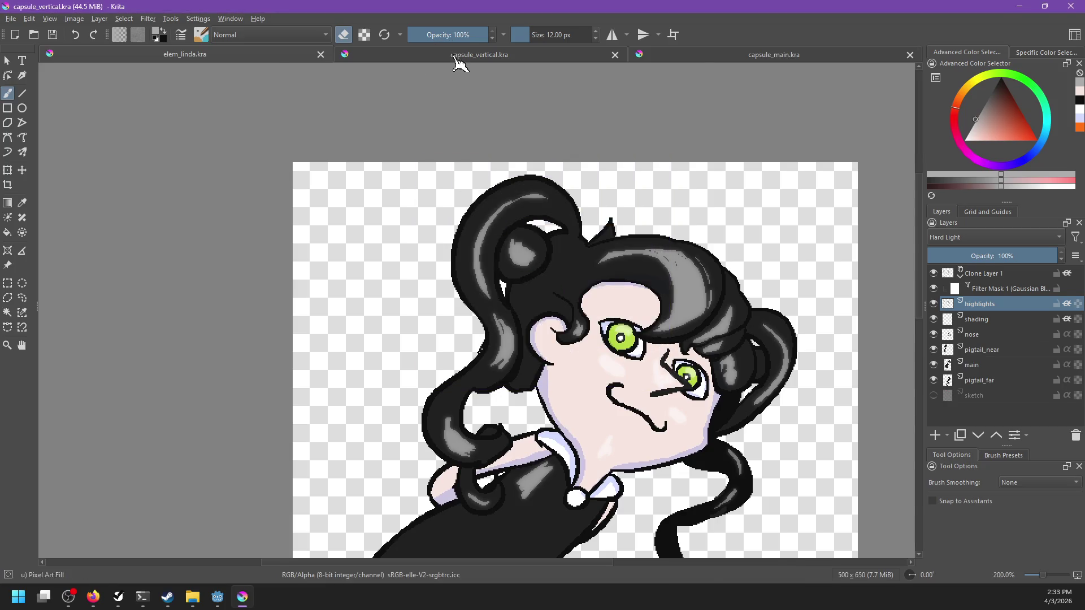
In capsule_main.kra, nudge the girl's layer up and to the right and save.
{"action": "left_click", "coordinate": [460, 56]}
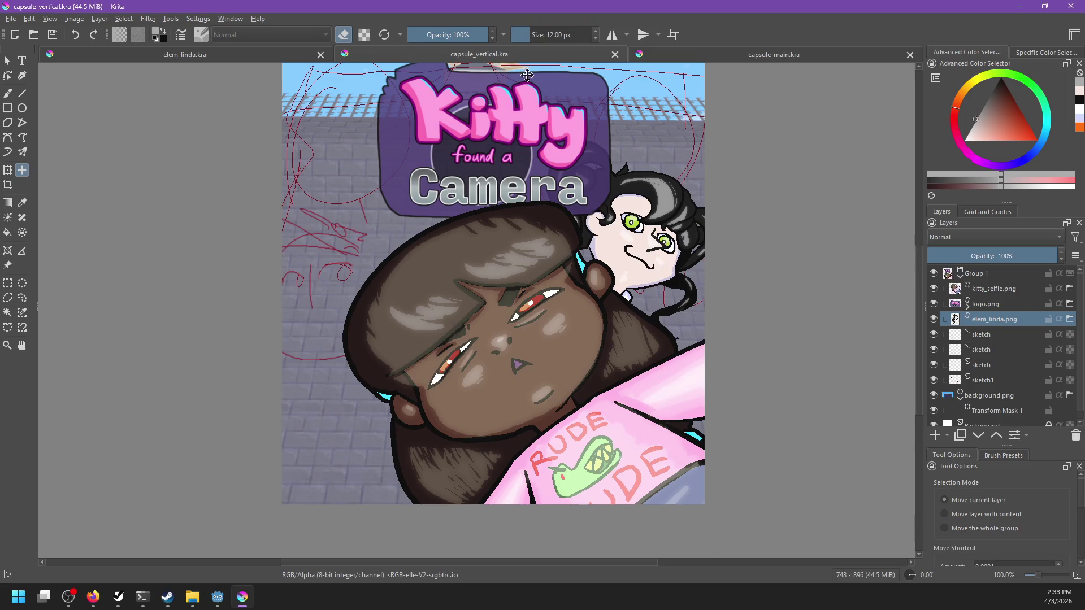
{"action": "left_click", "coordinate": [672, 57]}
{"action": "scroll", "coordinate": [669, 216], "scroll_direction": "down", "scroll_amount": 2}
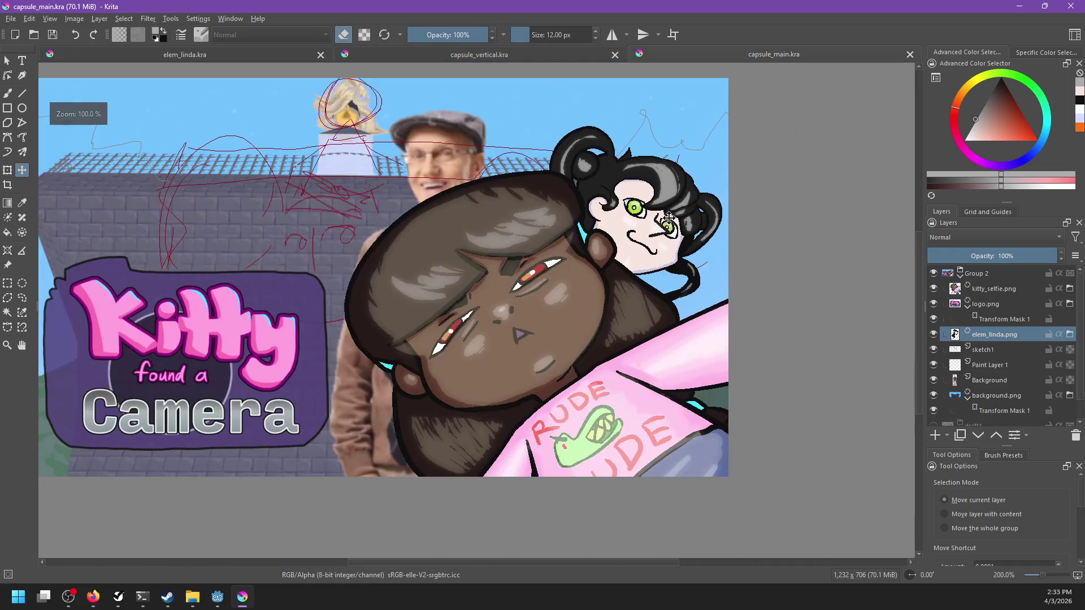
{"action": "scroll", "coordinate": [674, 269], "scroll_direction": "down", "scroll_amount": 1}
{"action": "left_click_drag", "start_coordinate": [707, 261], "coordinate": [678, 253]}
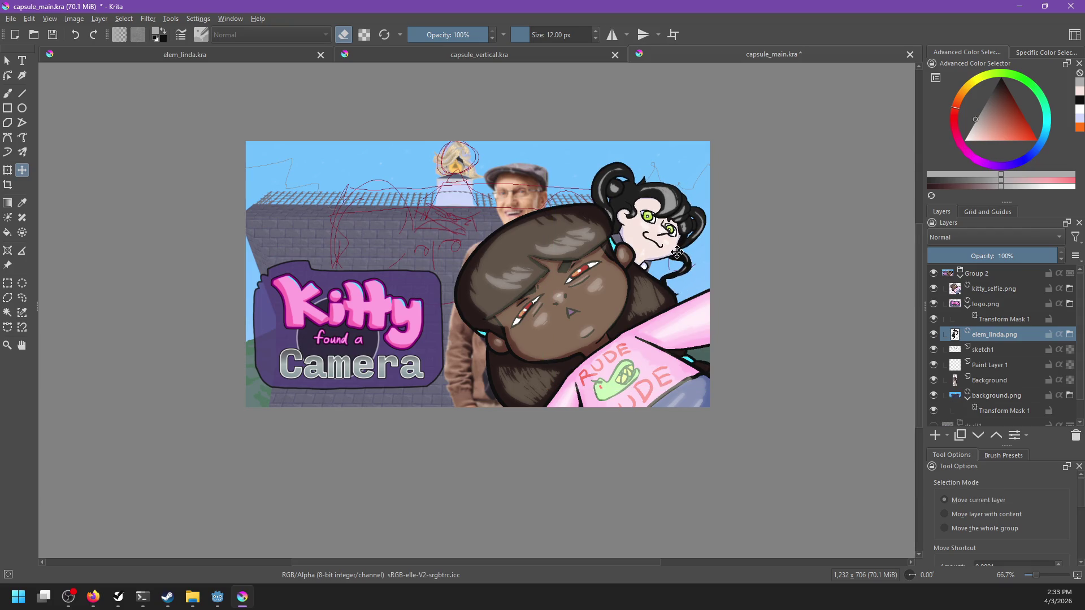
{"action": "key", "text": "ctrl+s"}
Check capsule_vertical.kra, then return to elem_linda.kra.
{"action": "left_click", "coordinate": [578, 55]}
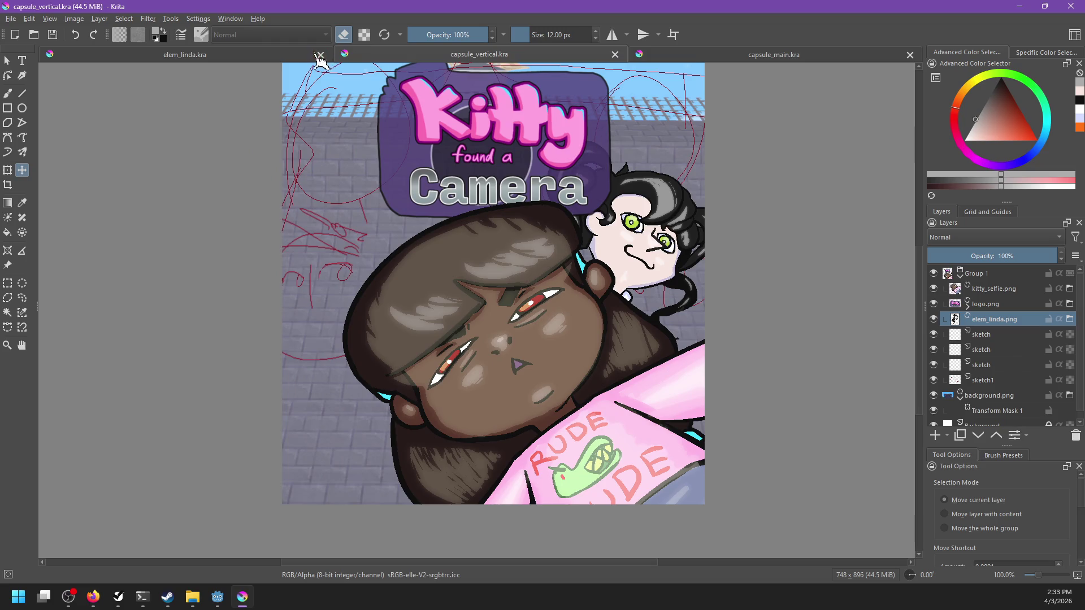
{"action": "left_click", "coordinate": [311, 55]}
{"action": "scroll", "coordinate": [637, 261], "scroll_direction": "up", "scroll_amount": 2}
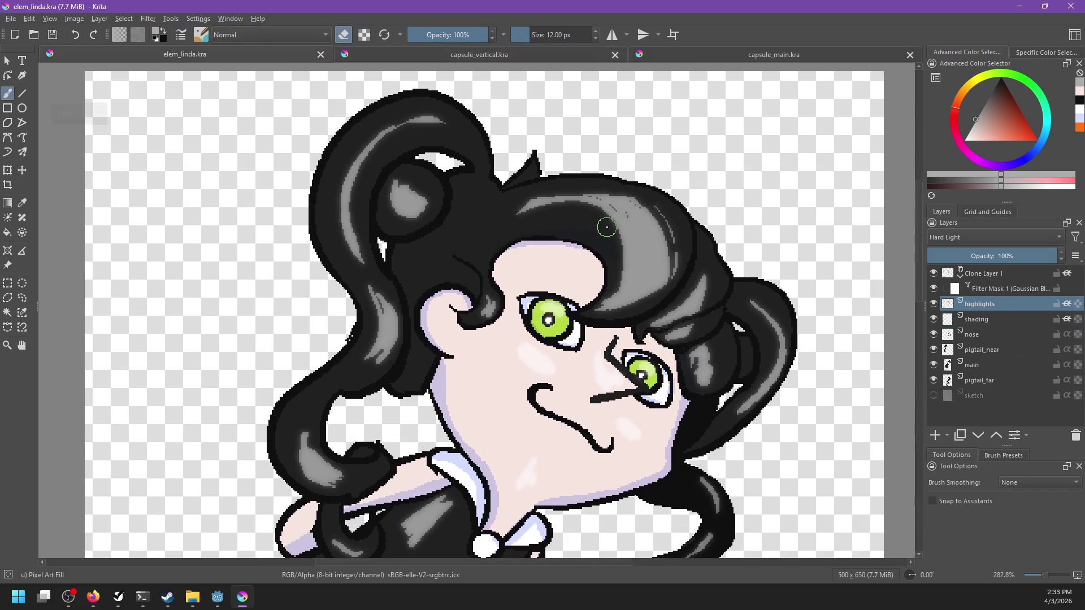
{"action": "left_click_drag", "start_coordinate": [613, 346], "coordinate": [654, 317]}
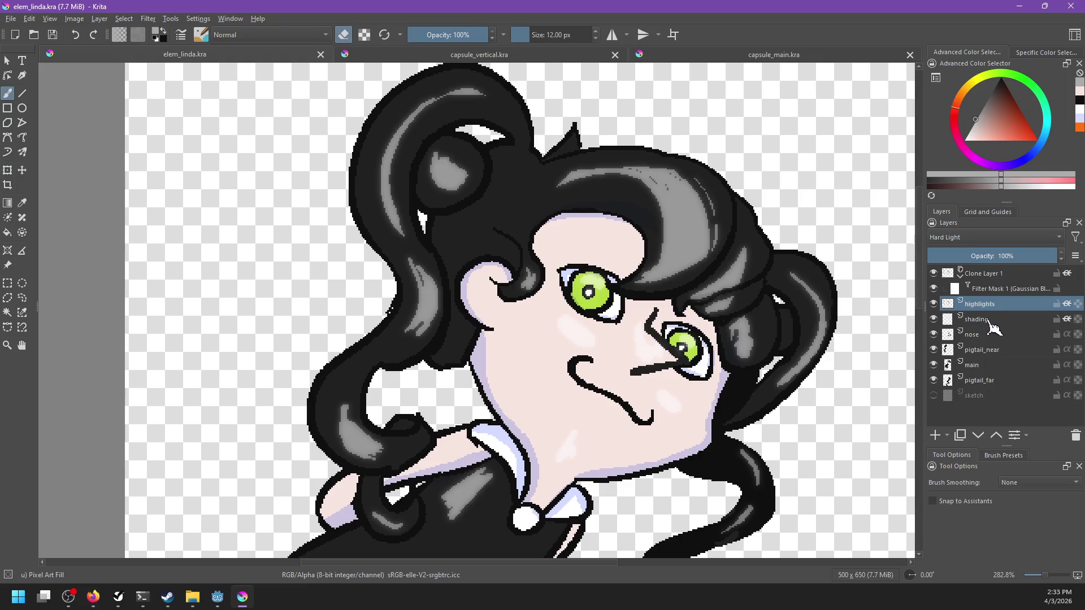
{"action": "left_click", "coordinate": [22, 299]}
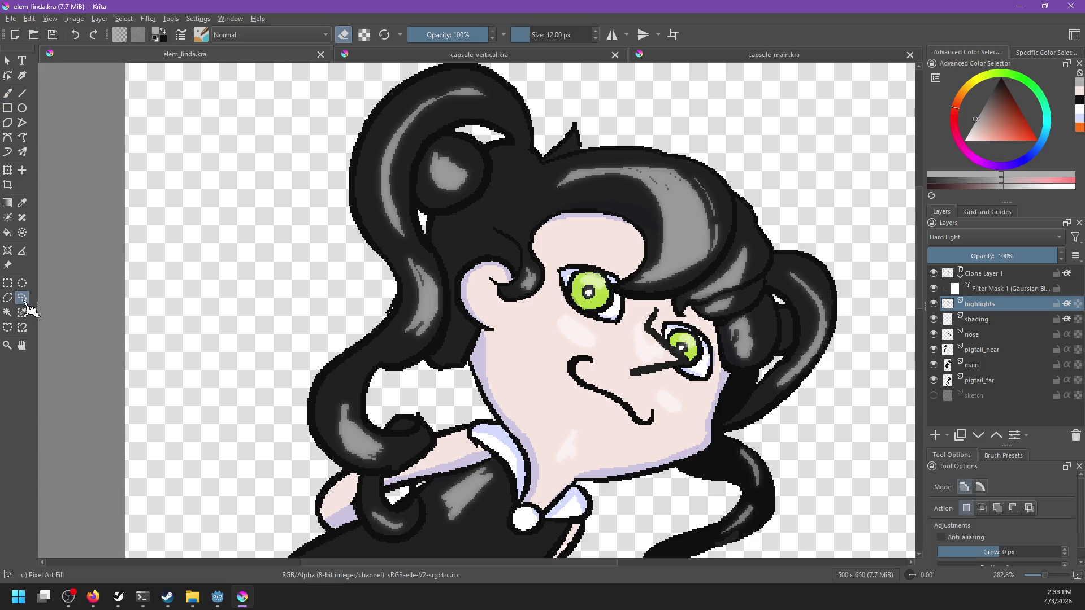
{"action": "key", "text": "b"}
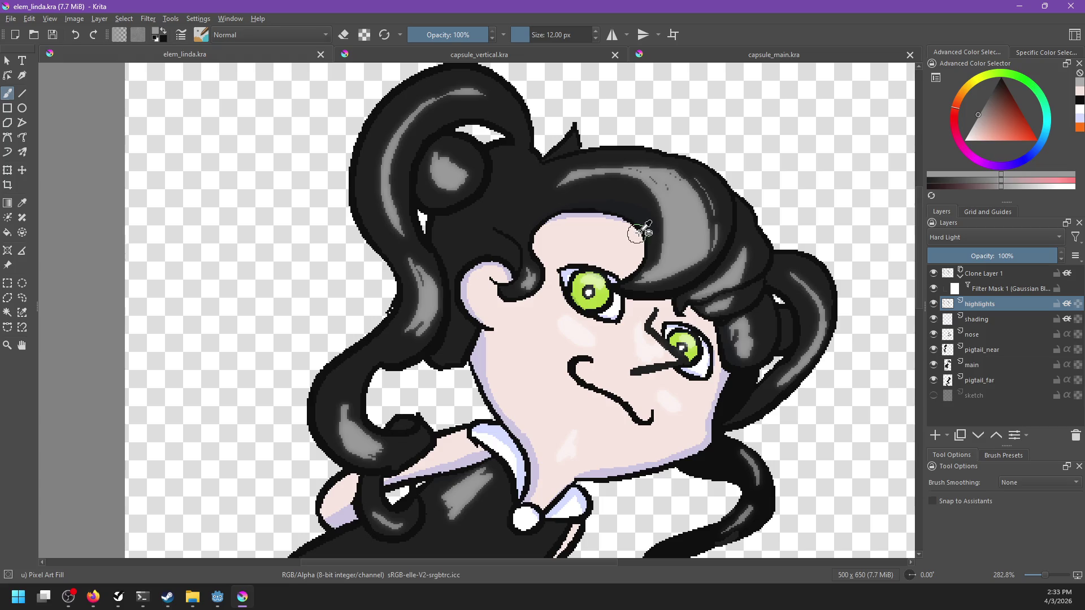
{"action": "left_click", "coordinate": [981, 129]}
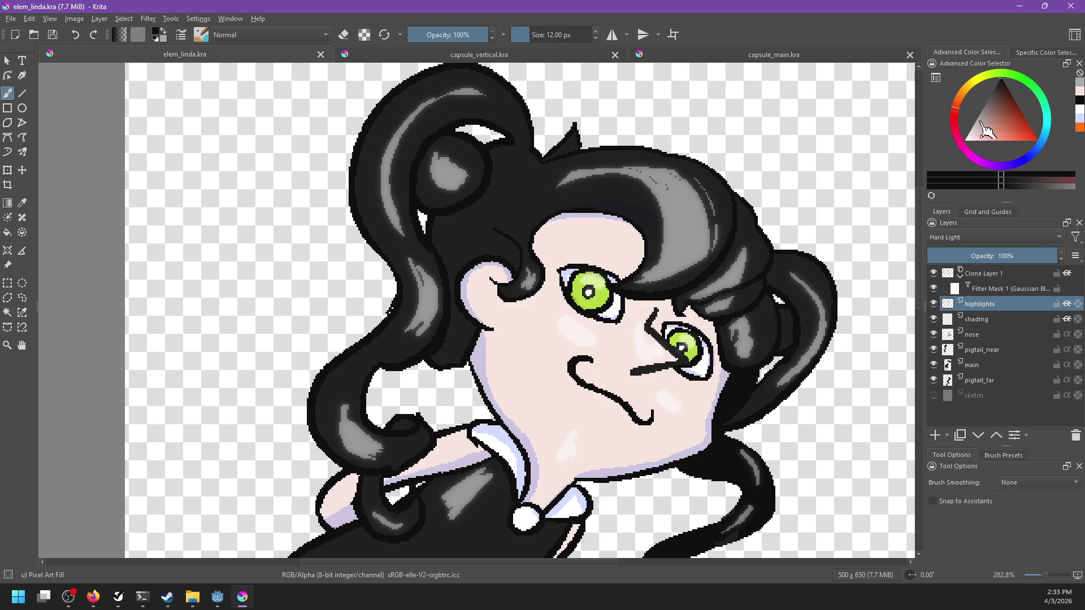
{"action": "left_click_drag", "start_coordinate": [982, 126], "coordinate": [984, 105]}
{"action": "key", "text": "e"}
{"action": "key", "text": "e"}
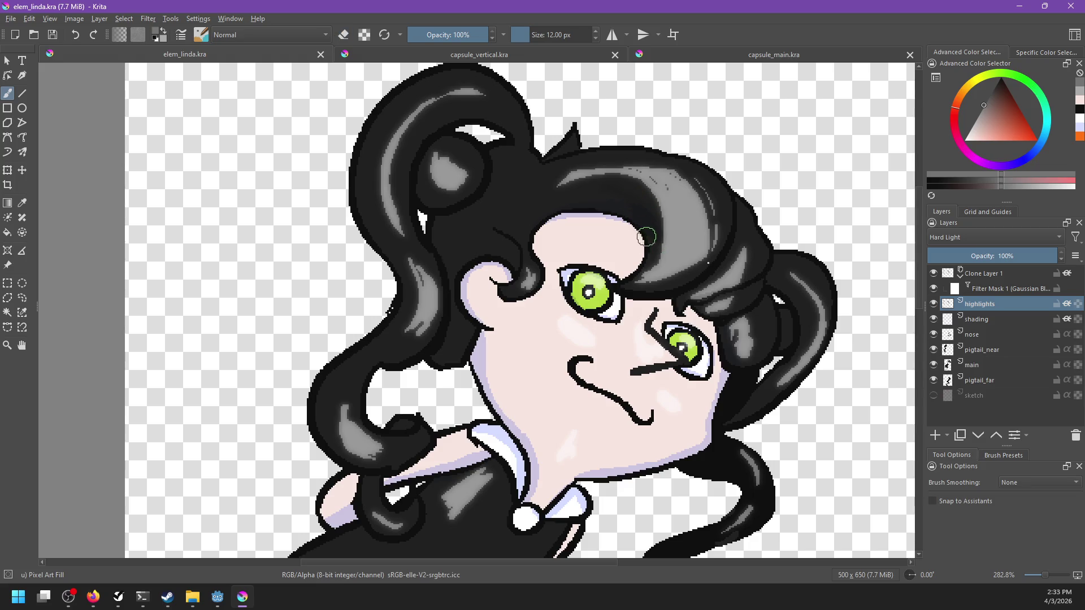
{"action": "left_click", "coordinate": [535, 160]}
{"action": "key", "text": "ctrl+z"}
{"action": "left_click_drag", "start_coordinate": [659, 339], "coordinate": [599, 365]}
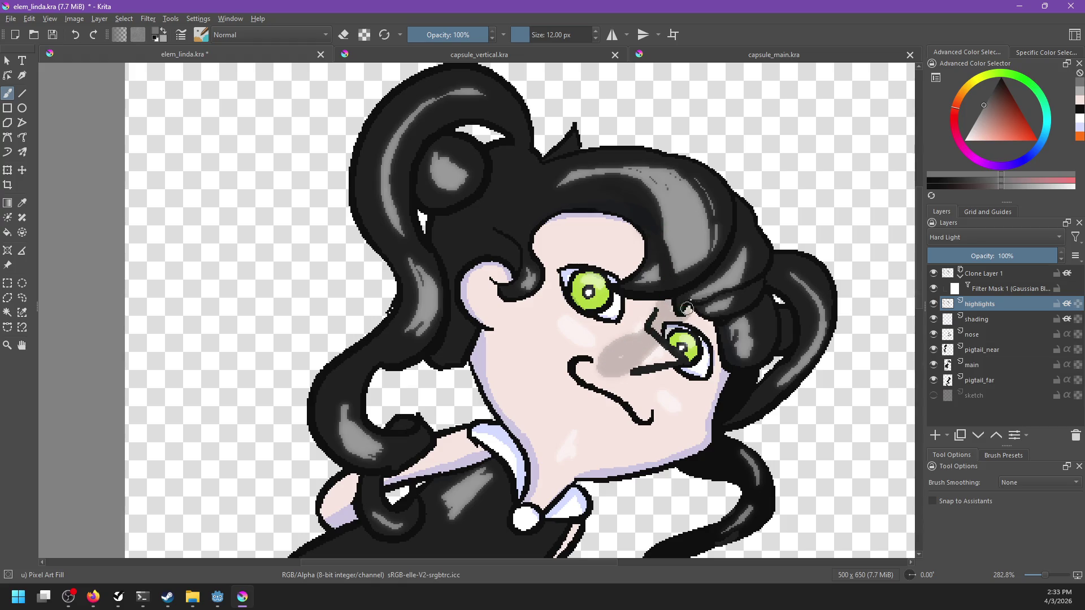
{"action": "key", "text": "ctrl+z"}
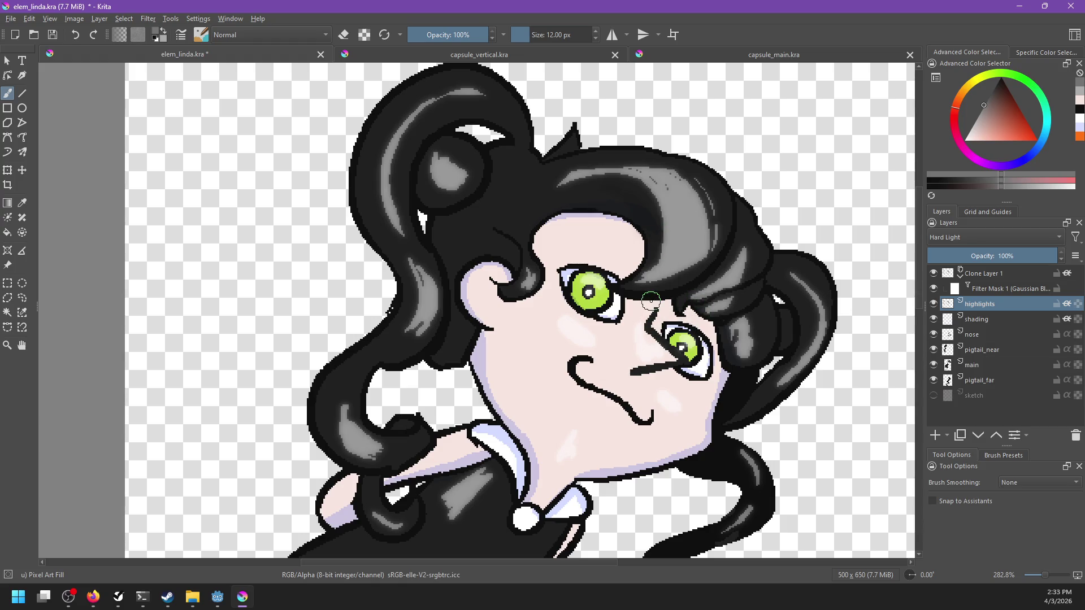
{"action": "left_click", "coordinate": [704, 266], "text": "ctrl"}
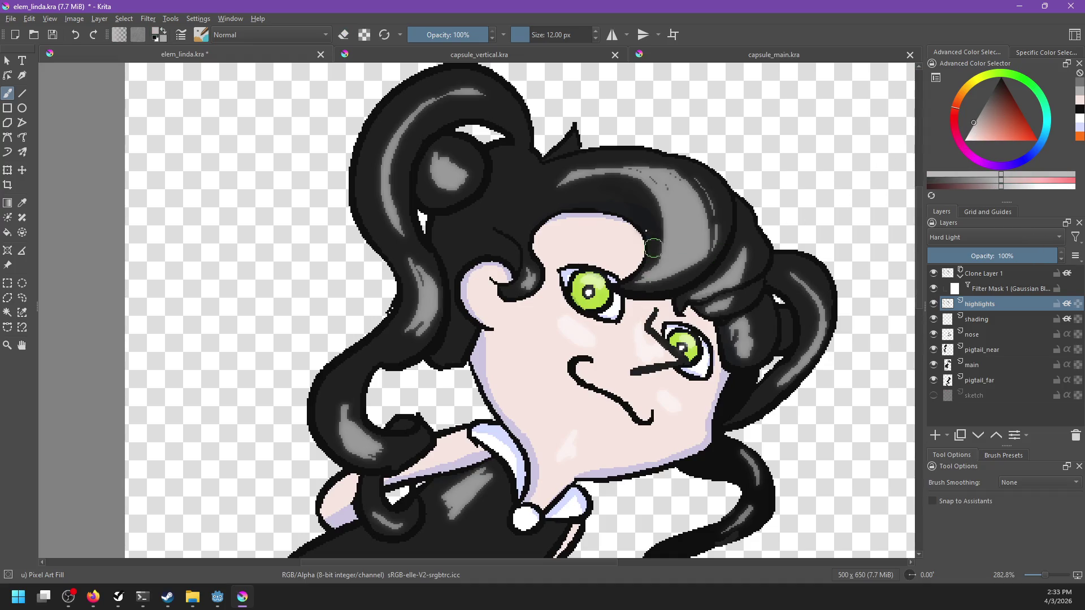
{"action": "left_click_drag", "start_coordinate": [654, 251], "coordinate": [676, 285]}
{"action": "key", "text": "ctrl+z"}
{"action": "left_click", "coordinate": [980, 111]}
{"action": "mouse_move", "coordinate": [640, 205]}
{"action": "left_mouse_down"}
{"action": "mouse_move", "coordinate": [650, 253]}
{"action": "mouse_move", "coordinate": [646, 206]}
{"action": "mouse_move", "coordinate": [638, 285]}
{"action": "left_mouse_up"}
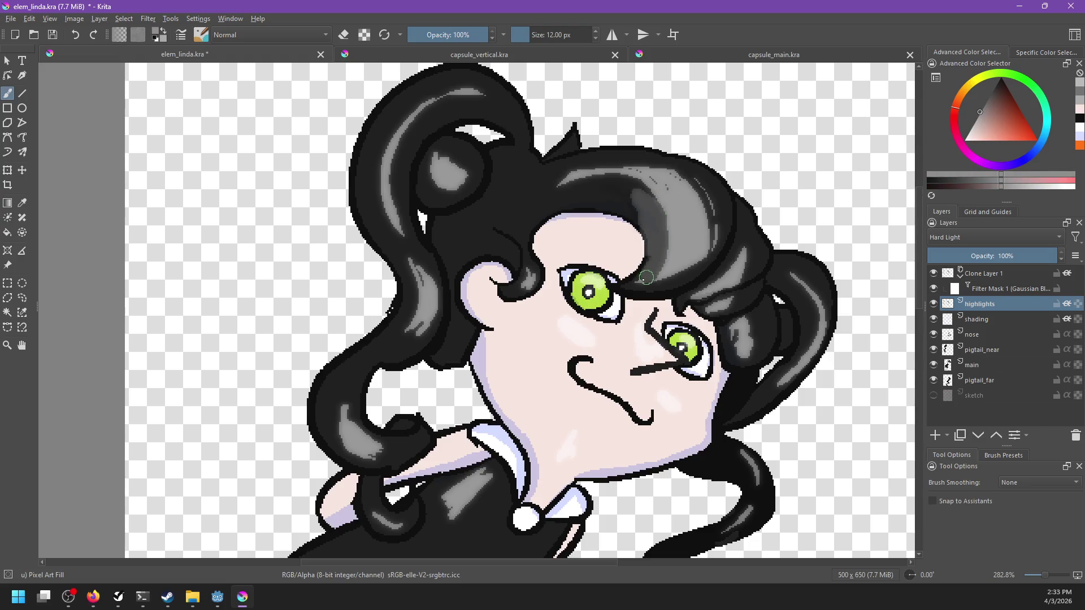
{"action": "key", "text": "ctrl+z"}
{"action": "key", "text": "ctrl+z"}
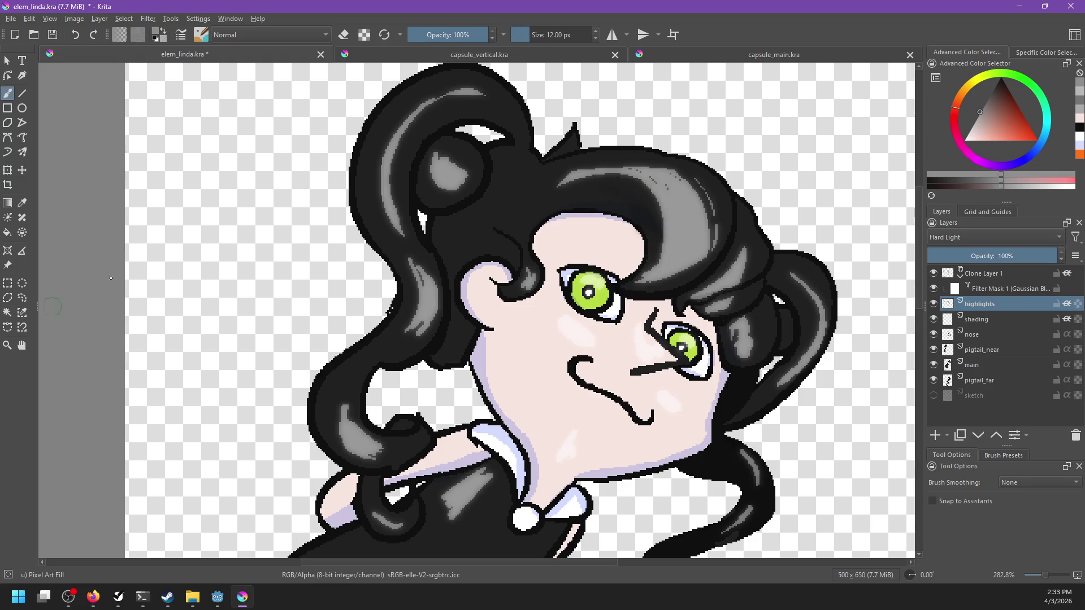
{"action": "left_click_drag", "start_coordinate": [542, 195], "coordinate": [648, 202]}
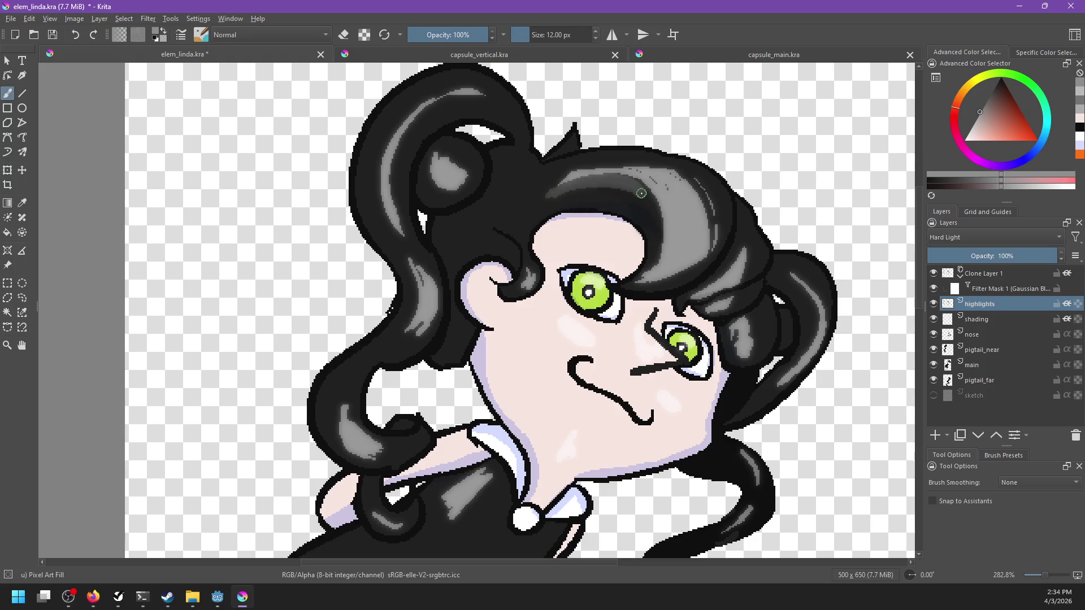
{"action": "left_click_drag", "start_coordinate": [652, 201], "coordinate": [650, 236]}
{"action": "key", "text": "ctrl+z"}
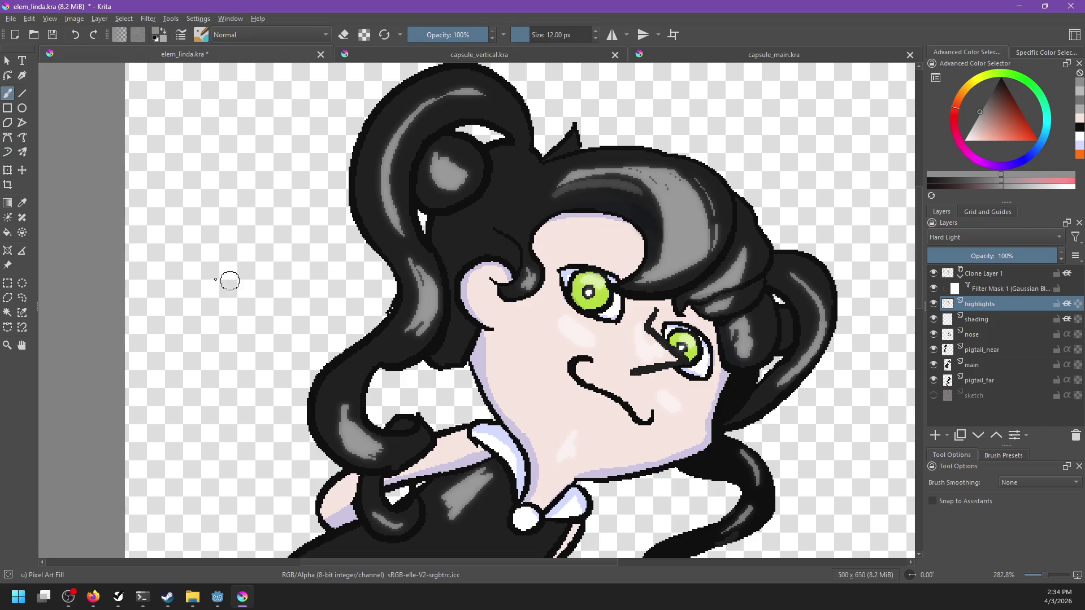
{"action": "key", "text": "ctrl+z"}
{"action": "left_click", "coordinate": [22, 297]}
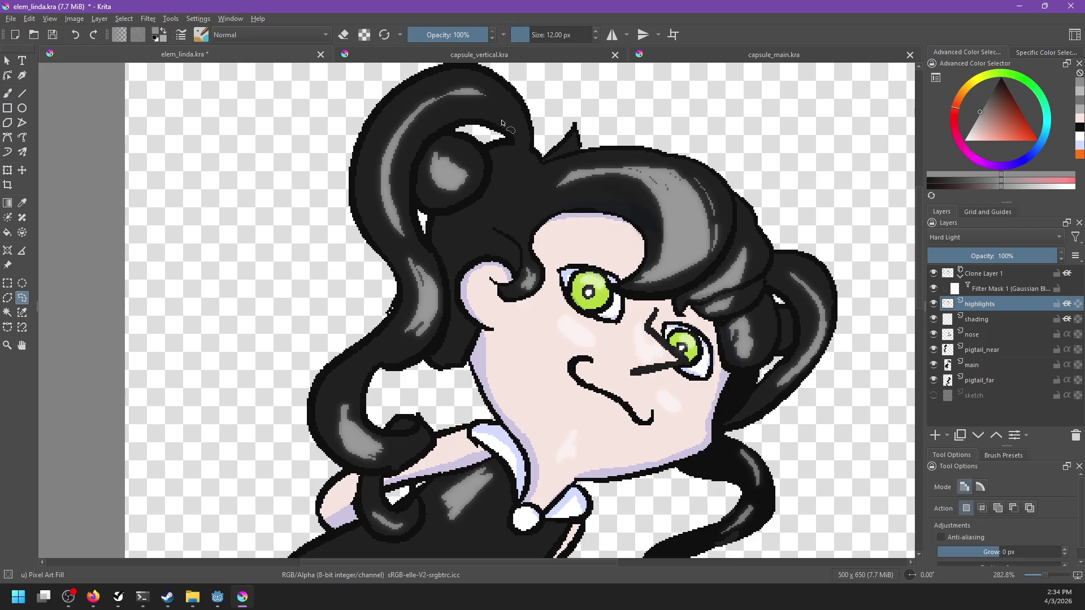
Sample the existing highlight grey and paint a lighter patch on the bun's lower-left edge.
{"action": "key", "text": "b"}
{"action": "key", "text": "e"}
{"action": "scroll", "coordinate": [497, 181], "scroll_direction": "up", "scroll_amount": 5}
{"action": "scroll", "coordinate": [584, 237], "scroll_direction": "down", "scroll_amount": 4}
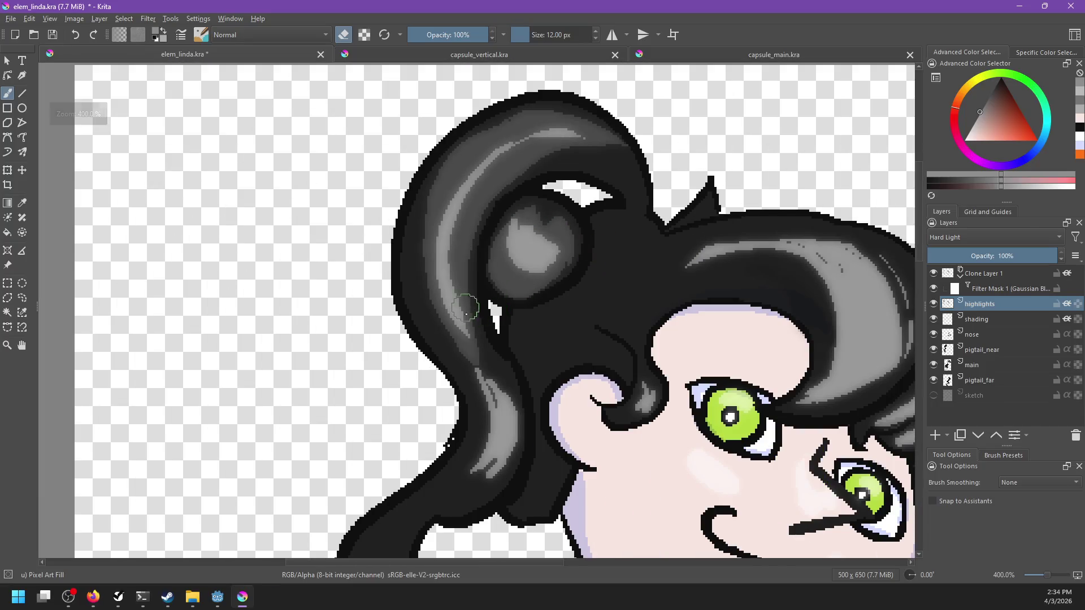
{"action": "left_click_drag", "start_coordinate": [623, 283], "coordinate": [604, 328]}
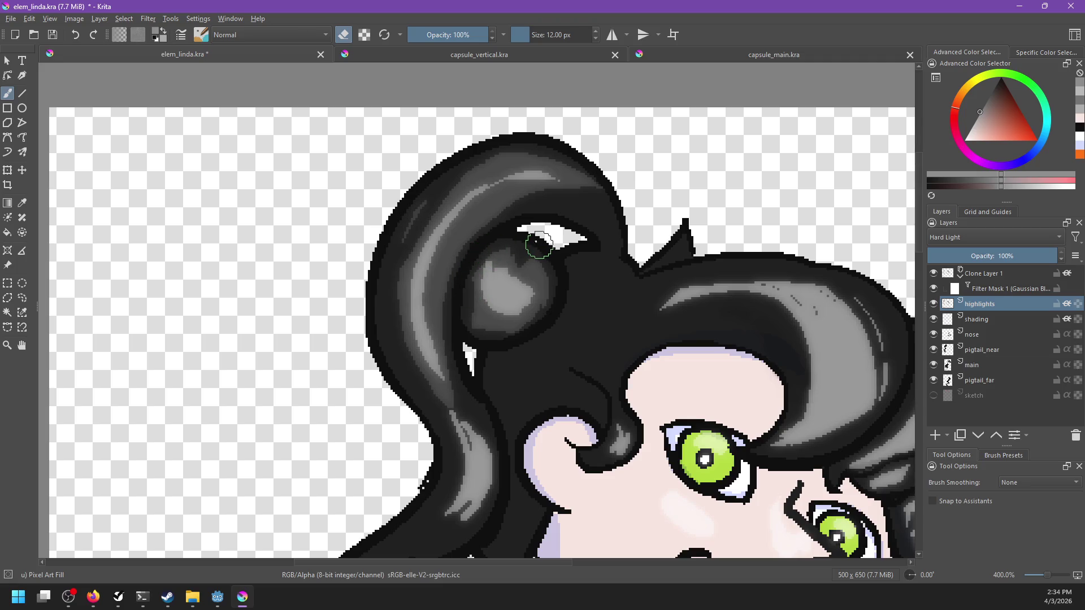
{"action": "scroll", "coordinate": [540, 244], "scroll_direction": "up", "scroll_amount": 4}
{"action": "left_click", "coordinate": [523, 283], "text": "ctrl"}
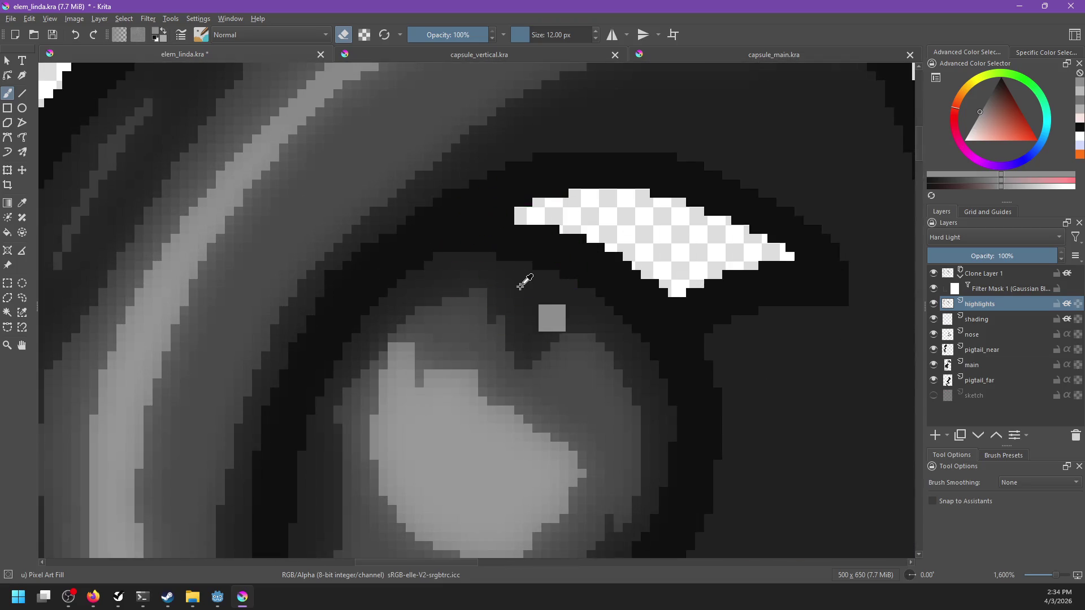
{"action": "scroll", "coordinate": [571, 308], "scroll_direction": "down", "scroll_amount": 4}
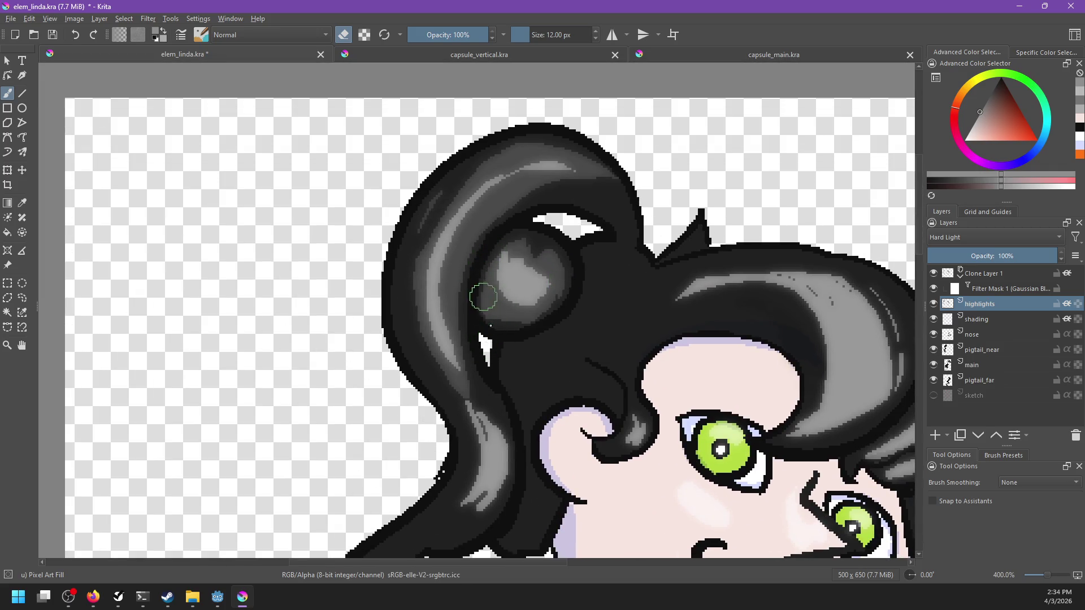
{"action": "left_click_drag", "start_coordinate": [498, 317], "coordinate": [515, 337]}
Brighten the highlight band along the bun's left edge.
{"action": "left_click_drag", "start_coordinate": [416, 247], "coordinate": [449, 388]}
{"action": "key", "text": "ctrl+z"}
{"action": "left_click_drag", "start_coordinate": [424, 222], "coordinate": [476, 395]}
{"action": "key", "text": "ctrl+z"}
{"action": "key", "text": "e"}
{"action": "left_click_drag", "start_coordinate": [446, 220], "coordinate": [435, 296]}
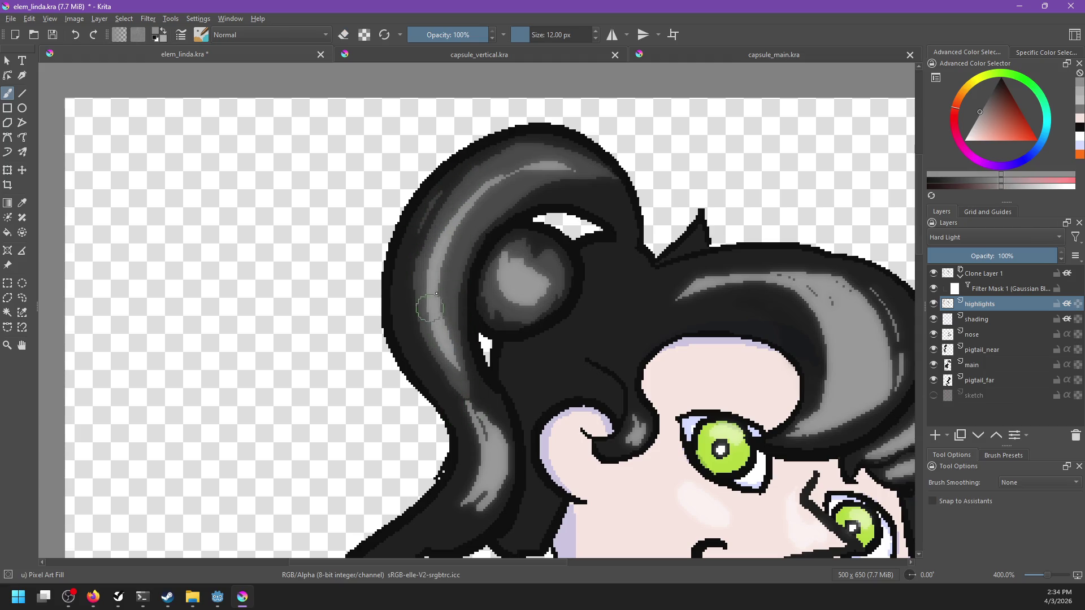
{"action": "scroll", "coordinate": [563, 291], "scroll_direction": "right", "scroll_amount": 1}
{"action": "scroll", "coordinate": [577, 305], "scroll_direction": "right", "scroll_amount": 3}
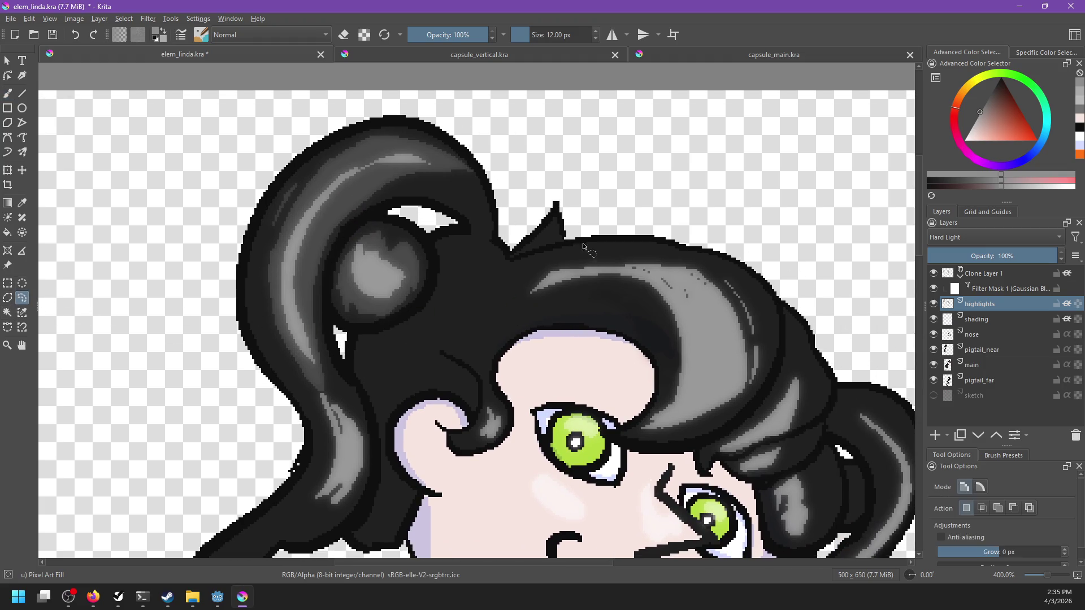
Freehand-select the front fringe of hair.
{"action": "mouse_move", "coordinate": [458, 336]}
{"action": "left_mouse_down"}
{"action": "mouse_move", "coordinate": [648, 405]}
{"action": "mouse_move", "coordinate": [752, 287]}
{"action": "mouse_move", "coordinate": [585, 244]}
{"action": "left_mouse_up"}
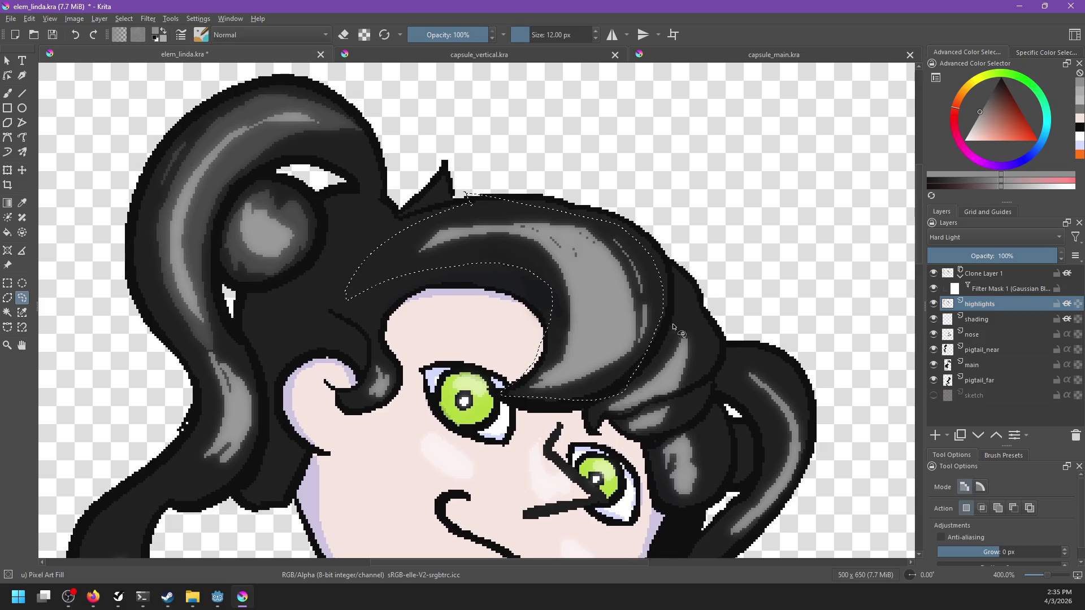
{"action": "left_click_drag", "start_coordinate": [700, 415], "coordinate": [714, 464]}
{"action": "left_click_drag", "start_coordinate": [507, 395], "coordinate": [545, 302]}
{"action": "left_click_drag", "start_coordinate": [541, 362], "coordinate": [536, 374]}
{"action": "key", "text": "Delete"}
{"action": "key", "text": "ctrl+z"}
Fill the fringe's three dark bands with medium grey, then deselect.
{"action": "key", "text": "f"}
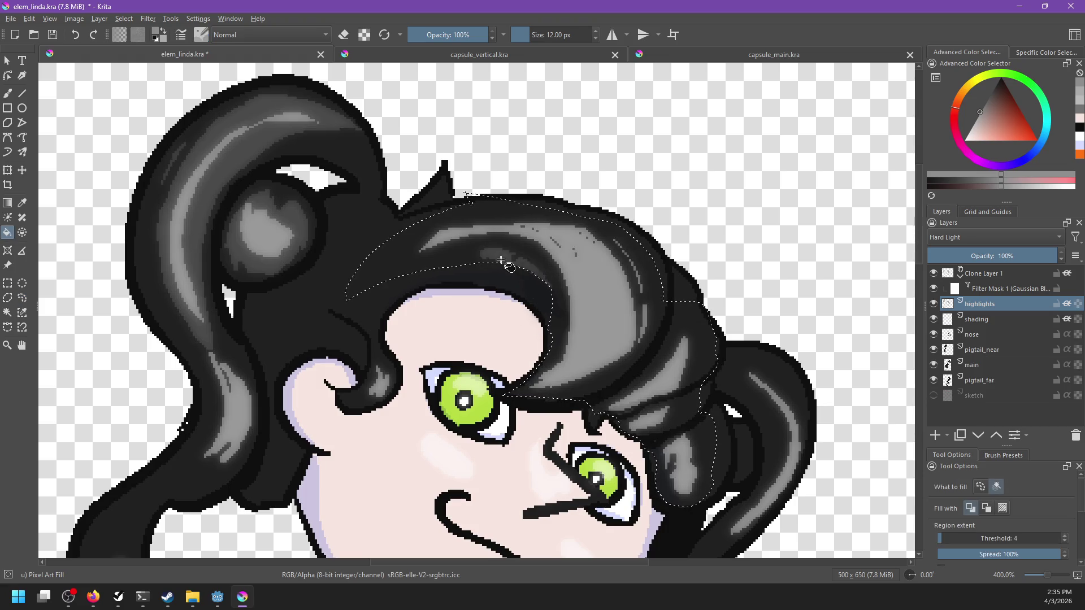
{"action": "left_click", "coordinate": [405, 263]}
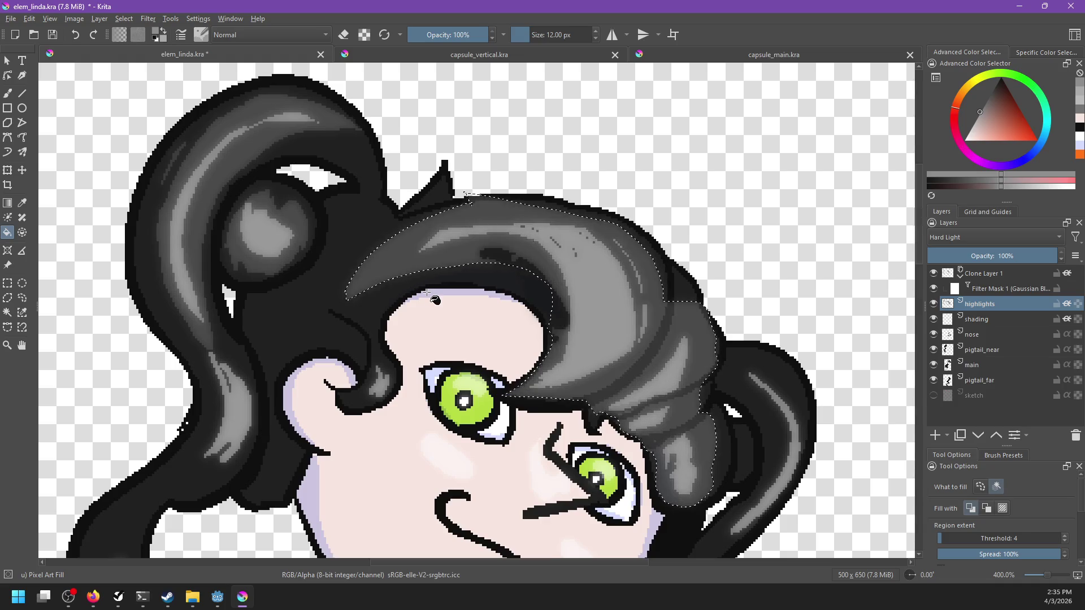
{"action": "left_click", "coordinate": [561, 318]}
{"action": "left_click", "coordinate": [669, 343]}
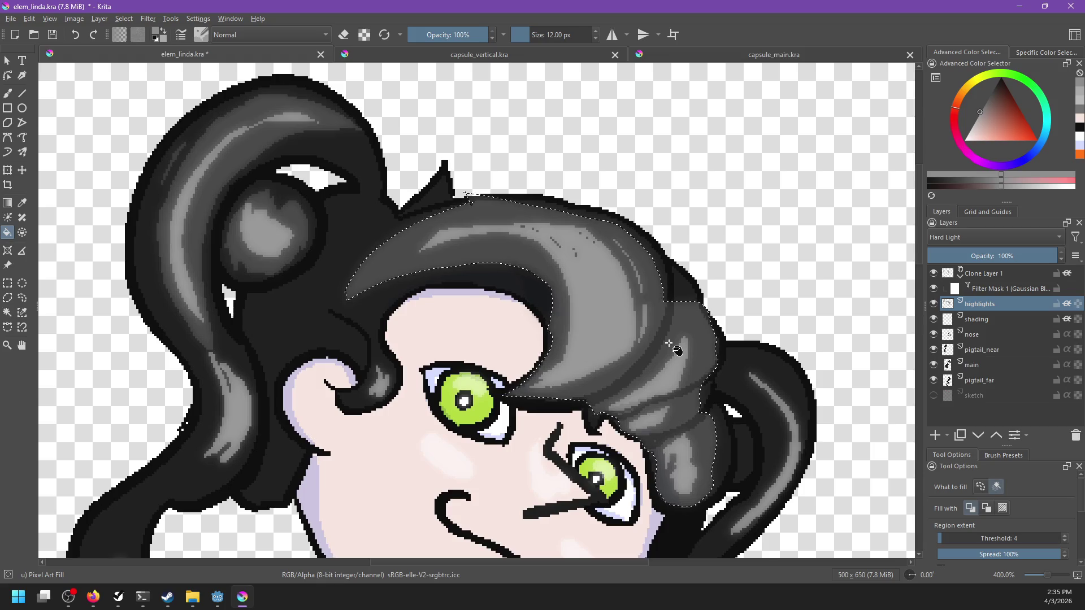
{"action": "key", "text": "ctrl+shift+a"}
Erase highlights along the fringe's top and lower edges and the right hair band.
{"action": "key", "text": "b"}
{"action": "key", "text": "e"}
{"action": "left_click_drag", "start_coordinate": [445, 210], "coordinate": [574, 213]}
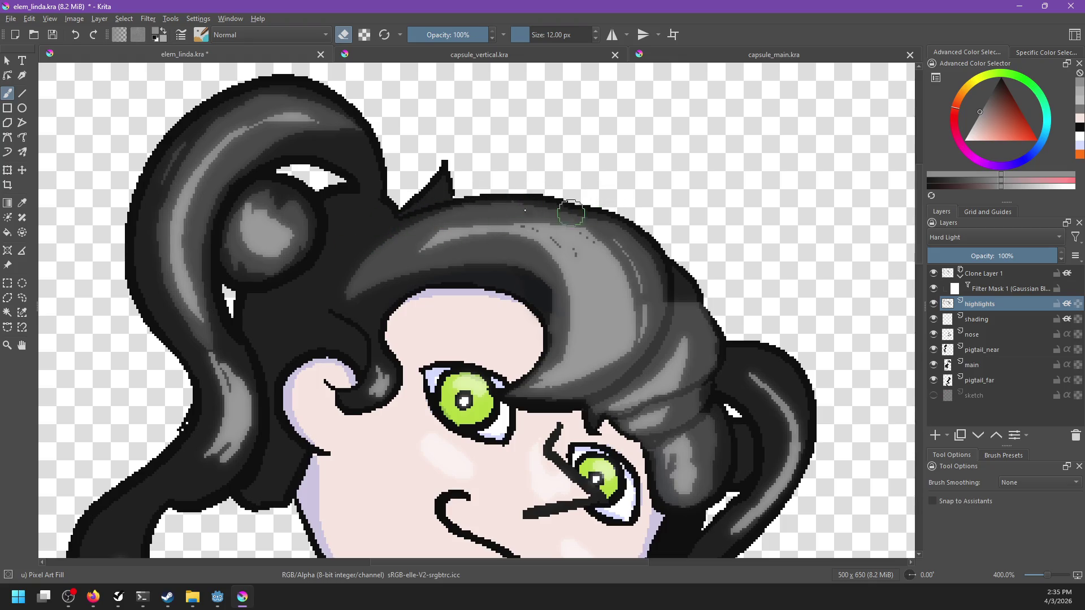
{"action": "left_click_drag", "start_coordinate": [359, 296], "coordinate": [520, 266]}
{"action": "left_click_drag", "start_coordinate": [534, 308], "coordinate": [667, 360]}
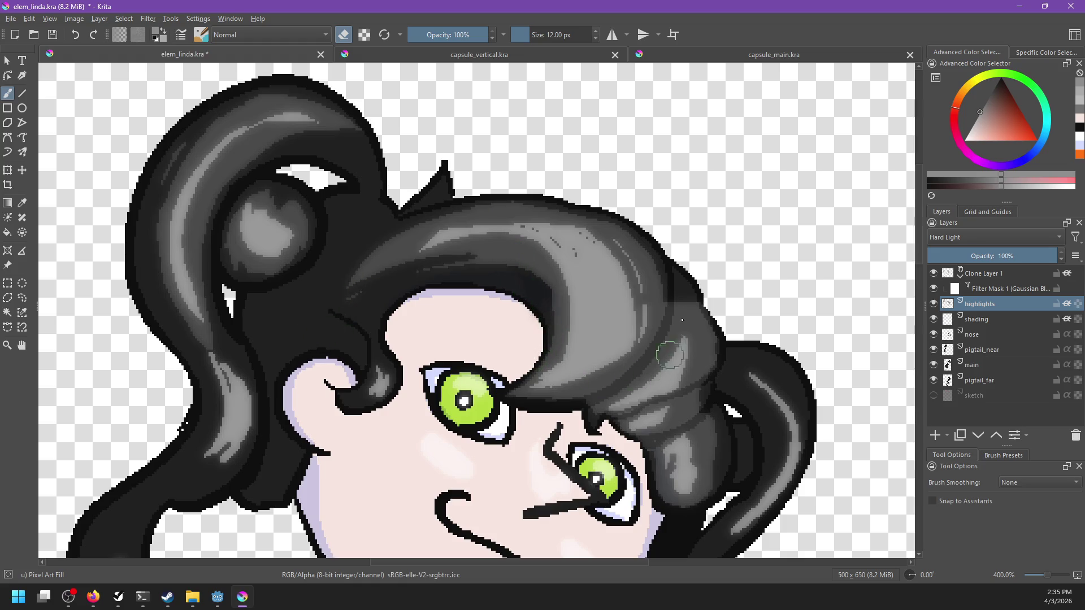
{"action": "mouse_move", "coordinate": [674, 342]}
{"action": "left_mouse_down"}
{"action": "mouse_move", "coordinate": [677, 305]}
{"action": "mouse_move", "coordinate": [620, 392]}
{"action": "left_mouse_up"}
{"action": "left_click_drag", "start_coordinate": [653, 339], "coordinate": [599, 393]}
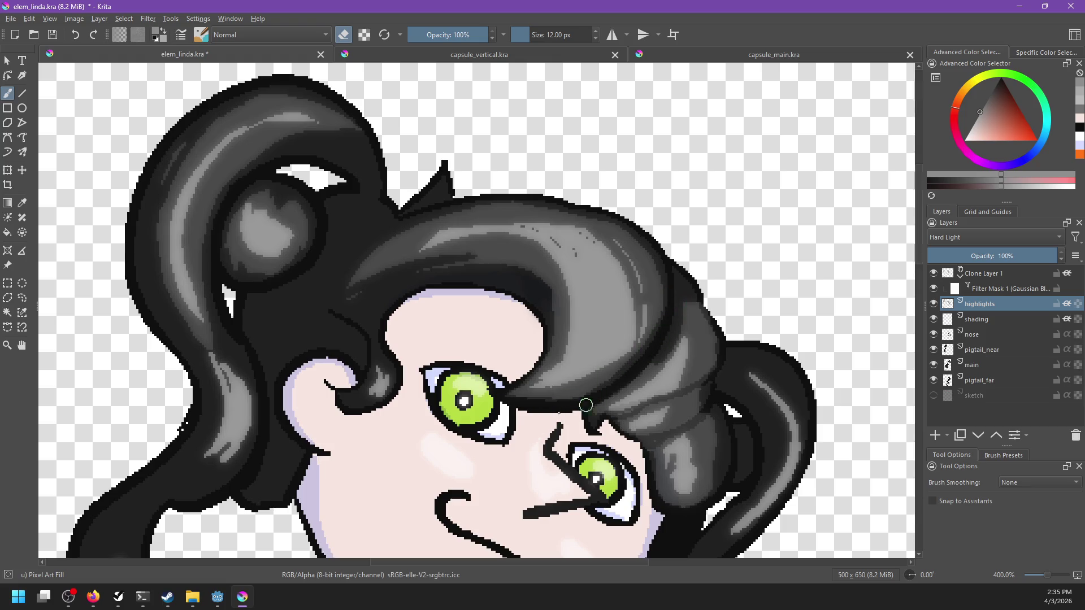
Trim the highlight along the hair's right edge near the pigtail and lower the highlights layer opacity.
{"action": "key", "text": "e"}
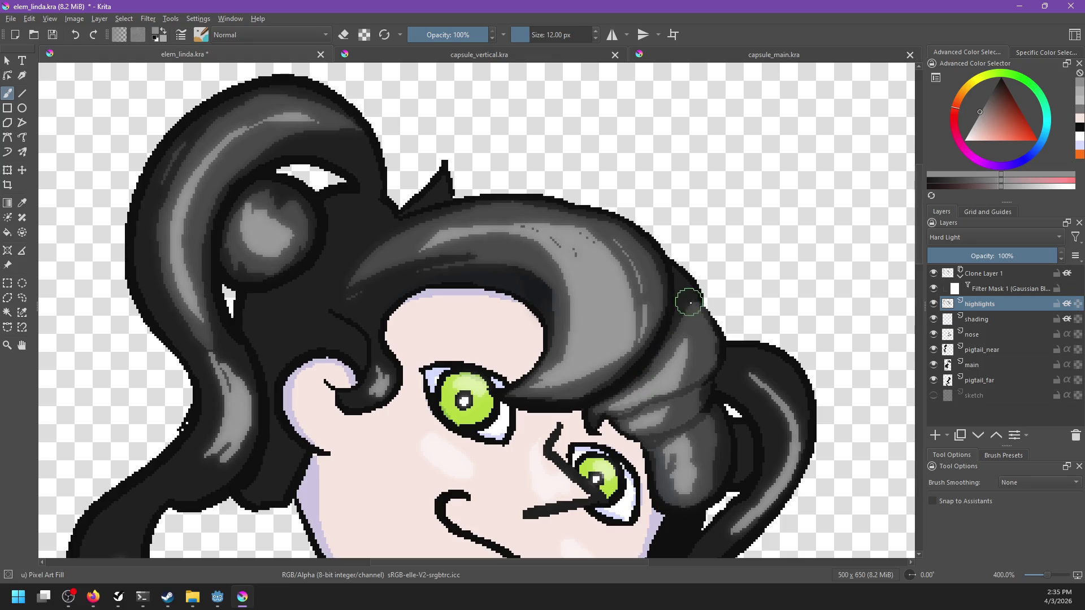
{"action": "key", "text": "e"}
{"action": "left_click_drag", "start_coordinate": [696, 296], "coordinate": [714, 370]}
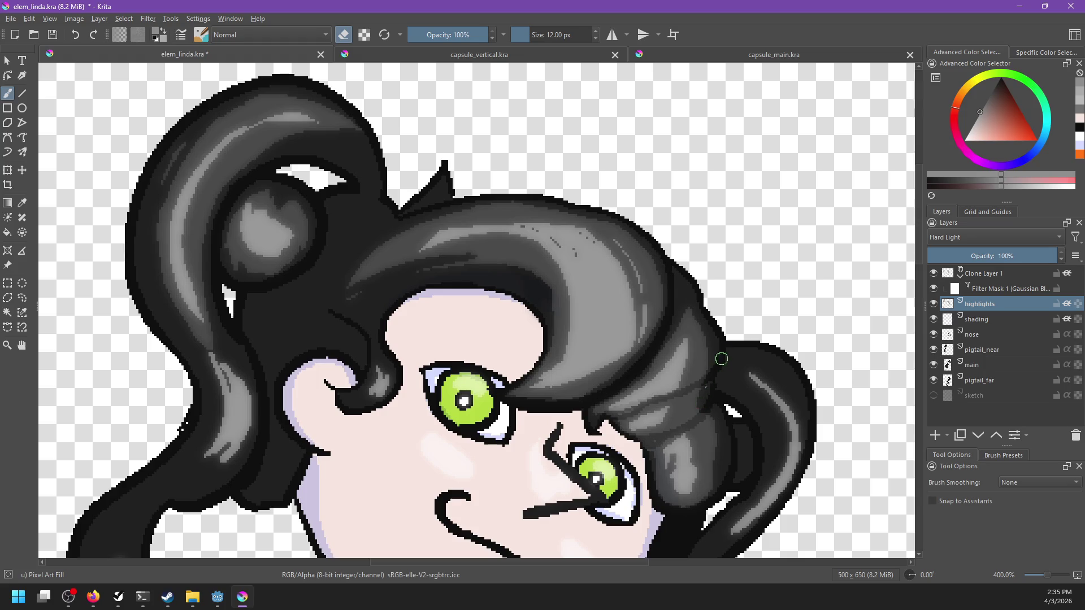
{"action": "left_click_drag", "start_coordinate": [723, 357], "coordinate": [719, 483]}
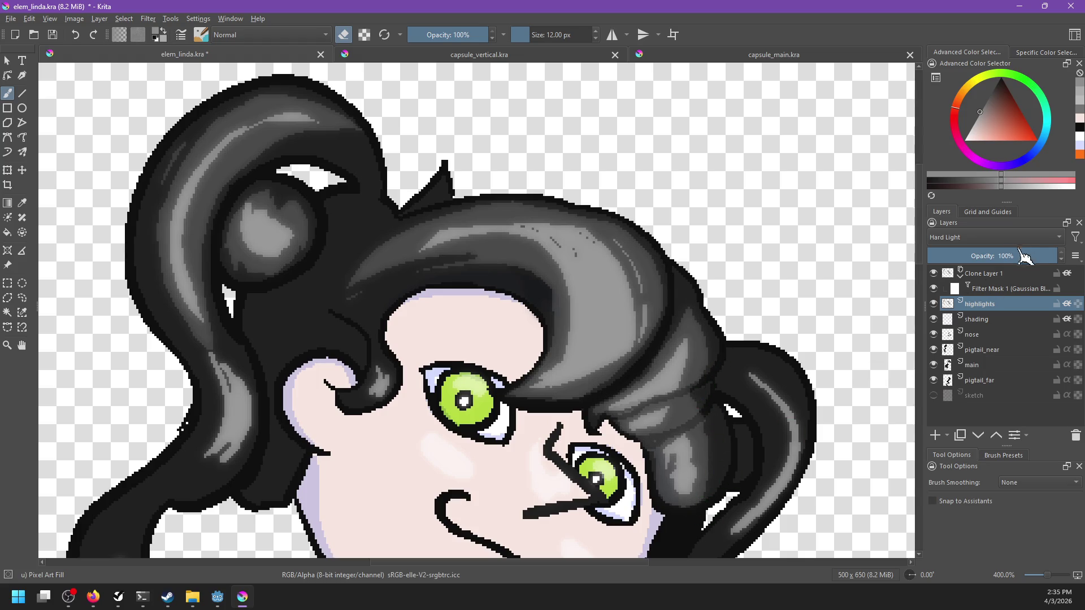
{"action": "left_click_drag", "start_coordinate": [1028, 256], "coordinate": [995, 256]}
Set the highlights layer to 80% and Clone Layer 1 to 63% opacity, then save.
{"action": "left_click", "coordinate": [986, 274]}
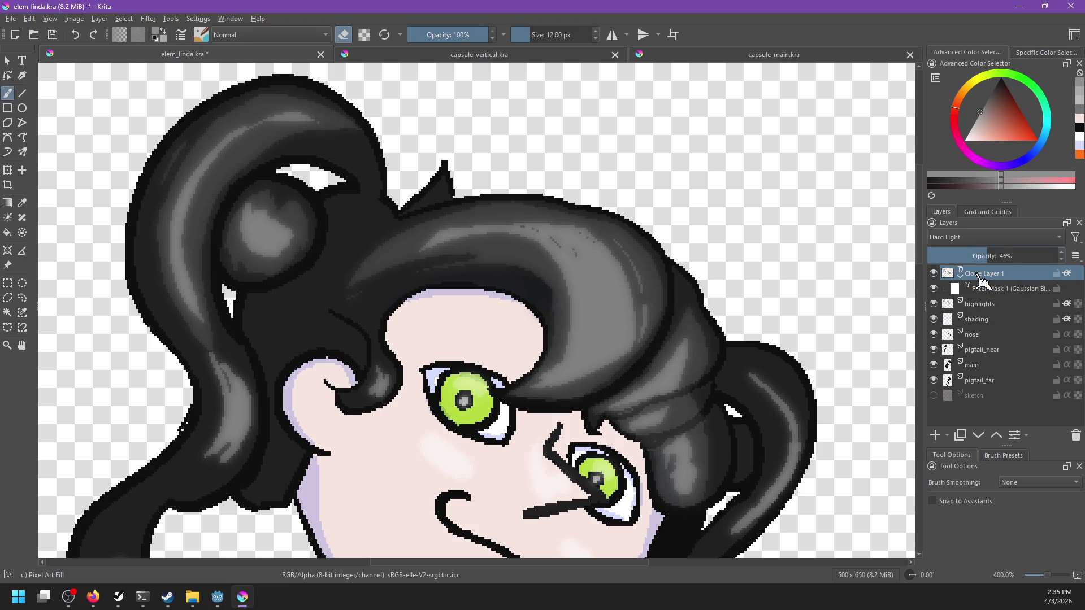
{"action": "mouse_move", "coordinate": [790, 416]}
{"action": "left_mouse_down"}
{"action": "mouse_move", "coordinate": [814, 313]}
{"action": "mouse_move", "coordinate": [789, 343]}
{"action": "left_mouse_up"}
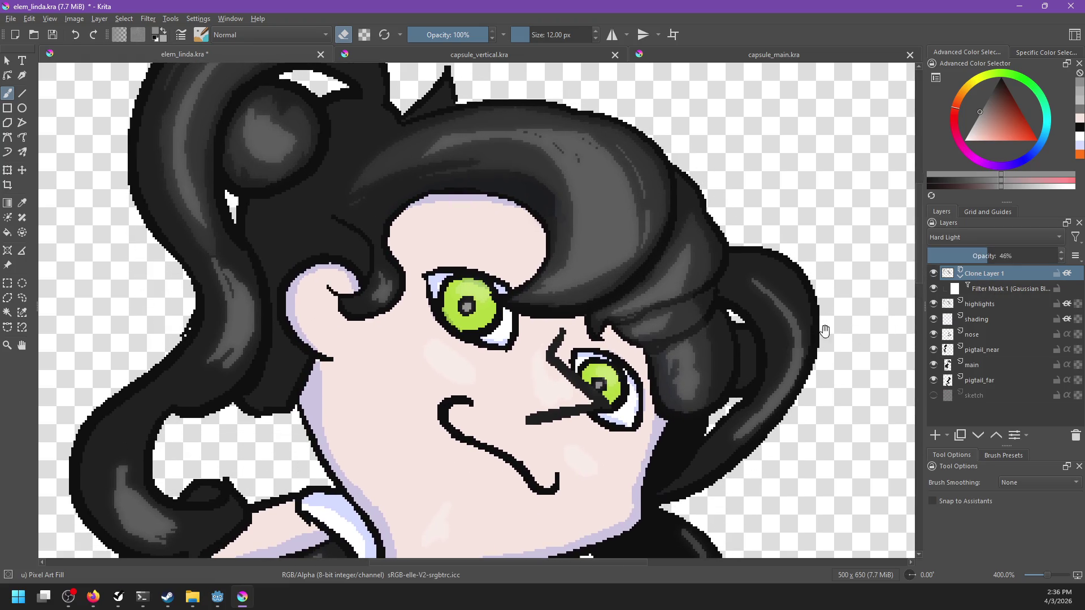
{"action": "left_click", "coordinate": [994, 257]}
{"action": "left_click", "coordinate": [1013, 304]}
{"action": "left_click", "coordinate": [989, 255]}
{"action": "left_click", "coordinate": [1011, 274]}
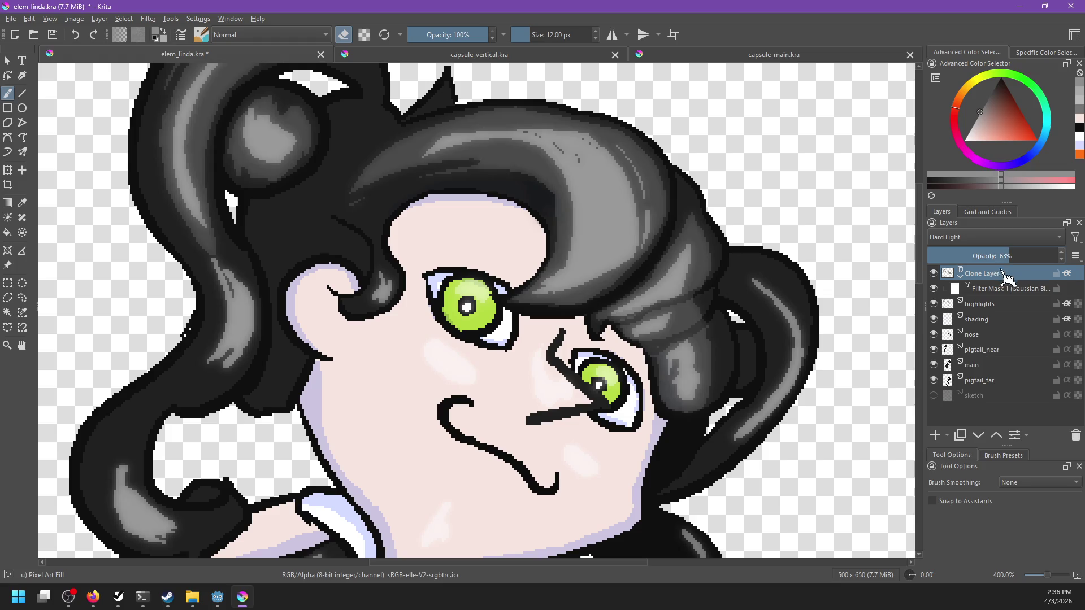
{"action": "key", "text": "1"}
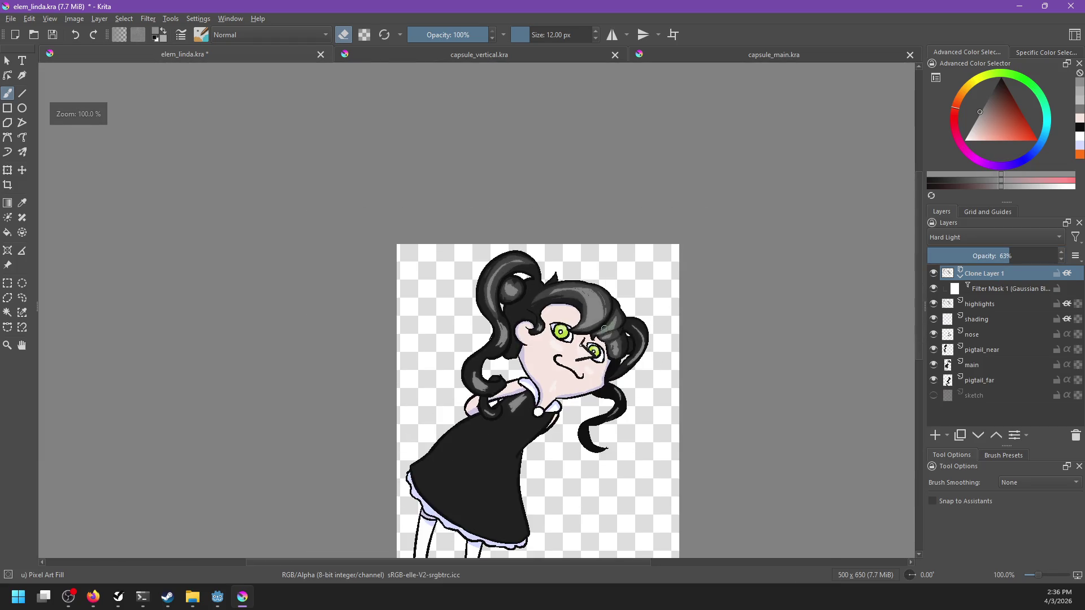
{"action": "scroll", "coordinate": [583, 342], "scroll_direction": "up", "scroll_amount": 3}
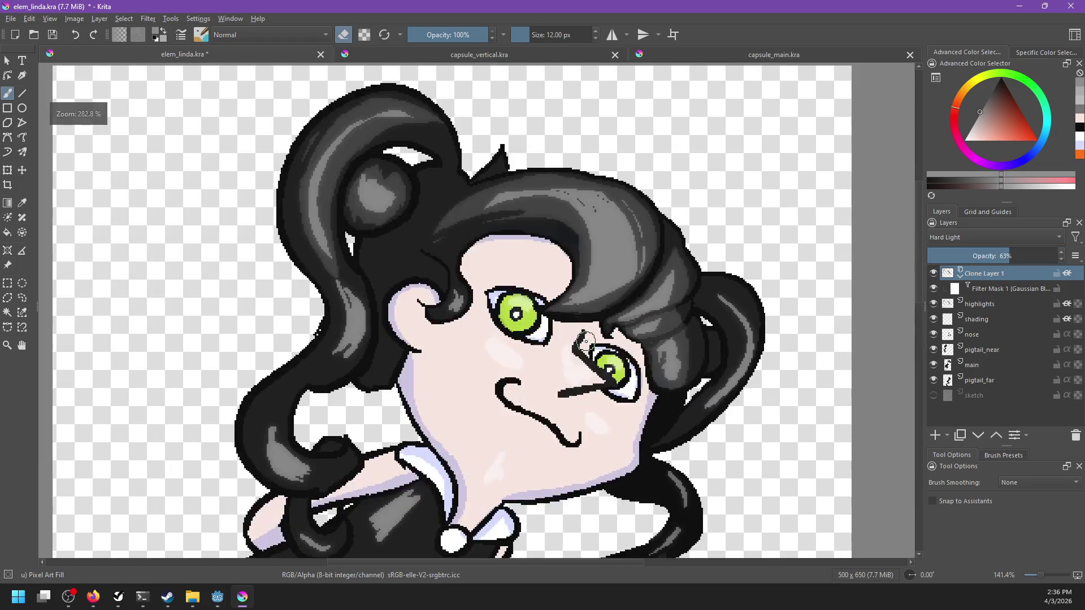
{"action": "left_click", "coordinate": [1012, 305]}
{"action": "left_click", "coordinate": [1007, 276]}
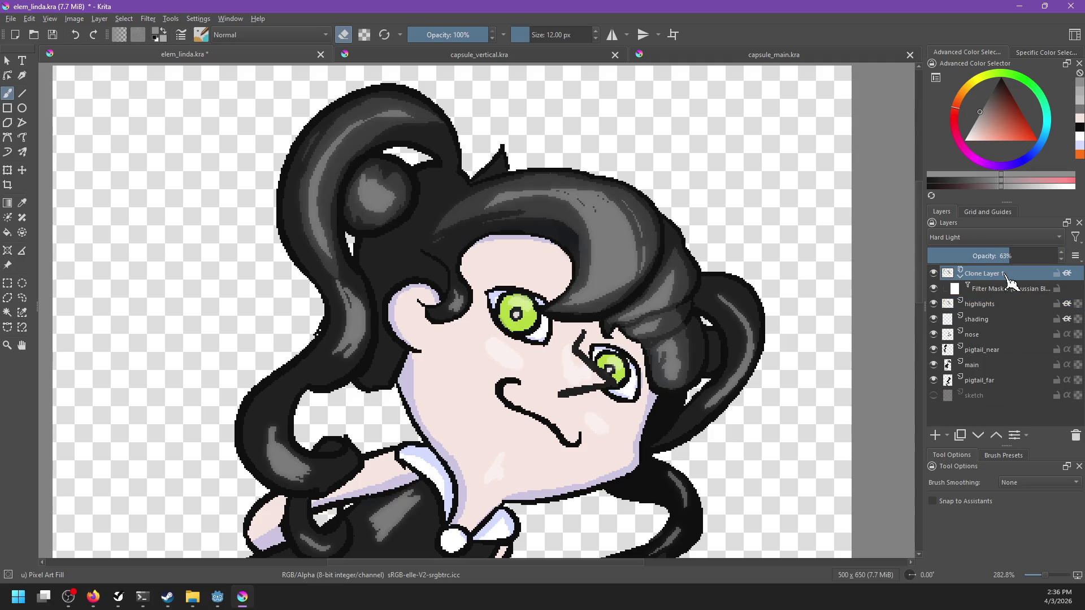
{"action": "key", "text": "ctrl+s"}
Paint an extra highlight on the highlights layer near the right pigtail junction.
{"action": "scroll", "coordinate": [721, 314], "scroll_direction": "down", "scroll_amount": 2}
{"action": "scroll", "coordinate": [721, 314], "scroll_direction": "down", "scroll_amount": 1}
{"action": "scroll", "coordinate": [727, 322], "scroll_direction": "up", "scroll_amount": 4}
{"action": "left_click_drag", "start_coordinate": [526, 352], "coordinate": [552, 379]}
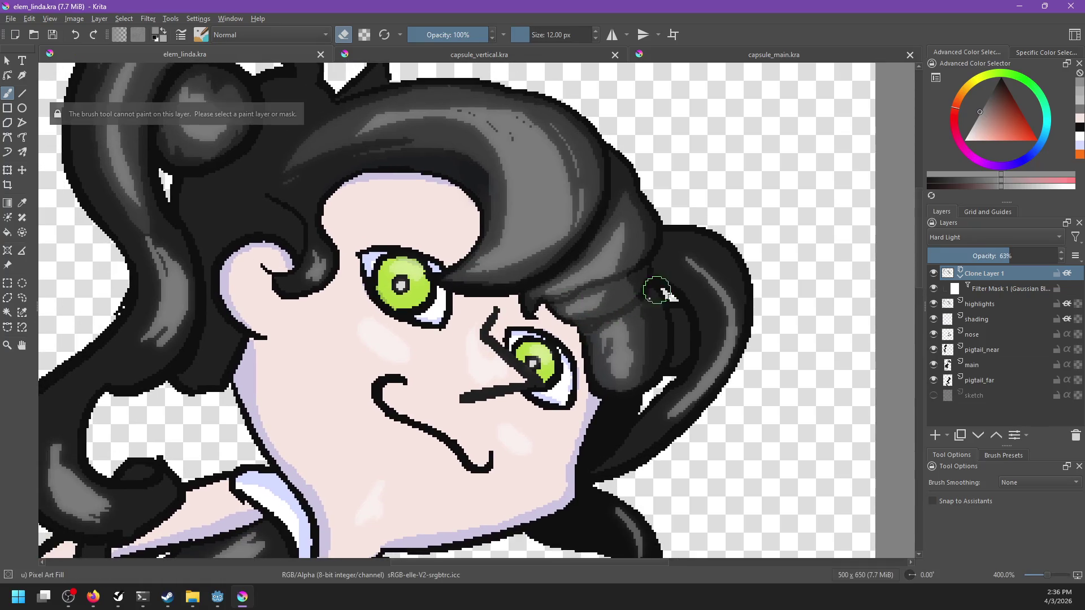
{"action": "left_click", "coordinate": [1011, 306]}
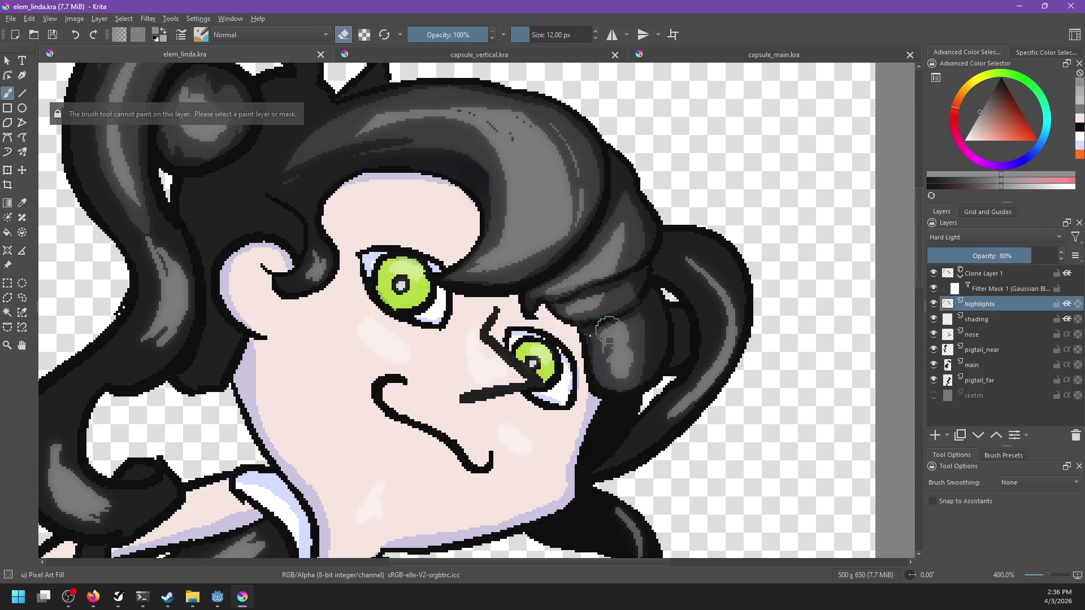
{"action": "key", "text": "e"}
{"action": "left_click_drag", "start_coordinate": [690, 279], "coordinate": [703, 310]}
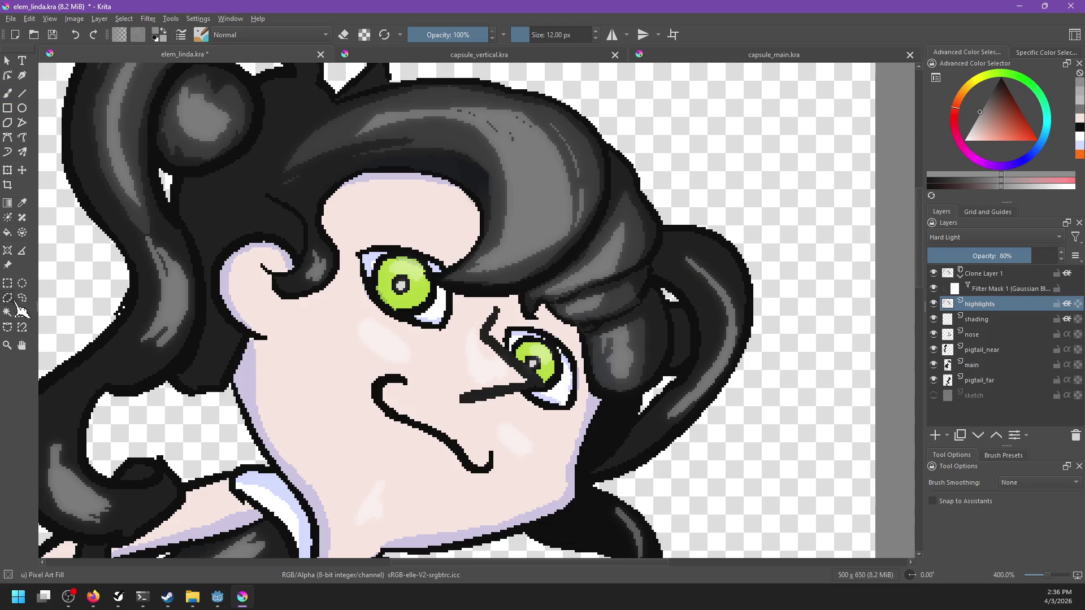
Trace a freehand selection around the right pigtail, drop it, and save the sprite.
{"action": "left_click", "coordinate": [7, 297]}
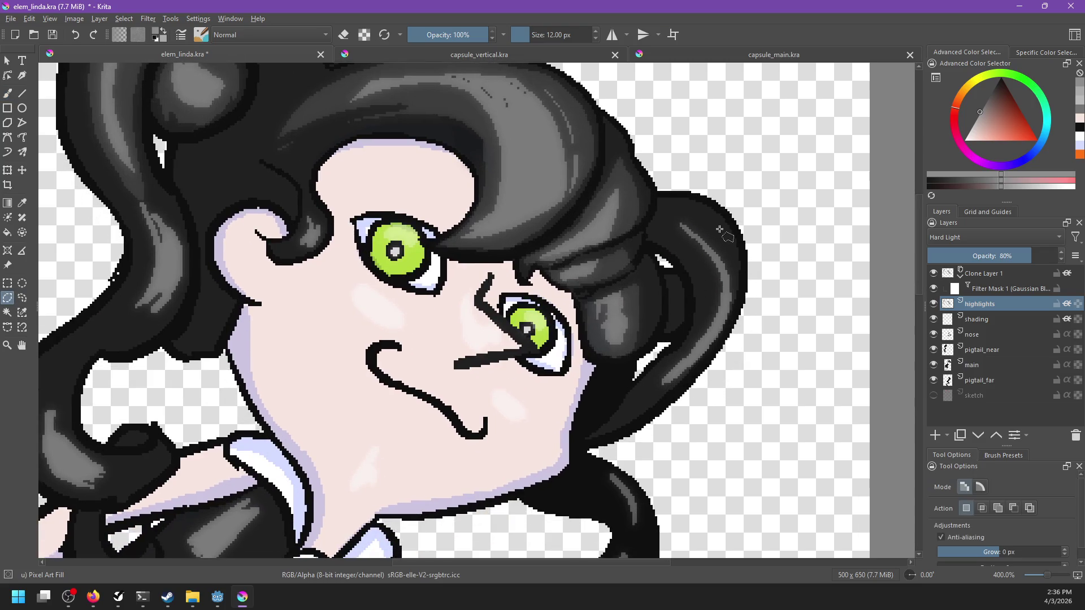
{"action": "left_click", "coordinate": [23, 298]}
{"action": "left_click_drag", "start_coordinate": [684, 246], "coordinate": [640, 395]}
{"action": "left_click_drag", "start_coordinate": [641, 394], "coordinate": [715, 234]}
{"action": "key", "text": "b"}
{"action": "key", "text": "ctrl+shift+a"}
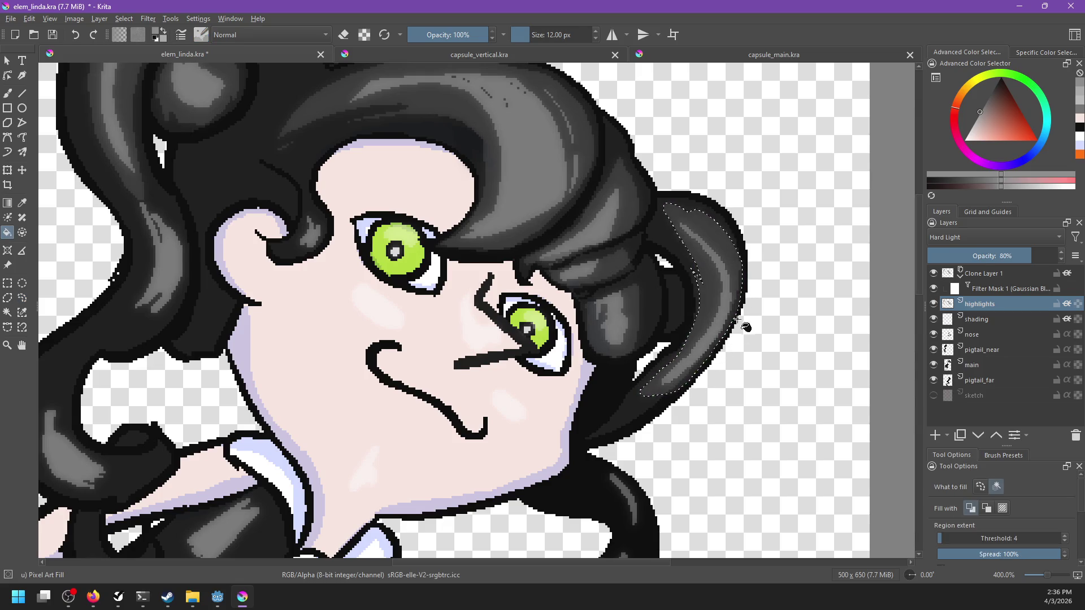
{"action": "scroll", "coordinate": [728, 345], "scroll_direction": "down", "scroll_amount": 3}
{"action": "key", "text": "e"}
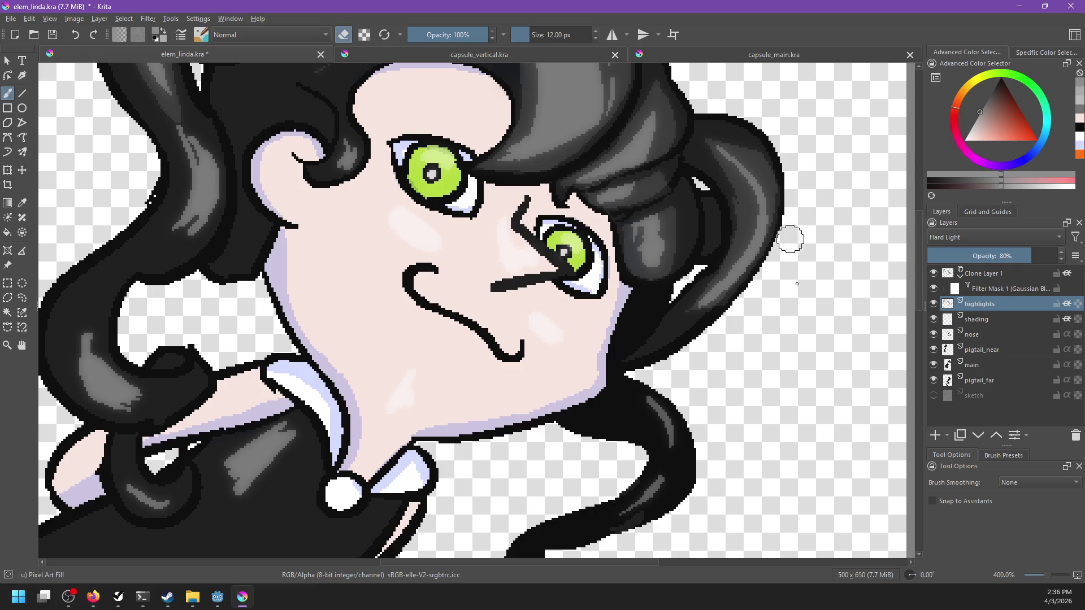
{"action": "scroll", "coordinate": [798, 320], "scroll_direction": "down", "scroll_amount": 3}
{"action": "key", "text": "ctrl+s"}
Outline a strip of the left hair curl and fill it with lighter grey, then deselect.
{"action": "scroll", "coordinate": [710, 328], "scroll_direction": "down", "scroll_amount": 5}
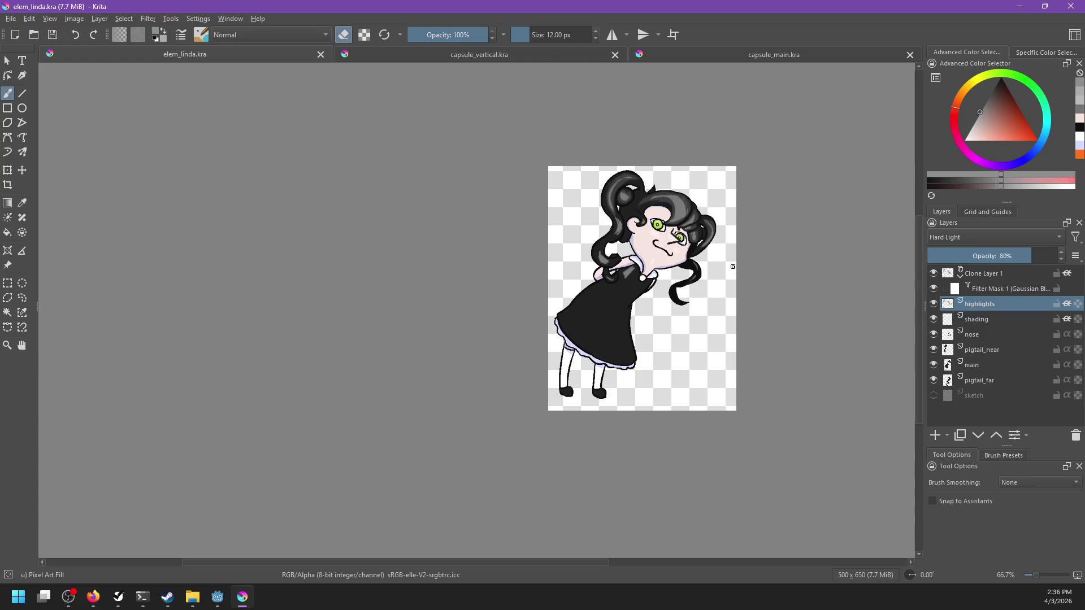
{"action": "scroll", "coordinate": [726, 283], "scroll_direction": "up", "scroll_amount": 1}
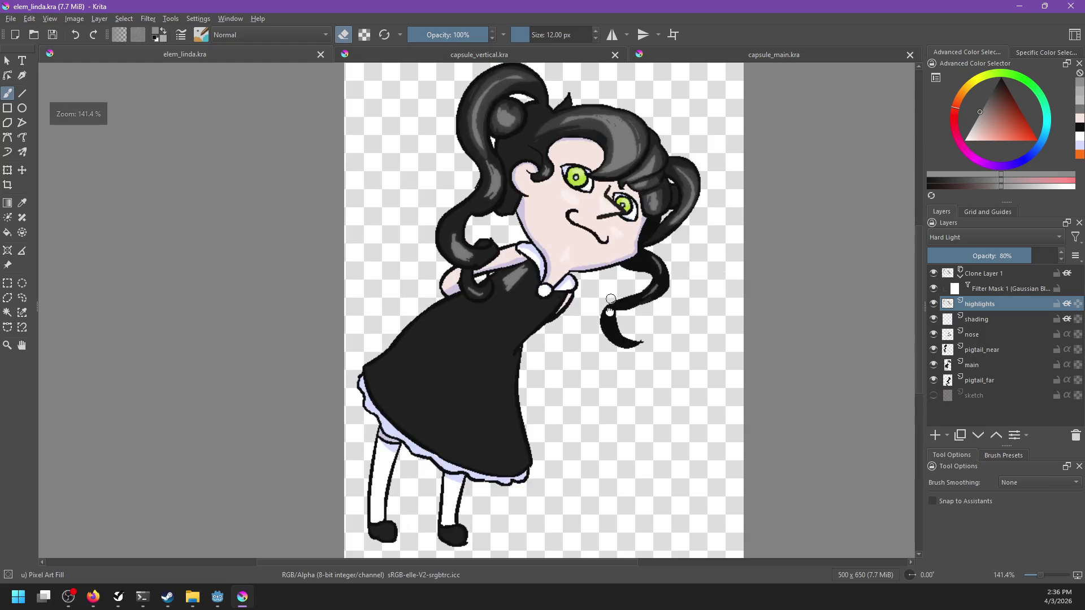
{"action": "scroll", "coordinate": [712, 322], "scroll_direction": "up", "scroll_amount": 1}
{"action": "scroll", "coordinate": [695, 368], "scroll_direction": "up", "scroll_amount": 1}
{"action": "scroll", "coordinate": [677, 425], "scroll_direction": "up", "scroll_amount": 1}
{"action": "mouse_move", "coordinate": [678, 425]}
{"action": "left_mouse_down"}
{"action": "mouse_move", "coordinate": [639, 448]}
{"action": "mouse_move", "coordinate": [668, 502]}
{"action": "left_mouse_up"}
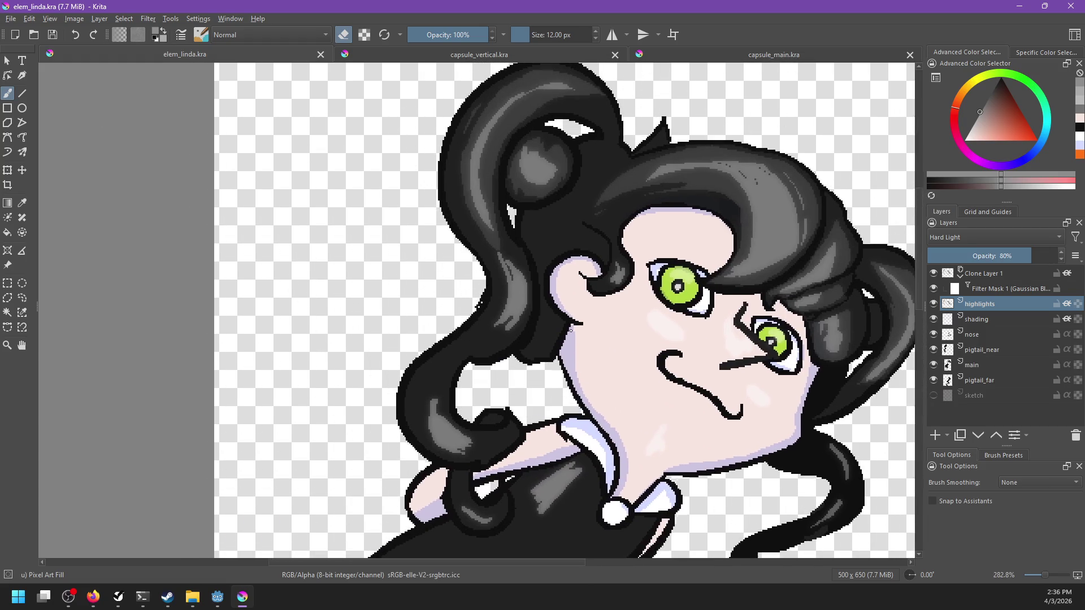
{"action": "left_click", "coordinate": [22, 298]}
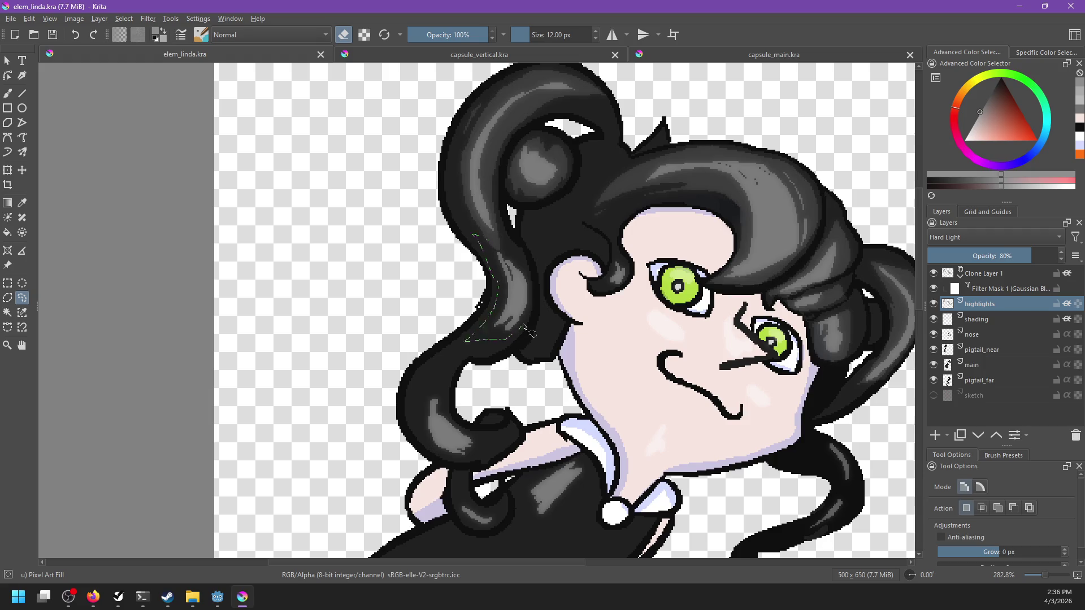
{"action": "left_click_drag", "start_coordinate": [500, 341], "coordinate": [487, 242]}
{"action": "key", "text": "f"}
{"action": "left_click", "coordinate": [521, 274]}
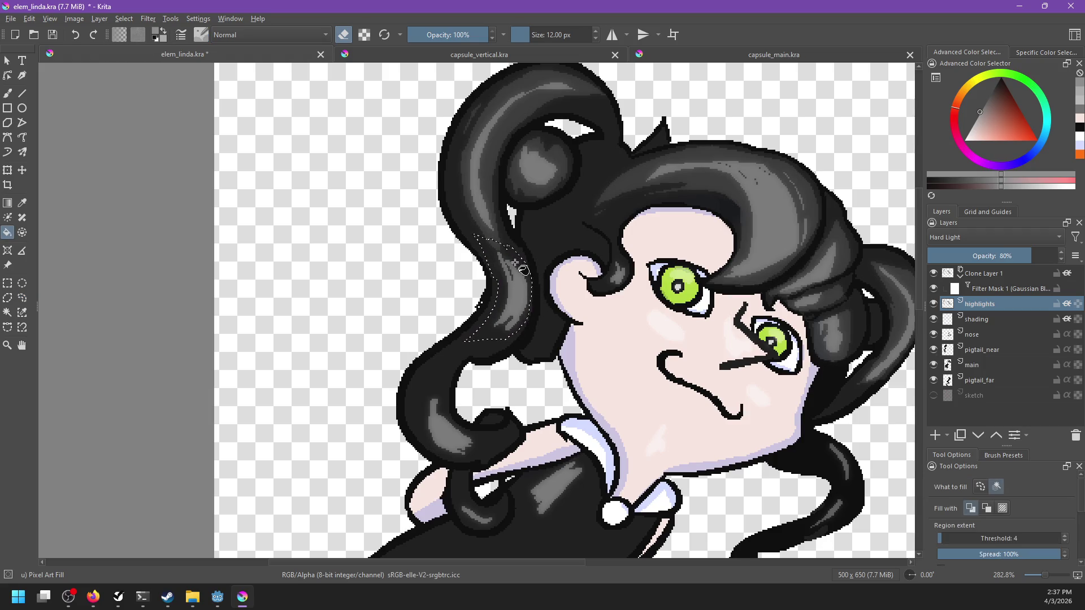
{"action": "key", "text": "e"}
{"action": "key", "text": "e"}
{"action": "key", "text": "e"}
{"action": "left_click", "coordinate": [534, 279]}
{"action": "scroll", "coordinate": [554, 316], "scroll_direction": "down", "scroll_amount": 1}
{"action": "key", "text": "ctrl+shift+a"}
Outline the lower left hair curl and fill it with highlight grey.
{"action": "scroll", "coordinate": [591, 384], "scroll_direction": "down", "scroll_amount": 2}
{"action": "scroll", "coordinate": [590, 383], "scroll_direction": "left", "scroll_amount": 1}
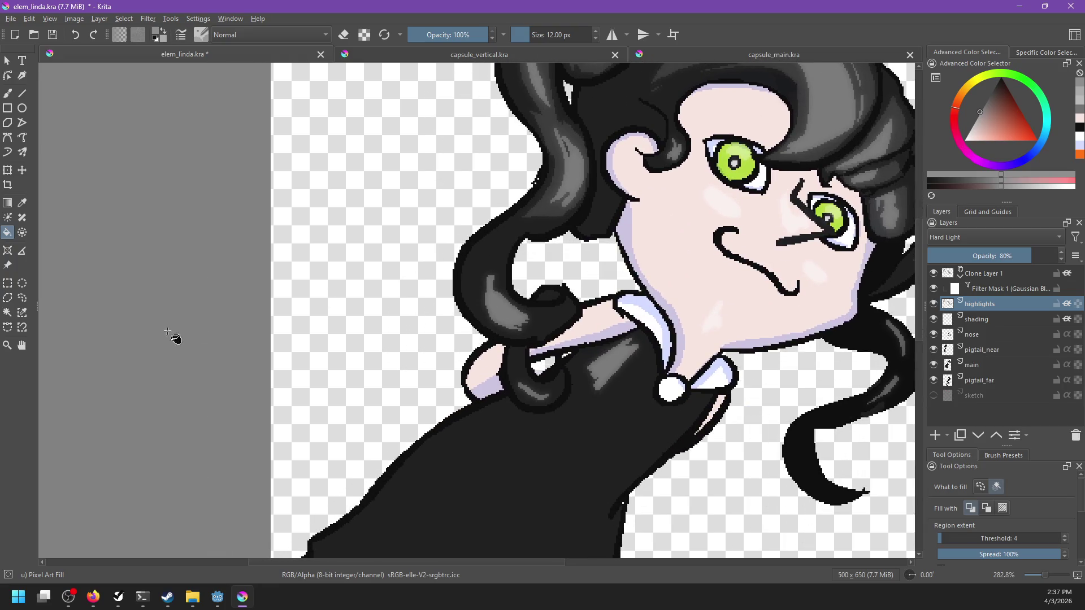
{"action": "left_click", "coordinate": [22, 298]}
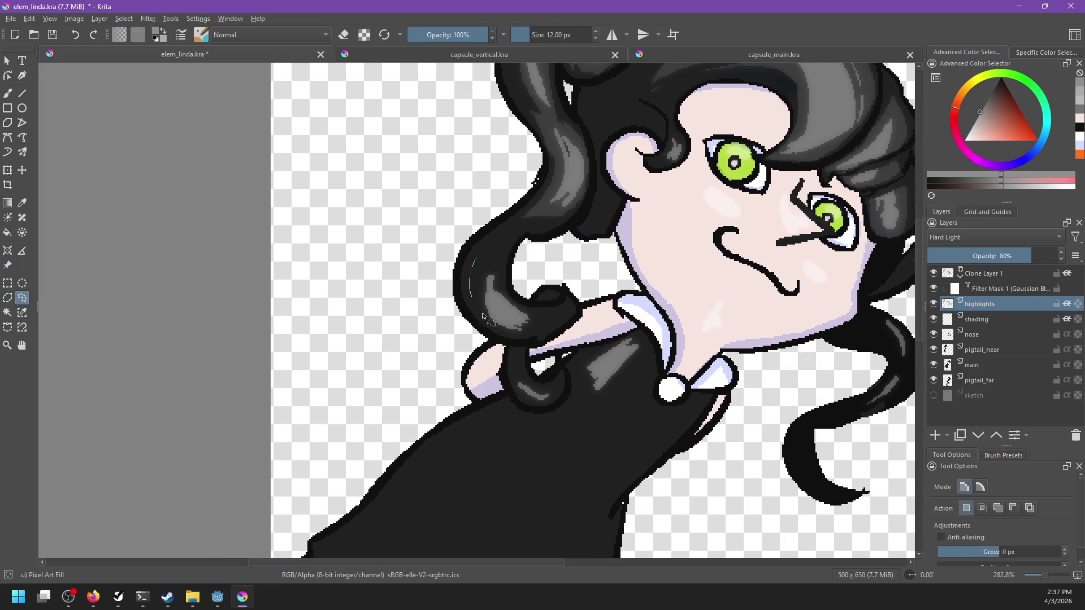
{"action": "left_click_drag", "start_coordinate": [514, 339], "coordinate": [500, 253]}
{"action": "key", "text": "f"}
{"action": "left_click", "coordinate": [485, 274]}
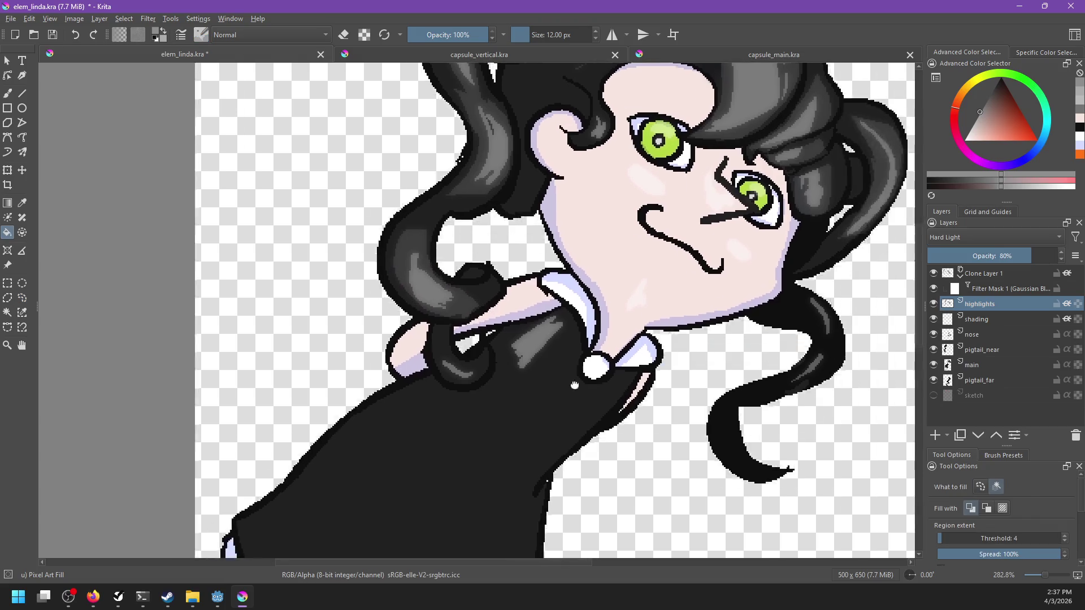
Outline a strip along the right pigtail and save elem_linda.kra.
{"action": "mouse_move", "coordinate": [575, 386]}
{"action": "left_mouse_down"}
{"action": "mouse_move", "coordinate": [487, 327]}
{"action": "mouse_move", "coordinate": [391, 391]}
{"action": "left_mouse_up"}
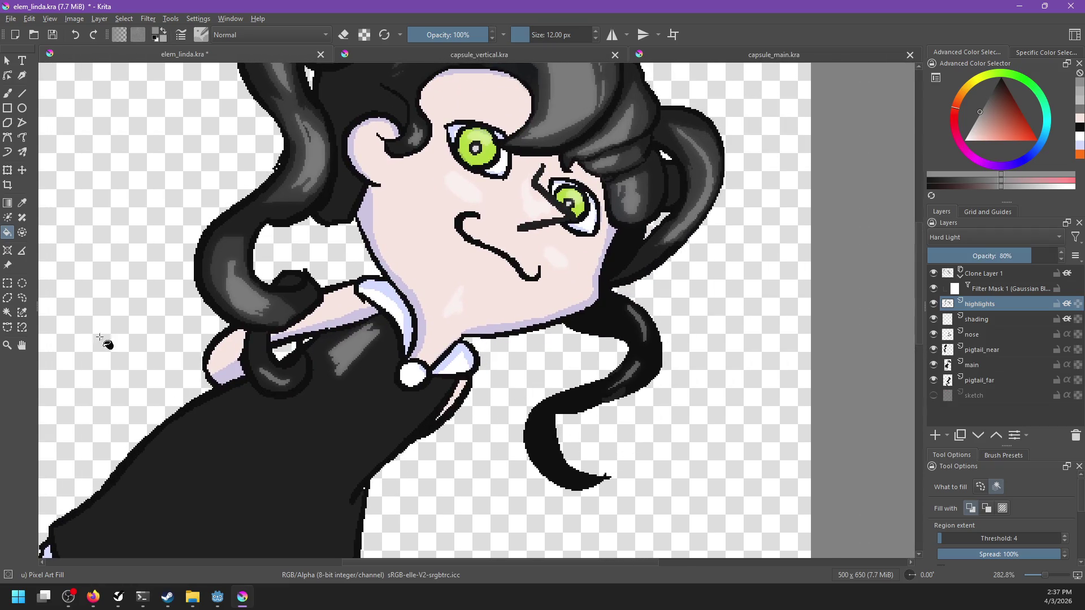
{"action": "left_click", "coordinate": [22, 298]}
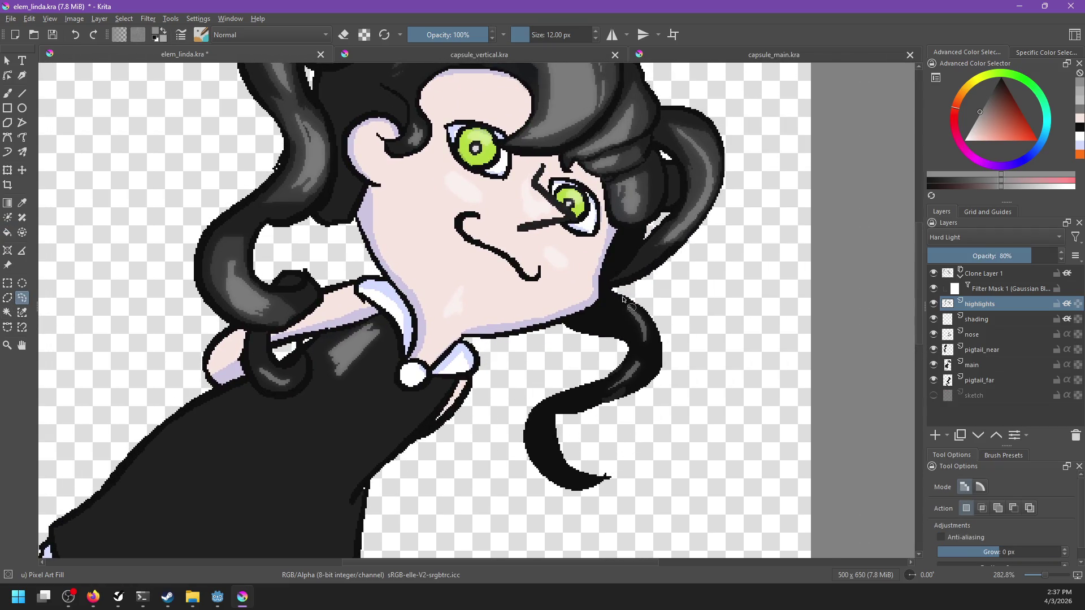
{"action": "mouse_move", "coordinate": [616, 379]}
{"action": "left_mouse_down"}
{"action": "mouse_move", "coordinate": [652, 336]}
{"action": "mouse_move", "coordinate": [645, 353]}
{"action": "left_mouse_up"}
{"action": "key", "text": "f"}
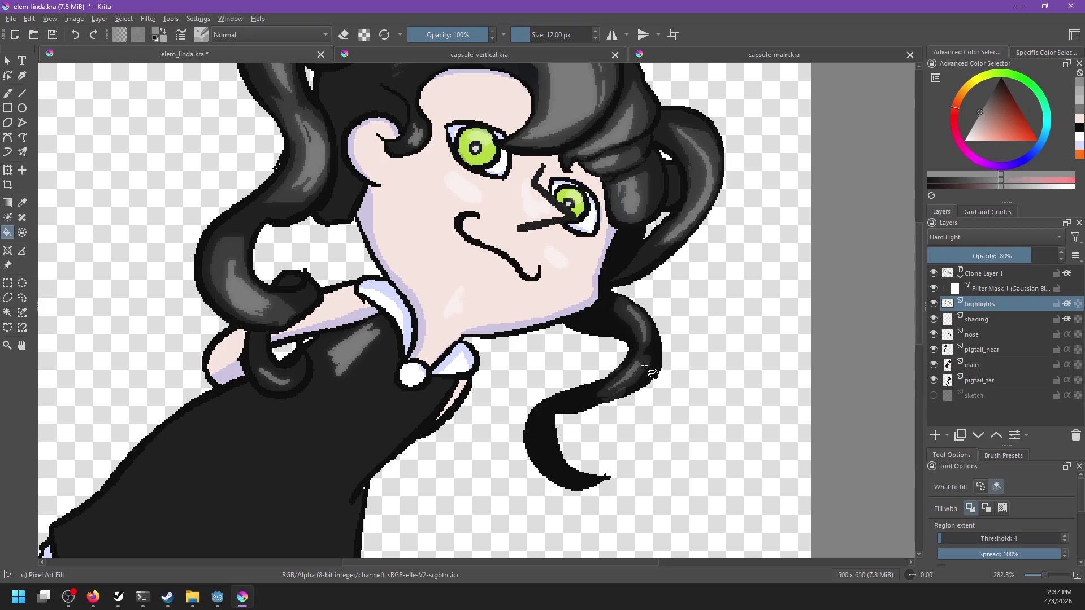
{"action": "scroll", "coordinate": [650, 368], "scroll_direction": "down", "scroll_amount": 5}
{"action": "key", "text": "ctrl+s"}
{"action": "scroll", "coordinate": [681, 328], "scroll_direction": "up", "scroll_amount": 3}
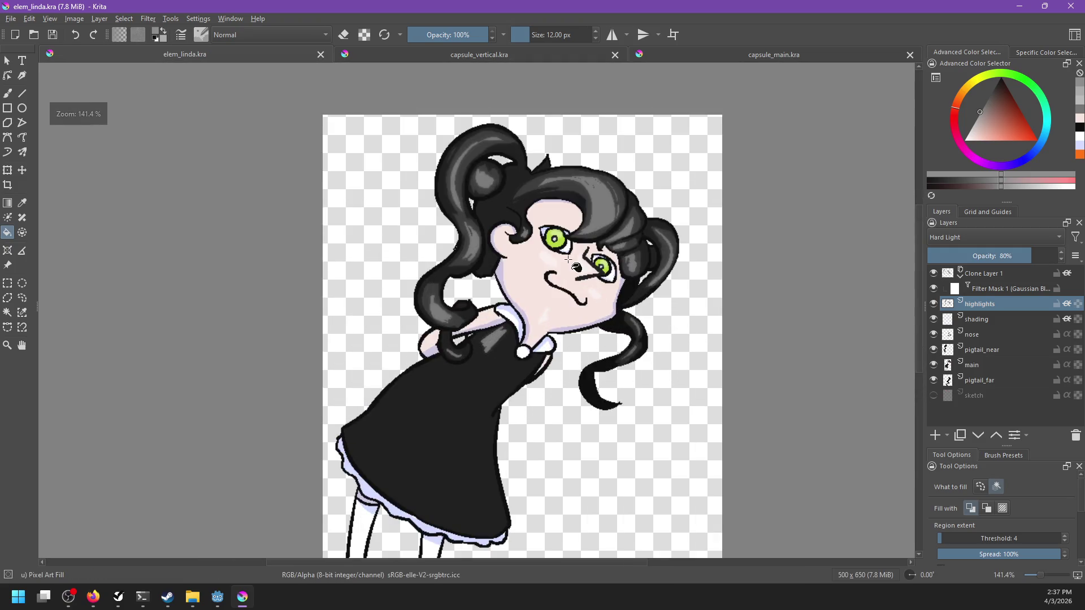
Export the sprite over the existing elem_linda.png, accepting the PNG options.
{"action": "key", "text": "ctrl+shift+e"}
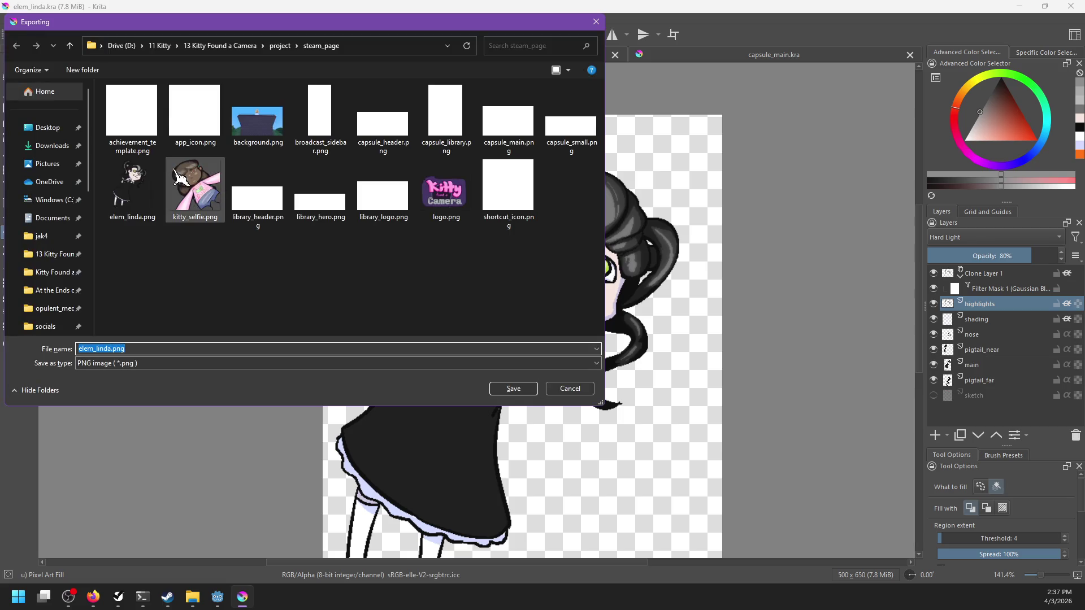
{"action": "double_click", "coordinate": [133, 181]}
{"action": "left_click", "coordinate": [572, 302]}
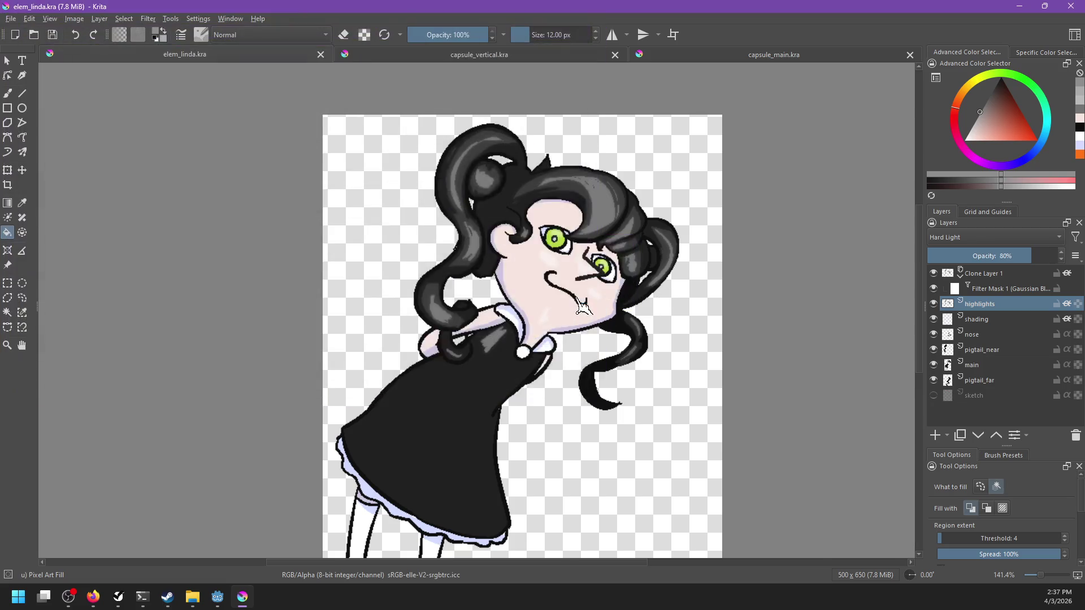
{"action": "left_click", "coordinate": [608, 374]}
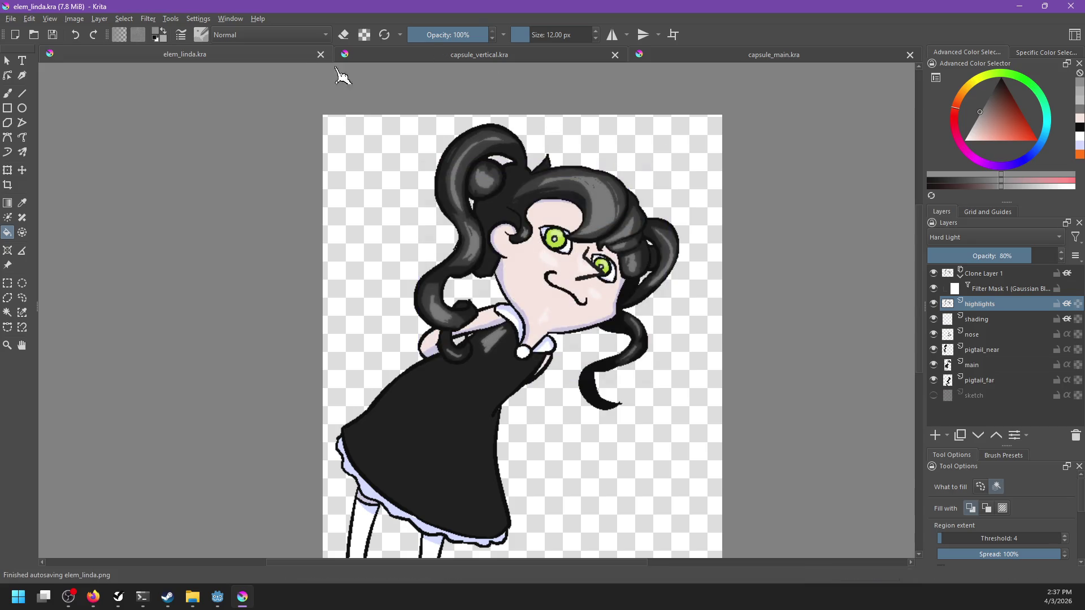
Check the updated Linda in capsule_vertical.kra, then return to elem_linda.kra.
{"action": "left_click", "coordinate": [546, 55]}
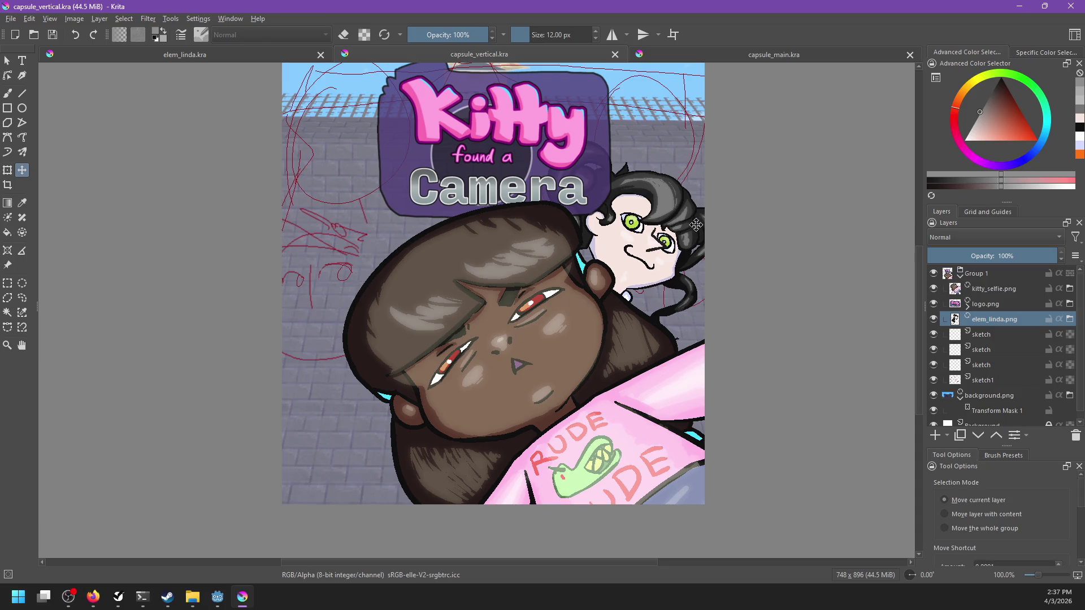
{"action": "scroll", "coordinate": [721, 231], "scroll_direction": "up", "scroll_amount": 3}
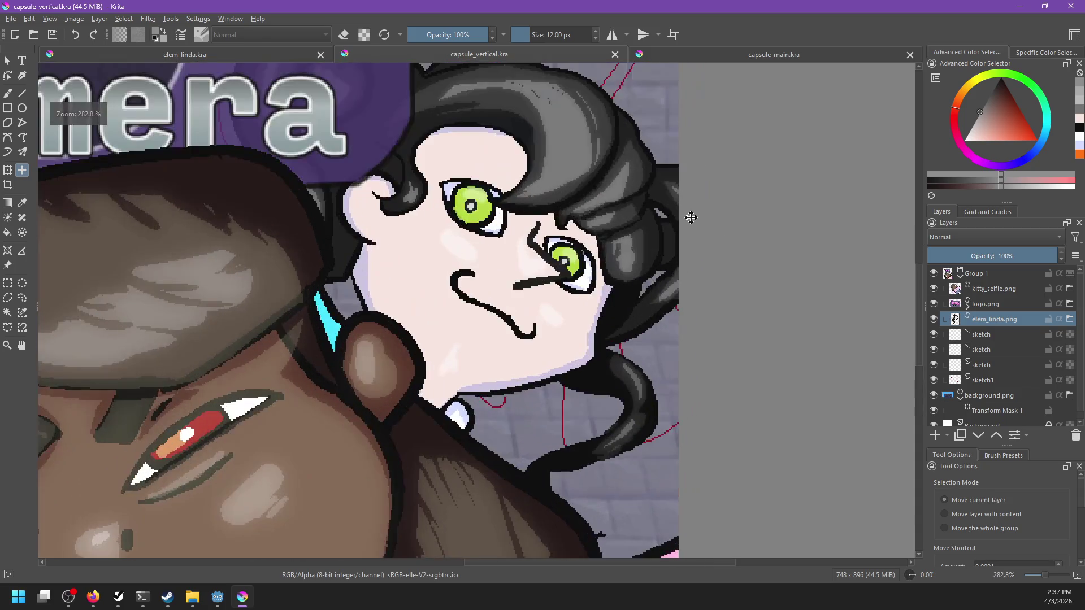
{"action": "scroll", "coordinate": [690, 237], "scroll_direction": "left", "scroll_amount": 3}
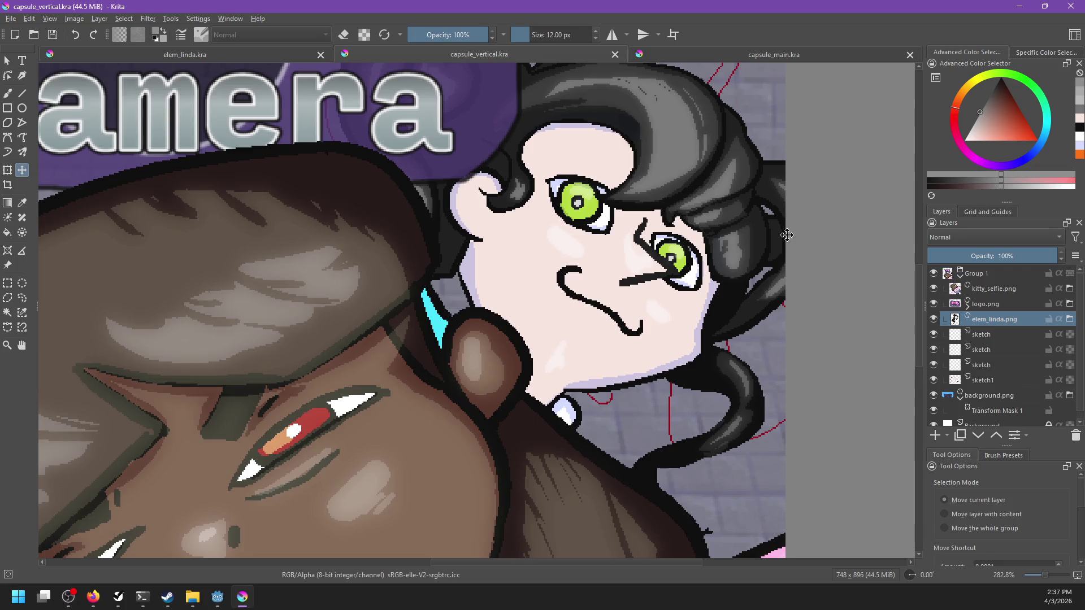
{"action": "scroll", "coordinate": [786, 234], "scroll_direction": "down", "scroll_amount": 2}
{"action": "scroll", "coordinate": [785, 238], "scroll_direction": "down", "scroll_amount": 1}
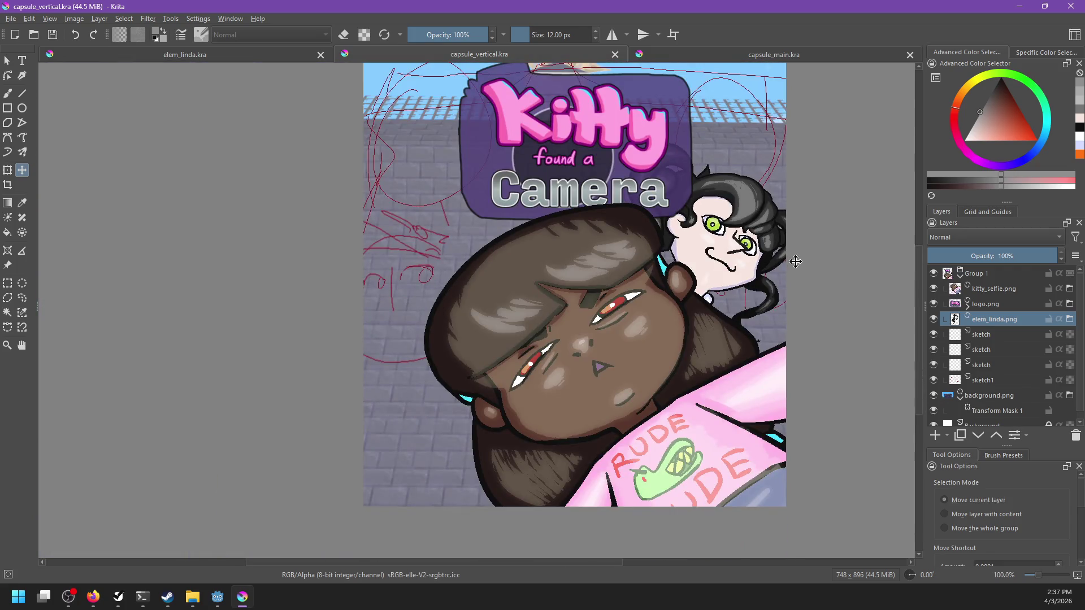
{"action": "scroll", "coordinate": [791, 254], "scroll_direction": "down", "scroll_amount": 1}
{"action": "left_click_drag", "start_coordinate": [800, 258], "coordinate": [757, 256]}
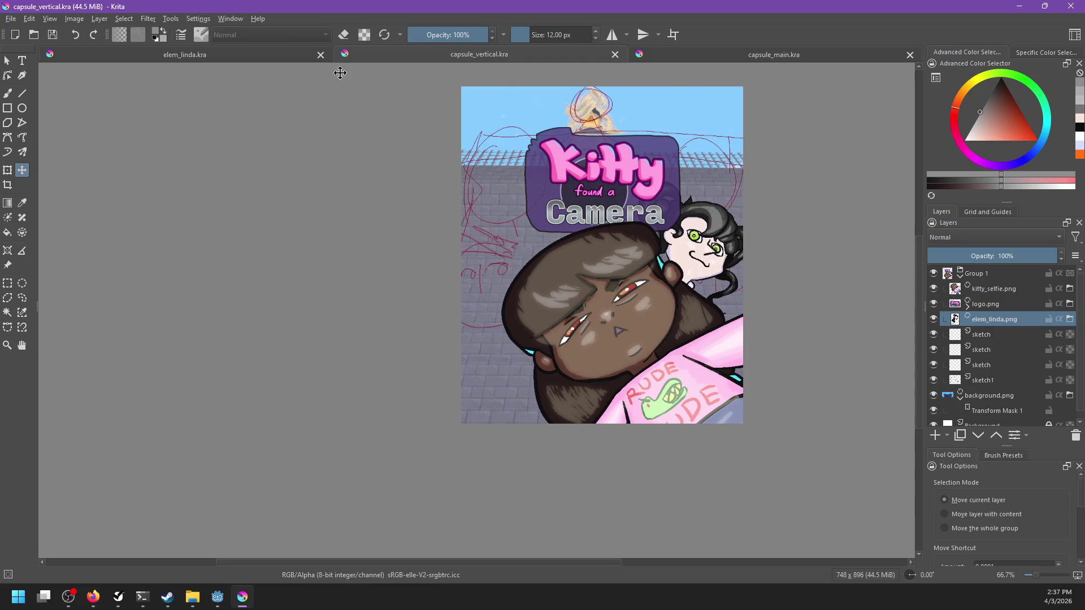
{"action": "left_click", "coordinate": [305, 54]}
Paint light skin-tone highlight strokes down Linda's cheek and along her chin.
{"action": "scroll", "coordinate": [668, 245], "scroll_direction": "up", "scroll_amount": 1}
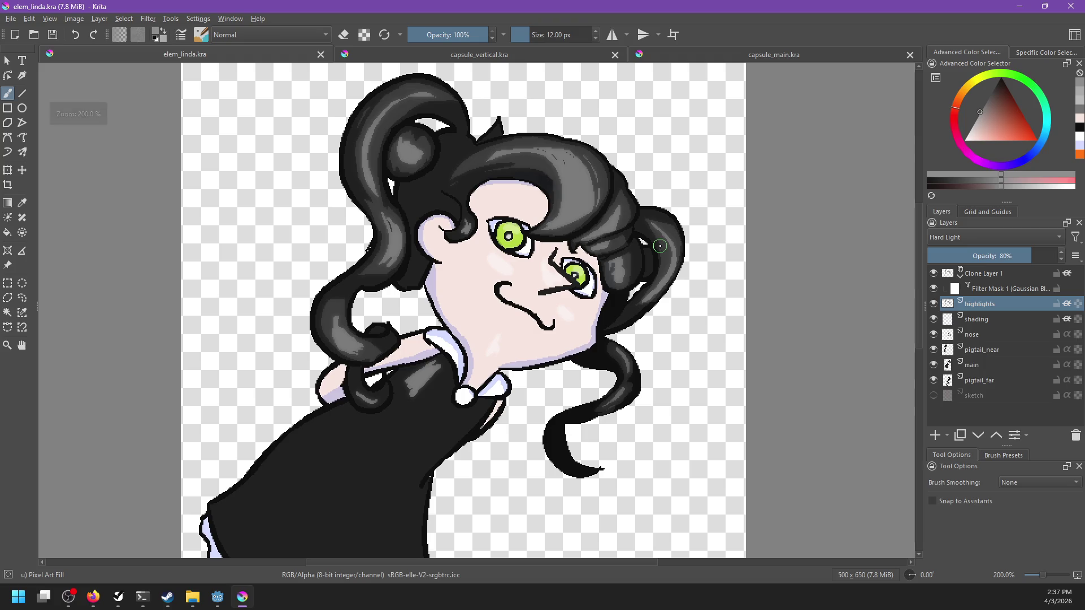
{"action": "key", "text": "f"}
{"action": "key", "text": "b"}
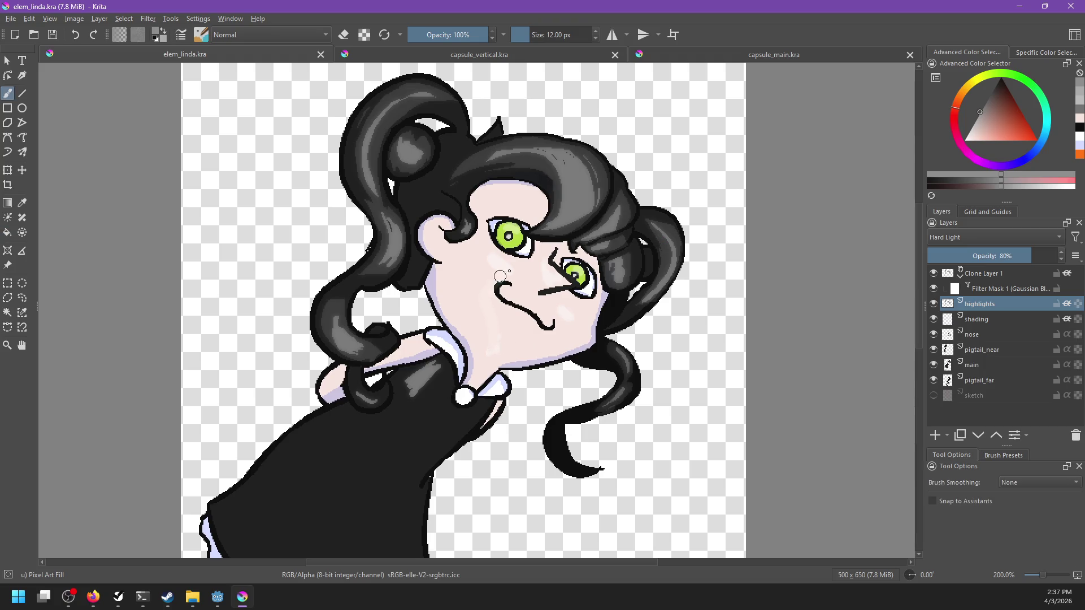
{"action": "left_click", "coordinate": [517, 281], "text": "ctrl"}
{"action": "left_click_drag", "start_coordinate": [490, 341], "coordinate": [490, 281]}
{"action": "key", "text": "ctrl+z"}
{"action": "left_click_drag", "start_coordinate": [489, 351], "coordinate": [480, 281]}
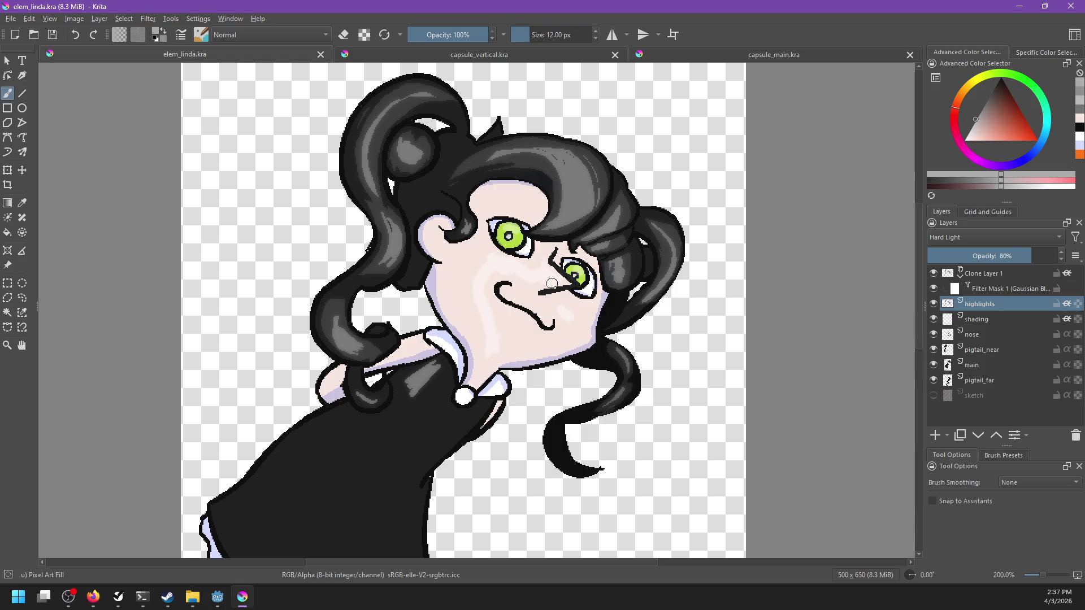
{"action": "left_click_drag", "start_coordinate": [542, 342], "coordinate": [489, 358]}
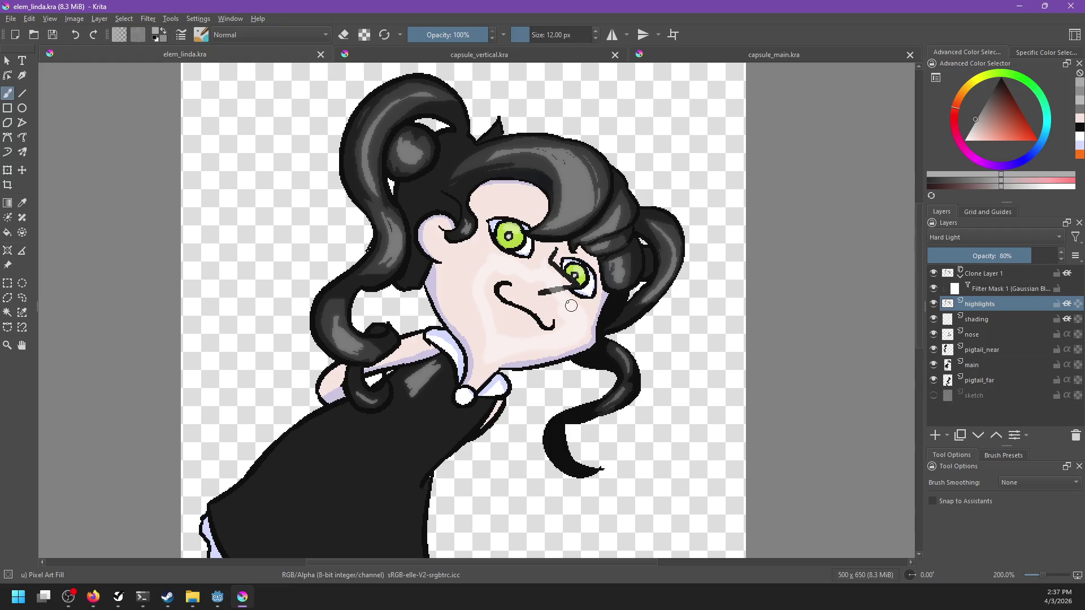
{"action": "left_click_drag", "start_coordinate": [478, 262], "coordinate": [480, 320]}
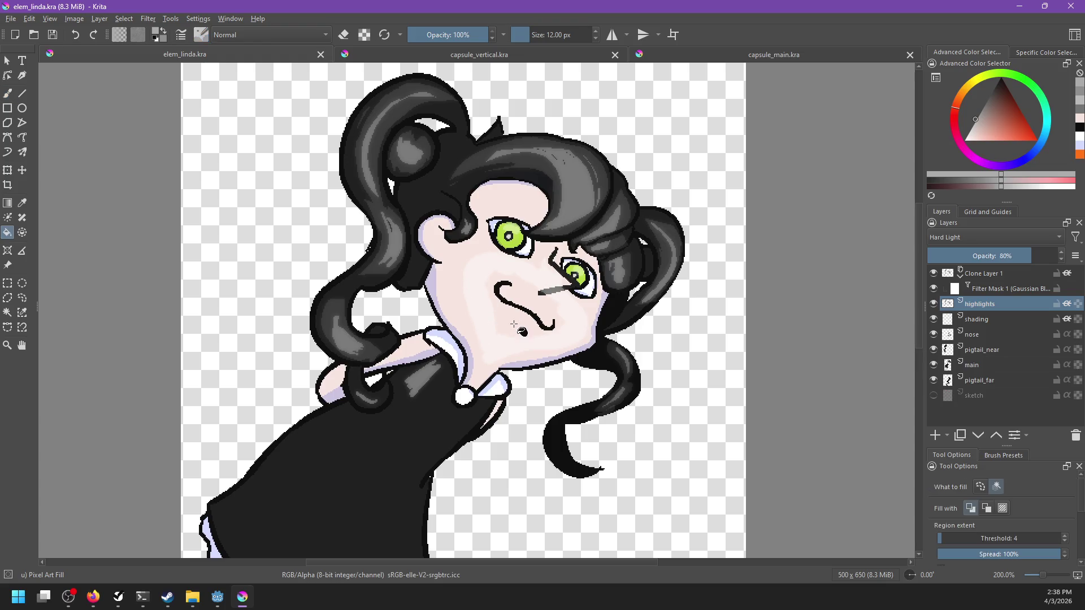
{"action": "key", "text": "e"}
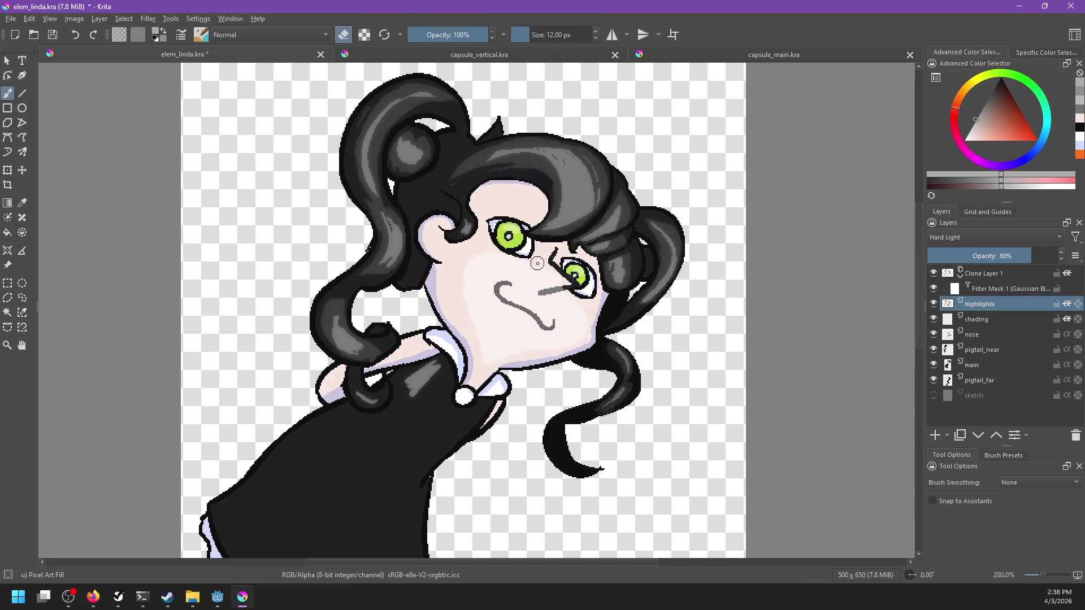
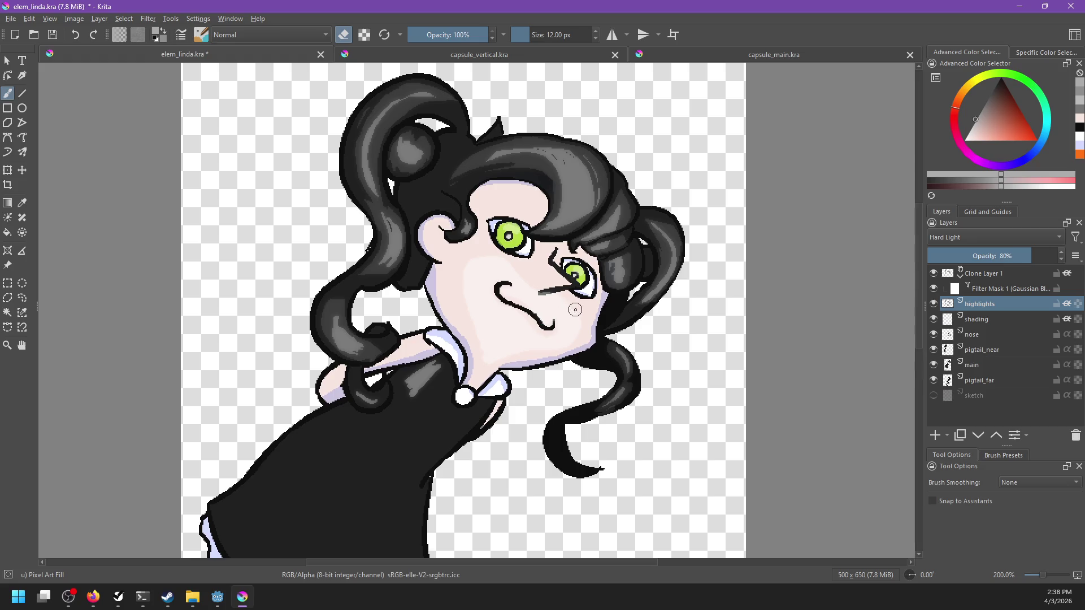
Sample a skin colour from the girl's face and save elem_linda.kra.
{"action": "scroll", "coordinate": [578, 334], "scroll_direction": "down", "scroll_amount": 6}
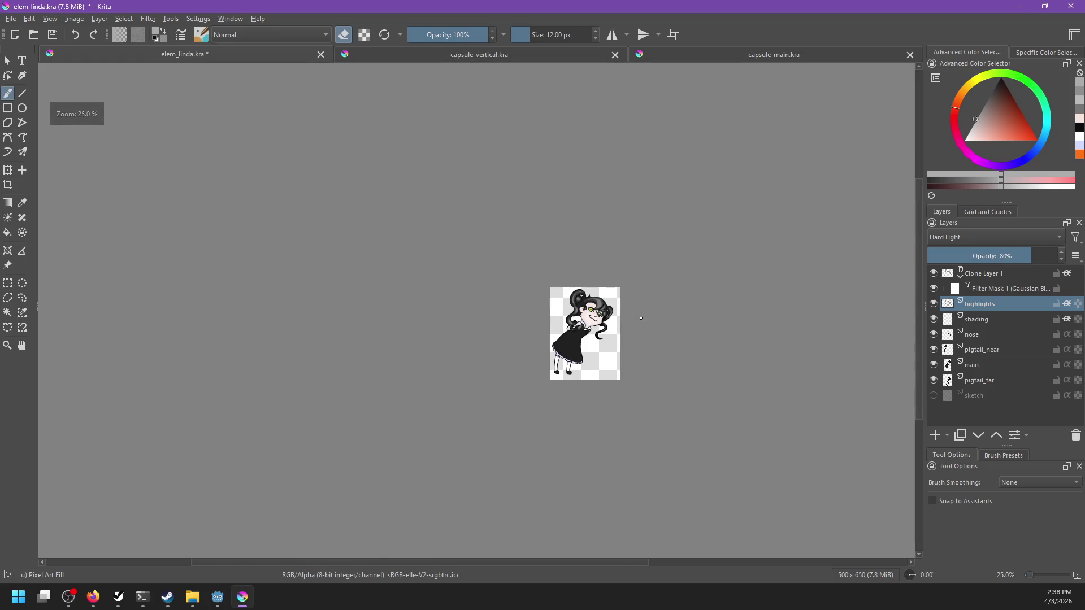
{"action": "scroll", "coordinate": [641, 318], "scroll_direction": "up", "scroll_amount": 6}
{"action": "left_click", "coordinate": [517, 374], "text": "ctrl"}
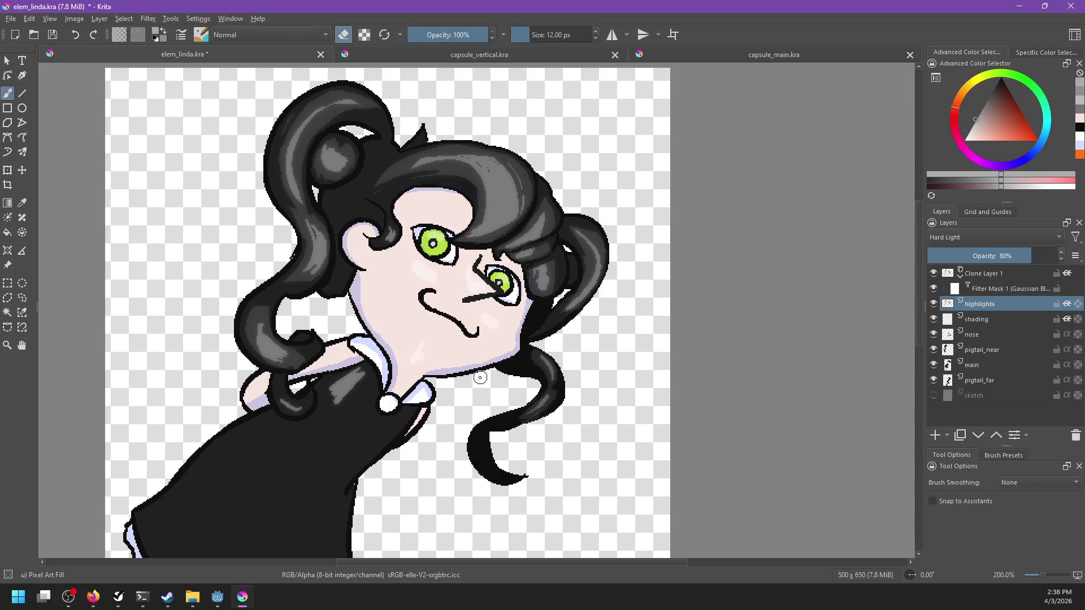
{"action": "left_click_drag", "start_coordinate": [499, 377], "coordinate": [536, 377]}
{"action": "key", "text": "e"}
{"action": "key", "text": "ctrl+s"}
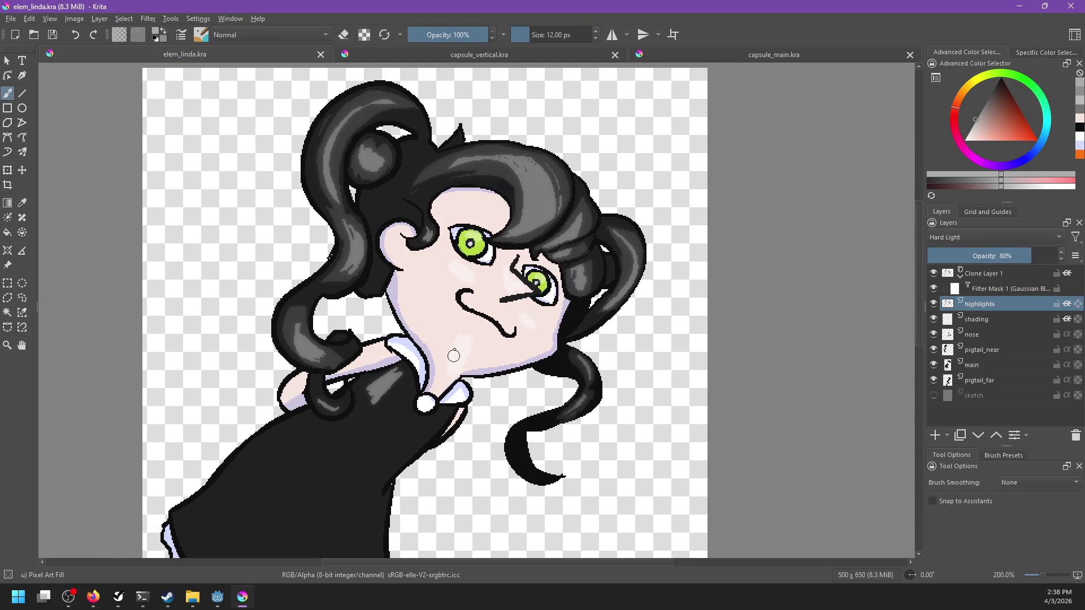
Erase the old pink blush on the girl's cheeks.
{"action": "key", "text": "e"}
{"action": "left_click_drag", "start_coordinate": [460, 275], "coordinate": [452, 265]}
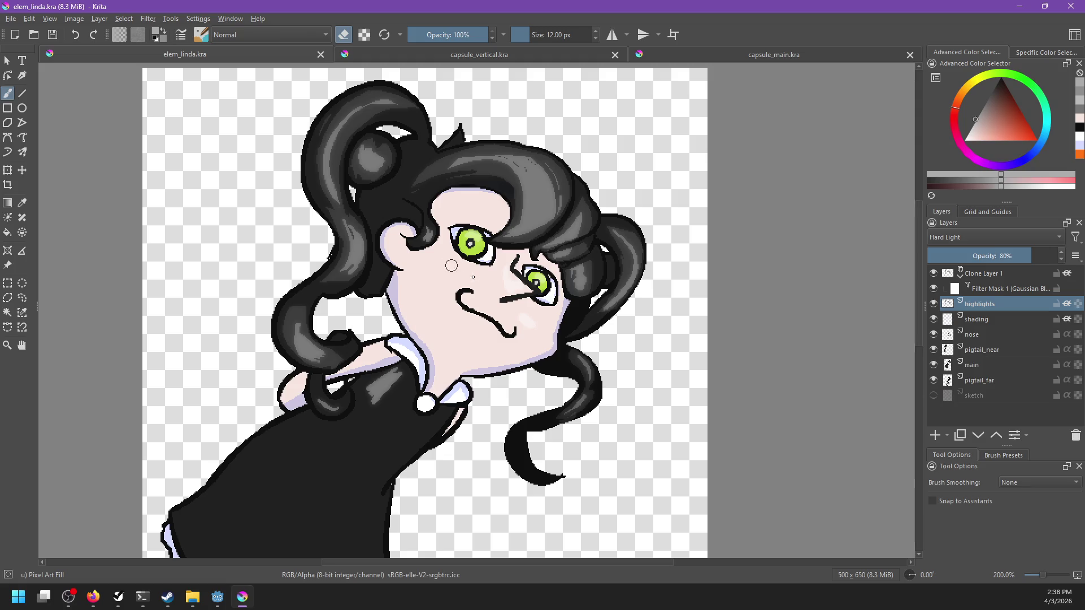
{"action": "left_click_drag", "start_coordinate": [514, 290], "coordinate": [507, 272]}
{"action": "key", "text": "e"}
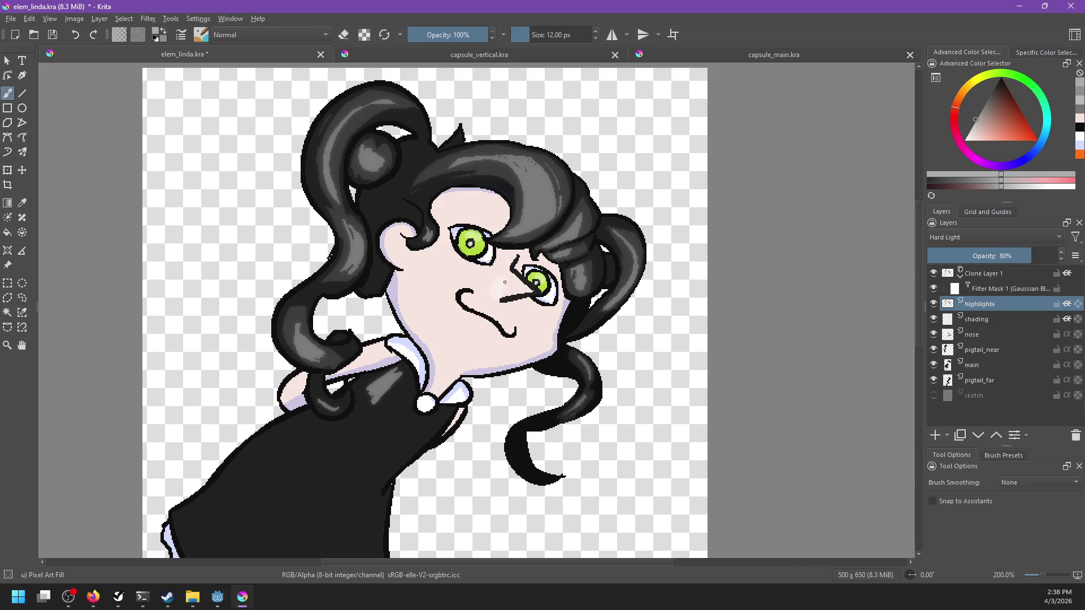
Paint a faint pink highlight by the nose, left-cheek and chin blush, and a mouth stroke.
{"action": "left_click_drag", "start_coordinate": [500, 285], "coordinate": [504, 289]}
{"action": "left_click_drag", "start_coordinate": [449, 269], "coordinate": [452, 274]}
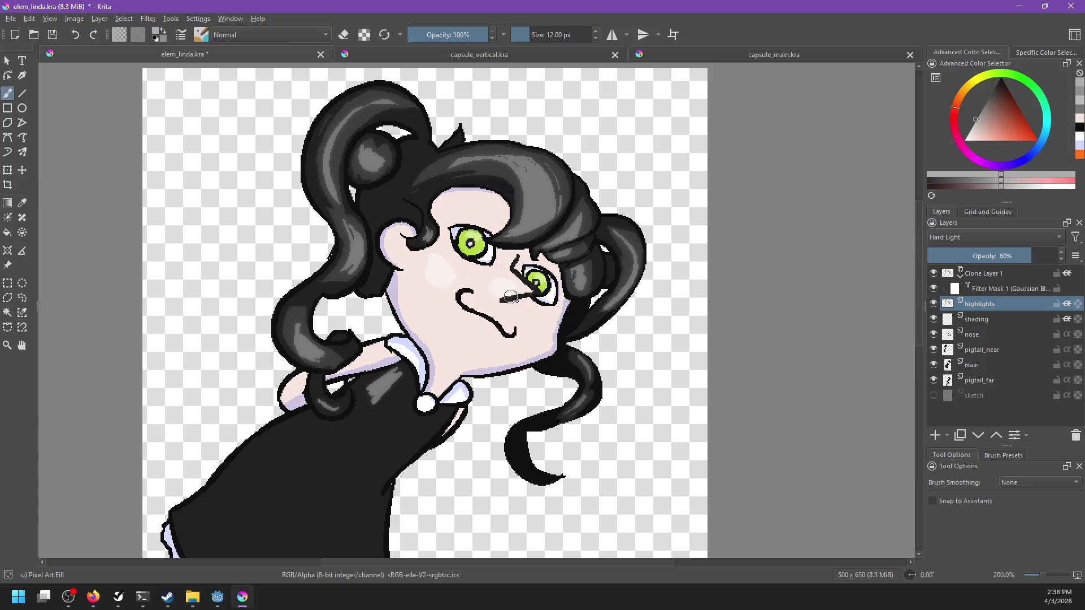
{"action": "left_click_drag", "start_coordinate": [542, 342], "coordinate": [529, 334]}
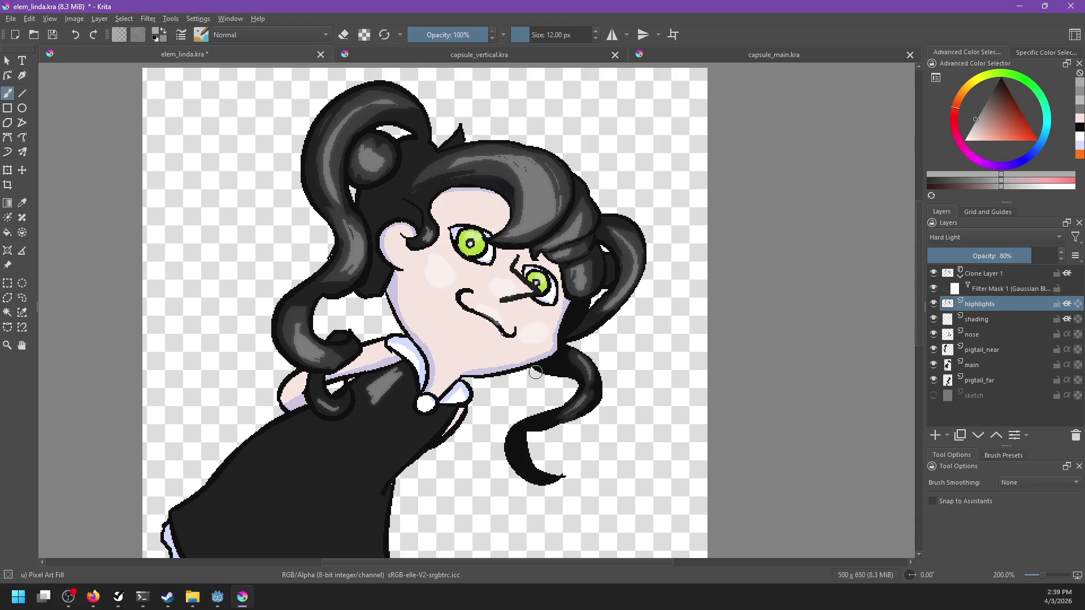
{"action": "left_click_drag", "start_coordinate": [463, 295], "coordinate": [513, 331]}
Dab a highlight on the girl's cheek and extend it toward the chin.
{"action": "scroll", "coordinate": [502, 343], "scroll_direction": "down", "scroll_amount": 1}
{"action": "scroll", "coordinate": [565, 316], "scroll_direction": "down", "scroll_amount": 4}
{"action": "scroll", "coordinate": [639, 299], "scroll_direction": "up", "scroll_amount": 4}
{"action": "scroll", "coordinate": [638, 299], "scroll_direction": "up", "scroll_amount": 2}
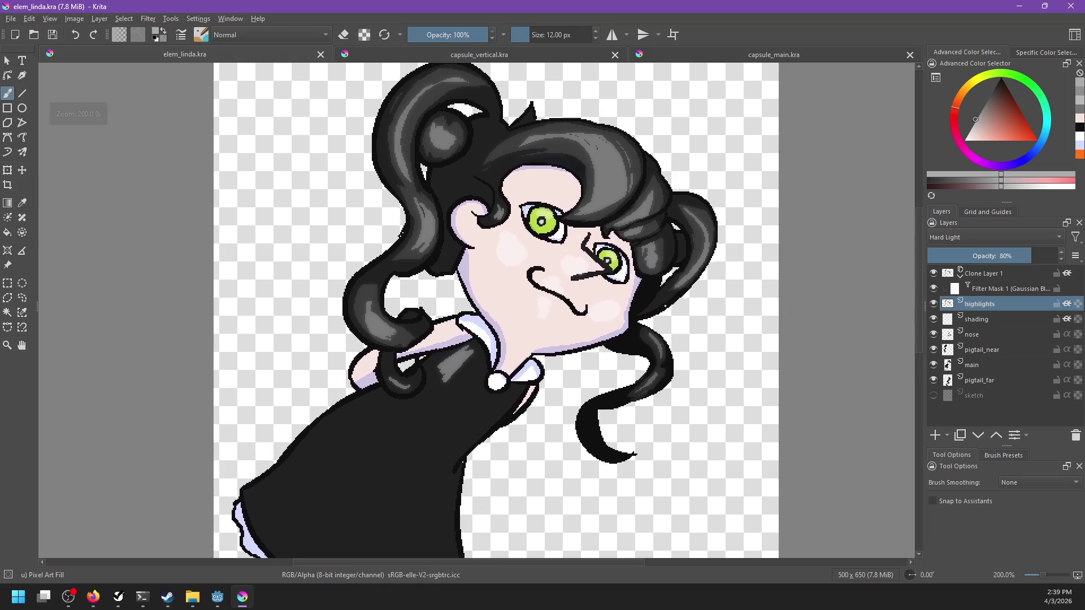
{"action": "key", "text": "e"}
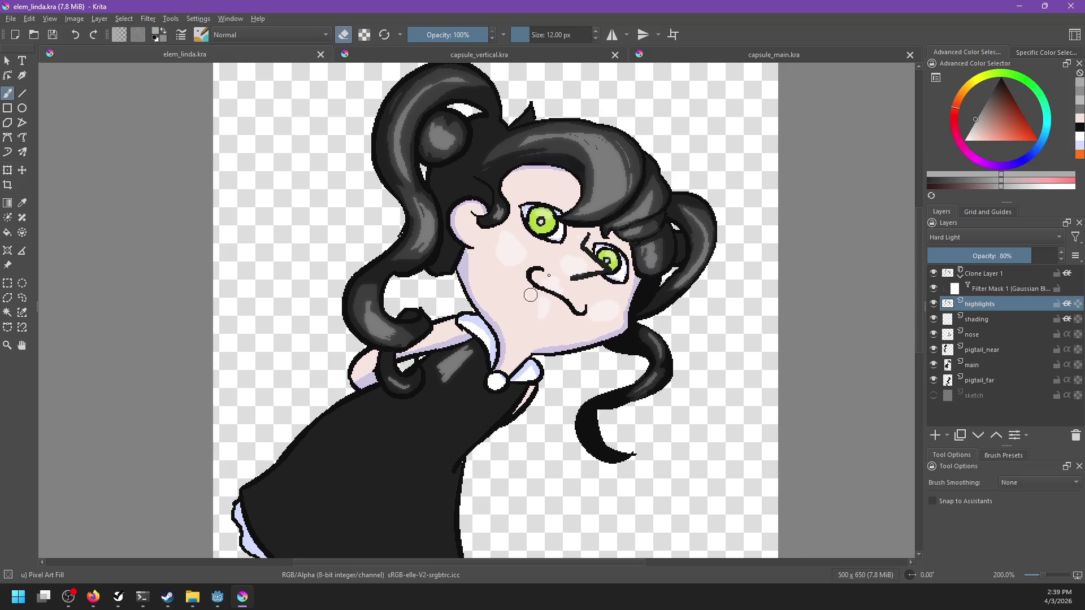
{"action": "key", "text": "e"}
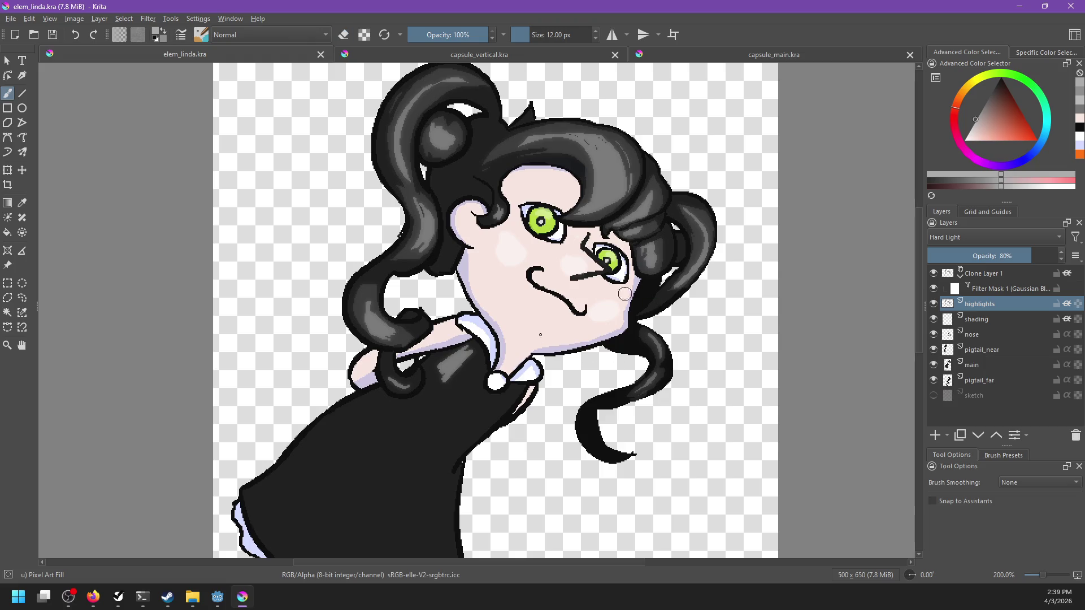
{"action": "left_click_drag", "start_coordinate": [602, 351], "coordinate": [576, 356]}
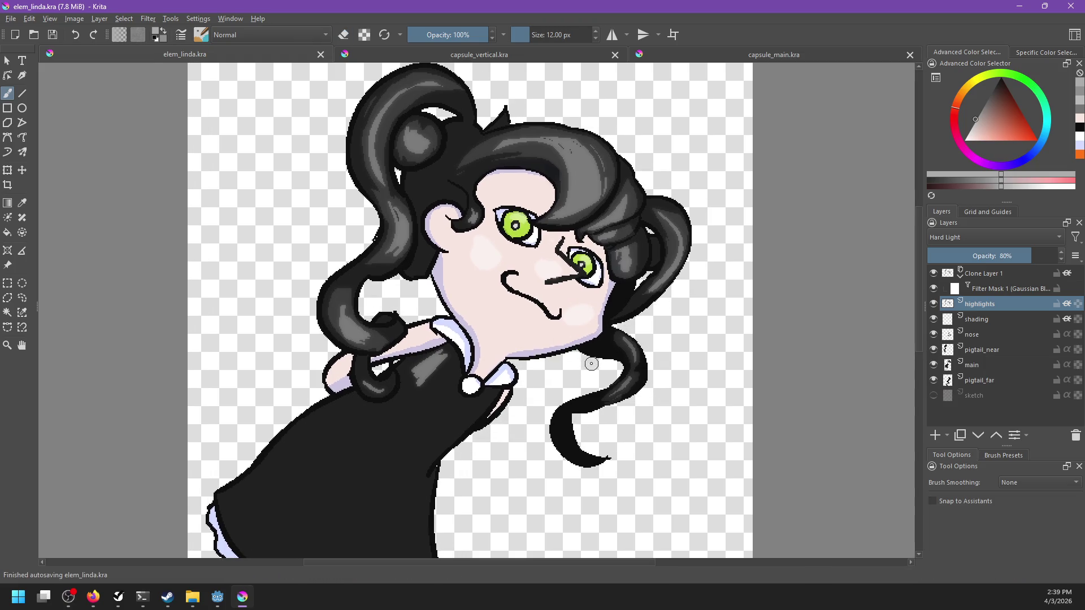
{"action": "key", "text": "e"}
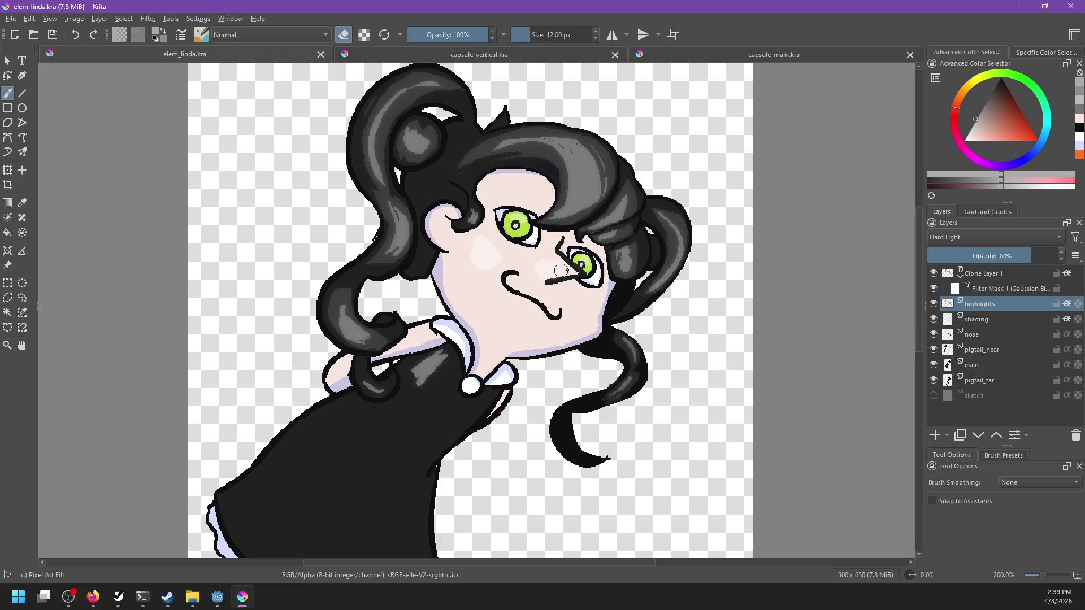
{"action": "key", "text": "e"}
{"action": "left_click", "coordinate": [479, 270]}
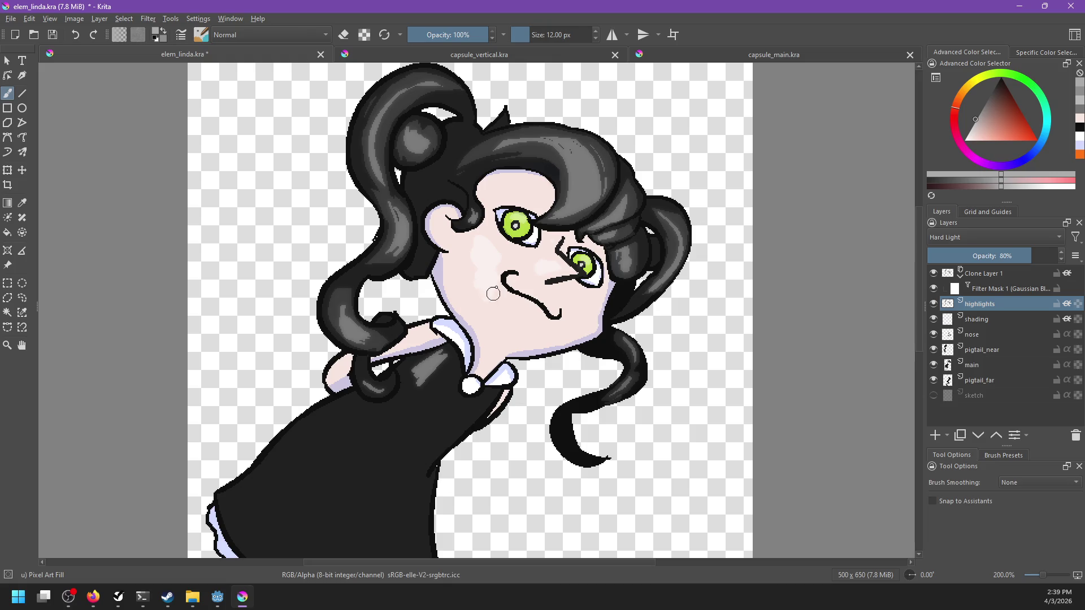
{"action": "mouse_move", "coordinate": [479, 264]}
{"action": "left_mouse_down"}
{"action": "mouse_move", "coordinate": [485, 302]}
{"action": "mouse_move", "coordinate": [486, 287]}
{"action": "left_mouse_up"}
Carry a light highlight down the left cheek to the collar and save elem_linda.kra.
{"action": "key", "text": "e"}
{"action": "key", "text": "e"}
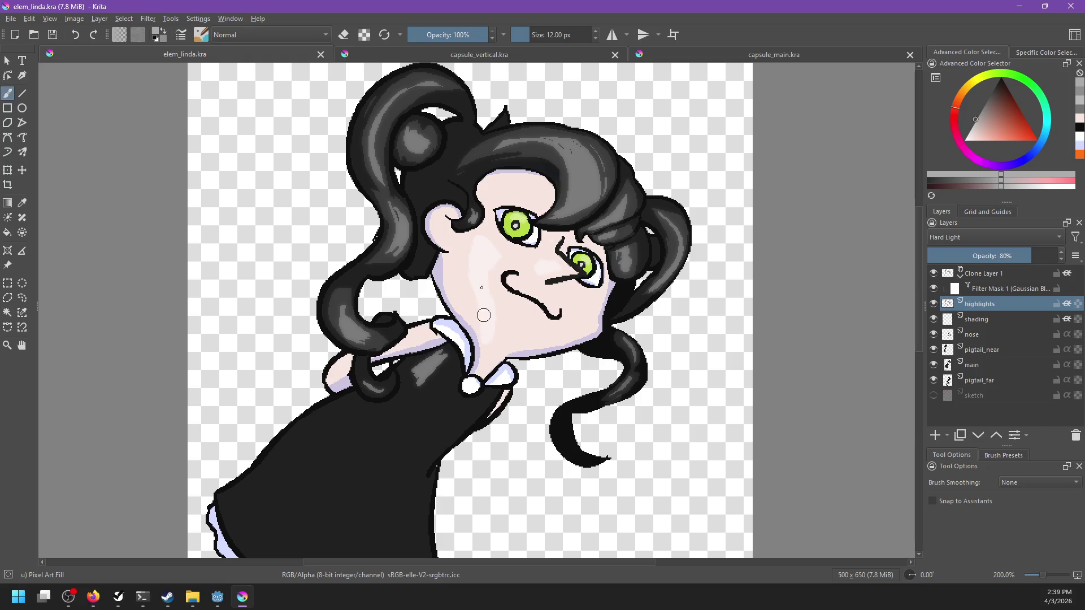
{"action": "left_click_drag", "start_coordinate": [472, 281], "coordinate": [486, 335]}
{"action": "left_click_drag", "start_coordinate": [482, 229], "coordinate": [482, 371]}
{"action": "key", "text": "e"}
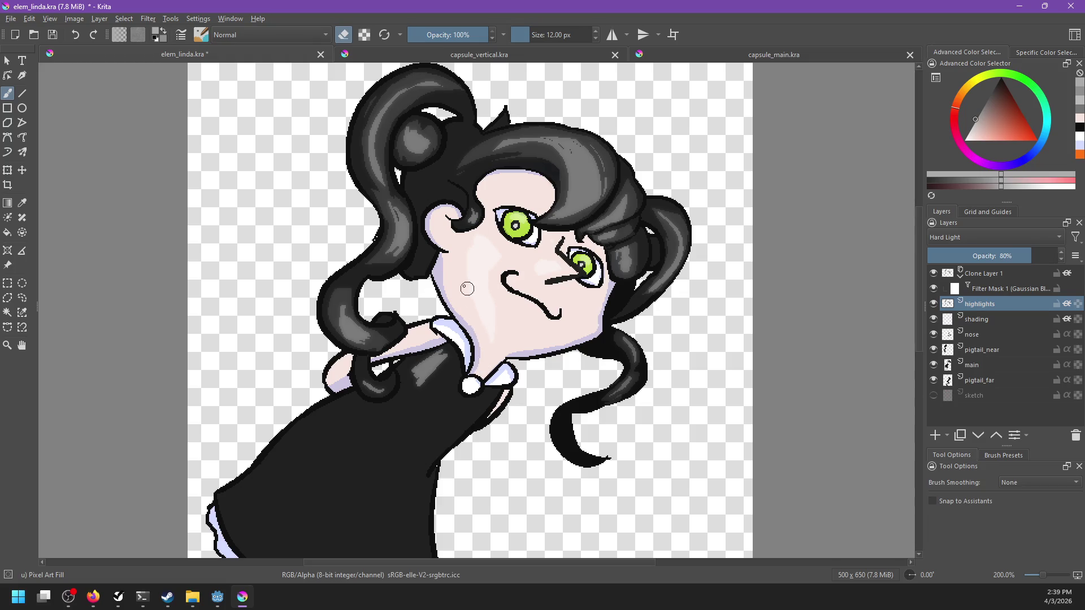
{"action": "key", "text": "e"}
{"action": "key", "text": "ctrl+s"}
Export the drawing over elem_linda.png, confirming the overwrite and PNG options, then show capsule_vertical.kra.
{"action": "key", "text": "ctrl+shift+e"}
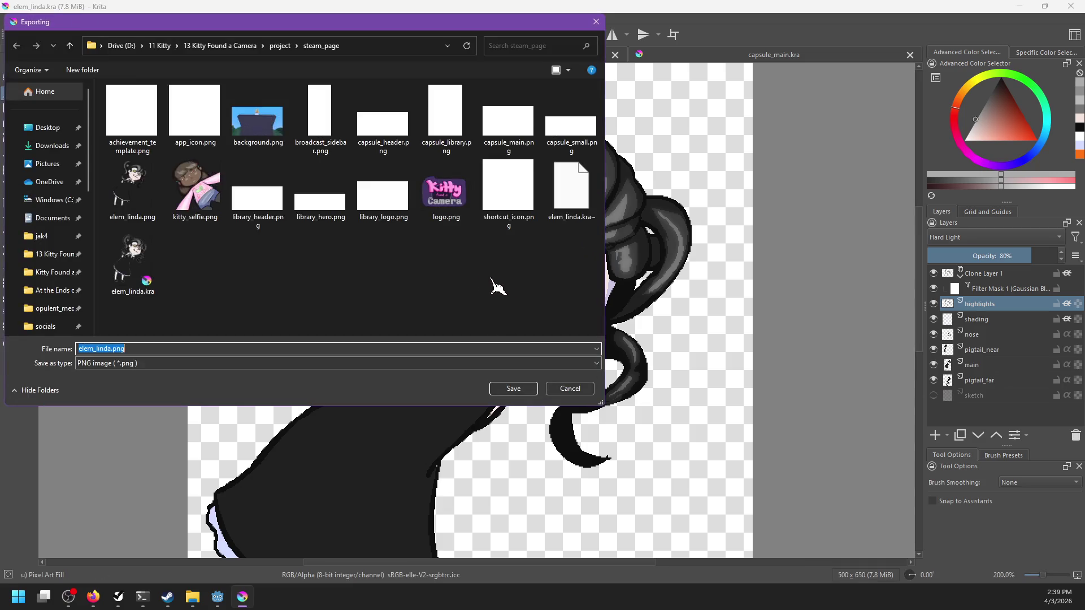
{"action": "double_click", "coordinate": [160, 213]}
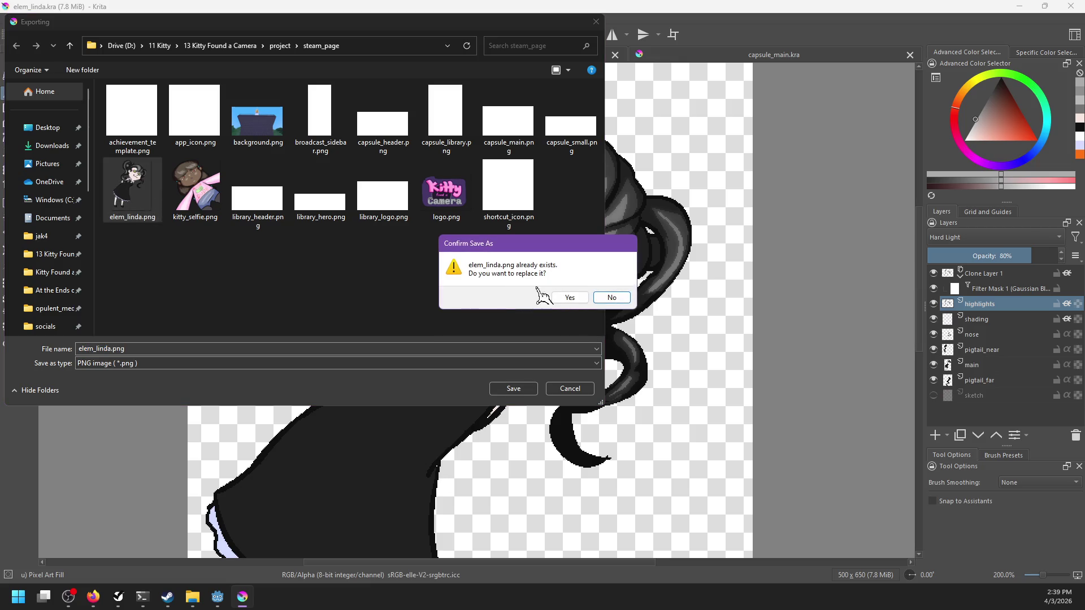
{"action": "left_click", "coordinate": [579, 298]}
{"action": "left_click", "coordinate": [593, 381]}
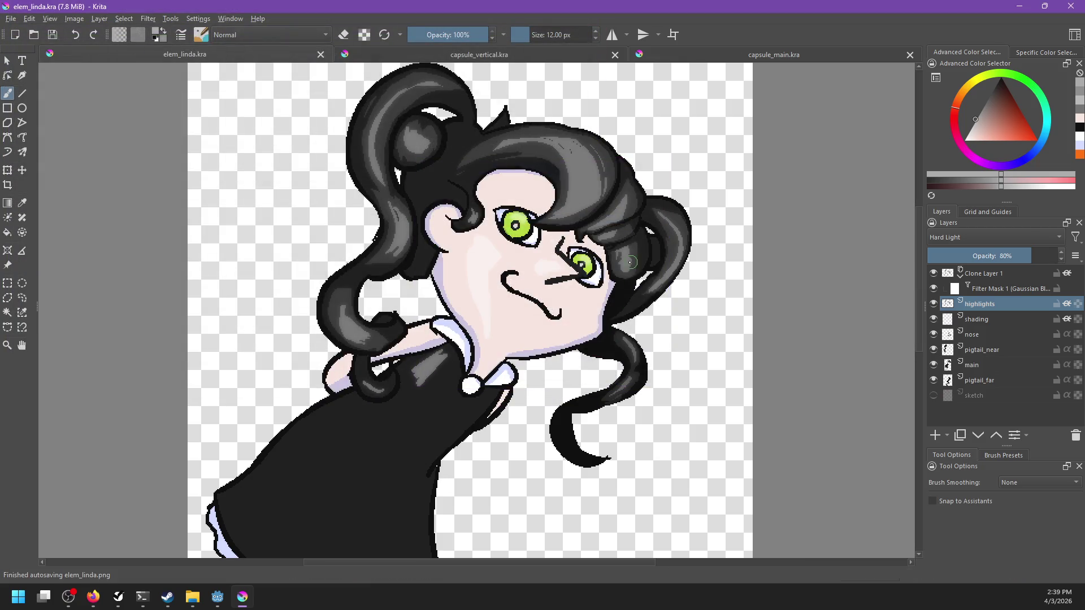
{"action": "left_click", "coordinate": [414, 56]}
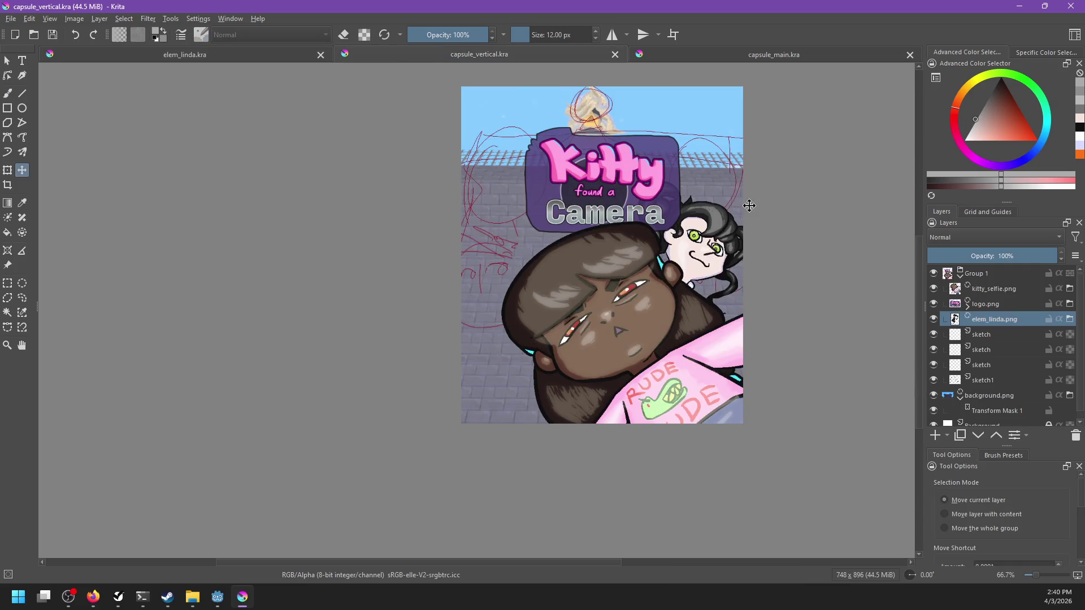
Zoom into the vertical capsule, then bring up the capsule_main.kra document.
{"action": "scroll", "coordinate": [748, 205], "scroll_direction": "up", "scroll_amount": 1}
{"action": "scroll", "coordinate": [741, 225], "scroll_direction": "up", "scroll_amount": 1}
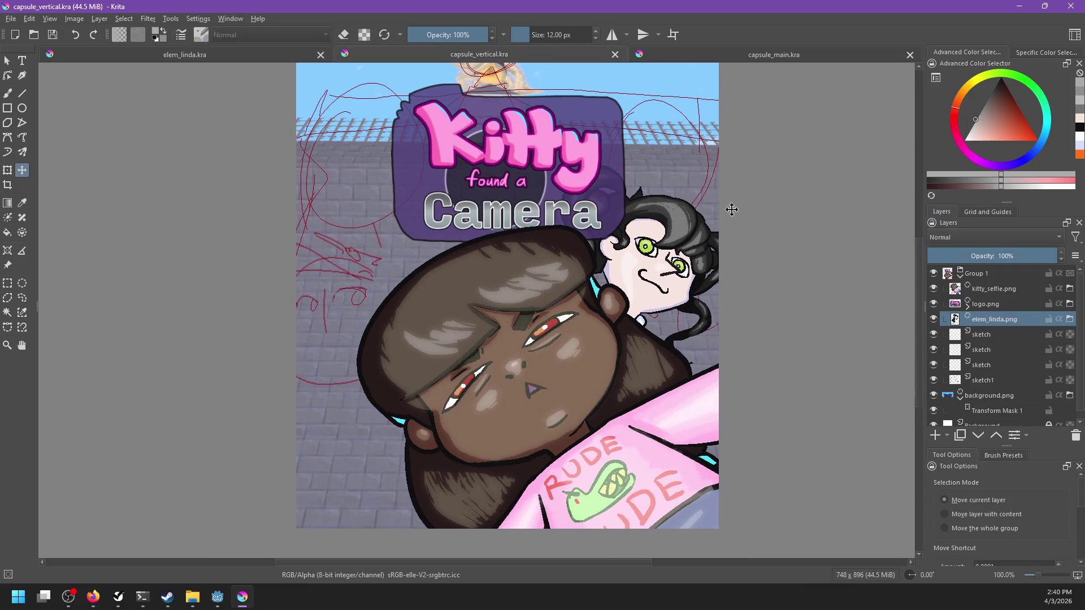
{"action": "left_click", "coordinate": [703, 56]}
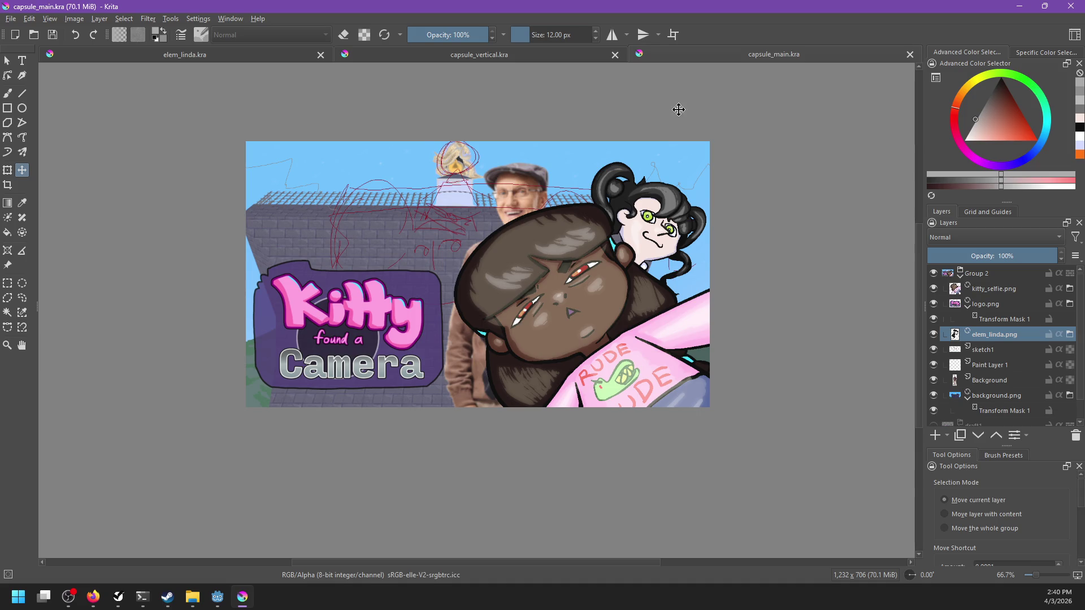
{"action": "scroll", "coordinate": [678, 108], "scroll_direction": "up", "scroll_amount": 2, "text": "ctrl"}
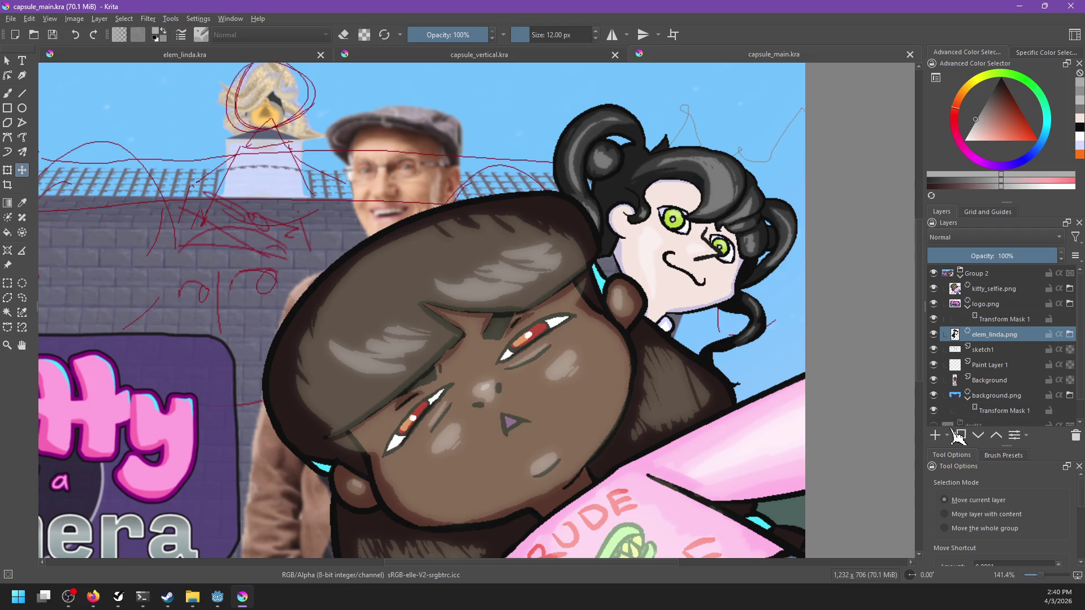
Add a new paint layer named 'shading' set to Multiply.
{"action": "left_click", "coordinate": [935, 435]}
{"action": "double_click", "coordinate": [993, 335]}
{"action": "type", "text": "shading"}
{"action": "key", "text": "Return"}
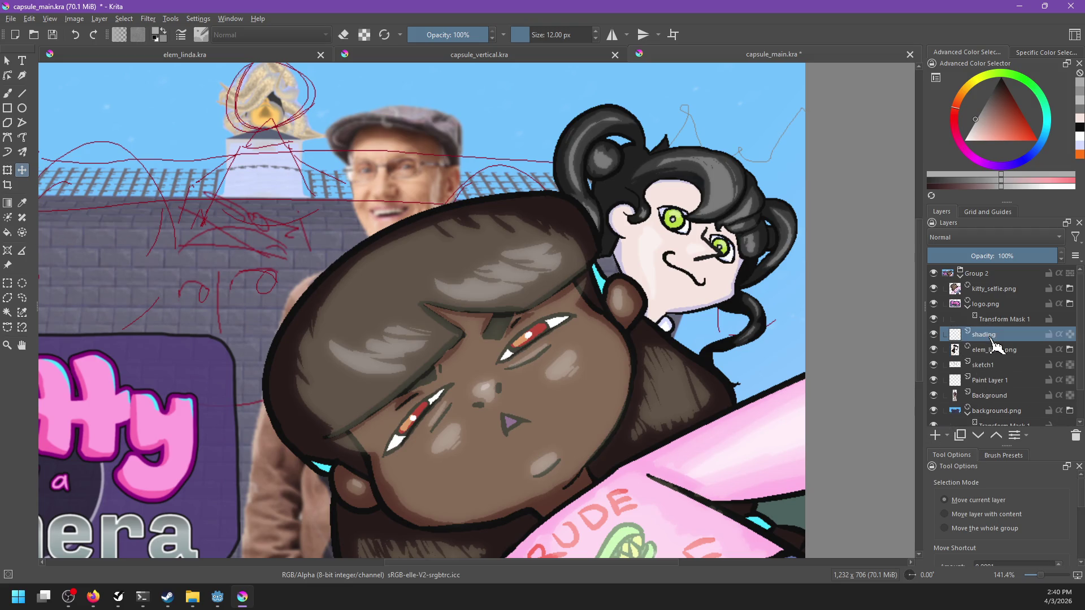
{"action": "left_click", "coordinate": [958, 238]}
{"action": "left_click", "coordinate": [964, 232]}
Group shading with elem_linda.png, pick a grey, and enable inherit alpha on shading.
{"action": "left_click", "coordinate": [998, 351], "text": "ctrl"}
{"action": "key", "text": "ctrl+g"}
{"action": "left_click", "coordinate": [1004, 349]}
{"action": "key", "text": "b"}
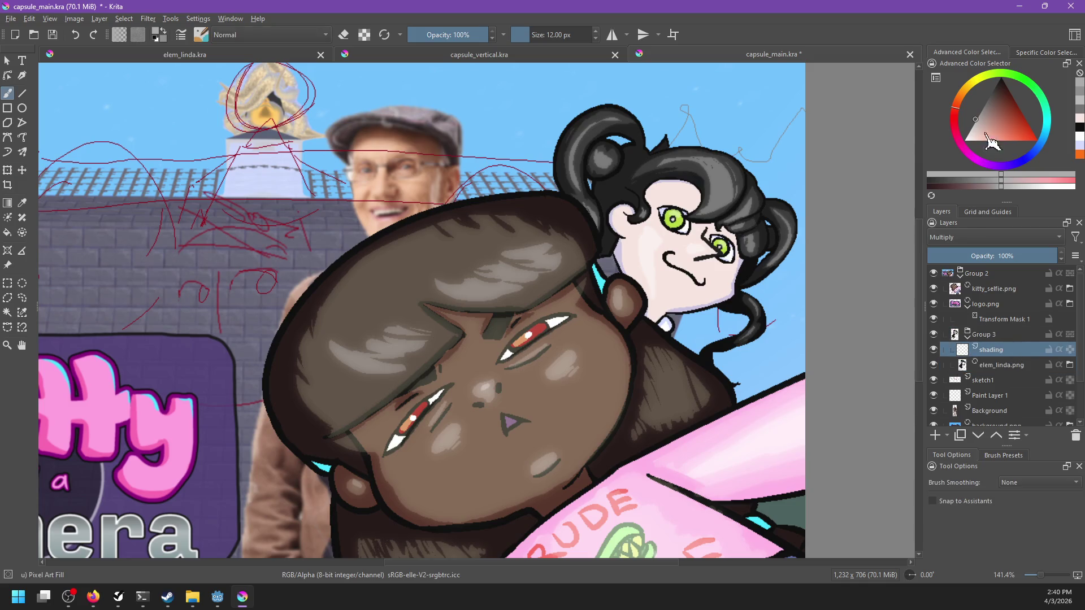
{"action": "left_click", "coordinate": [979, 116]}
{"action": "left_click_drag", "start_coordinate": [633, 284], "coordinate": [683, 344]}
{"action": "key", "text": "ctrl+z"}
{"action": "left_click_drag", "start_coordinate": [615, 251], "coordinate": [701, 344]}
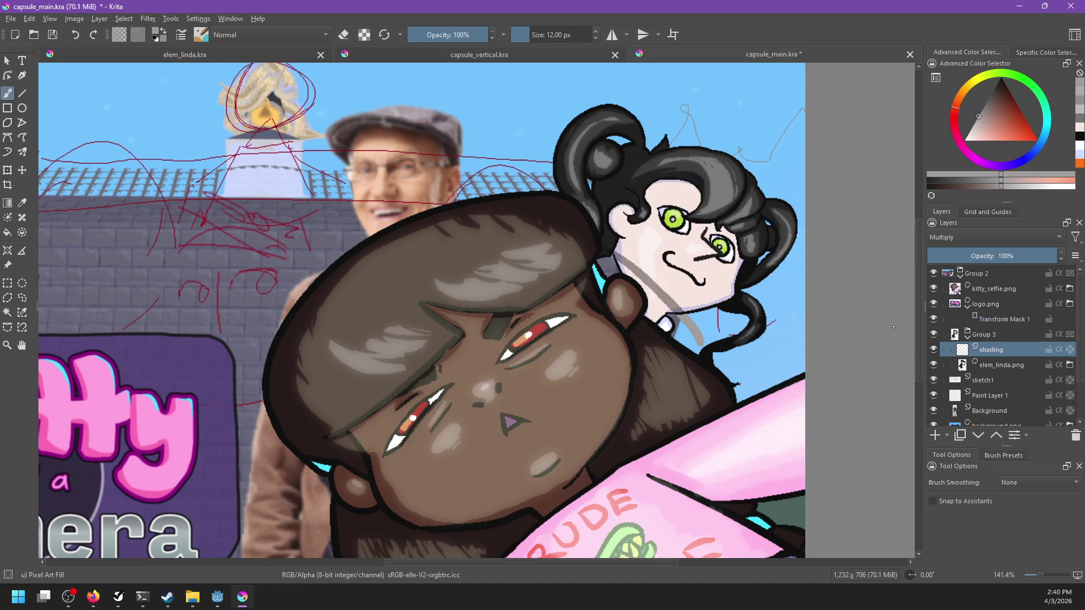
{"action": "key", "text": "ctrl+z"}
{"action": "left_click", "coordinate": [1059, 350]}
Try shading across the face, undo it, and pick a bluish grey shade instead.
{"action": "mouse_move", "coordinate": [616, 249]}
{"action": "left_mouse_down"}
{"action": "mouse_move", "coordinate": [693, 311]}
{"action": "mouse_move", "coordinate": [616, 240]}
{"action": "mouse_move", "coordinate": [610, 218]}
{"action": "mouse_move", "coordinate": [645, 191]}
{"action": "left_mouse_up"}
{"action": "mouse_move", "coordinate": [602, 230]}
{"action": "left_mouse_down"}
{"action": "mouse_move", "coordinate": [695, 159]}
{"action": "mouse_move", "coordinate": [644, 238]}
{"action": "mouse_move", "coordinate": [684, 254]}
{"action": "left_mouse_up"}
{"action": "key", "text": "ctrl+z"}
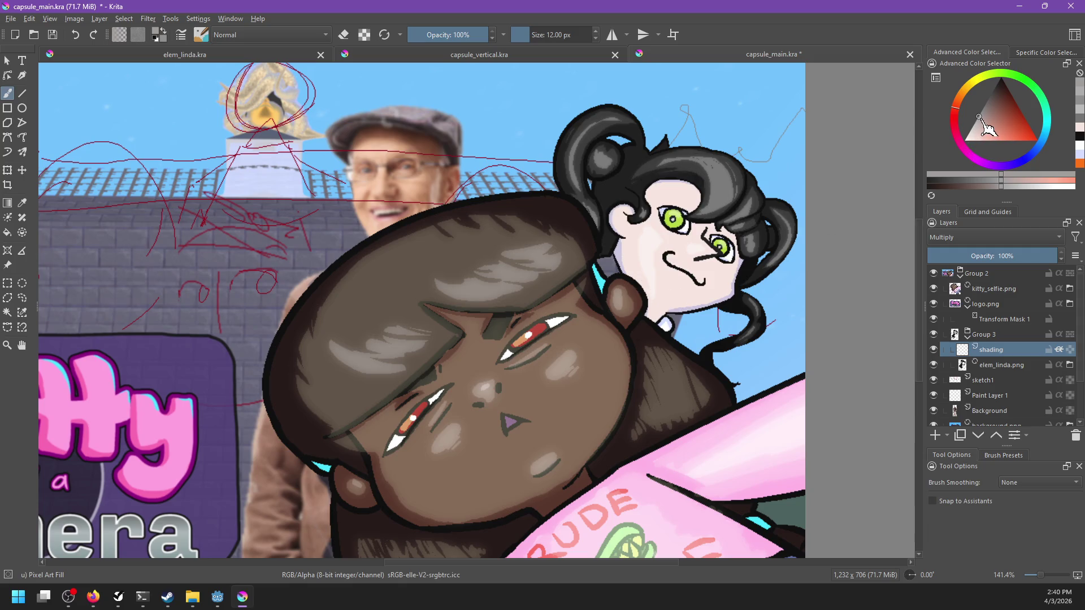
{"action": "left_click", "coordinate": [979, 123]}
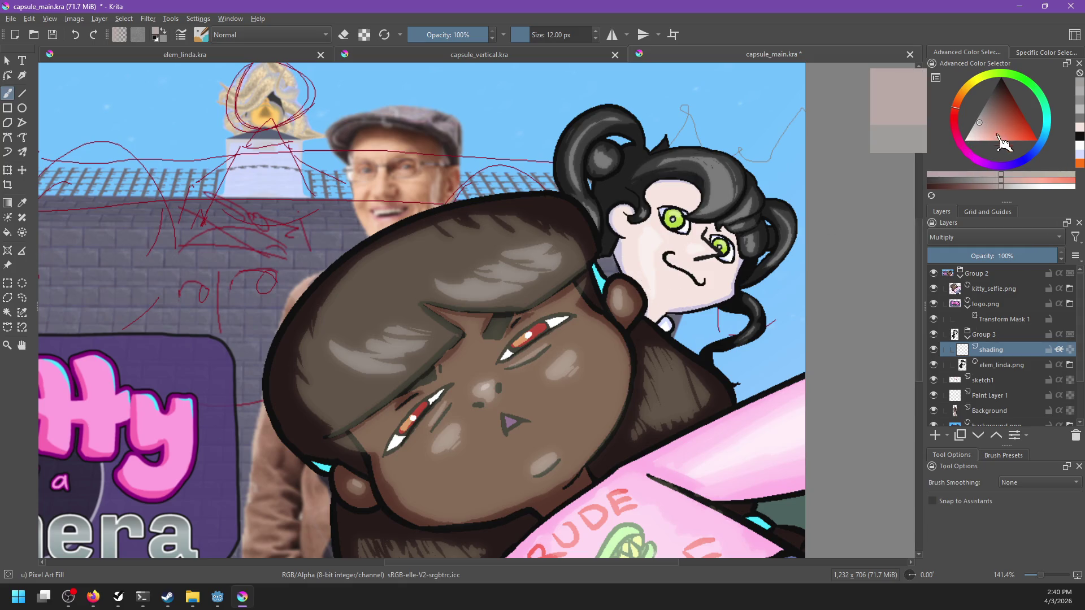
{"action": "left_click", "coordinate": [1027, 157]}
{"action": "left_click", "coordinate": [984, 119]}
Paint a grey shading band along the girl's cheek, jaw and neck.
{"action": "left_click_drag", "start_coordinate": [622, 265], "coordinate": [670, 327]}
{"action": "key", "text": "ctrl+z"}
{"action": "mouse_move", "coordinate": [614, 252]}
{"action": "left_mouse_down"}
{"action": "mouse_move", "coordinate": [690, 311]}
{"action": "mouse_move", "coordinate": [675, 311]}
{"action": "left_mouse_up"}
{"action": "key", "text": "ctrl+z"}
{"action": "key", "text": "ctrl+z"}
{"action": "key", "text": "ctrl+z"}
{"action": "left_click_drag", "start_coordinate": [629, 274], "coordinate": [677, 335]}
{"action": "left_click_drag", "start_coordinate": [640, 286], "coordinate": [664, 341]}
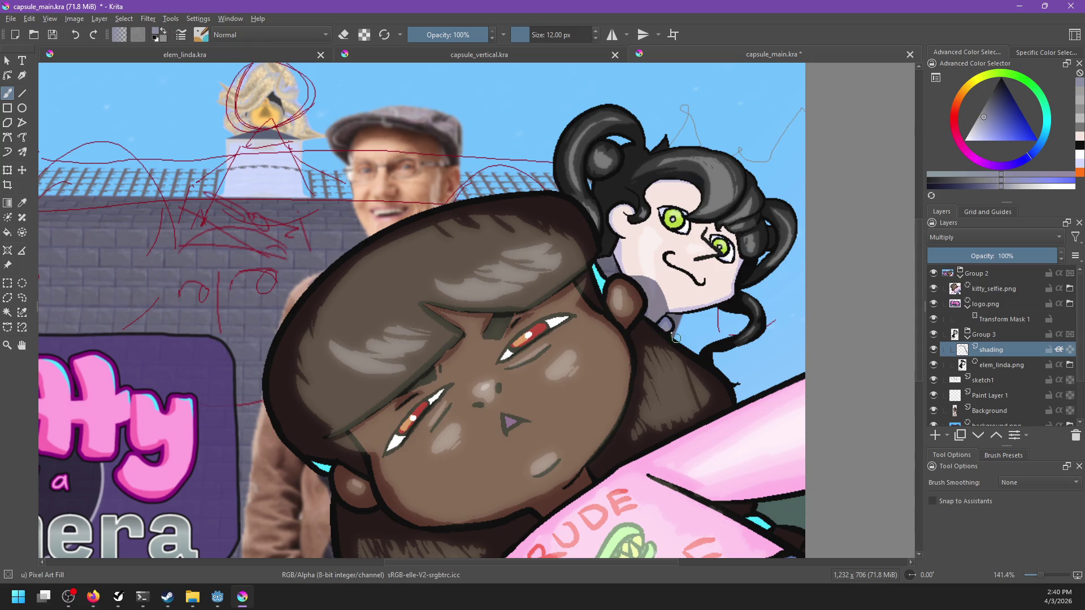
{"action": "mouse_move", "coordinate": [618, 262]}
{"action": "left_mouse_down"}
{"action": "mouse_move", "coordinate": [648, 278]}
{"action": "mouse_move", "coordinate": [665, 335]}
{"action": "left_mouse_up"}
{"action": "key", "text": "ctrl+z"}
Save capsule_main.kra and zoom out to view the whole landscape capsule.
{"action": "scroll", "coordinate": [672, 338], "scroll_direction": "down", "scroll_amount": 6}
{"action": "scroll", "coordinate": [679, 336], "scroll_direction": "up", "scroll_amount": 1}
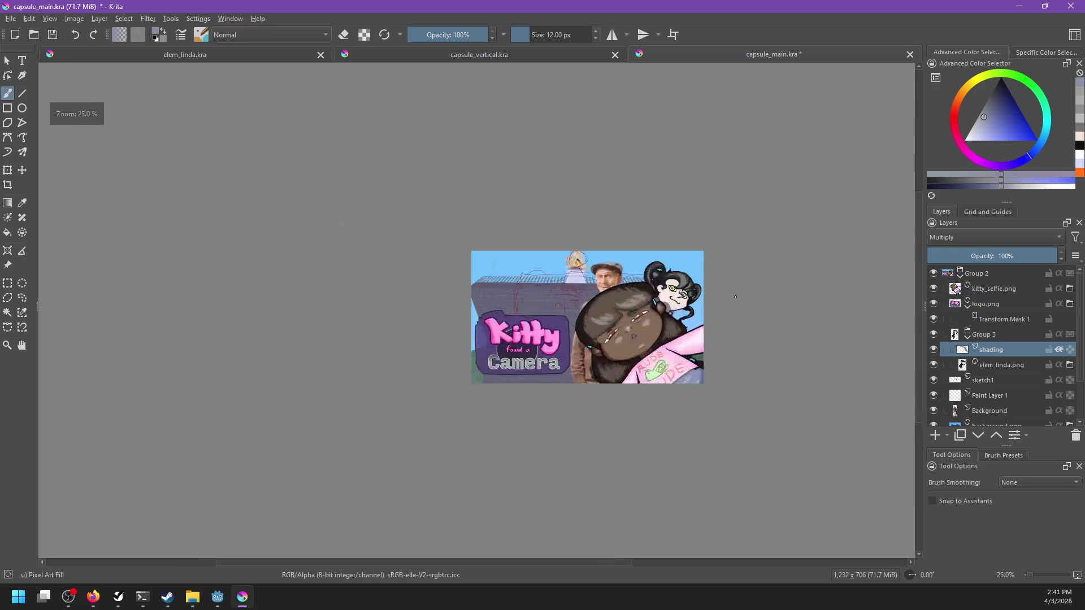
{"action": "scroll", "coordinate": [687, 334], "scroll_direction": "up", "scroll_amount": 2}
{"action": "scroll", "coordinate": [698, 329], "scroll_direction": "up", "scroll_amount": 1}
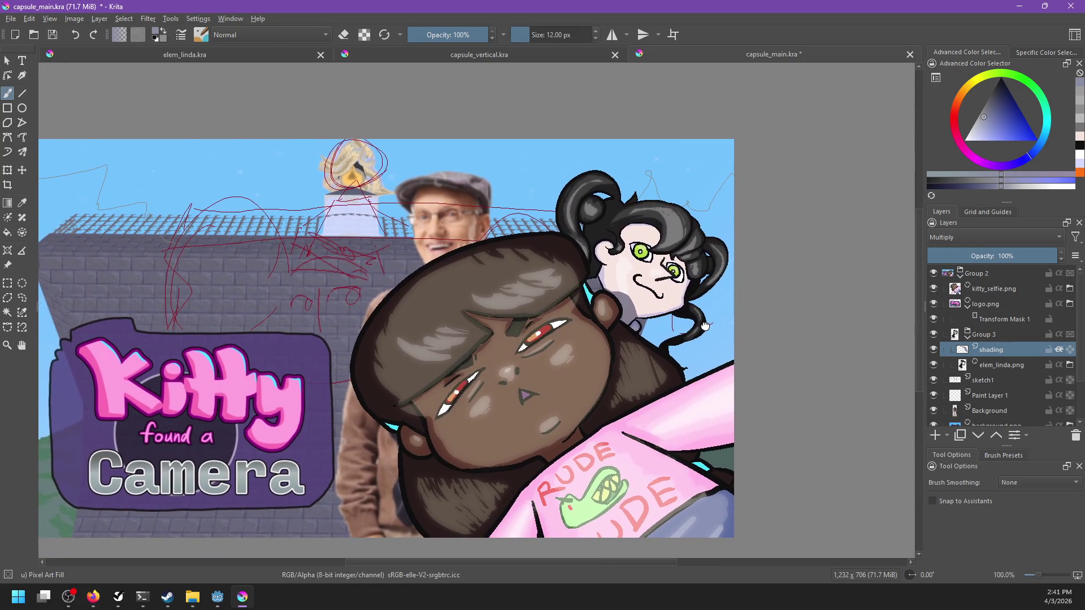
{"action": "left_click_drag", "start_coordinate": [698, 329], "coordinate": [741, 315]}
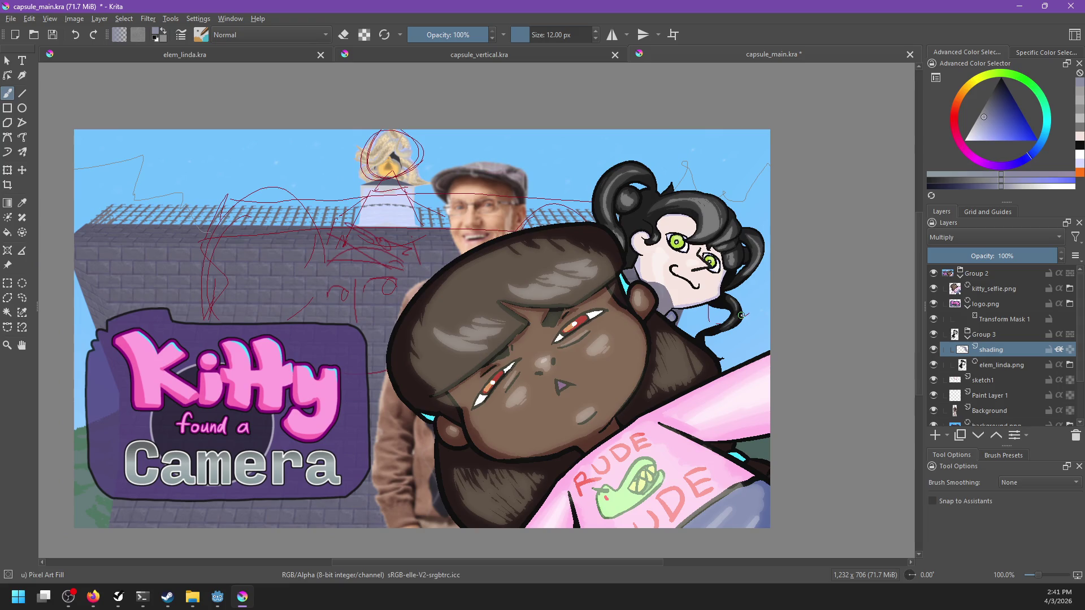
{"action": "key", "text": "ctrl+s"}
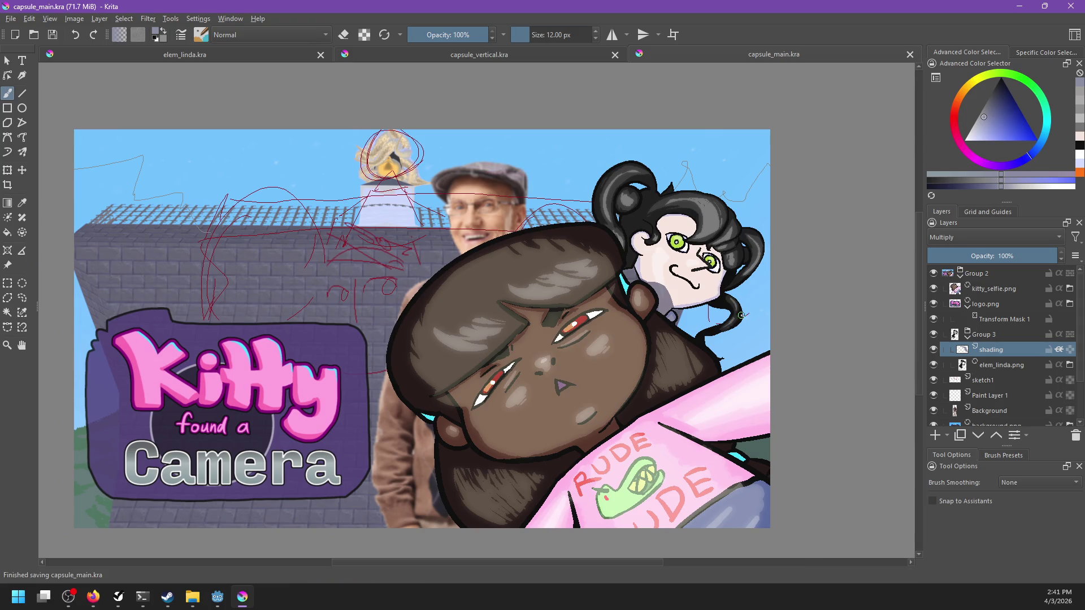
{"action": "scroll", "coordinate": [740, 316], "scroll_direction": "down", "scroll_amount": 2}
{"action": "scroll", "coordinate": [739, 316], "scroll_direction": "up", "scroll_amount": 2}
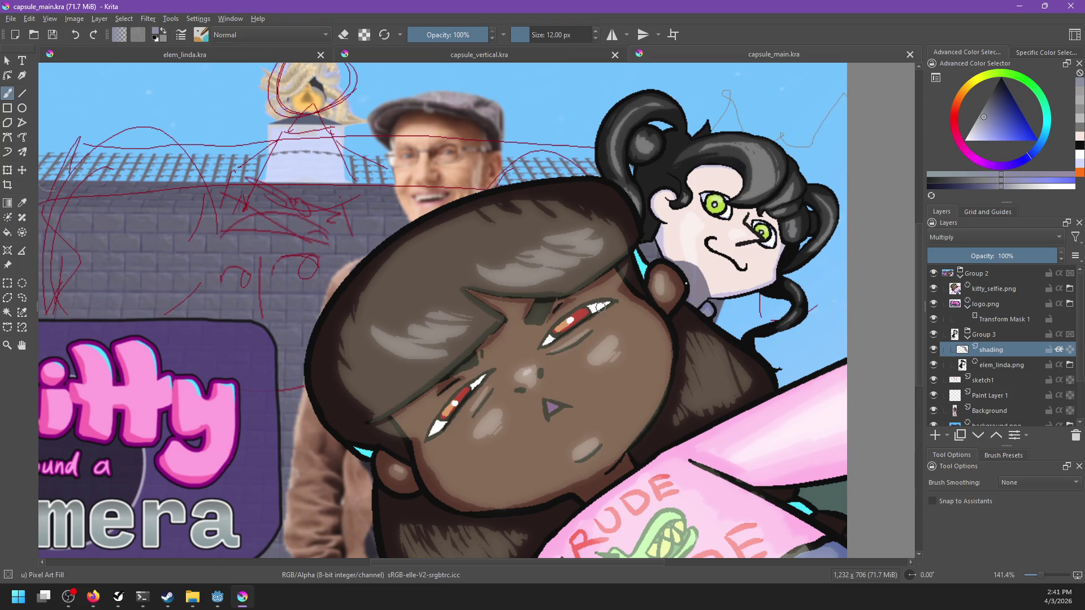
{"action": "scroll", "coordinate": [763, 314], "scroll_direction": "down", "scroll_amount": 2}
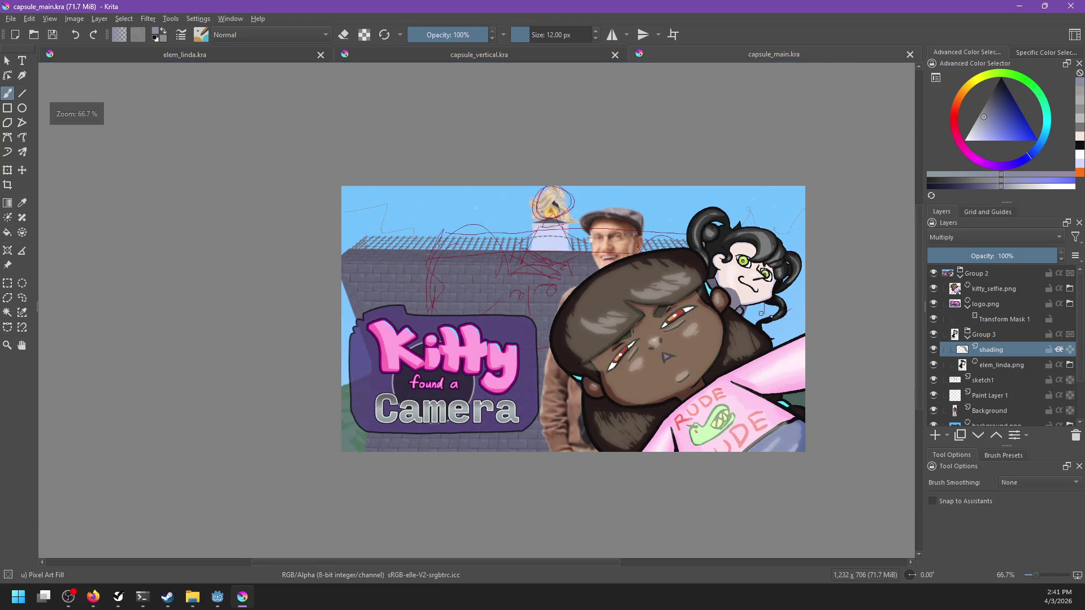
In capsule_vertical, group elem_linda.png and add a Multiply 'shading' layer with inherit alpha.
{"action": "left_click", "coordinate": [390, 57]}
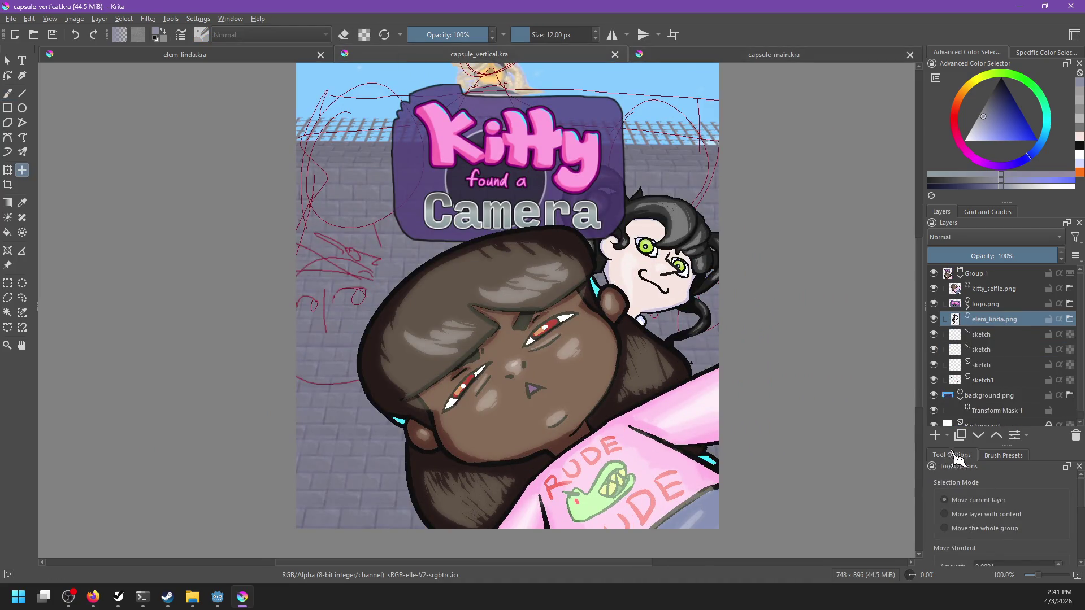
{"action": "key", "text": "ctrl+g"}
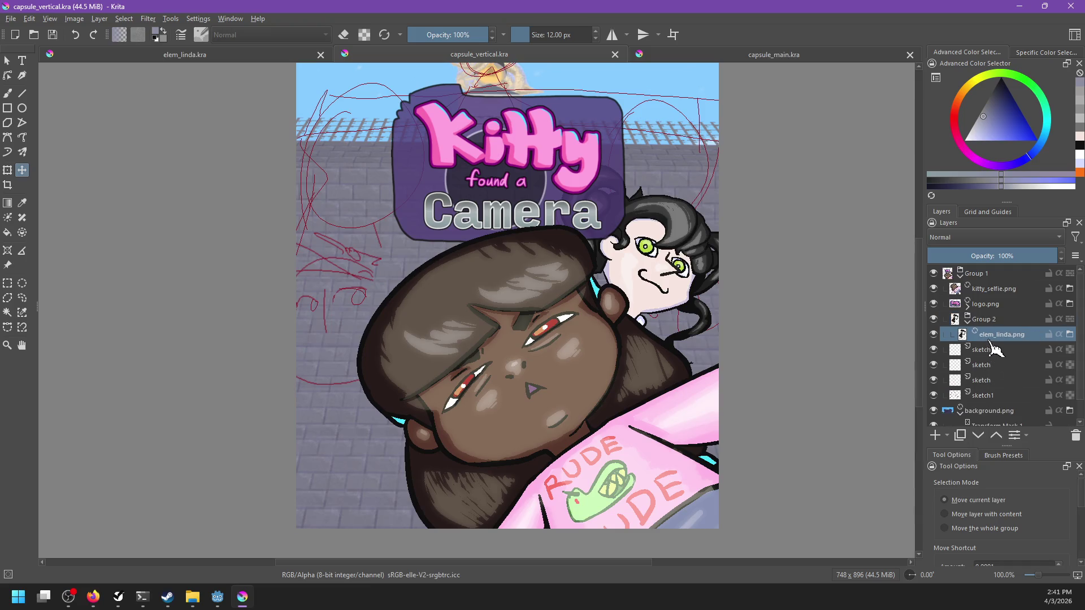
{"action": "left_click", "coordinate": [943, 436]}
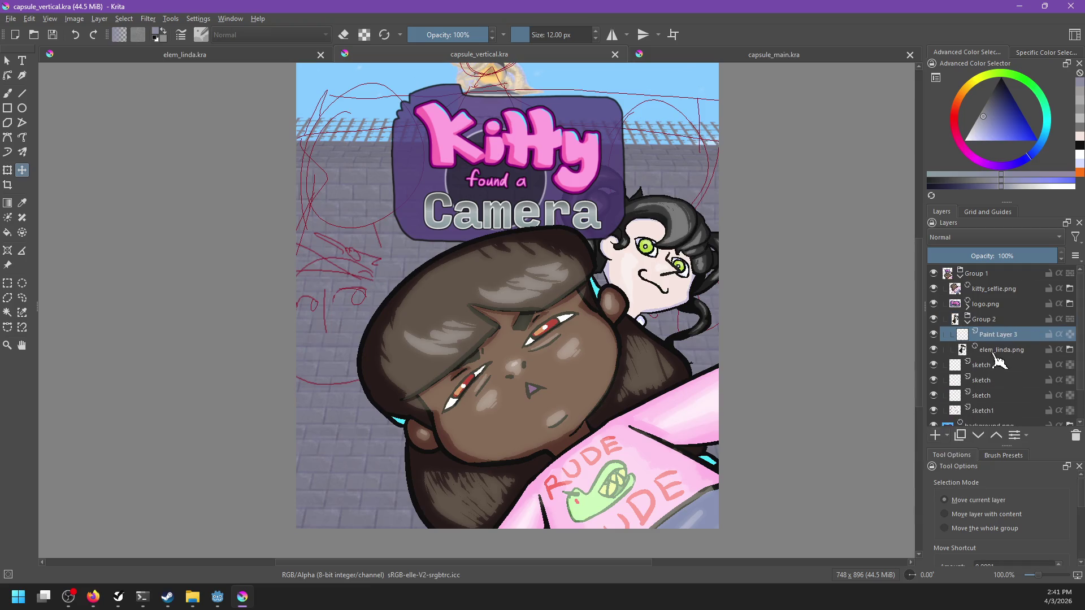
{"action": "double_click", "coordinate": [995, 334]}
{"action": "type", "text": "shadi"}
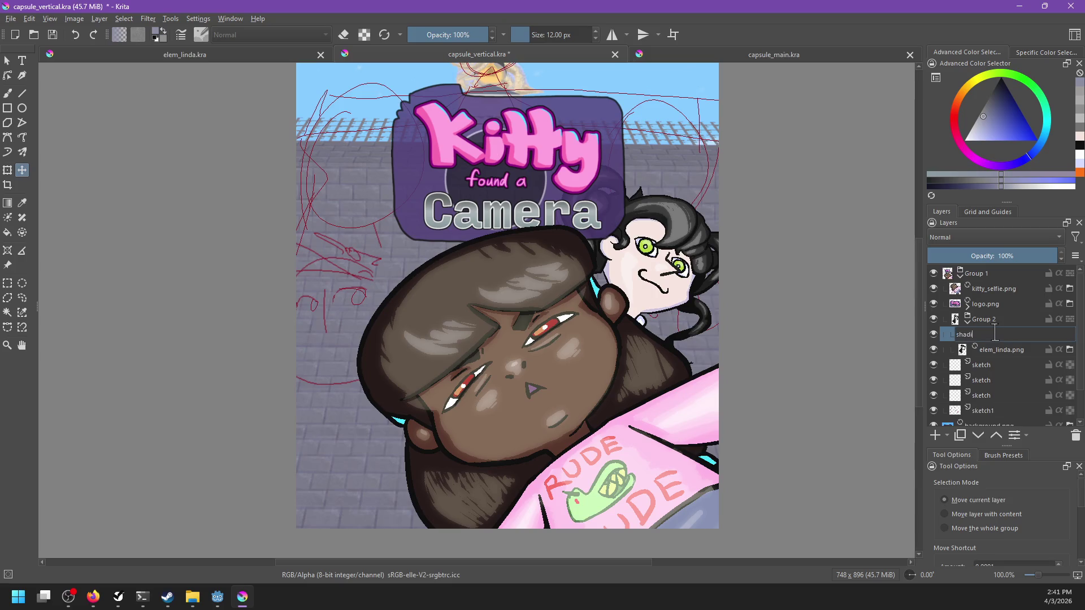
{"action": "type", "text": "ng"}
{"action": "key", "text": "Return"}
{"action": "left_click", "coordinate": [1060, 334]}
{"action": "left_click", "coordinate": [995, 237]}
{"action": "left_click", "coordinate": [955, 229]}
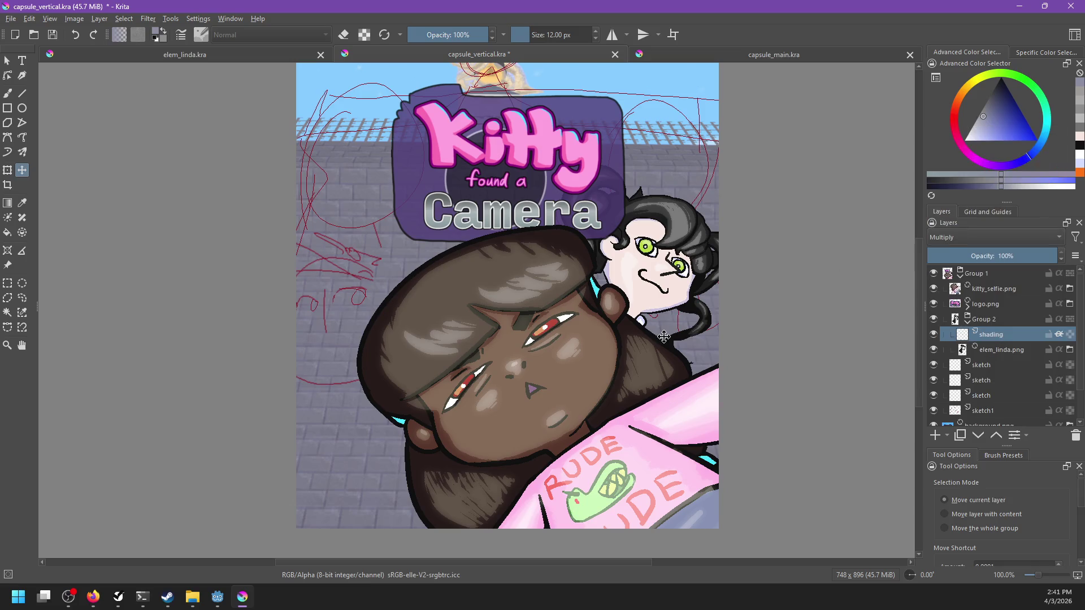
Paint grey shading on the character's face and save the file.
{"action": "key", "text": "b"}
{"action": "left_click_drag", "start_coordinate": [606, 275], "coordinate": [636, 302]}
{"action": "key", "text": "ctrl+z"}
{"action": "key", "text": "ctrl+shift+z"}
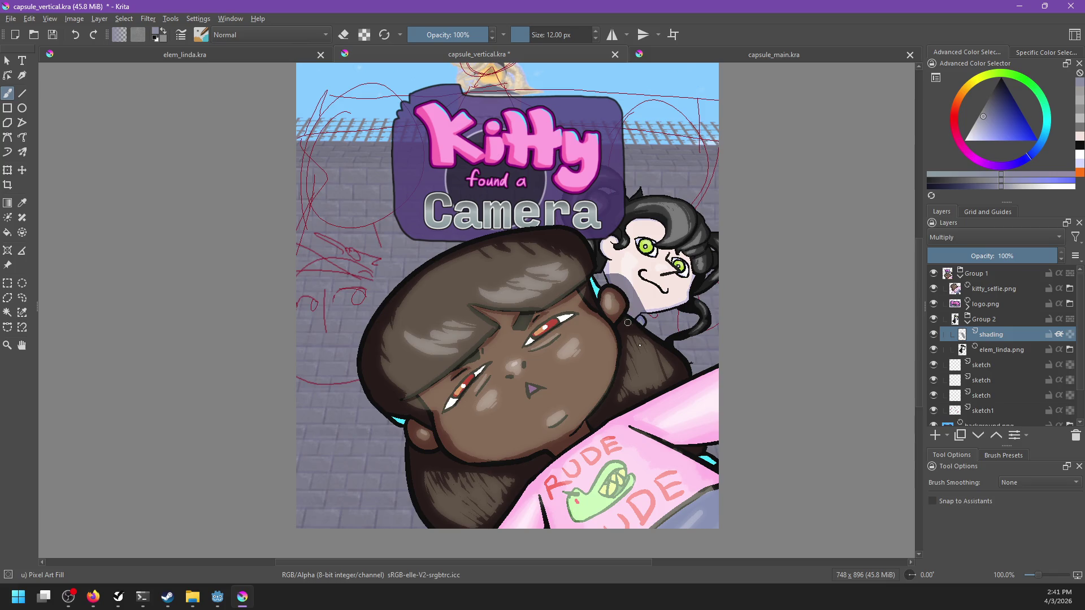
{"action": "key", "text": "ctrl+s"}
Touch up the face shading, erasing part of it, and save again.
{"action": "scroll", "coordinate": [660, 342], "scroll_direction": "down", "scroll_amount": 4}
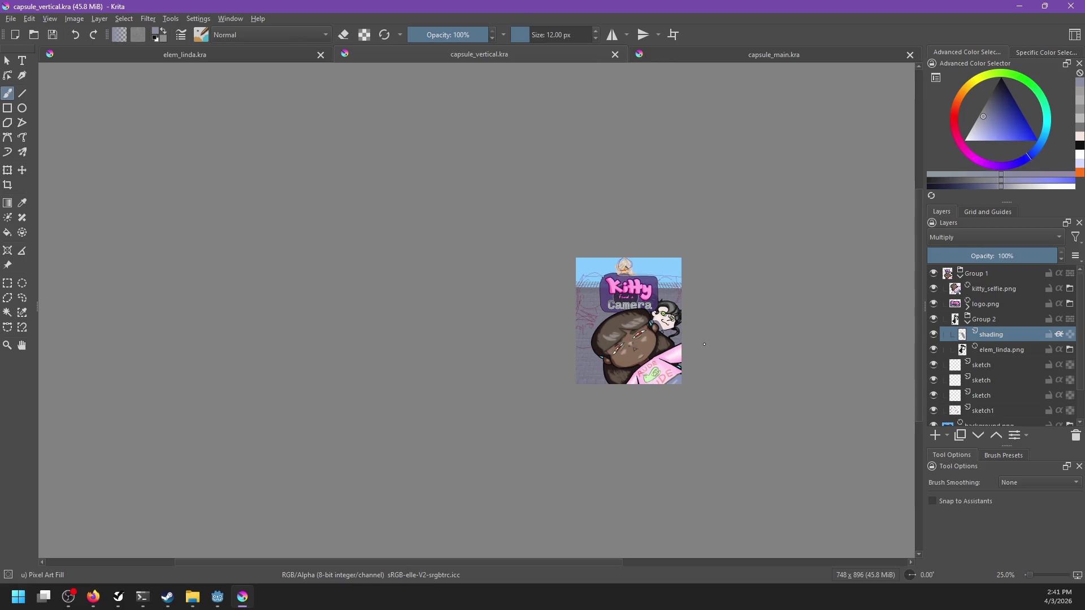
{"action": "scroll", "coordinate": [666, 337], "scroll_direction": "up", "scroll_amount": 3}
{"action": "scroll", "coordinate": [665, 337], "scroll_direction": "up", "scroll_amount": 3}
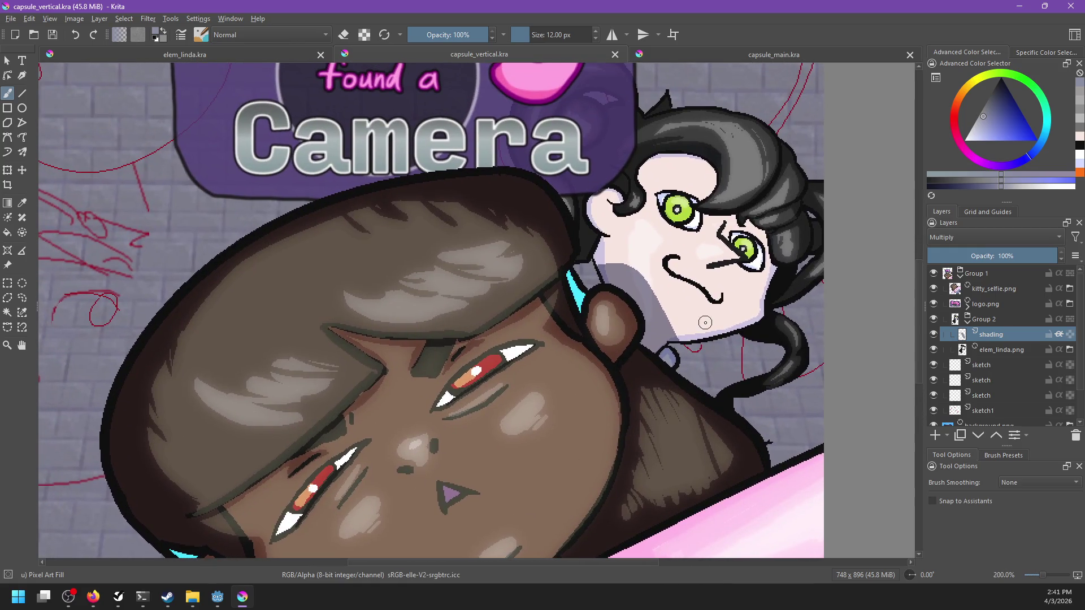
{"action": "scroll", "coordinate": [706, 326], "scroll_direction": "down", "scroll_amount": 3}
{"action": "scroll", "coordinate": [706, 327], "scroll_direction": "up", "scroll_amount": 2}
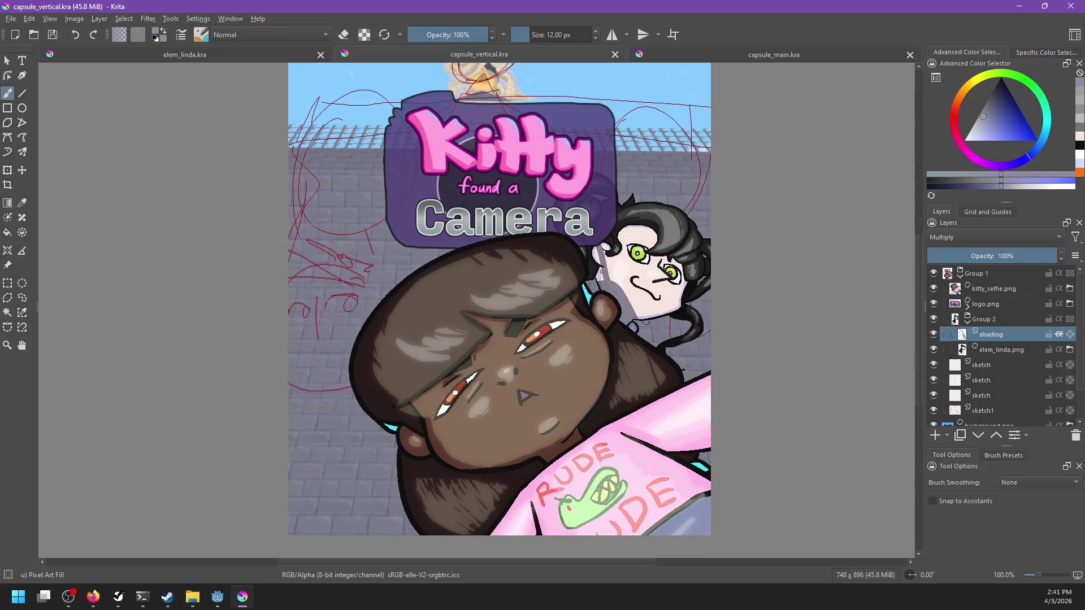
{"action": "left_click_drag", "start_coordinate": [593, 244], "coordinate": [600, 281]}
{"action": "key", "text": "ctrl+z"}
{"action": "key", "text": "e"}
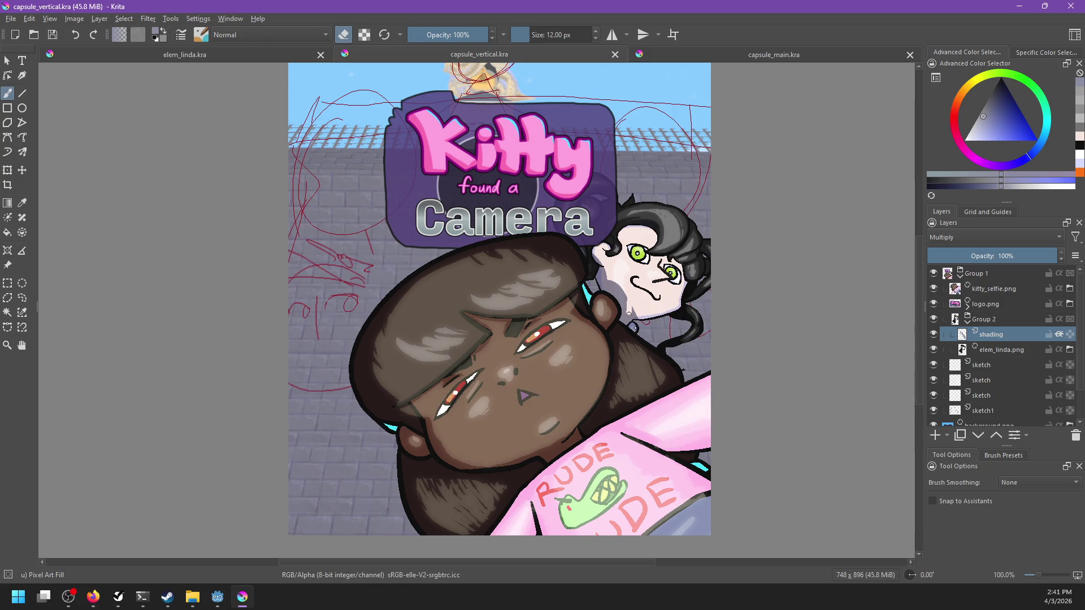
{"action": "left_click_drag", "start_coordinate": [634, 311], "coordinate": [638, 316]}
{"action": "key", "text": "e"}
{"action": "key", "text": "ctrl+s"}
Save capsule_vertical.kra once more and bring up the logo.png layer options.
{"action": "left_click", "coordinate": [676, 294]}
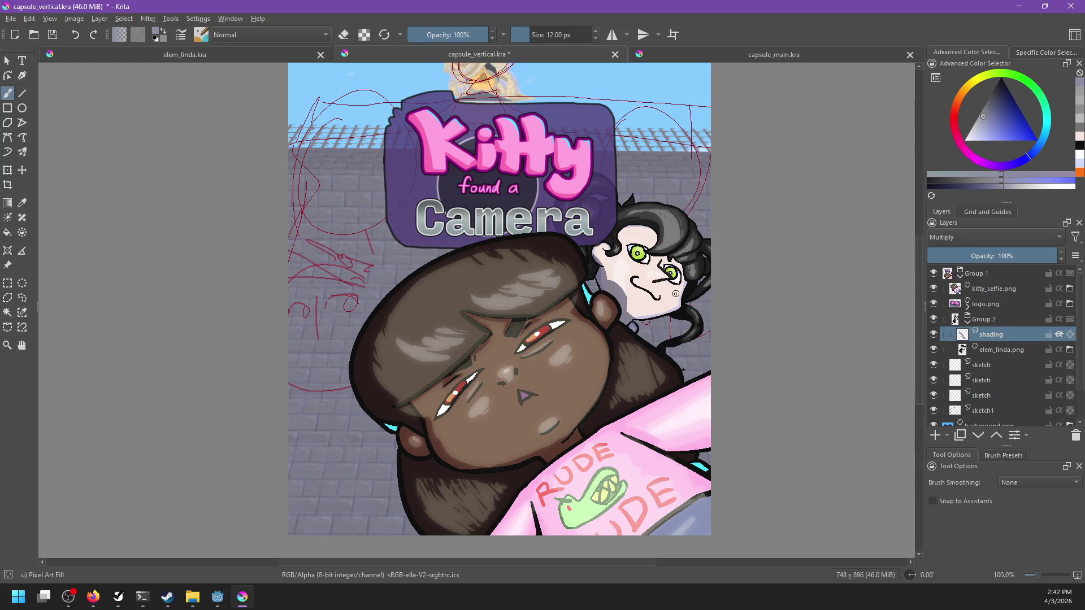
{"action": "key", "text": "ctrl+s"}
{"action": "scroll", "coordinate": [673, 300], "scroll_direction": "down", "scroll_amount": 2}
{"action": "mouse_move", "coordinate": [737, 302]}
{"action": "left_mouse_down"}
{"action": "mouse_move", "coordinate": [689, 310]}
{"action": "mouse_move", "coordinate": [724, 324]}
{"action": "left_mouse_up"}
{"action": "scroll", "coordinate": [689, 310], "scroll_direction": "up", "scroll_amount": 2}
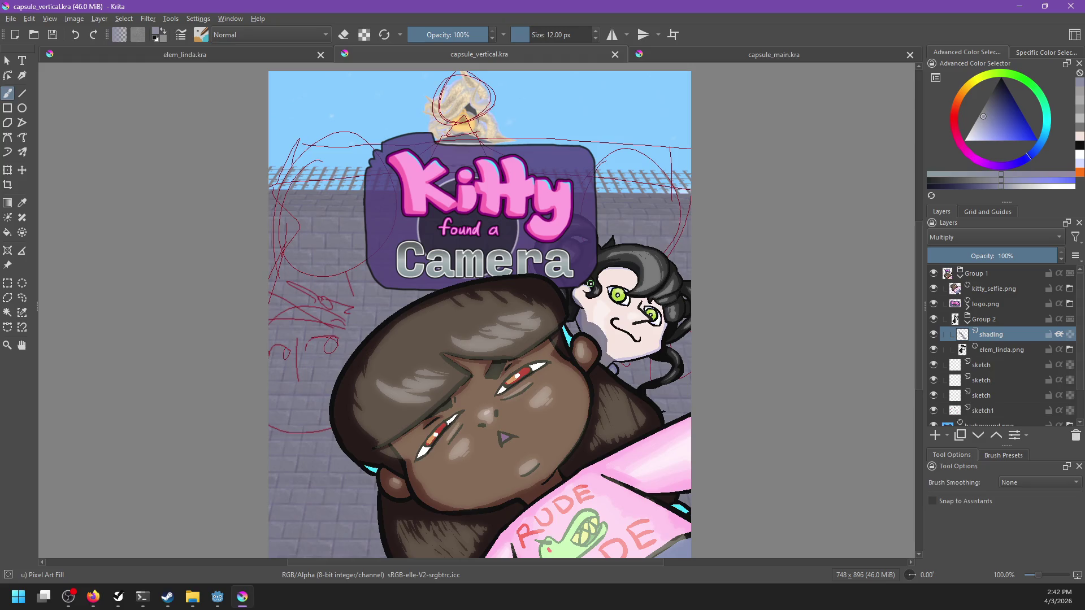
{"action": "right_click", "coordinate": [1001, 304]}
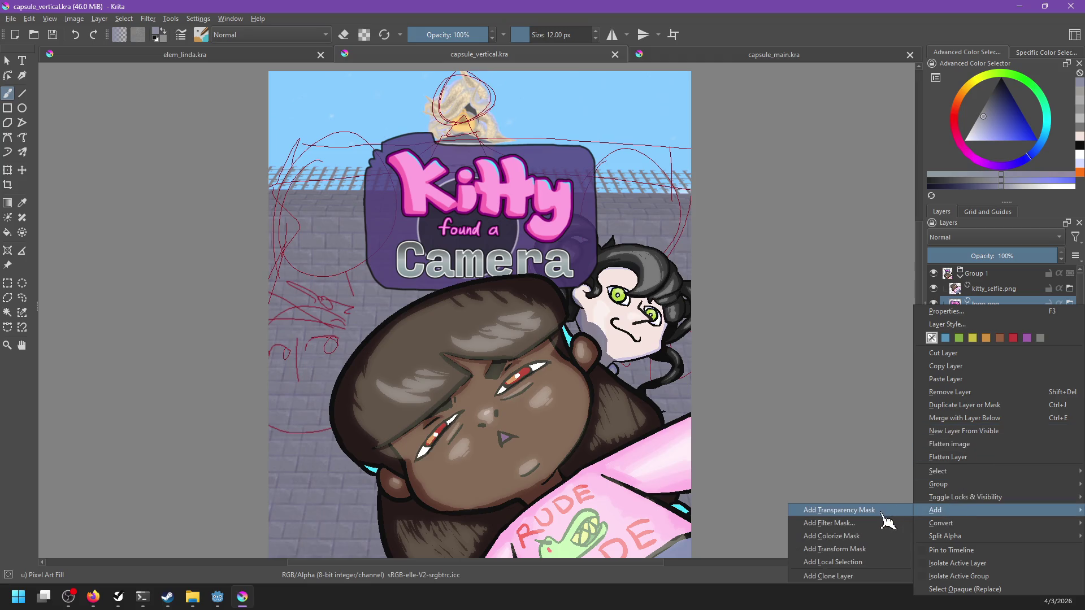
{"action": "mouse_move", "coordinate": [938, 484]}
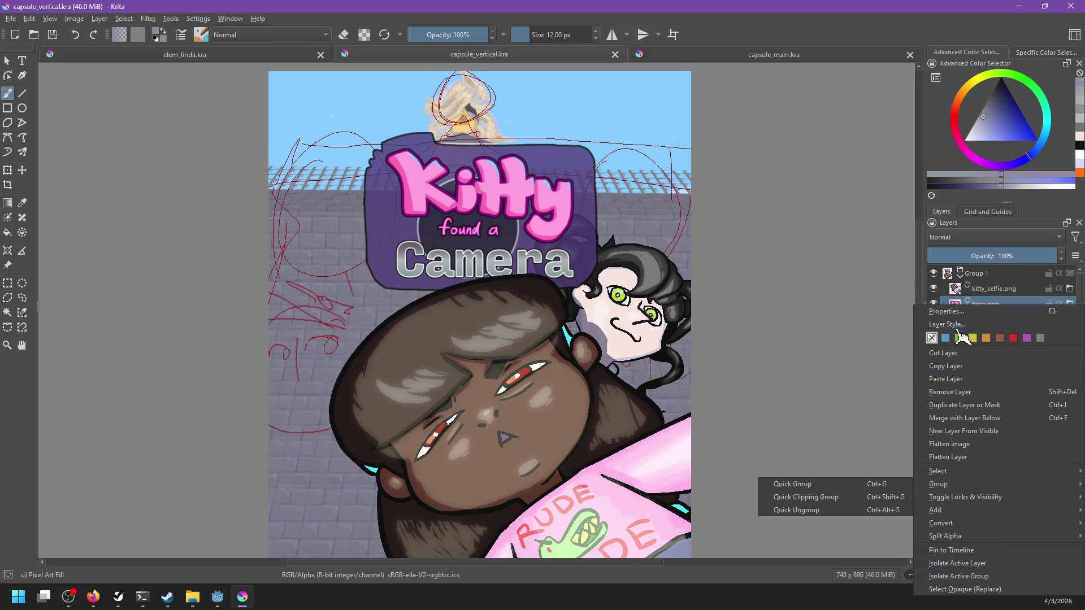
Apply a 3 px white Stroke layer style to the logo from a saved preset.
{"action": "left_click", "coordinate": [954, 325]}
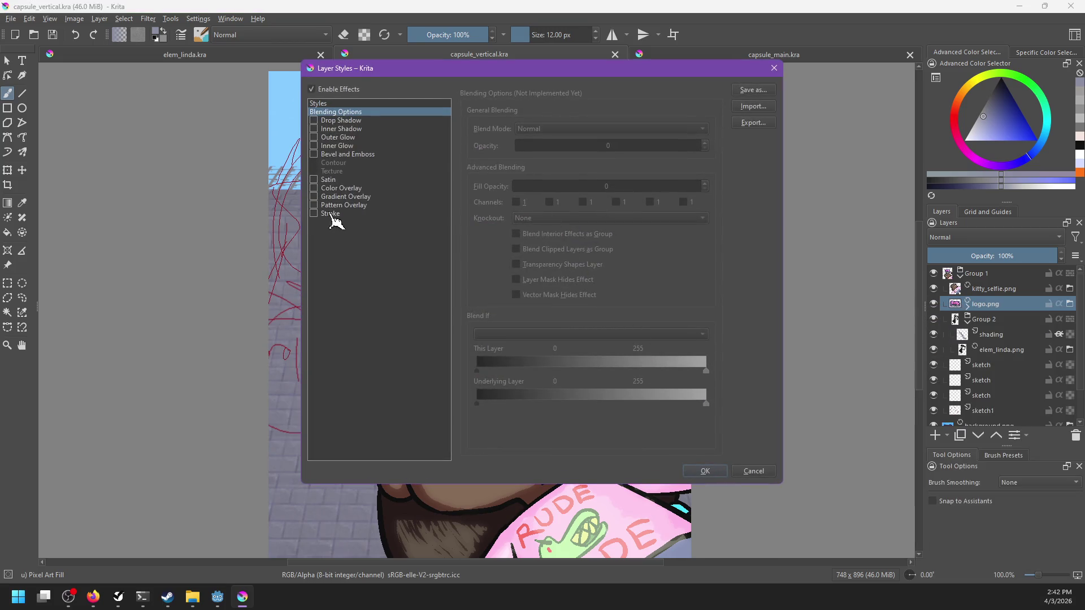
{"action": "left_click", "coordinate": [334, 103]}
{"action": "left_click", "coordinate": [497, 129]}
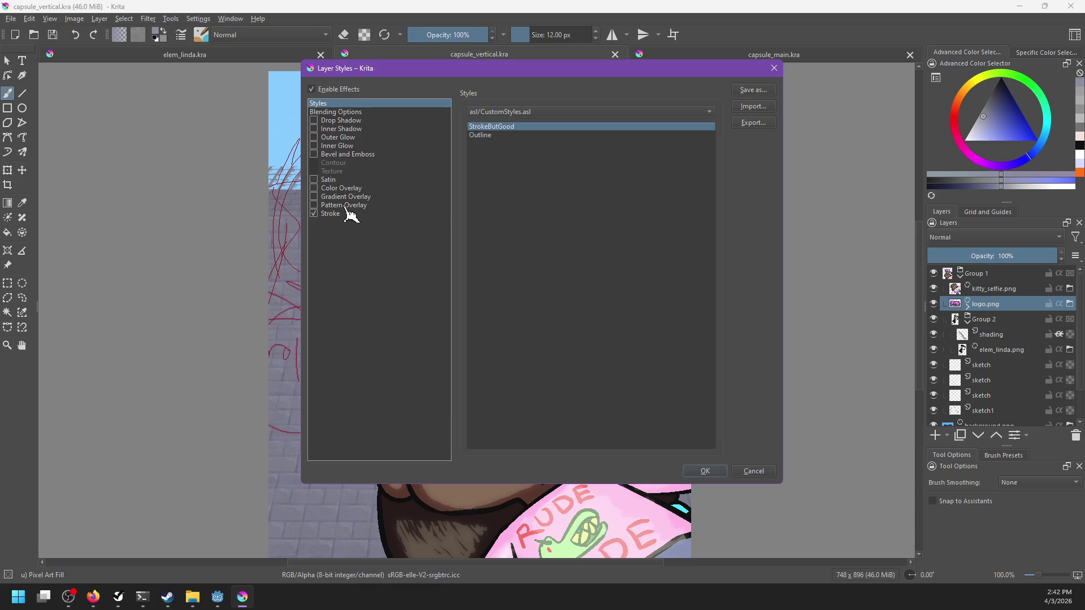
{"action": "left_click", "coordinate": [332, 215]}
{"action": "left_click_drag", "start_coordinate": [512, 71], "coordinate": [841, 107]}
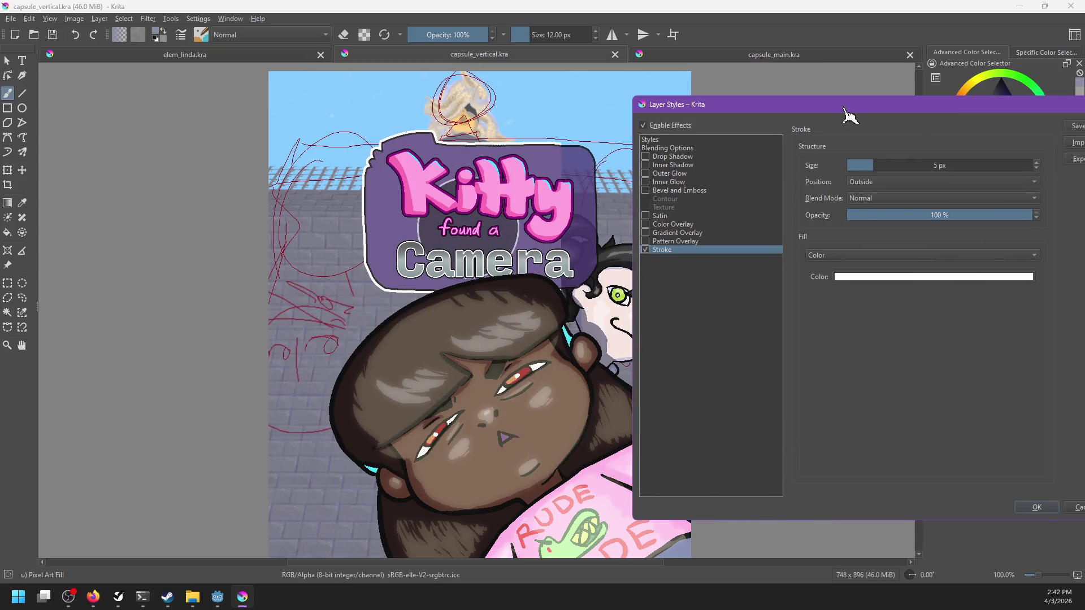
{"action": "left_click", "coordinate": [916, 158]}
{"action": "left_click", "coordinate": [916, 158]}
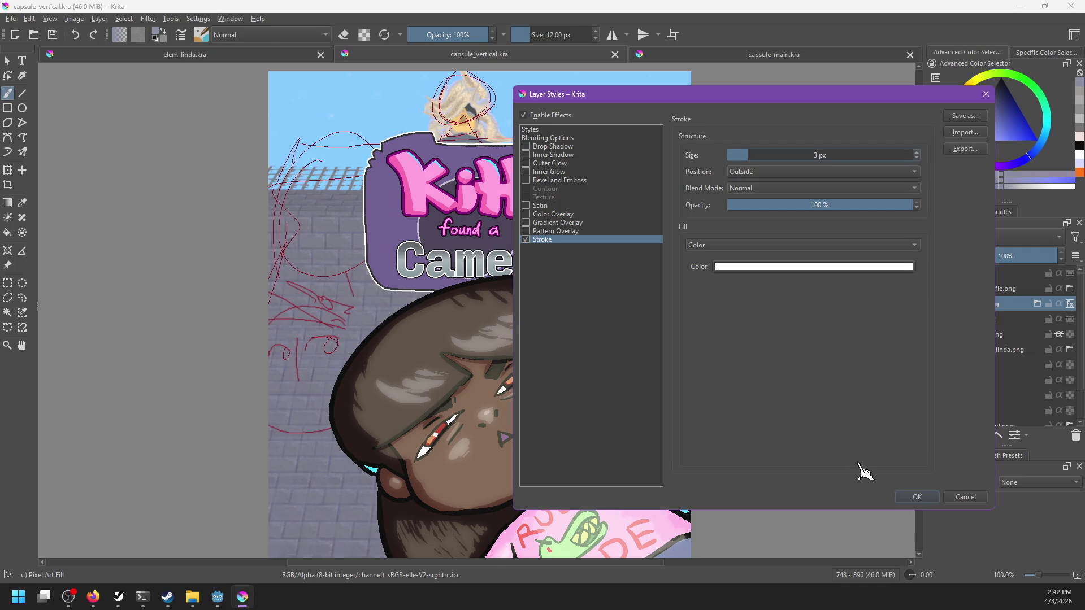
{"action": "left_click", "coordinate": [919, 497]}
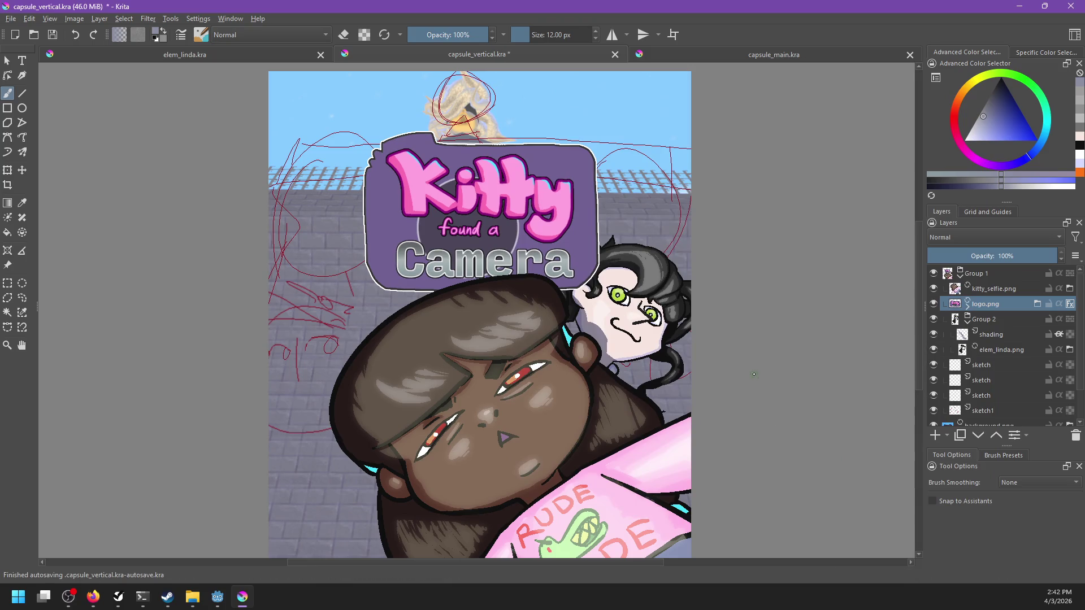
Save capsule_vertical.kra with the outlined logo.
{"action": "scroll", "coordinate": [757, 364], "scroll_direction": "down", "scroll_amount": 3}
{"action": "scroll", "coordinate": [756, 364], "scroll_direction": "up", "scroll_amount": 1}
{"action": "scroll", "coordinate": [756, 364], "scroll_direction": "up", "scroll_amount": 1}
{"action": "key", "text": "ctrl+s"}
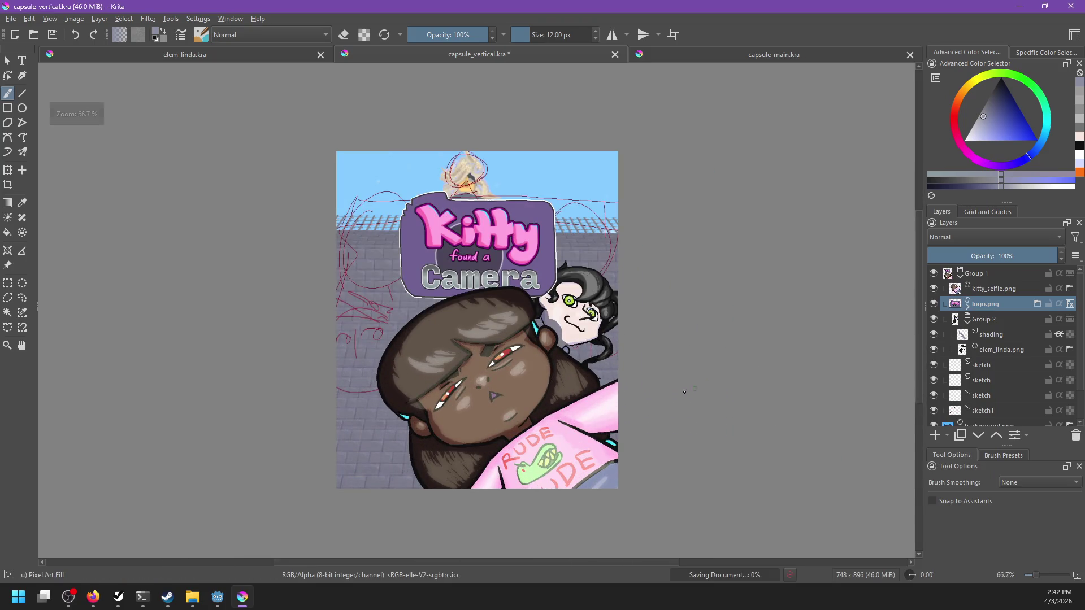
{"action": "left_click", "coordinate": [1009, 288]}
{"action": "right_click", "coordinate": [1009, 288]}
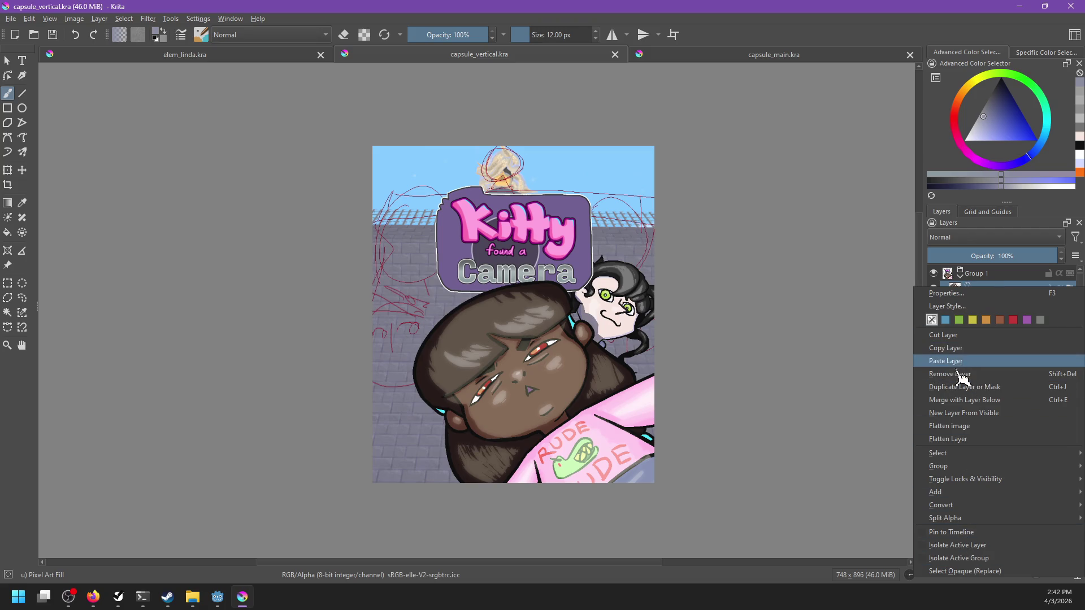
{"action": "key", "text": "Escape"}
{"action": "scroll", "coordinate": [760, 455], "scroll_direction": "up", "scroll_amount": 1}
{"action": "scroll", "coordinate": [760, 455], "scroll_direction": "up", "scroll_amount": 1}
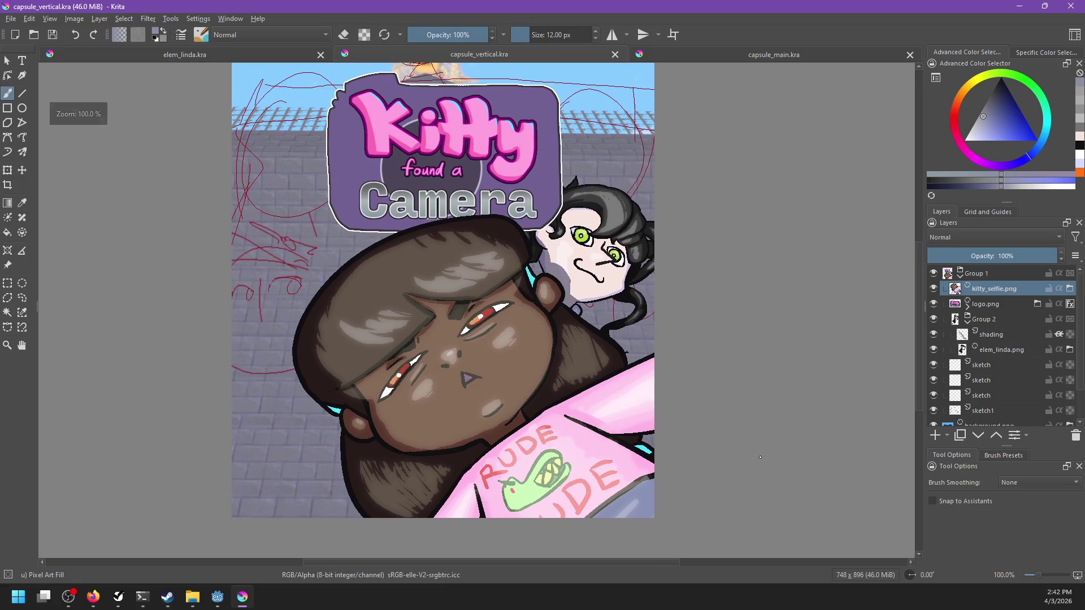
{"action": "scroll", "coordinate": [758, 450], "scroll_direction": "down", "scroll_amount": 2}
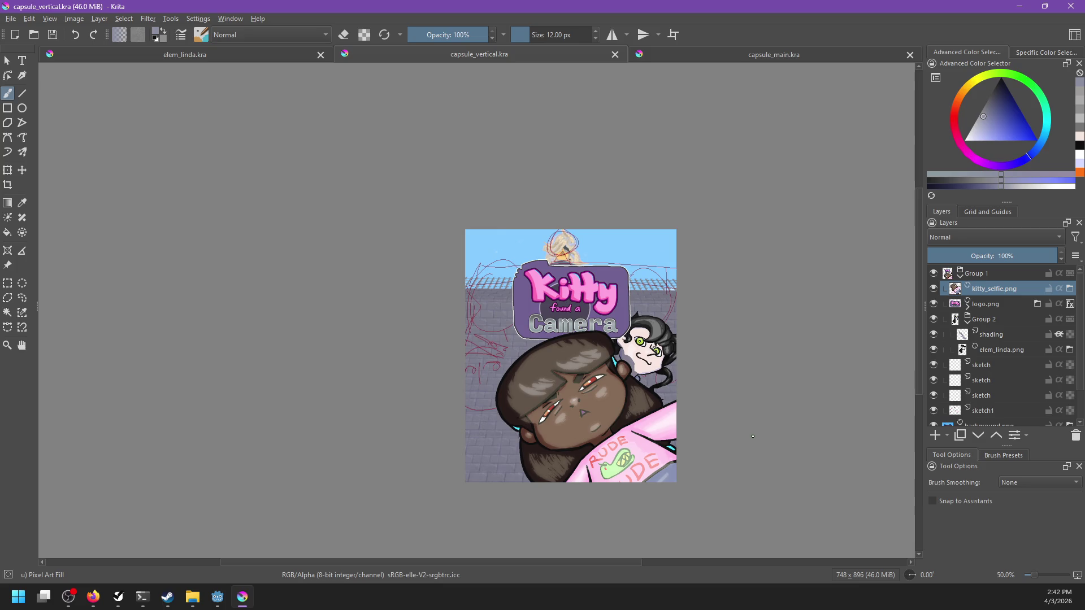
{"action": "left_click", "coordinate": [276, 57]}
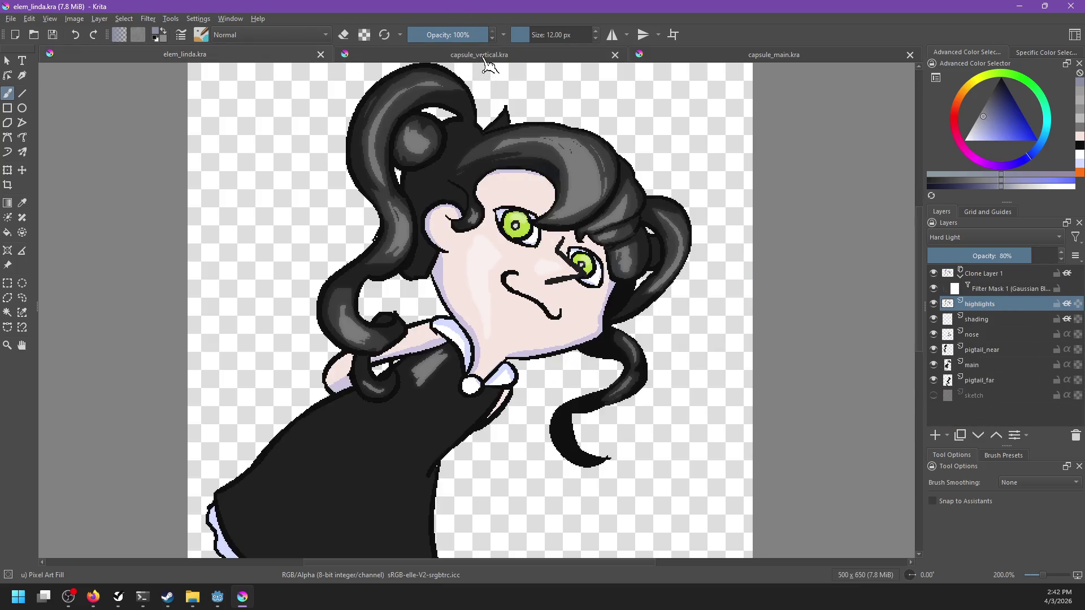
{"action": "left_click", "coordinate": [483, 59]}
{"action": "left_click", "coordinate": [687, 58]}
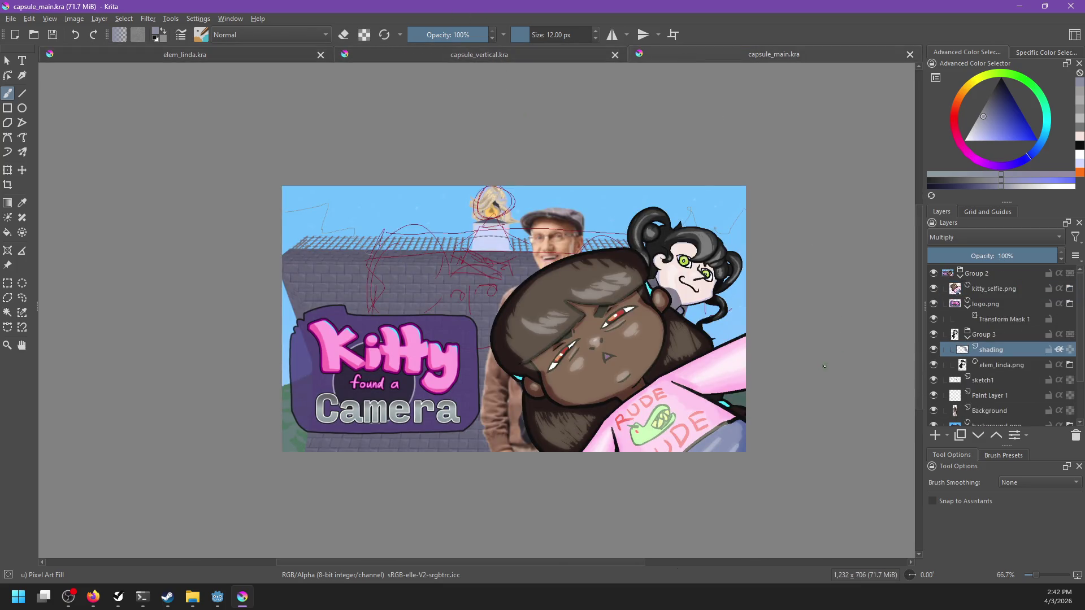
{"action": "scroll", "coordinate": [825, 366], "scroll_direction": "up", "scroll_amount": 1}
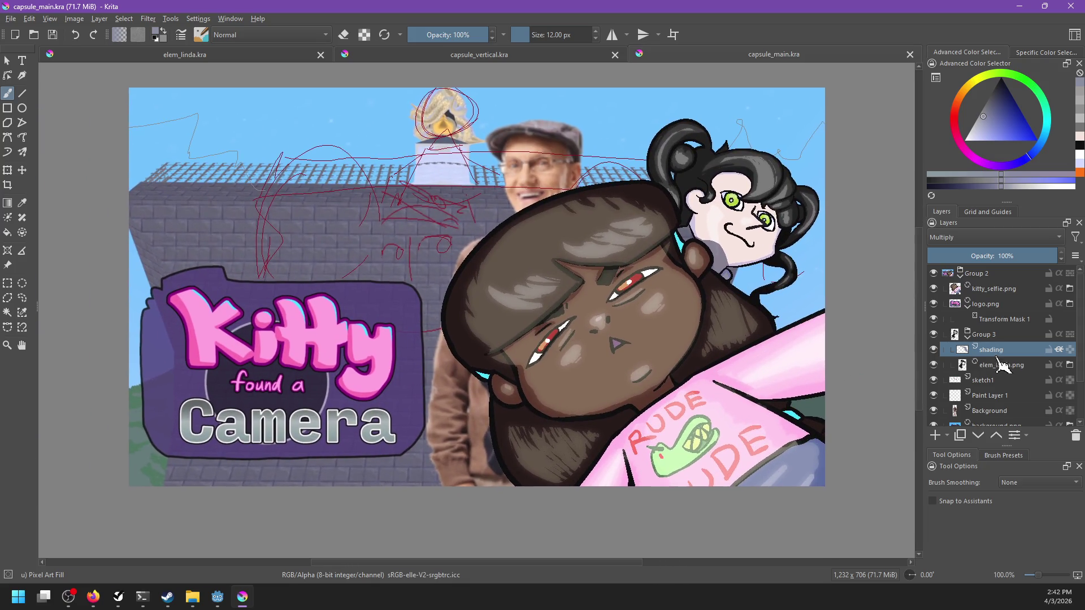
{"action": "left_click", "coordinate": [996, 305]}
{"action": "left_click", "coordinate": [514, 61]}
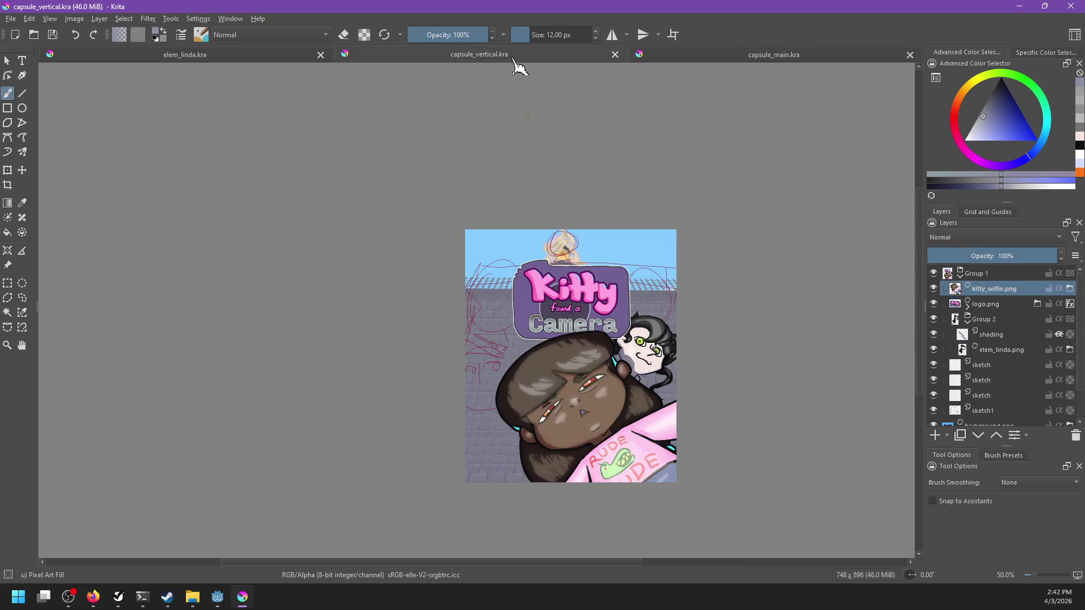
{"action": "left_click", "coordinate": [1012, 306]}
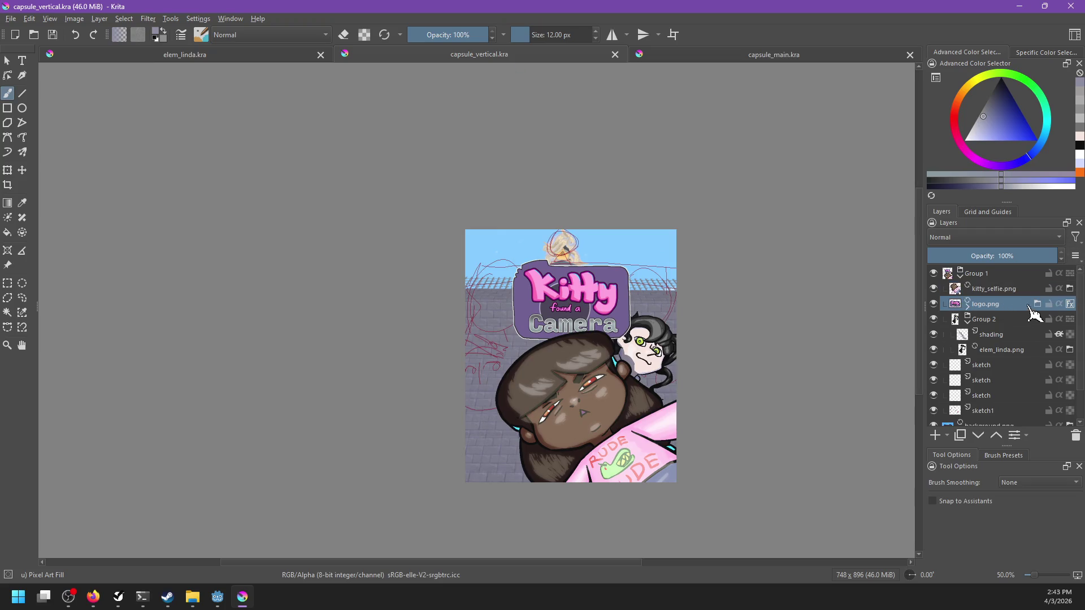
Turn on the logo's layer effects and reveal its transform mask.
{"action": "left_click", "coordinate": [1070, 306]}
{"action": "right_click", "coordinate": [1012, 306]}
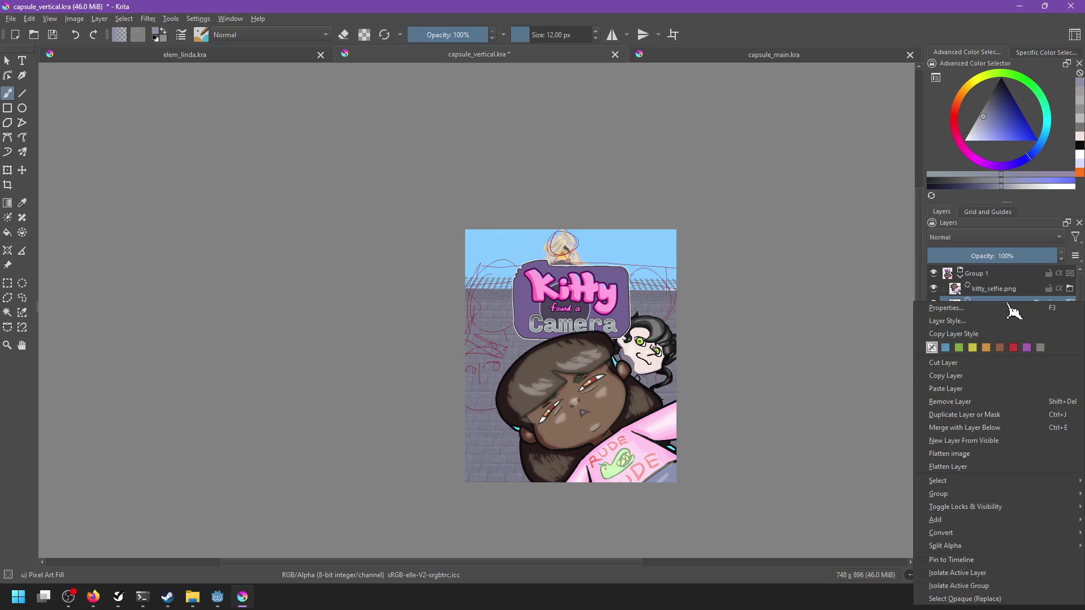
{"action": "key", "text": "Escape"}
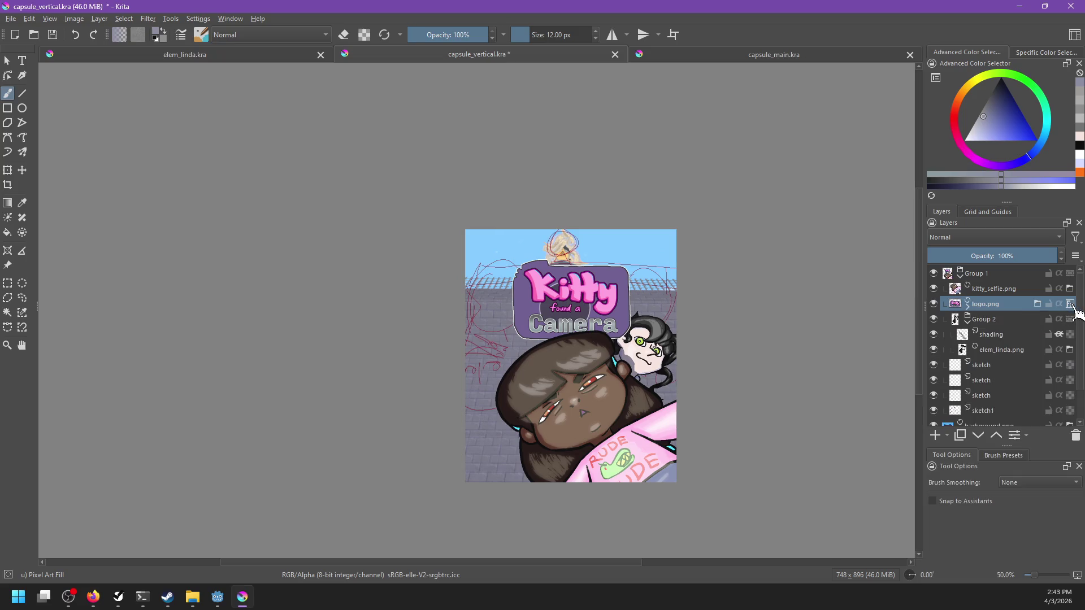
{"action": "left_click", "coordinate": [968, 307]}
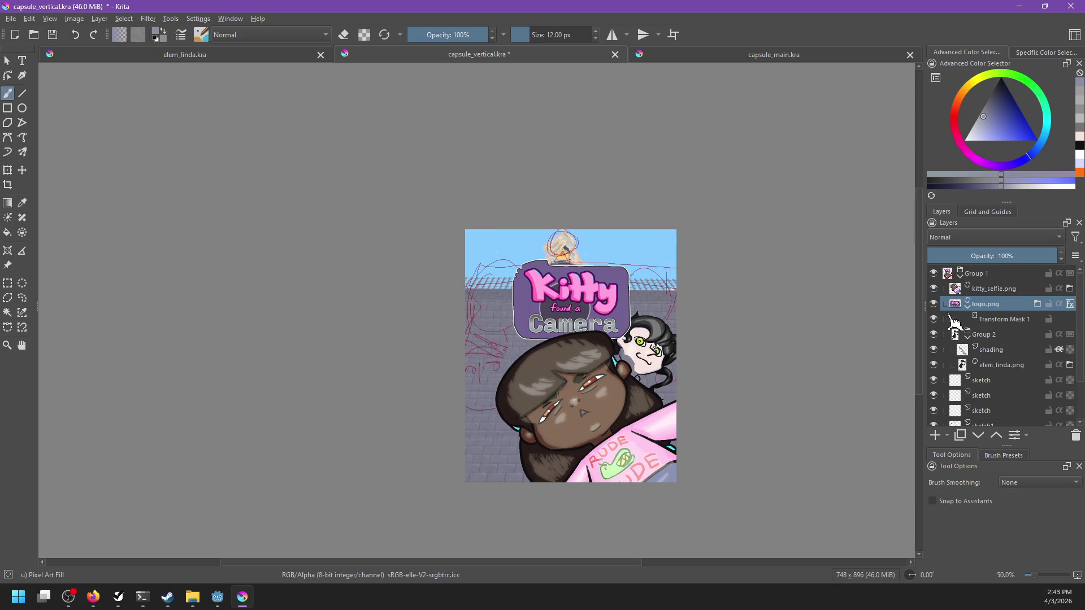
{"action": "left_click_drag", "start_coordinate": [925, 314], "coordinate": [896, 315]}
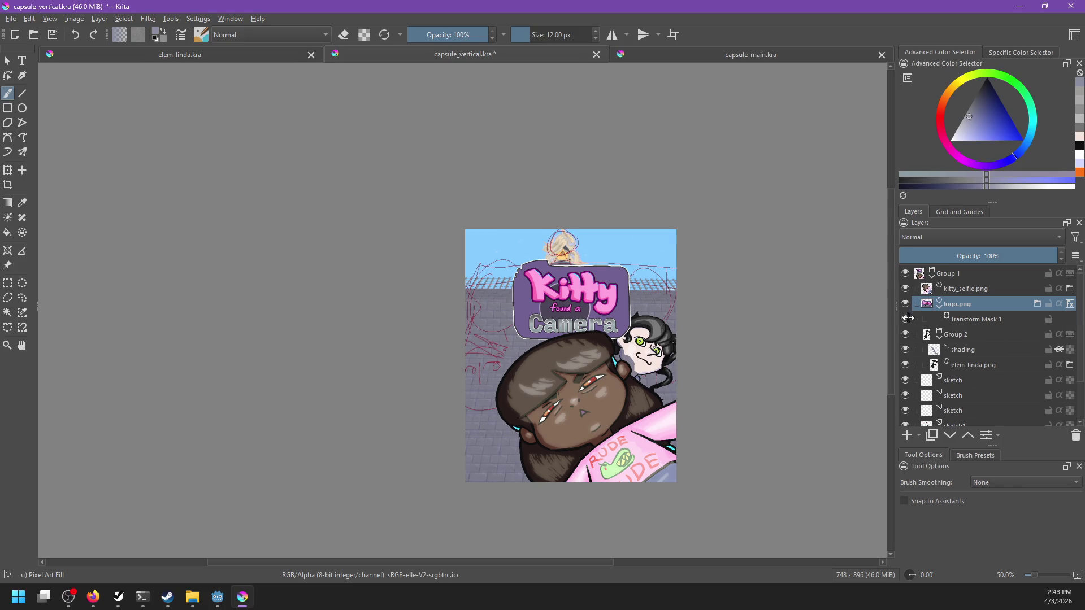
{"action": "left_click_drag", "start_coordinate": [896, 314], "coordinate": [990, 315]}
Uncheck Stroke in logo.png's Layer Style, confirm, and open the steam_page folder.
{"action": "right_click", "coordinate": [990, 316]}
{"action": "left_click", "coordinate": [969, 334]}
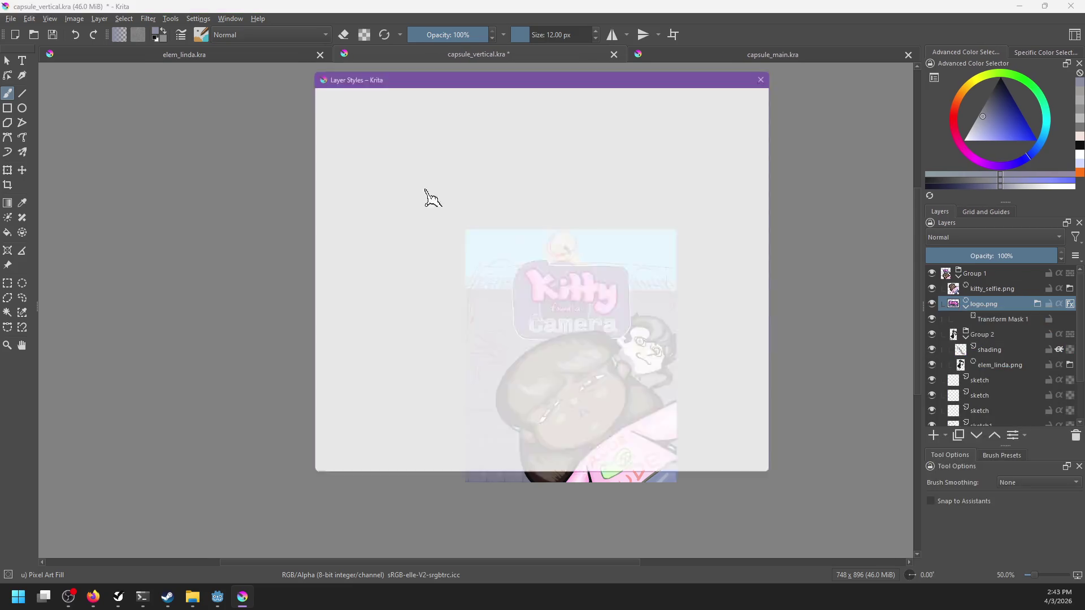
{"action": "left_click", "coordinate": [313, 213]}
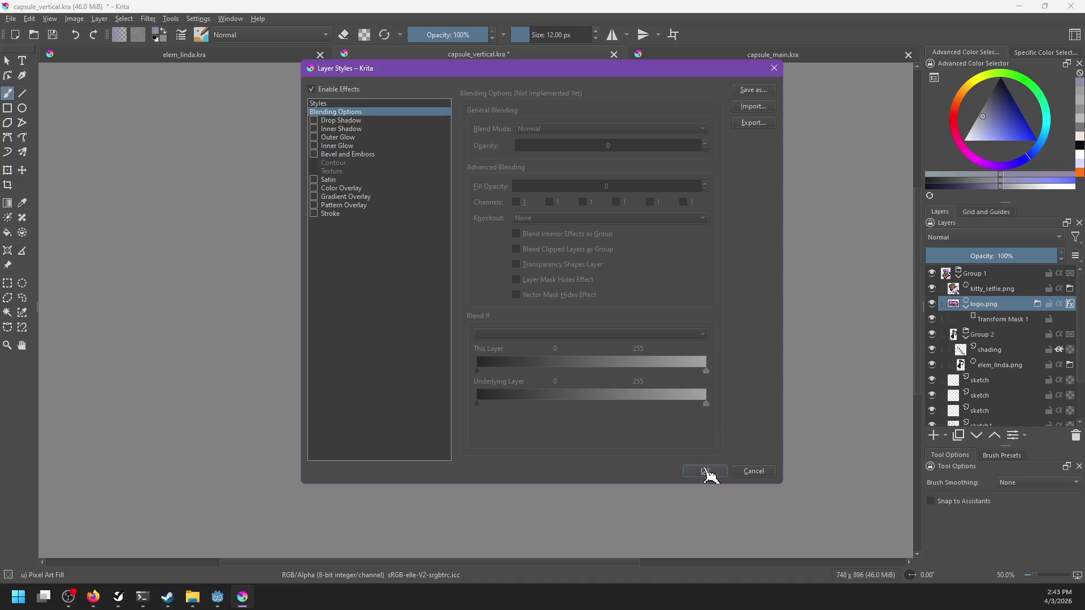
{"action": "left_click", "coordinate": [706, 471]}
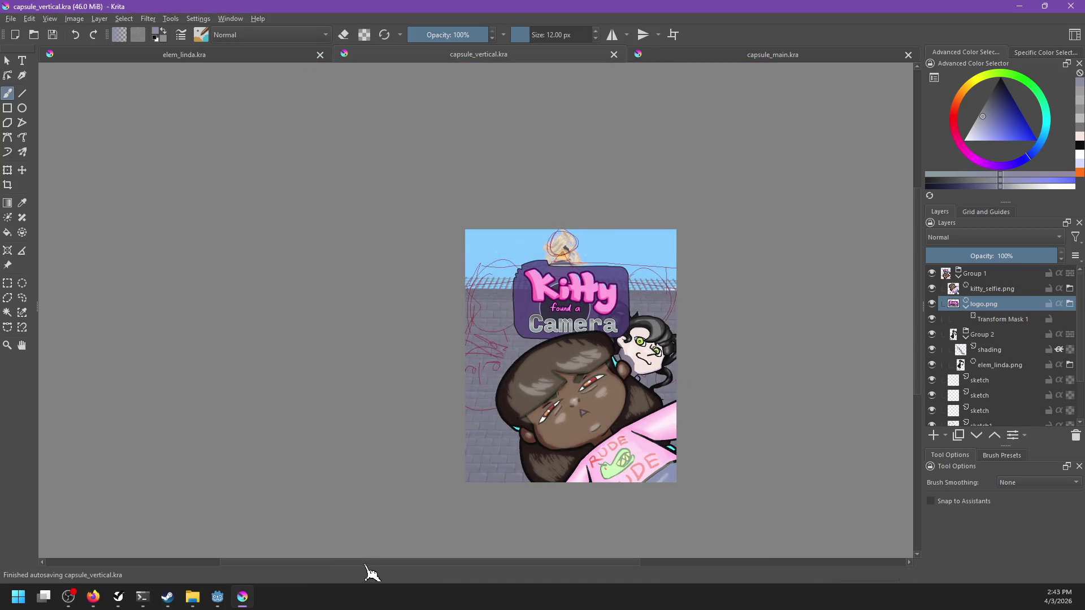
{"action": "left_click", "coordinate": [192, 597]}
Open logo.kra from the steam_page folder in Krita.
{"action": "scroll", "coordinate": [773, 466], "scroll_direction": "down", "scroll_amount": 1}
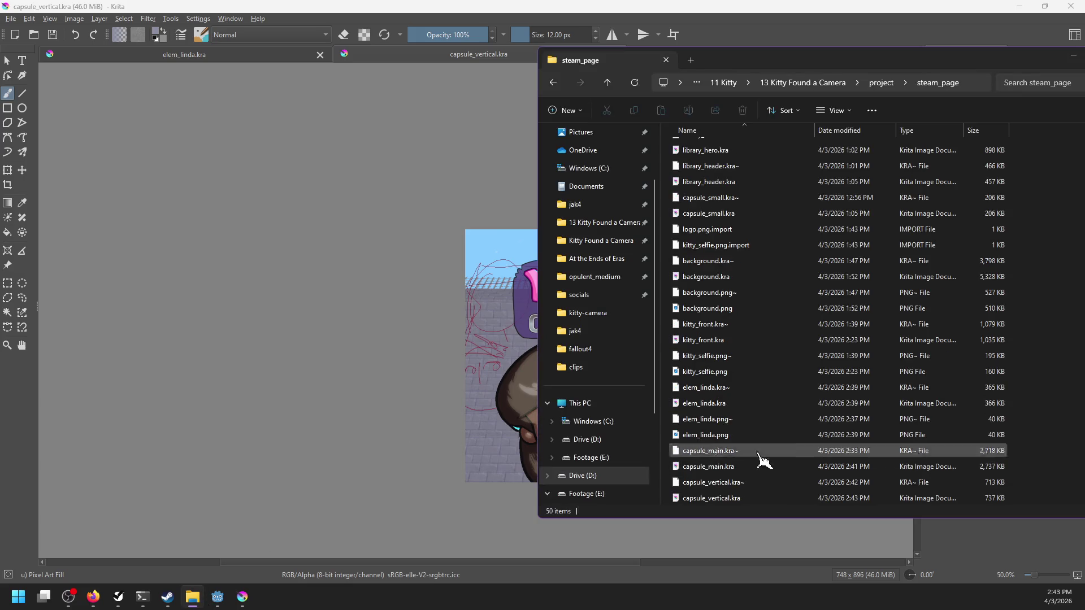
{"action": "scroll", "coordinate": [706, 288], "scroll_direction": "up", "scroll_amount": 2}
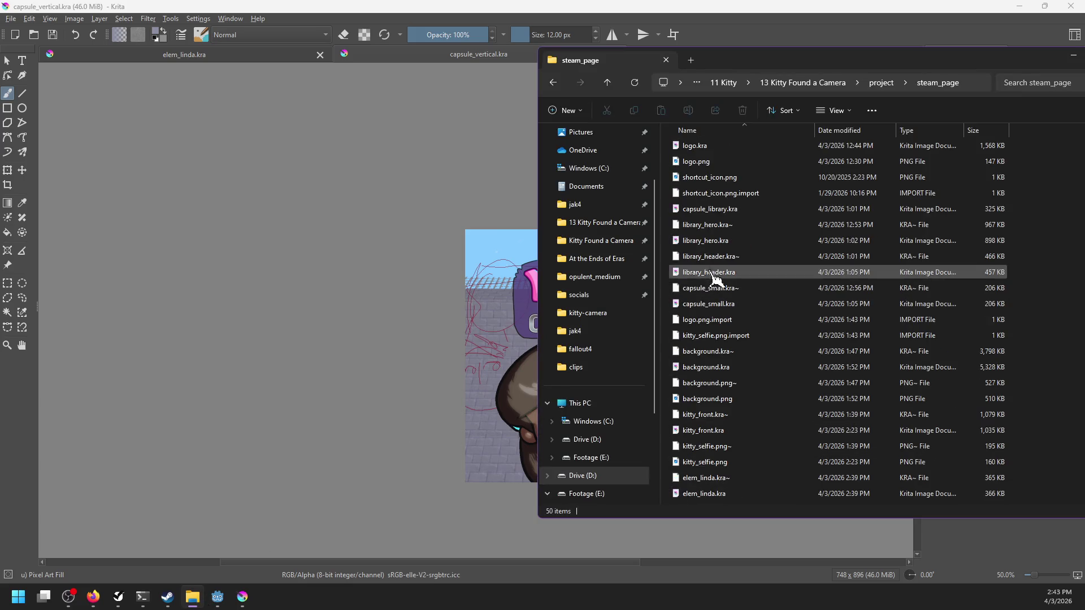
{"action": "scroll", "coordinate": [717, 280], "scroll_direction": "up", "scroll_amount": 2}
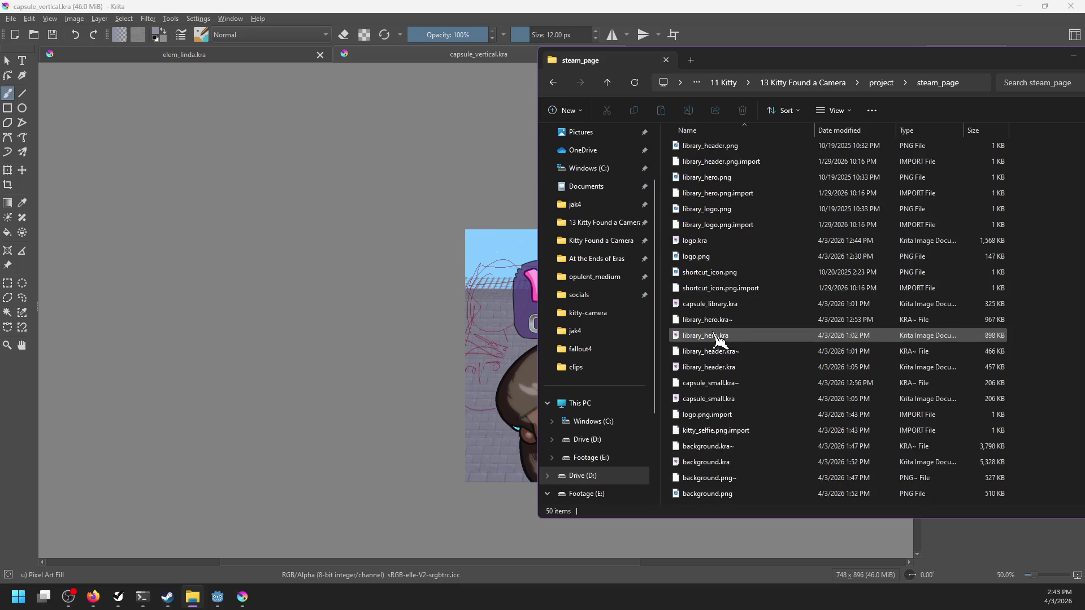
{"action": "left_click", "coordinate": [696, 241]}
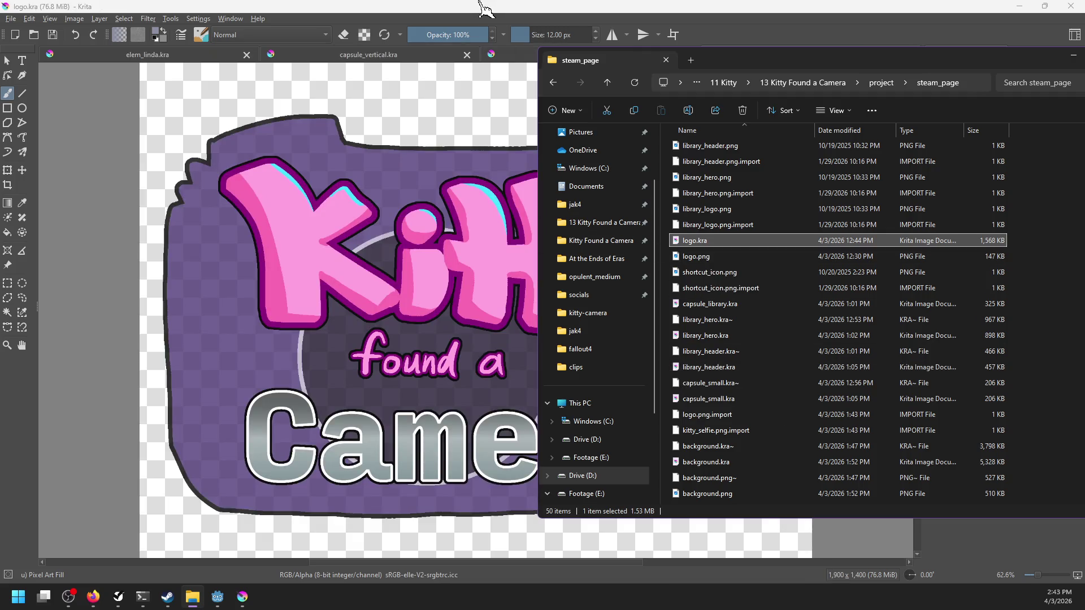
{"action": "left_click", "coordinate": [485, 6]}
Apply the StrokeButGood layer style to the bg group with a 7 px white outside stroke.
{"action": "left_click", "coordinate": [961, 276]}
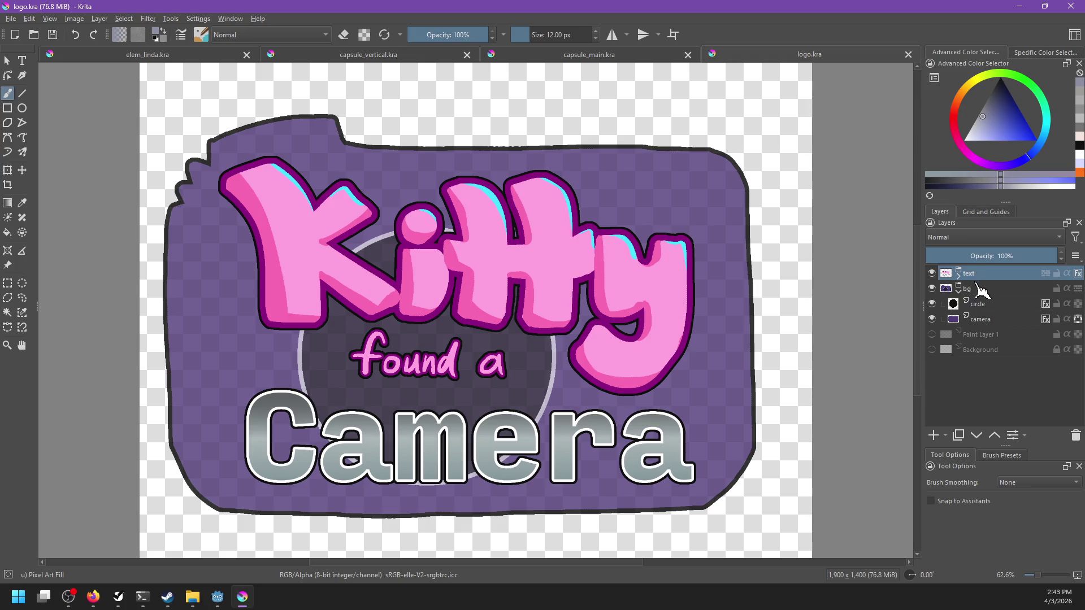
{"action": "left_click", "coordinate": [959, 292]}
{"action": "left_click", "coordinate": [982, 288]}
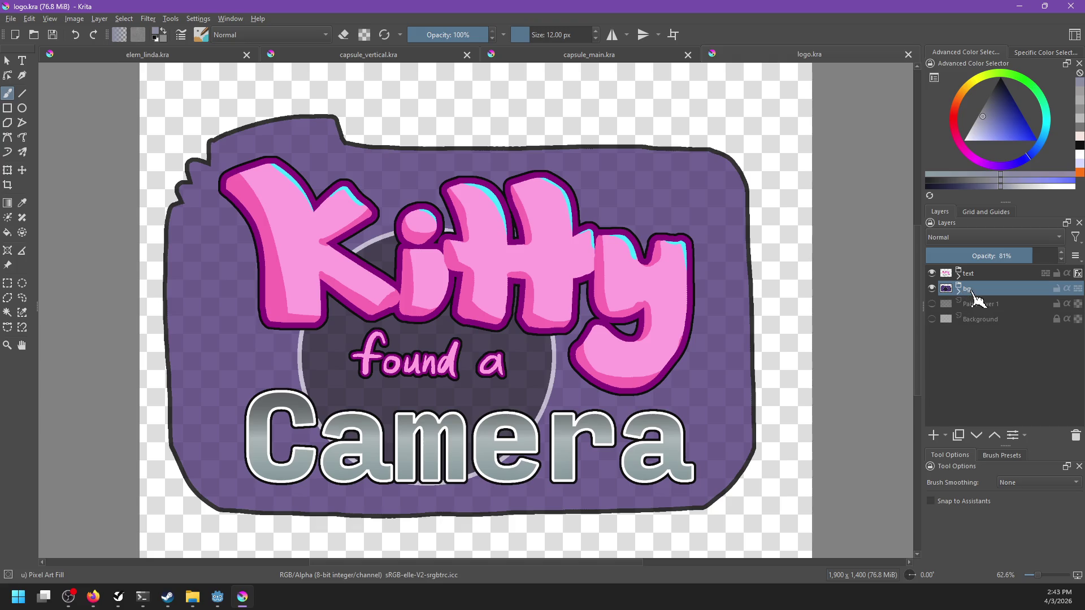
{"action": "right_click", "coordinate": [974, 291]}
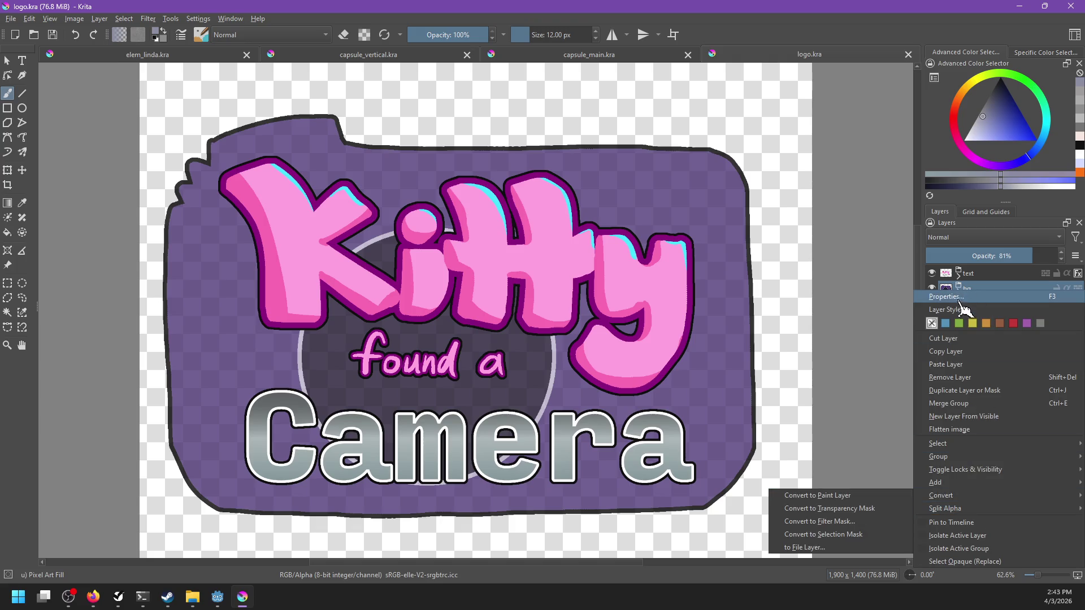
{"action": "left_click", "coordinate": [948, 310]}
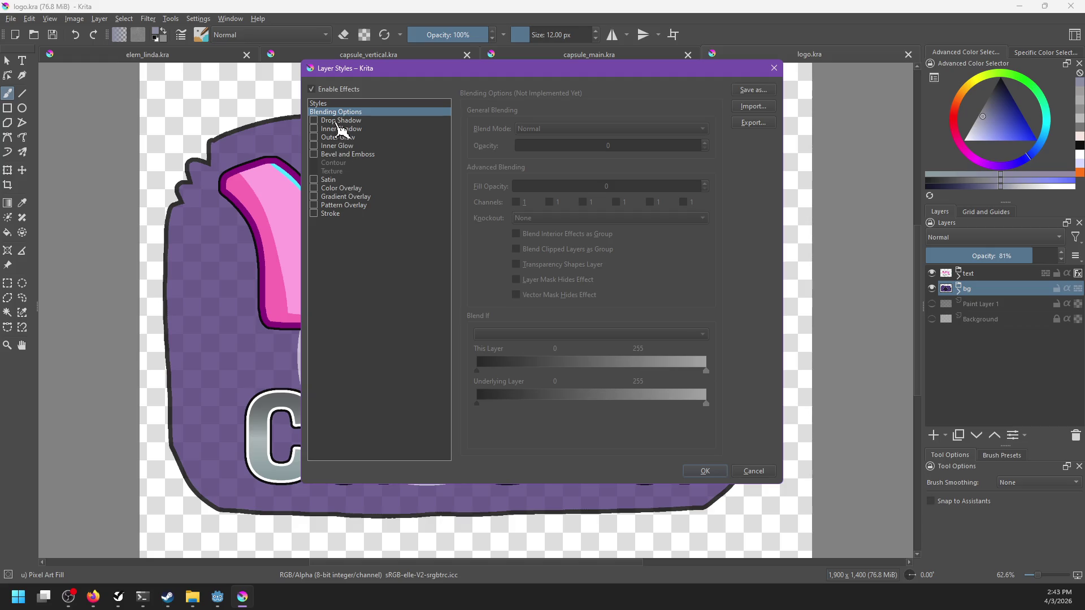
{"action": "left_click", "coordinate": [327, 104]}
{"action": "left_click", "coordinate": [497, 127]}
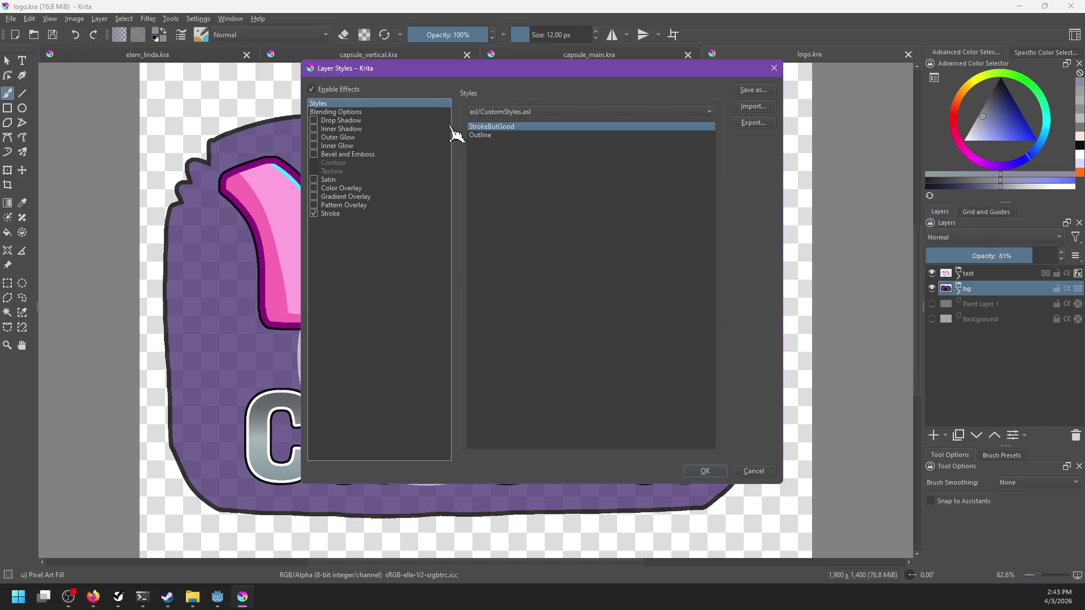
{"action": "left_click_drag", "start_coordinate": [450, 79], "coordinate": [605, 93]}
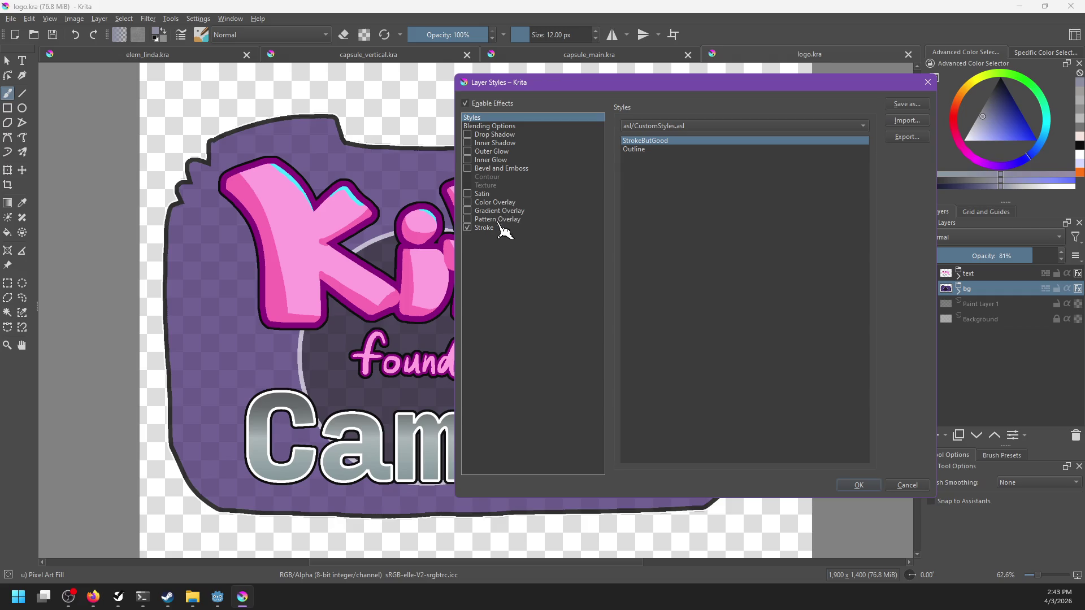
{"action": "left_click", "coordinate": [508, 229]}
{"action": "left_click", "coordinate": [859, 140]}
{"action": "left_click", "coordinate": [858, 141]}
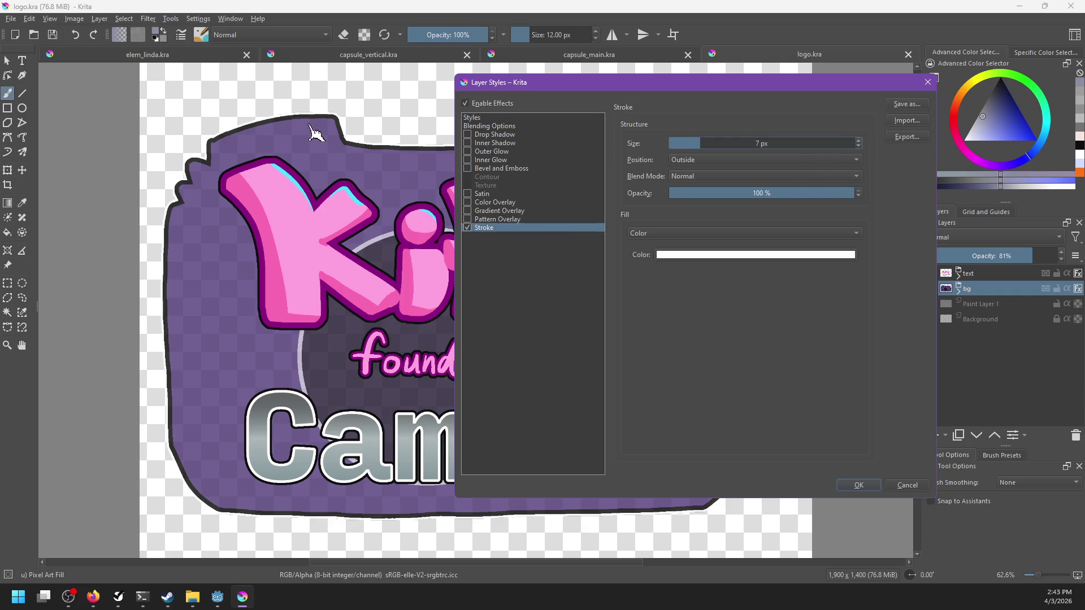
{"action": "left_click", "coordinate": [859, 485]}
Save logo.kra, overwrite logo.png with a fresh PNG export, and return to capsule_main.kra.
{"action": "key", "text": "ctrl+s"}
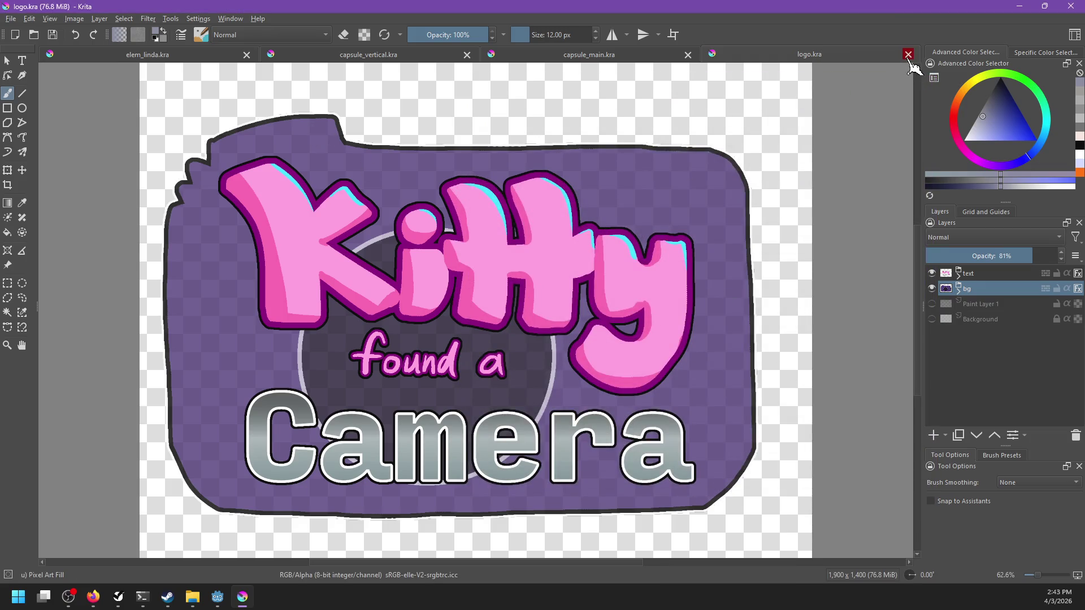
{"action": "key", "text": "ctrl+shift+e"}
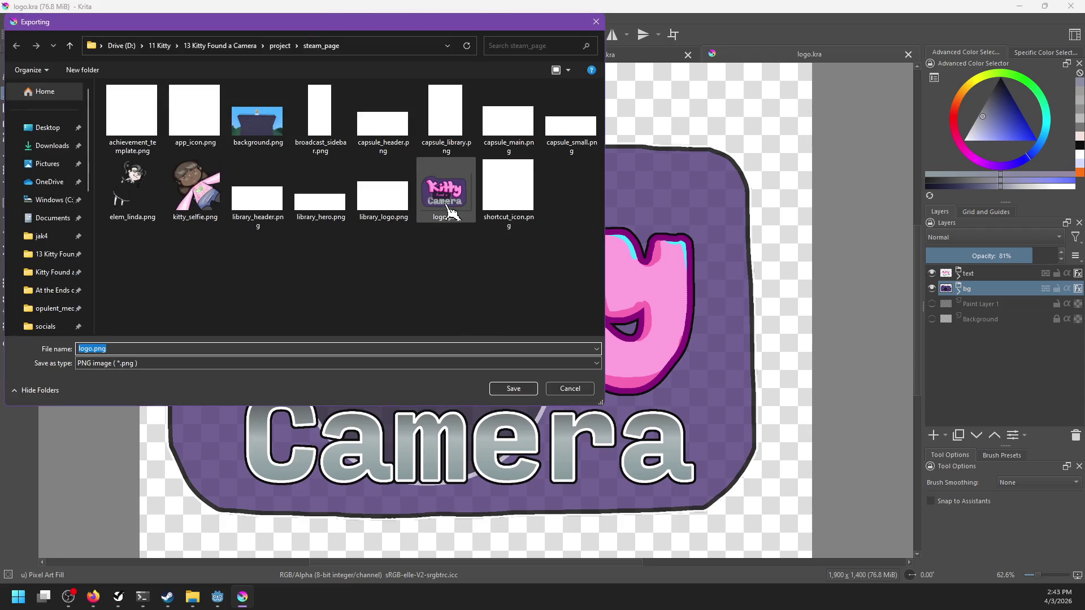
{"action": "double_click", "coordinate": [450, 212]}
{"action": "left_click", "coordinate": [576, 299]}
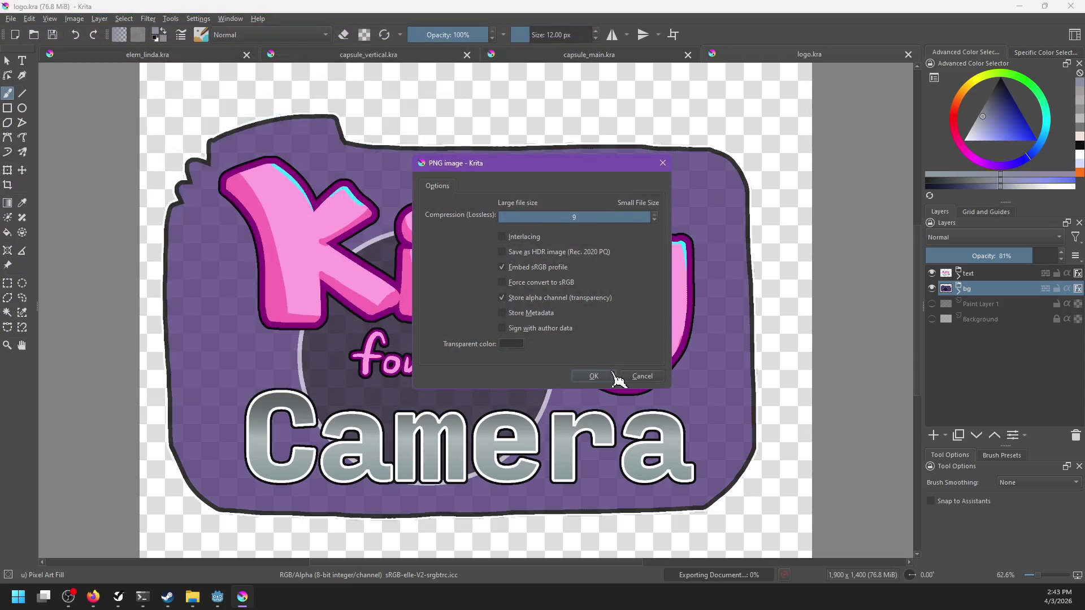
{"action": "left_click", "coordinate": [613, 374]}
{"action": "left_click", "coordinate": [631, 56]}
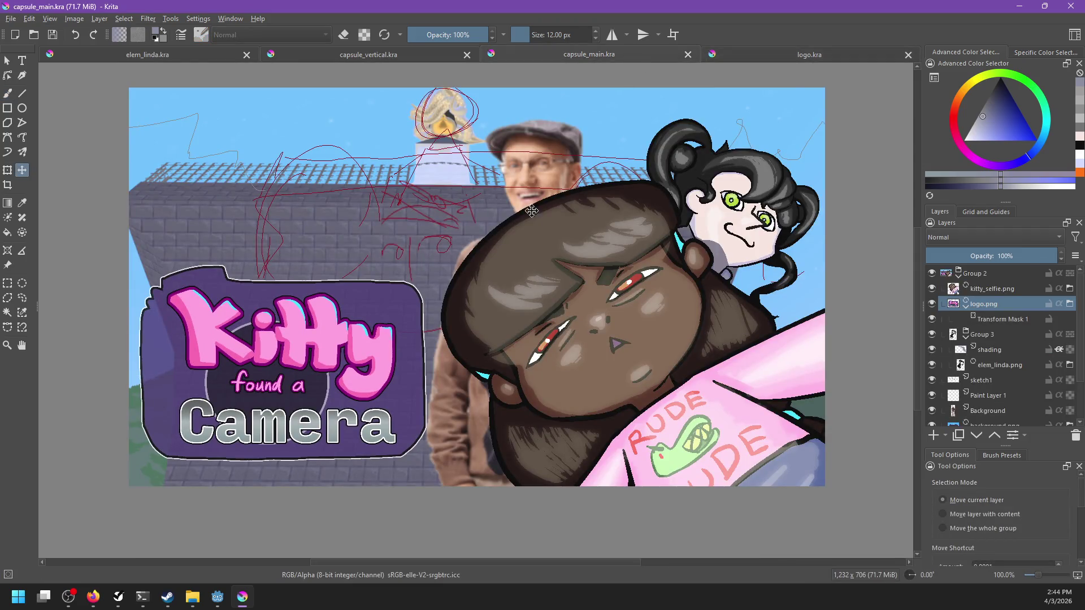
Close the logo.kra document.
{"action": "left_click", "coordinate": [908, 55]}
{"action": "scroll", "coordinate": [551, 269], "scroll_direction": "down", "scroll_amount": 2}
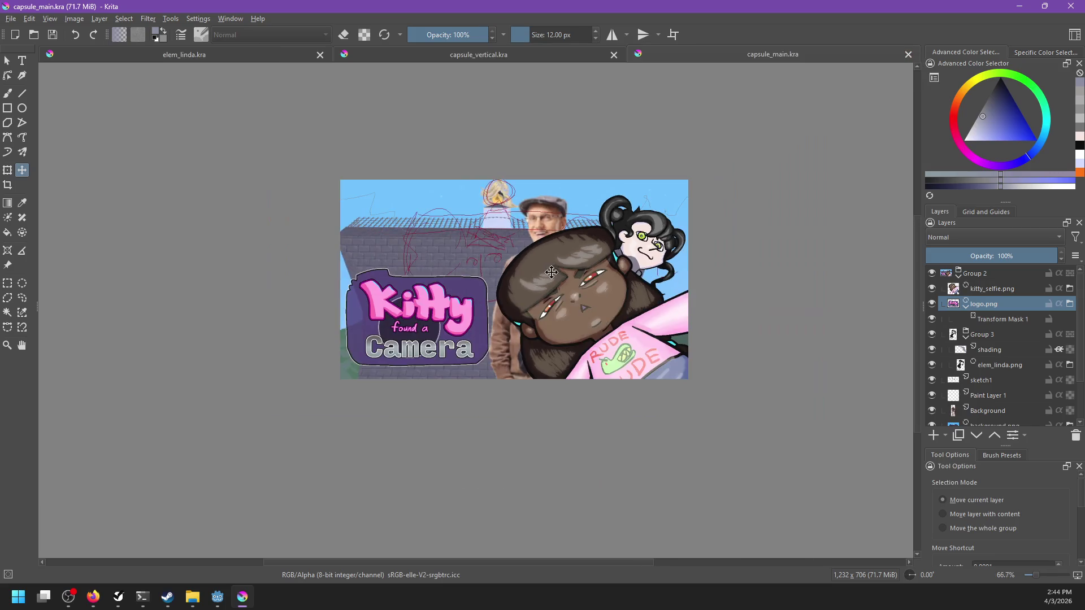
{"action": "scroll", "coordinate": [687, 259], "scroll_direction": "down", "scroll_amount": 1}
{"action": "scroll", "coordinate": [699, 254], "scroll_direction": "up", "scroll_amount": 1}
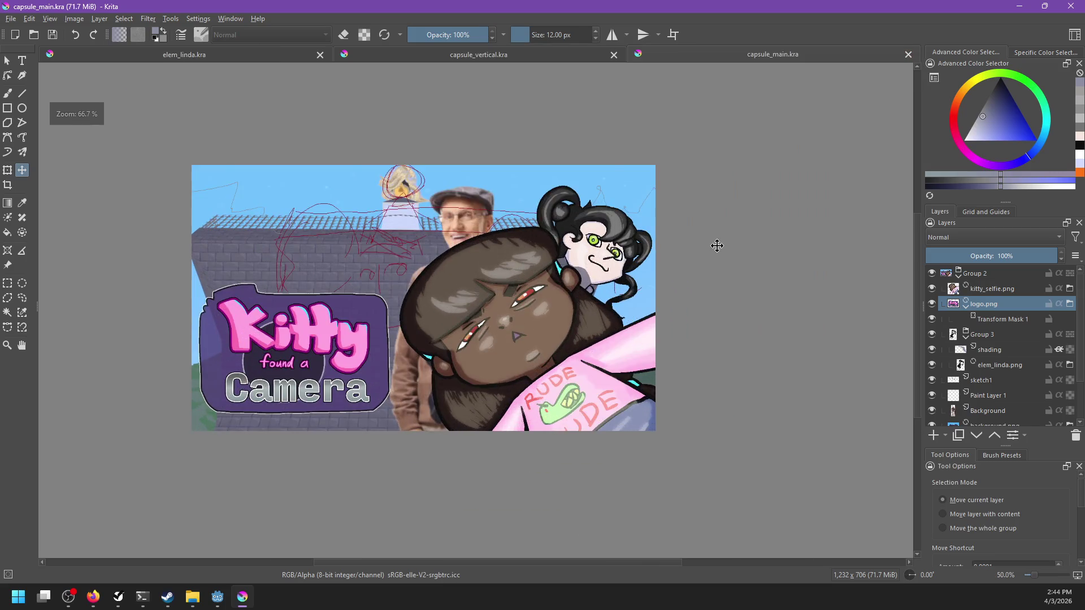
{"action": "scroll", "coordinate": [717, 242], "scroll_direction": "up", "scroll_amount": 1}
Review the vertical capsule's logo sitting above the two characters.
{"action": "left_click", "coordinate": [585, 59]}
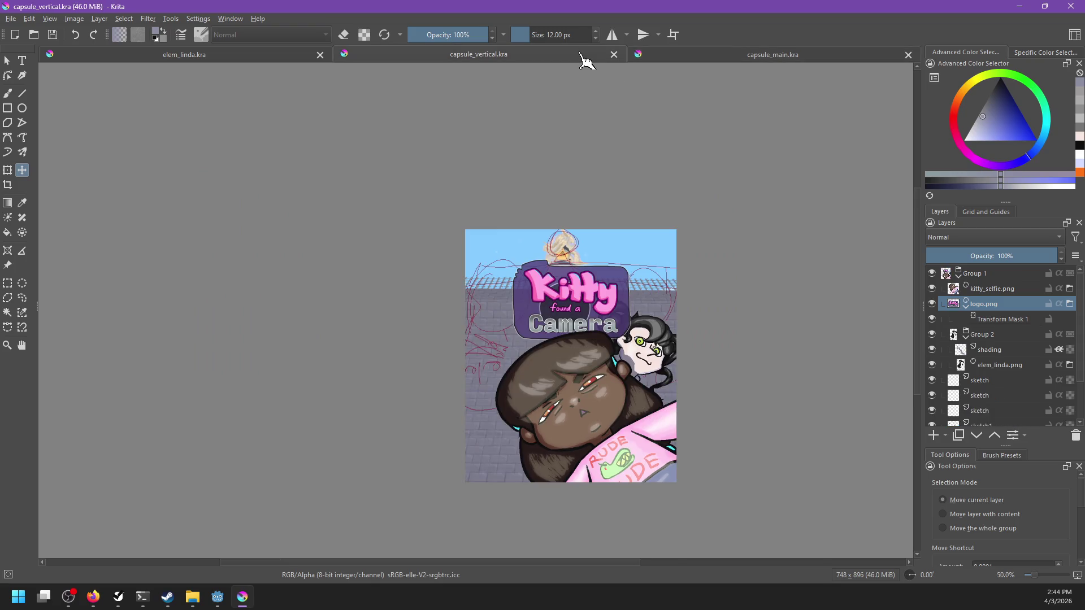
{"action": "scroll", "coordinate": [697, 271], "scroll_direction": "up", "scroll_amount": 2}
{"action": "left_click_drag", "start_coordinate": [697, 272], "coordinate": [741, 220]}
{"action": "scroll", "coordinate": [743, 243], "scroll_direction": "down", "scroll_amount": 1}
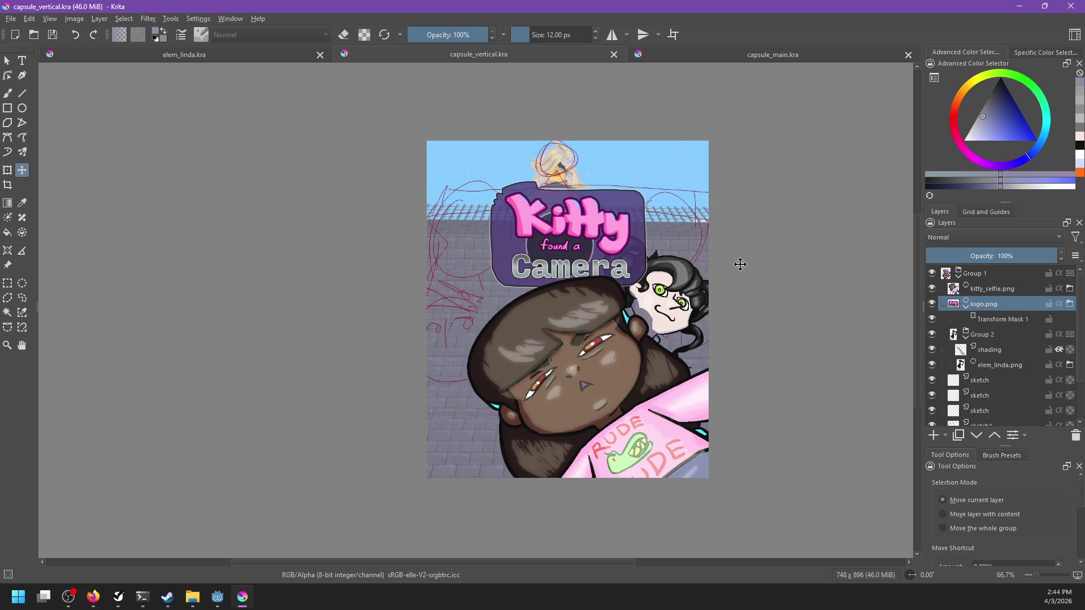
{"action": "scroll", "coordinate": [582, 357], "scroll_direction": "up", "scroll_amount": 2}
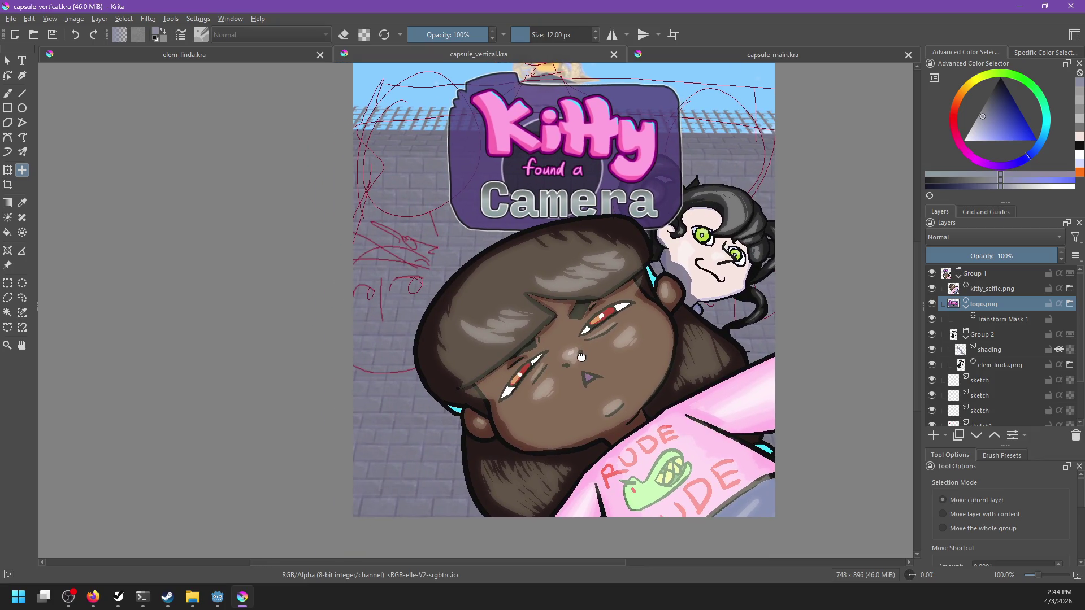
{"action": "scroll", "coordinate": [673, 292], "scroll_direction": "down", "scroll_amount": 1}
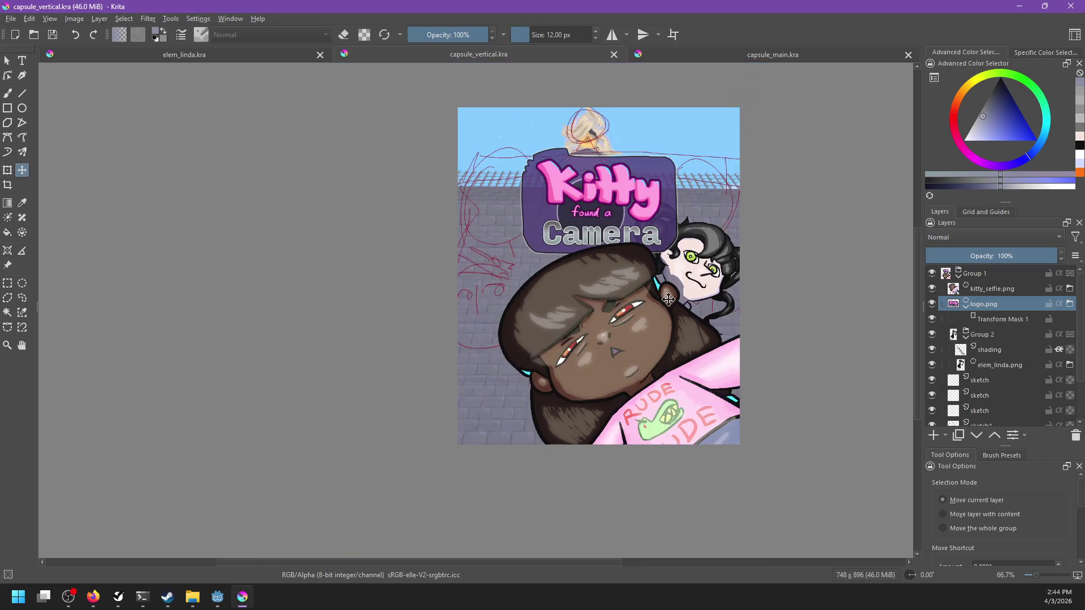
{"action": "left_click_drag", "start_coordinate": [649, 307], "coordinate": [646, 295]}
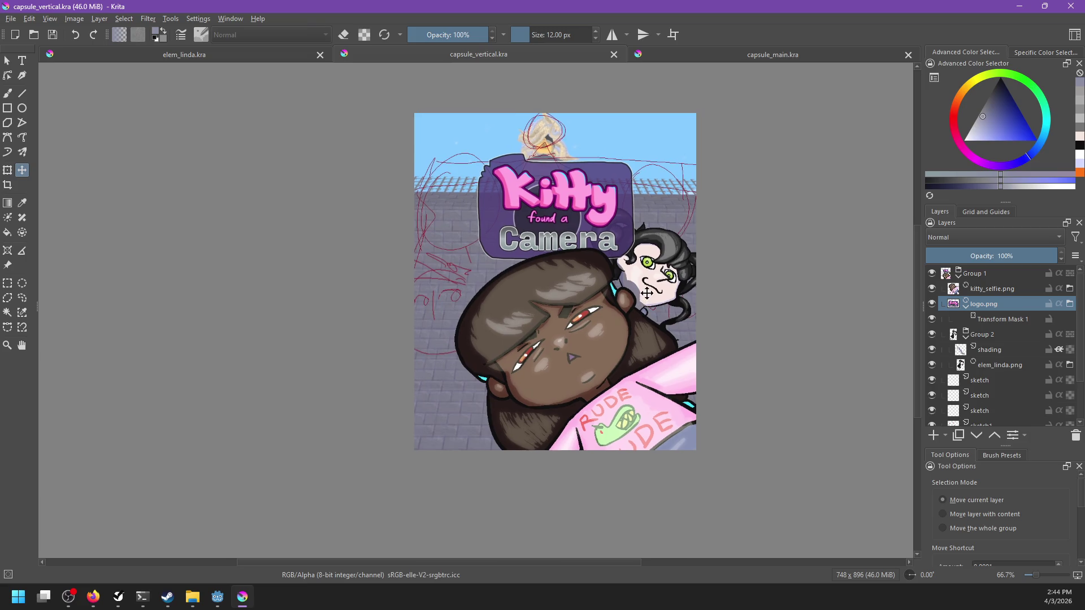
Close the elem_linda.kra document and bring up the Open Images dialog.
{"action": "left_click", "coordinate": [232, 56]}
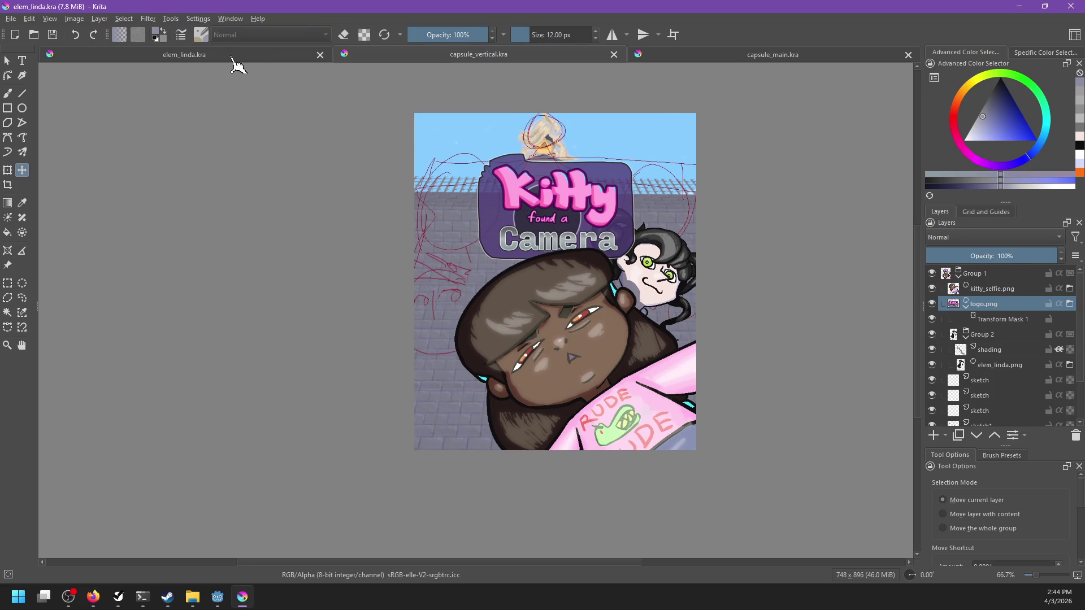
{"action": "scroll", "coordinate": [432, 224], "scroll_direction": "down", "scroll_amount": 3}
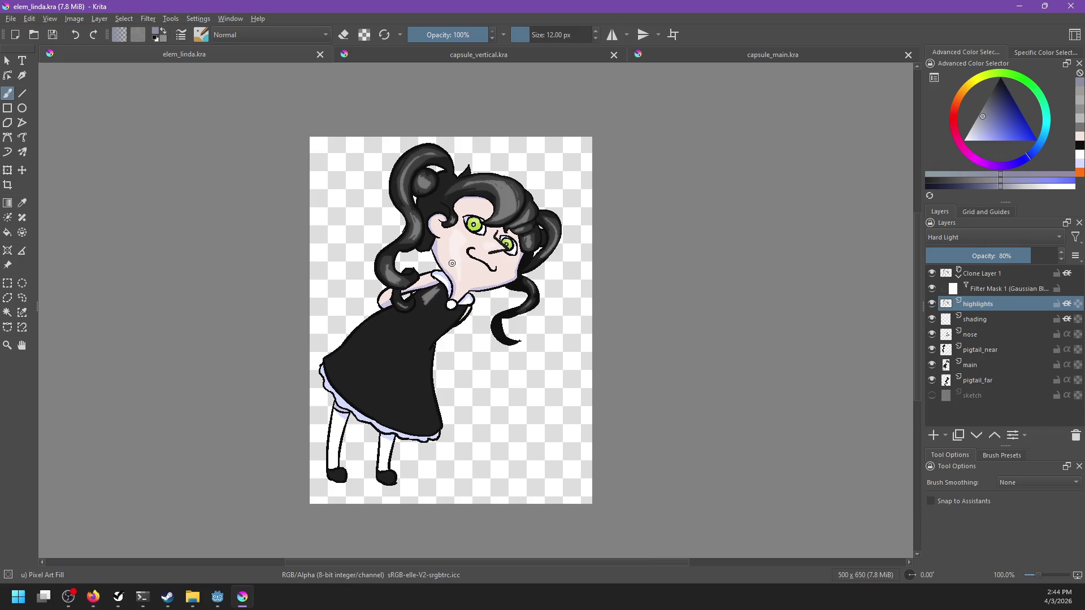
{"action": "scroll", "coordinate": [452, 262], "scroll_direction": "up", "scroll_amount": 1}
{"action": "left_click", "coordinate": [320, 55]}
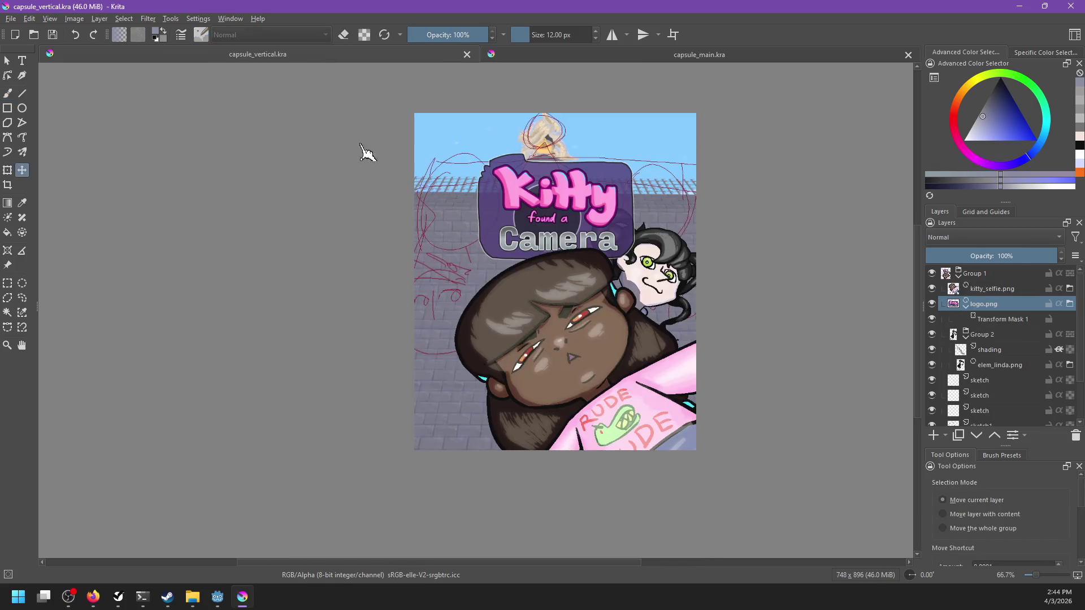
{"action": "scroll", "coordinate": [523, 288], "scroll_direction": "up", "scroll_amount": 2}
{"action": "scroll", "coordinate": [528, 286], "scroll_direction": "down", "scroll_amount": 1}
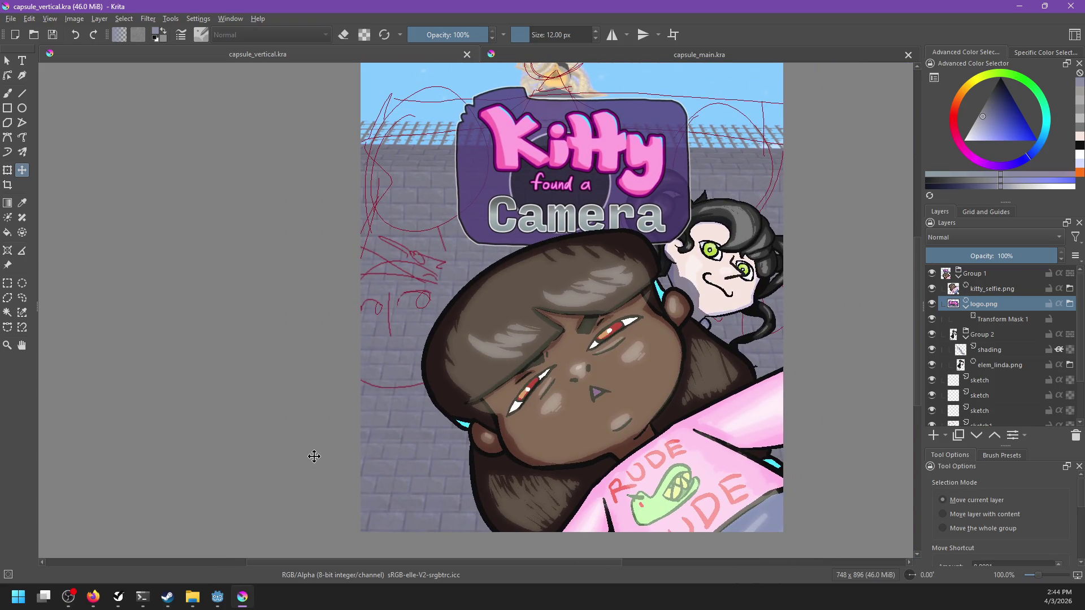
{"action": "key", "text": "ctrl+o"}
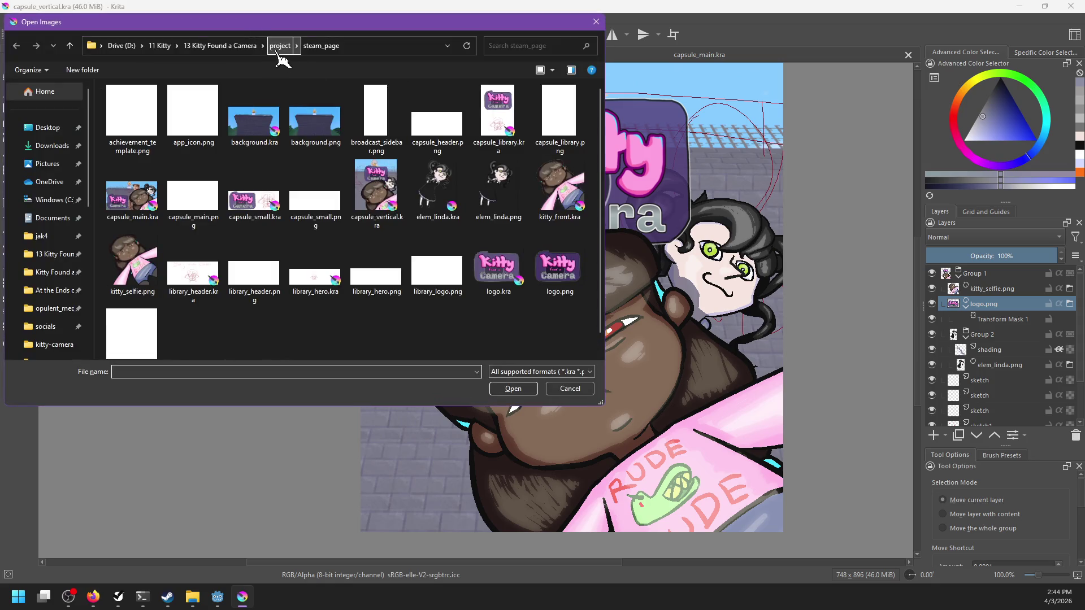
Open apollo.png from project/npc/apollo, then go back to capsule_vertical.kra.
{"action": "left_click", "coordinate": [280, 46]}
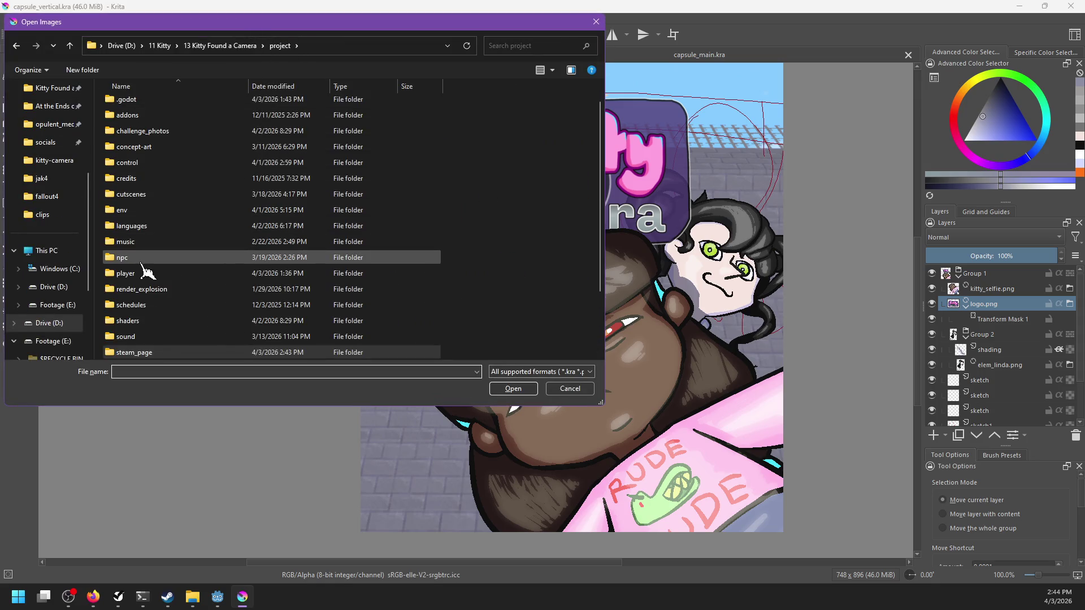
{"action": "double_click", "coordinate": [148, 259]}
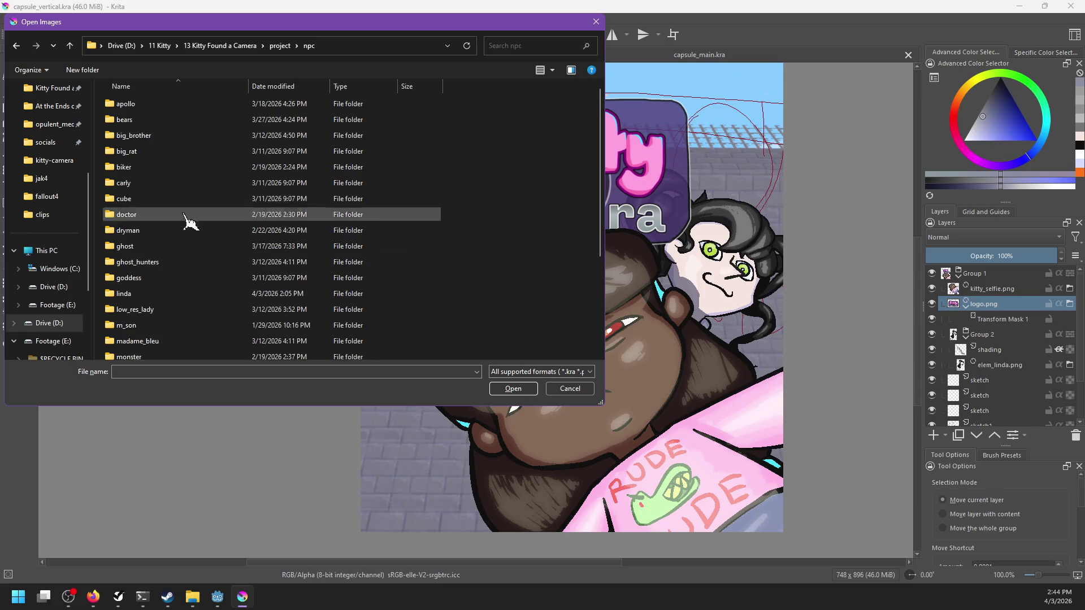
{"action": "double_click", "coordinate": [137, 104]}
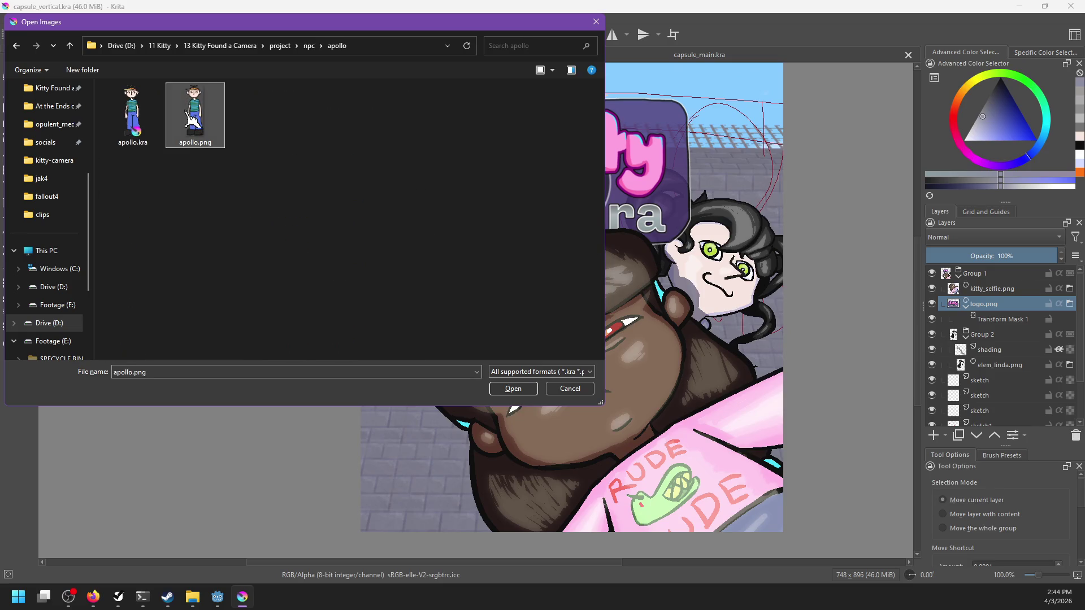
{"action": "double_click", "coordinate": [194, 113]}
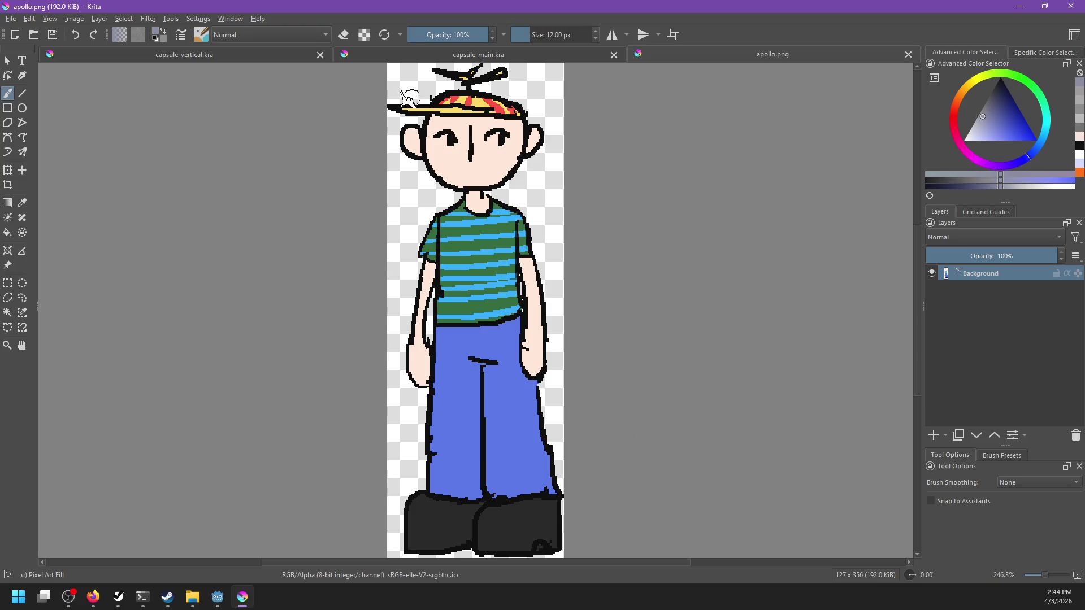
{"action": "left_click", "coordinate": [299, 54]}
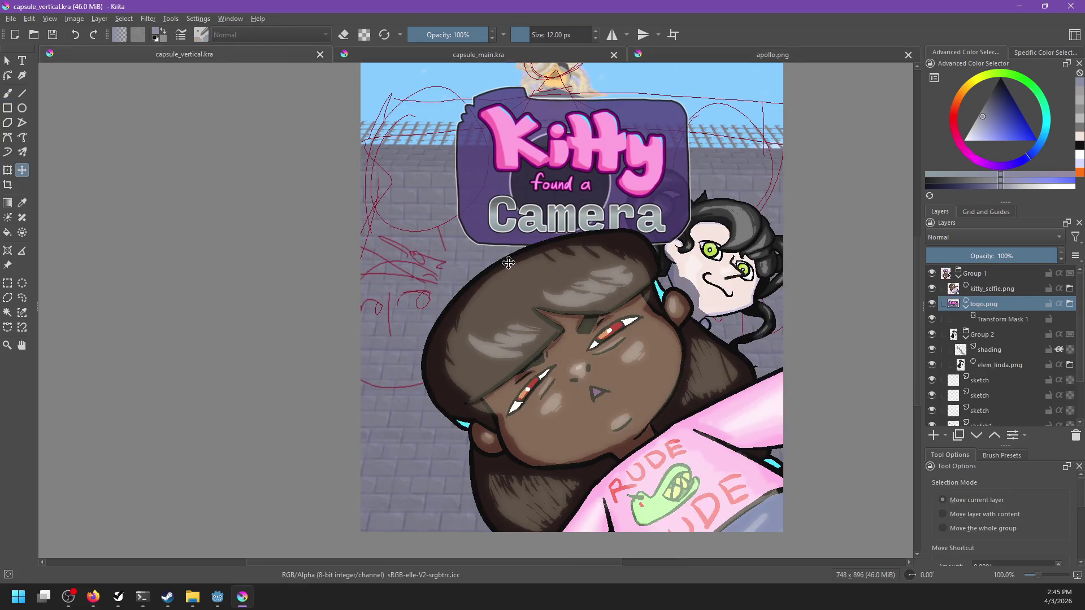
Glance at apollo.png, then return to the vertical capsule and reposition the view.
{"action": "left_click", "coordinate": [741, 55]}
{"action": "left_click", "coordinate": [298, 57]}
{"action": "scroll", "coordinate": [413, 222], "scroll_direction": "right", "scroll_amount": 2}
{"action": "scroll", "coordinate": [413, 222], "scroll_direction": "up", "scroll_amount": 2}
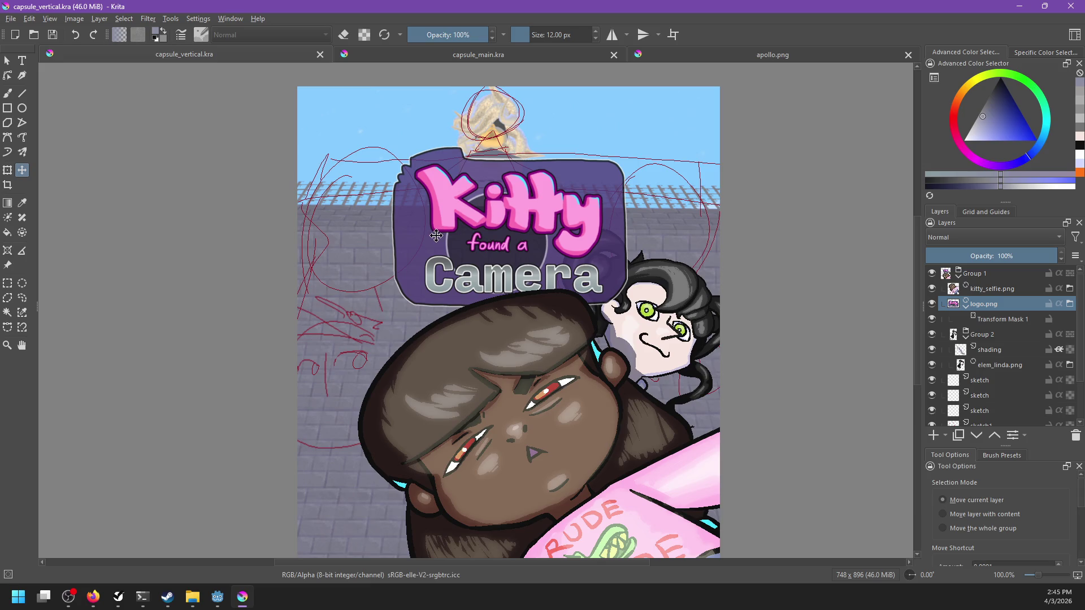
{"action": "left_click_drag", "start_coordinate": [419, 257], "coordinate": [486, 187]}
Collapse logo.png and Group 2, then delete the three empty sketch layers, keeping sketch1.
{"action": "left_click", "coordinate": [966, 304]}
{"action": "left_click", "coordinate": [965, 319]}
{"action": "left_click", "coordinate": [956, 334]}
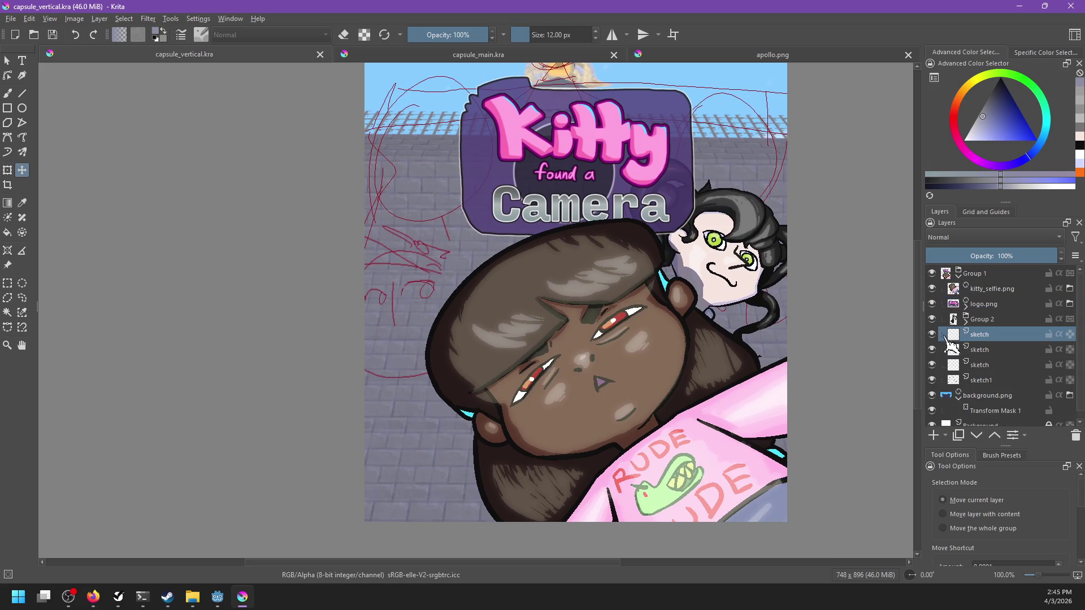
{"action": "left_click", "coordinate": [931, 334]}
{"action": "left_click", "coordinate": [931, 380]}
{"action": "left_click", "coordinate": [932, 380]}
{"action": "left_click", "coordinate": [988, 366]}
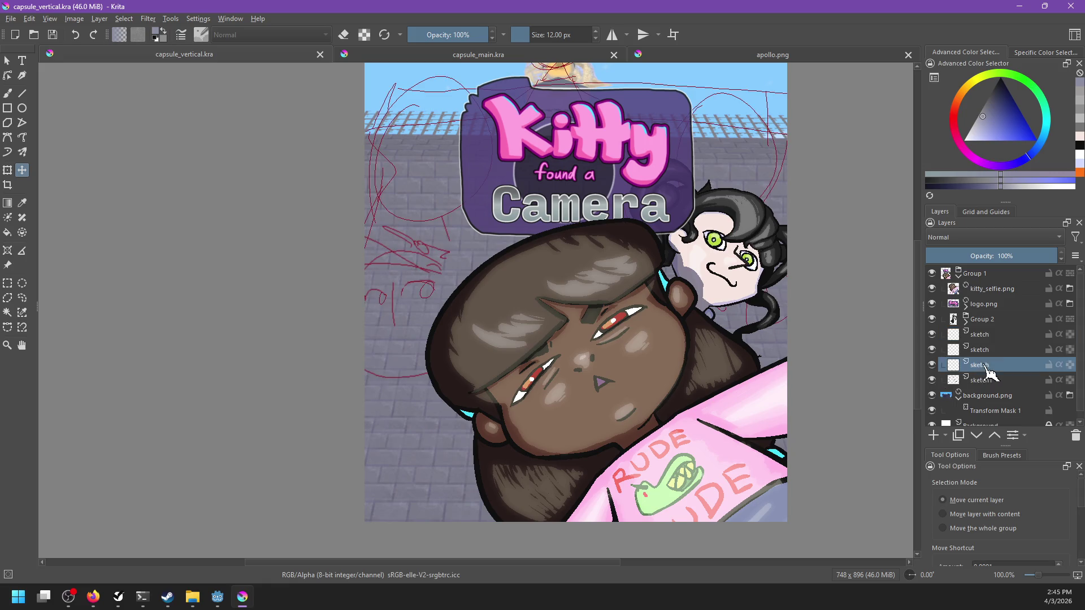
{"action": "left_click", "coordinate": [984, 339]}
{"action": "key", "text": "shift+Delete"}
{"action": "key", "text": "shift+Delete"}
{"action": "key", "text": "shift+Delete"}
Save capsule_vertical.kra and bring up the Open Images dialog again.
{"action": "scroll", "coordinate": [728, 305], "scroll_direction": "down", "scroll_amount": 2}
{"action": "scroll", "coordinate": [678, 316], "scroll_direction": "up", "scroll_amount": 1}
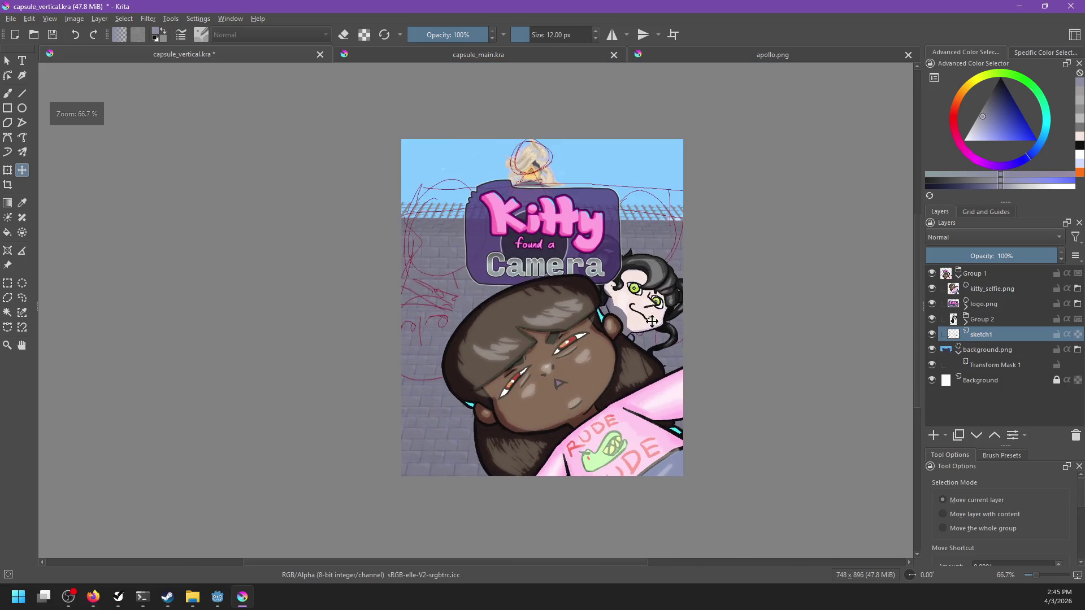
{"action": "key", "text": "ctrl+s"}
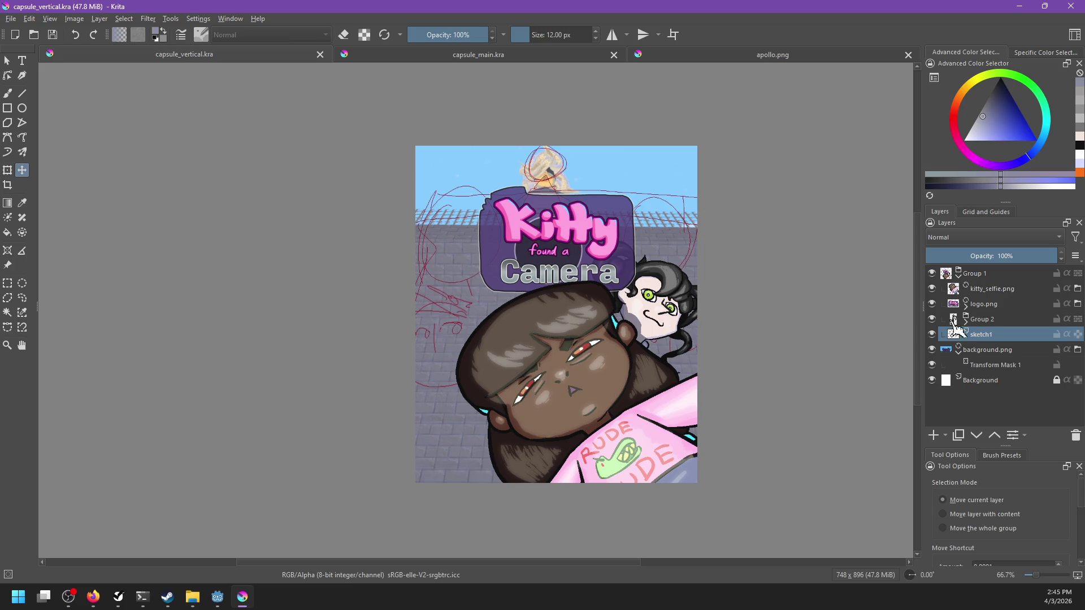
{"action": "key", "text": "ctrl+o"}
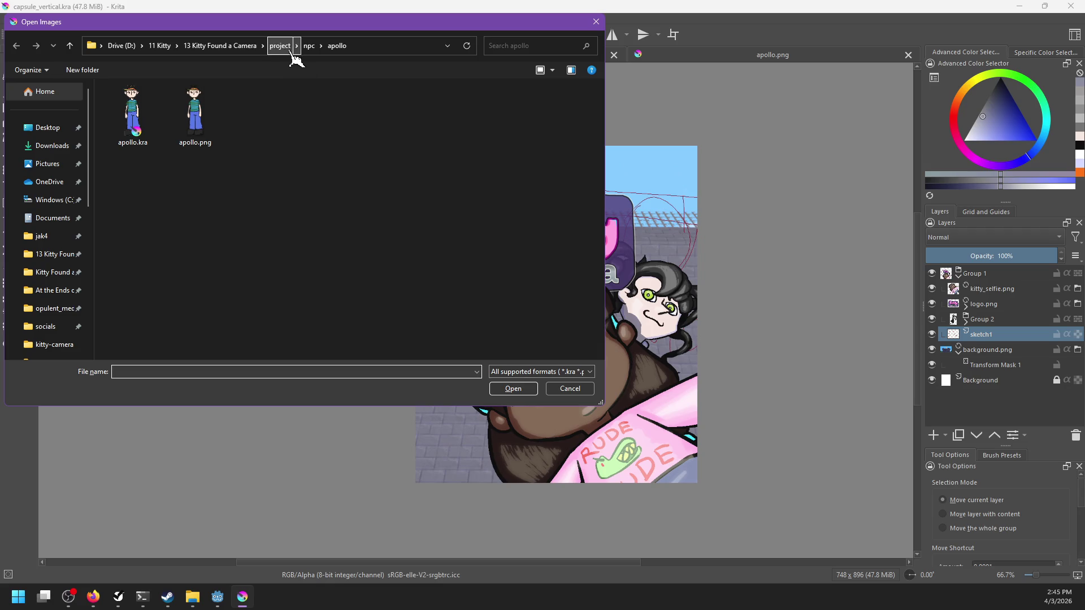
Bring old_guy_front.png from the npc/old_man folder into the vertical capsule.
{"action": "left_click", "coordinate": [309, 46]}
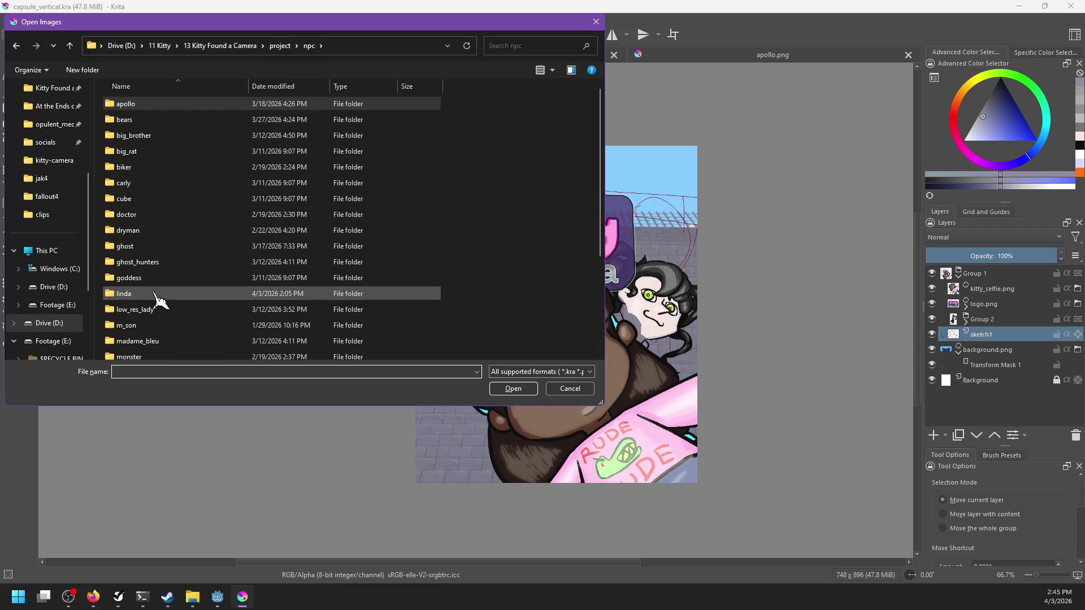
{"action": "scroll", "coordinate": [150, 342], "scroll_direction": "down", "scroll_amount": 3}
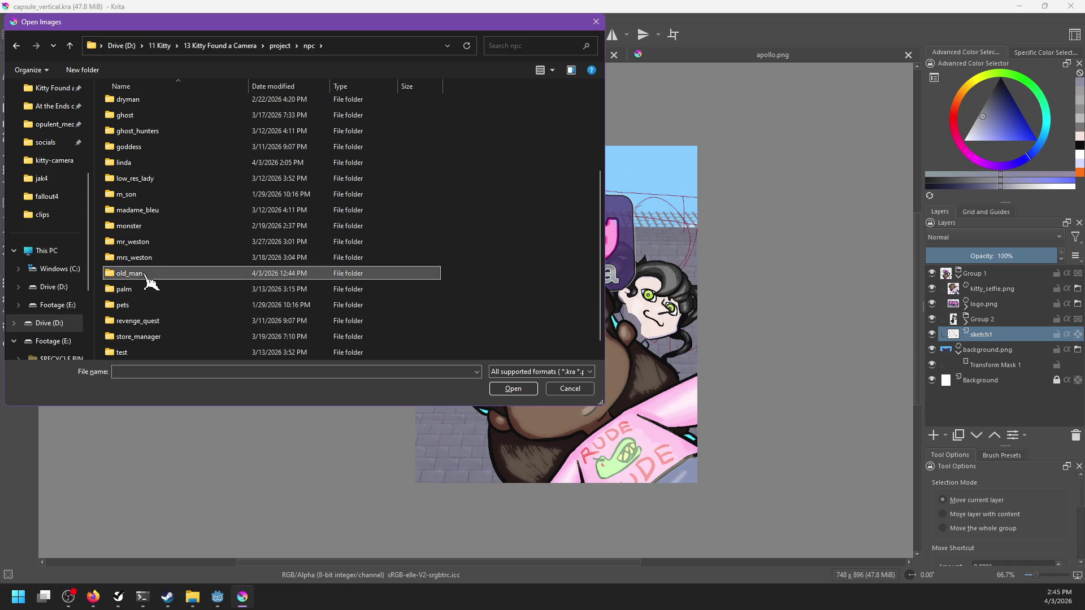
{"action": "double_click", "coordinate": [130, 274]}
{"action": "key", "text": "Escape"}
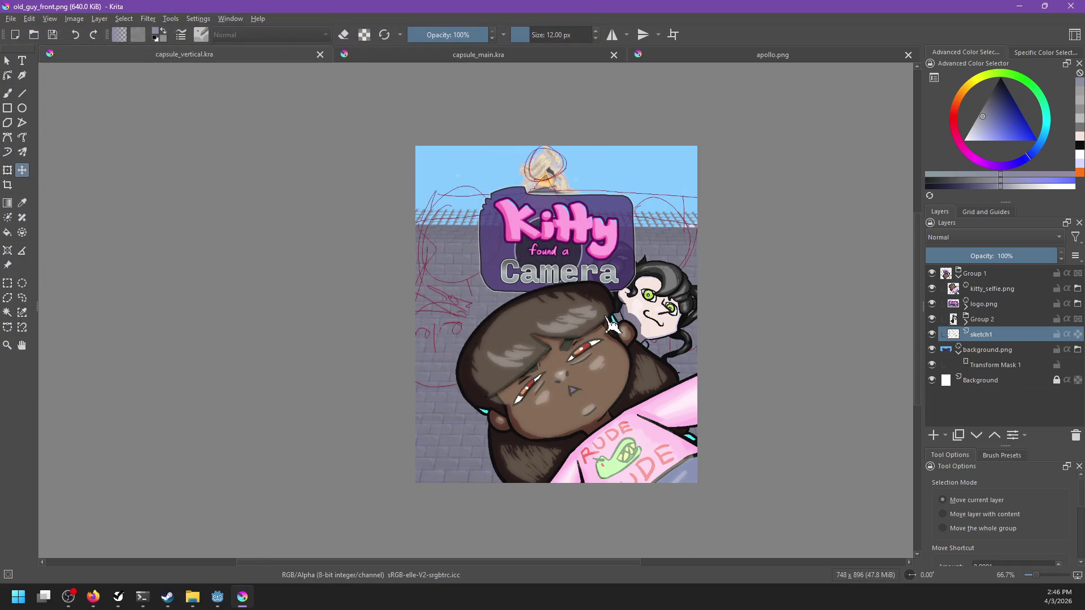
{"action": "key", "text": "ctrl+v"}
{"action": "key", "text": "t"}
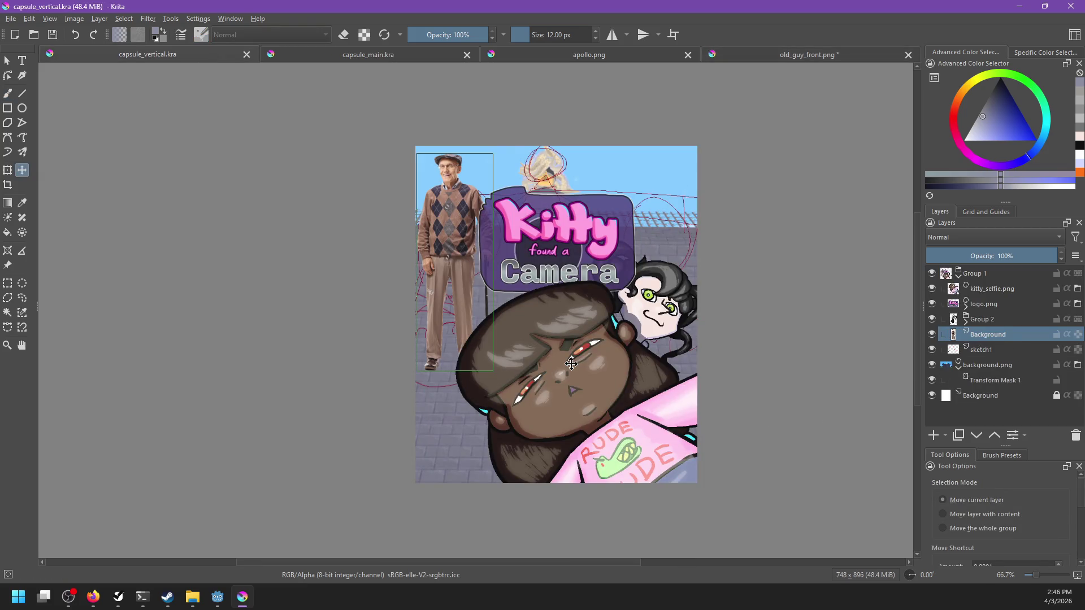
Enlarge the old man photo with Nearest Neighbor filtering, place it top right, and save.
{"action": "key", "text": "ctrl+t"}
{"action": "left_click", "coordinate": [983, 523]}
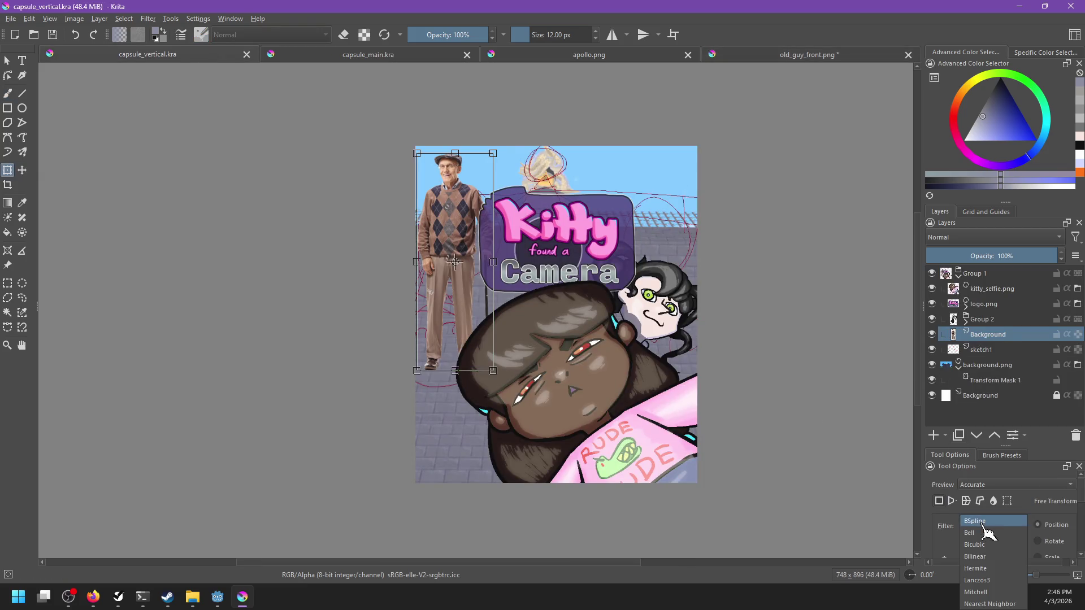
{"action": "left_click", "coordinate": [989, 604]}
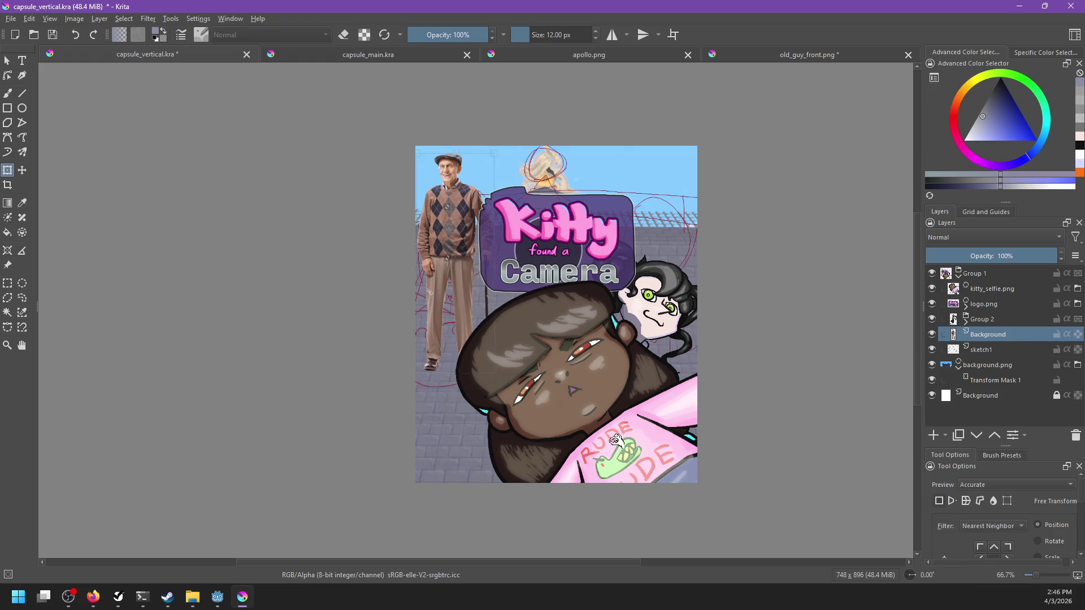
{"action": "left_click_drag", "start_coordinate": [489, 372], "coordinate": [565, 556]}
{"action": "left_click_drag", "start_coordinate": [456, 283], "coordinate": [644, 309]}
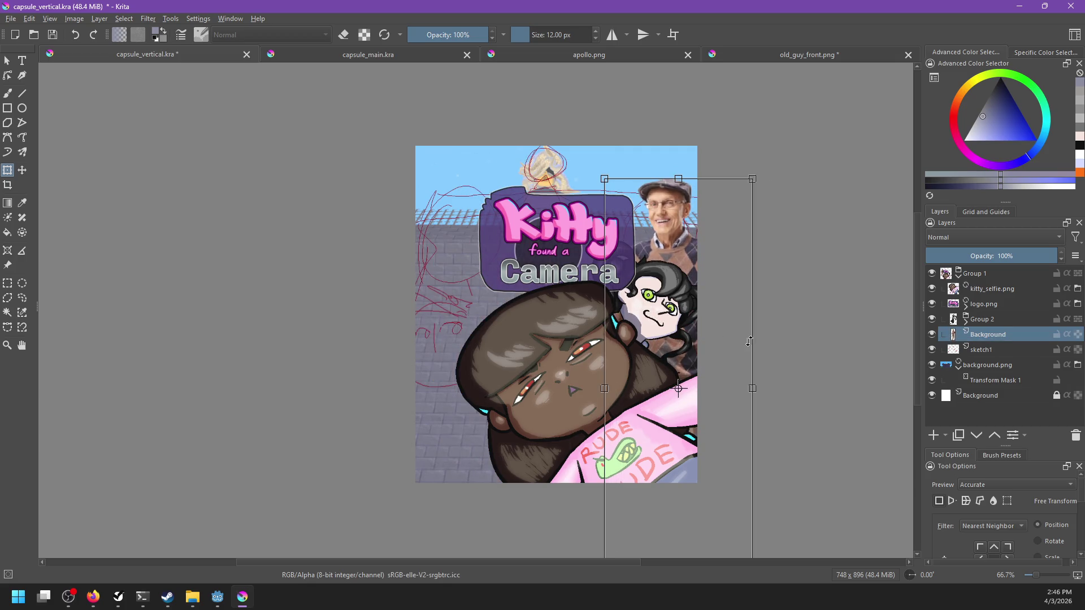
{"action": "key", "text": "Return"}
{"action": "key", "text": "ctrl+s"}
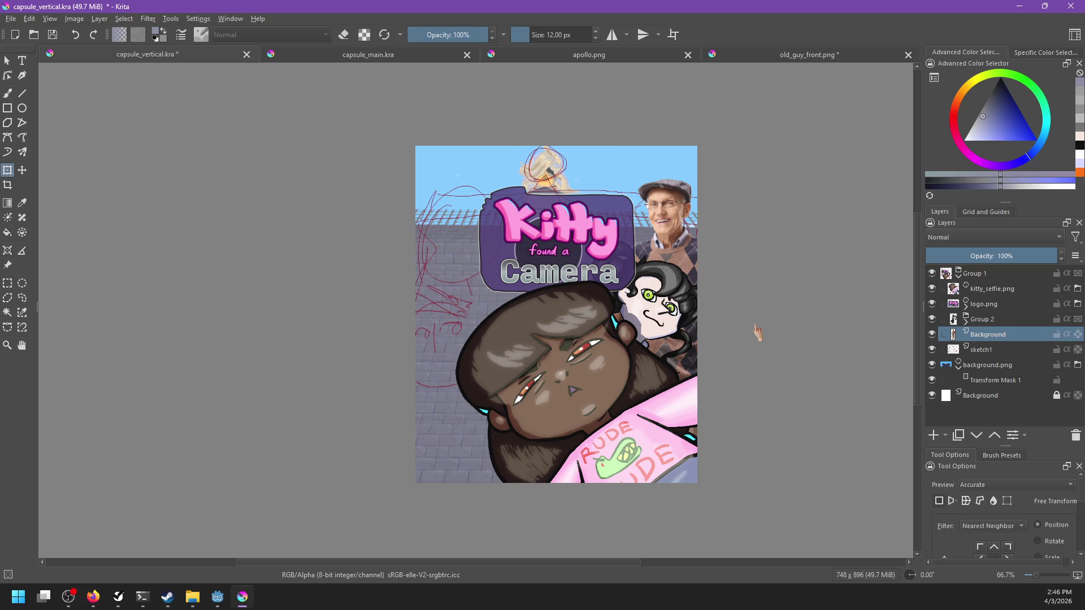
{"action": "scroll", "coordinate": [707, 306], "scroll_direction": "up", "scroll_amount": 2}
{"action": "mouse_move", "coordinate": [707, 305]}
{"action": "left_mouse_down"}
{"action": "mouse_move", "coordinate": [721, 317]}
{"action": "mouse_move", "coordinate": [715, 296]}
{"action": "left_mouse_up"}
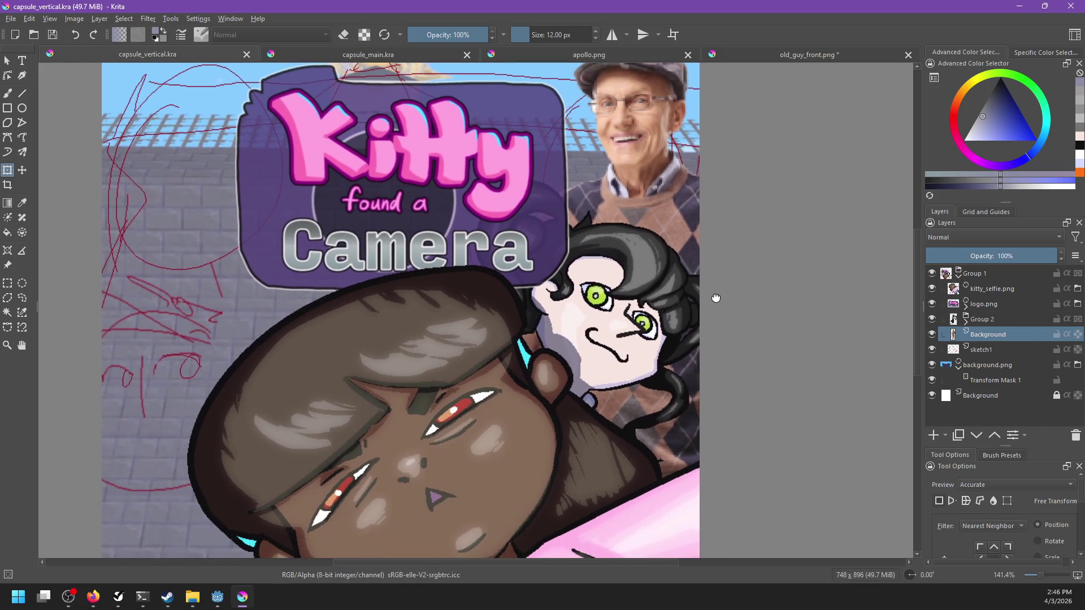
{"action": "double_click", "coordinate": [985, 319]}
{"action": "type", "text": "linda"}
{"action": "key", "text": "Return"}
{"action": "scroll", "coordinate": [780, 273], "scroll_direction": "down", "scroll_amount": 3}
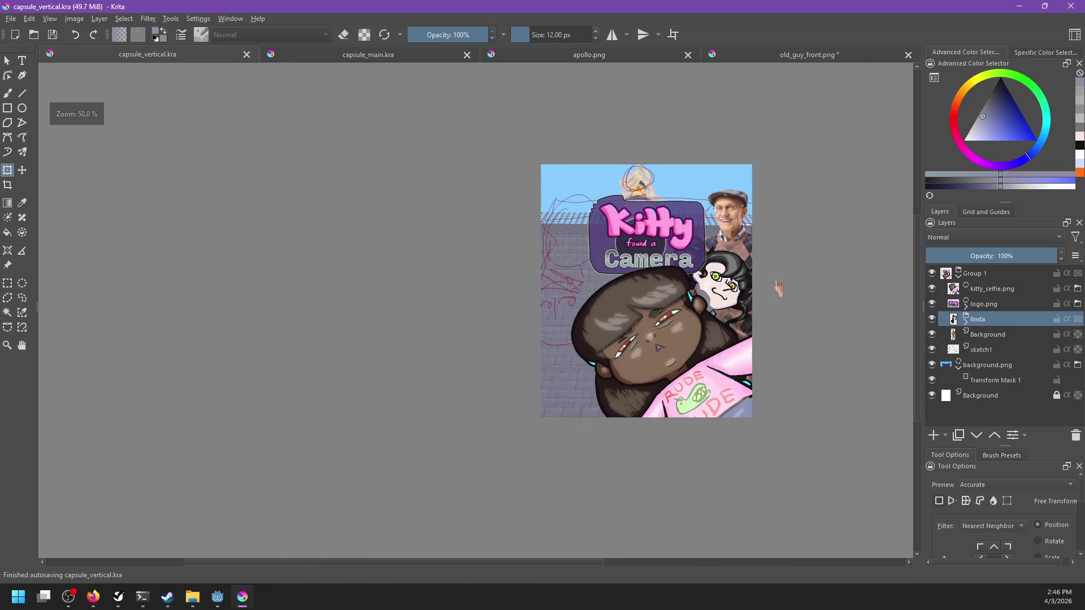
{"action": "key", "text": "1"}
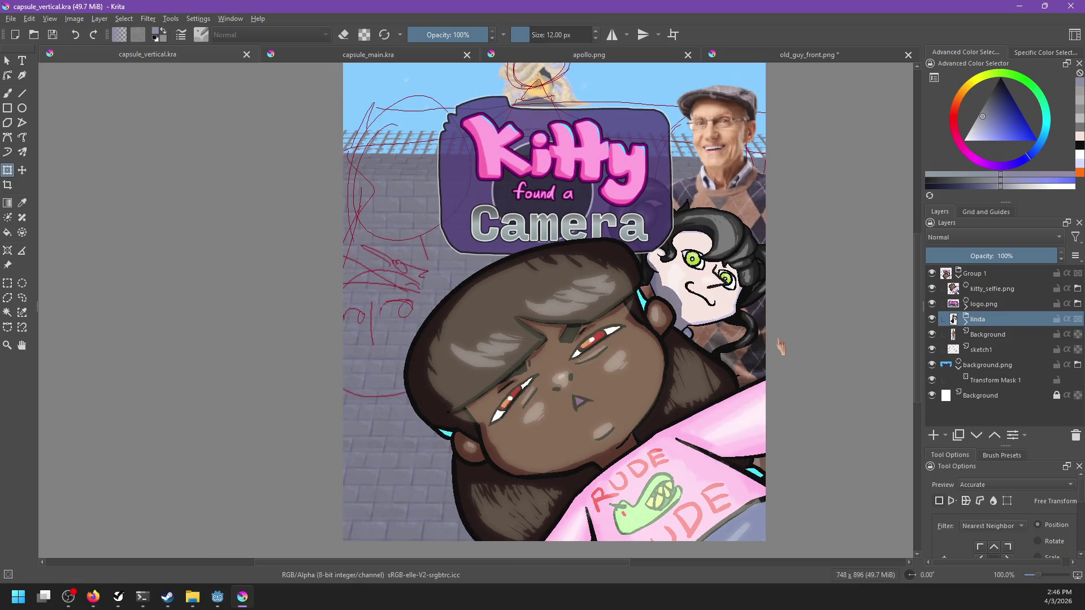
{"action": "scroll", "coordinate": [779, 347], "scroll_direction": "down", "scroll_amount": 2}
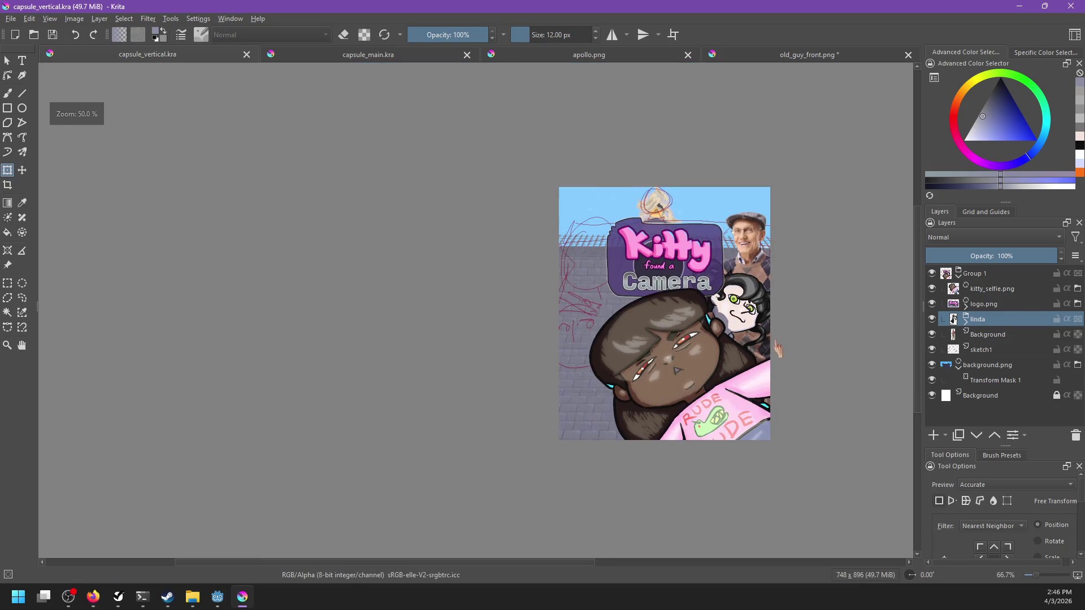
{"action": "left_click_drag", "start_coordinate": [790, 338], "coordinate": [737, 317]}
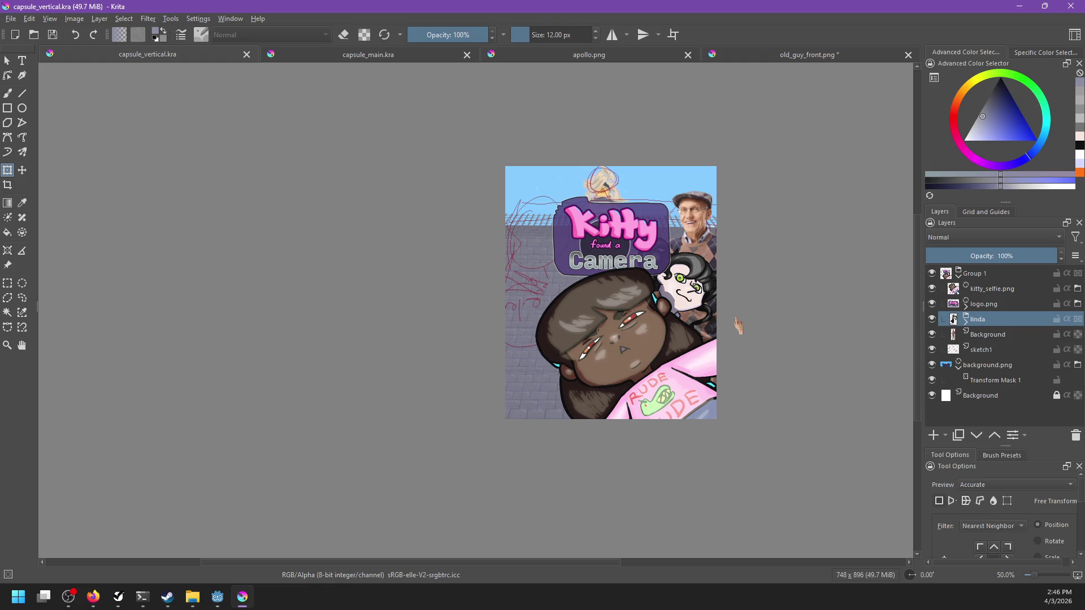
{"action": "scroll", "coordinate": [739, 326], "scroll_direction": "up", "scroll_amount": 1}
{"action": "scroll", "coordinate": [718, 317], "scroll_direction": "up", "scroll_amount": 1}
{"action": "scroll", "coordinate": [689, 305], "scroll_direction": "up", "scroll_amount": 2}
{"action": "scroll", "coordinate": [660, 291], "scroll_direction": "up", "scroll_amount": 1}
{"action": "scroll", "coordinate": [659, 292], "scroll_direction": "down", "scroll_amount": 3}
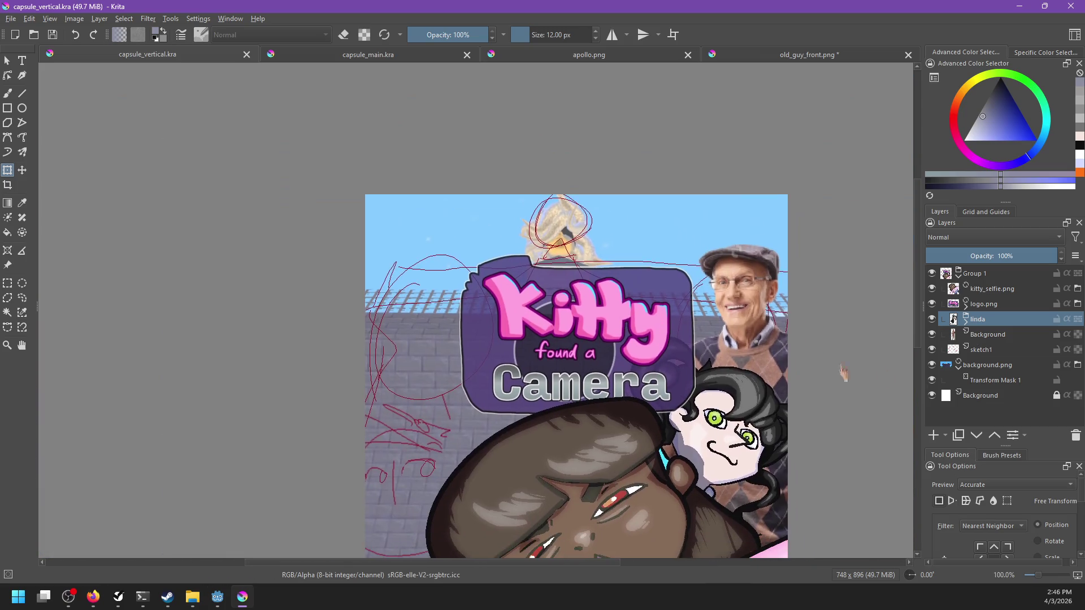
{"action": "left_click", "coordinate": [986, 366]}
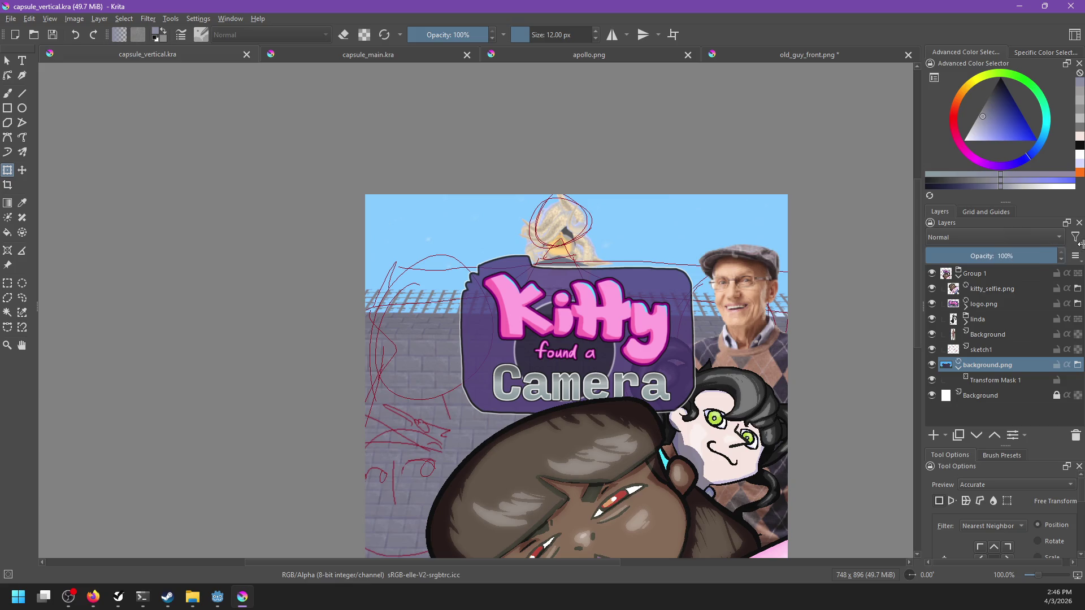
{"action": "scroll", "coordinate": [778, 332], "scroll_direction": "down", "scroll_amount": 2}
{"action": "scroll", "coordinate": [768, 335], "scroll_direction": "up", "scroll_amount": 1}
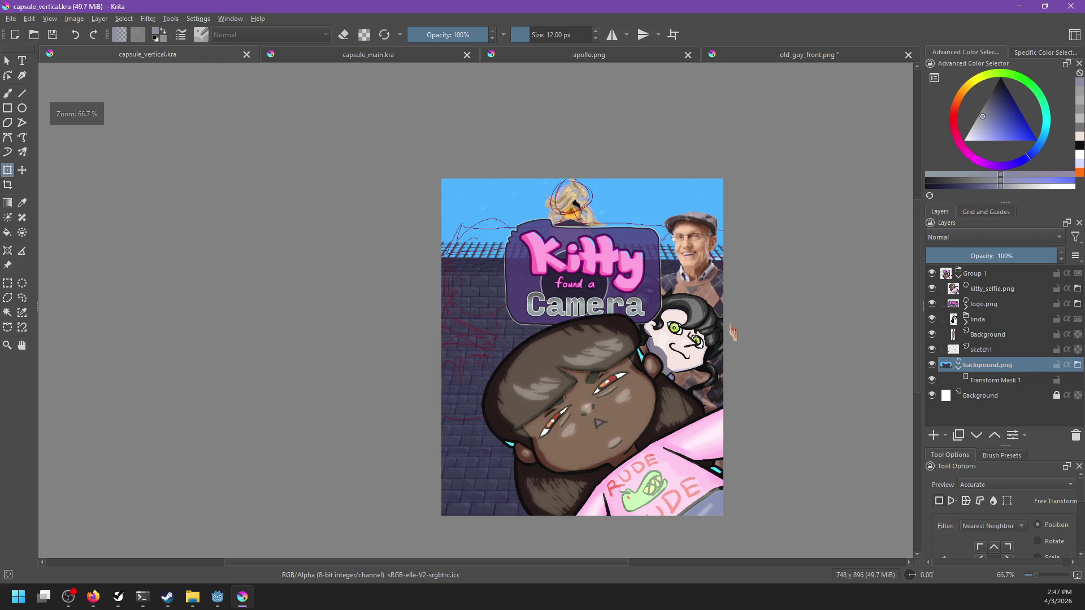
{"action": "scroll", "coordinate": [743, 327], "scroll_direction": "down", "scroll_amount": 5}
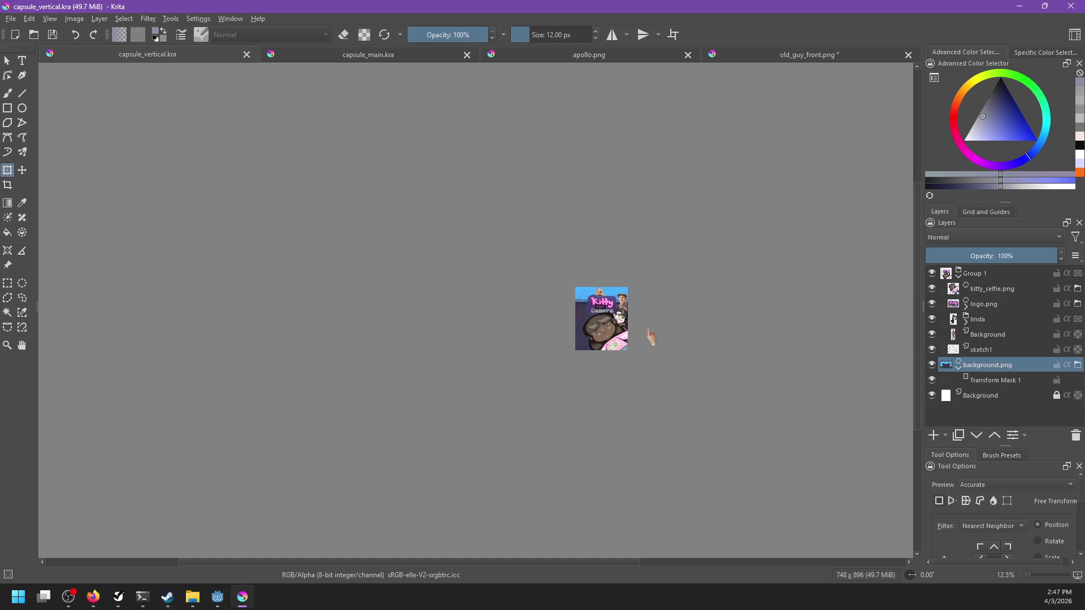
{"action": "scroll", "coordinate": [652, 337], "scroll_direction": "up", "scroll_amount": 3}
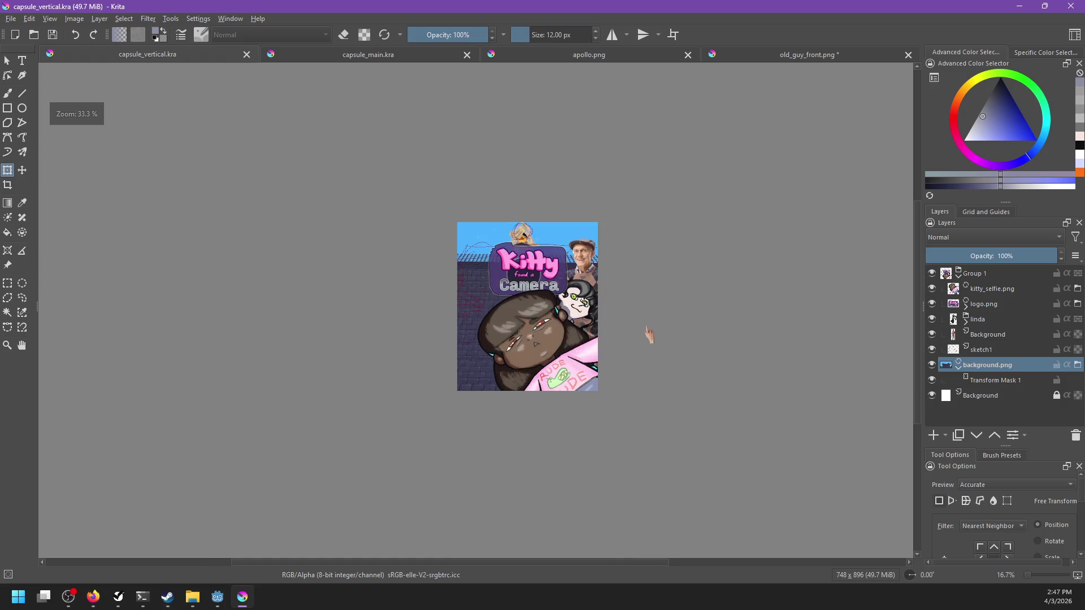
{"action": "scroll", "coordinate": [641, 334], "scroll_direction": "up", "scroll_amount": 1}
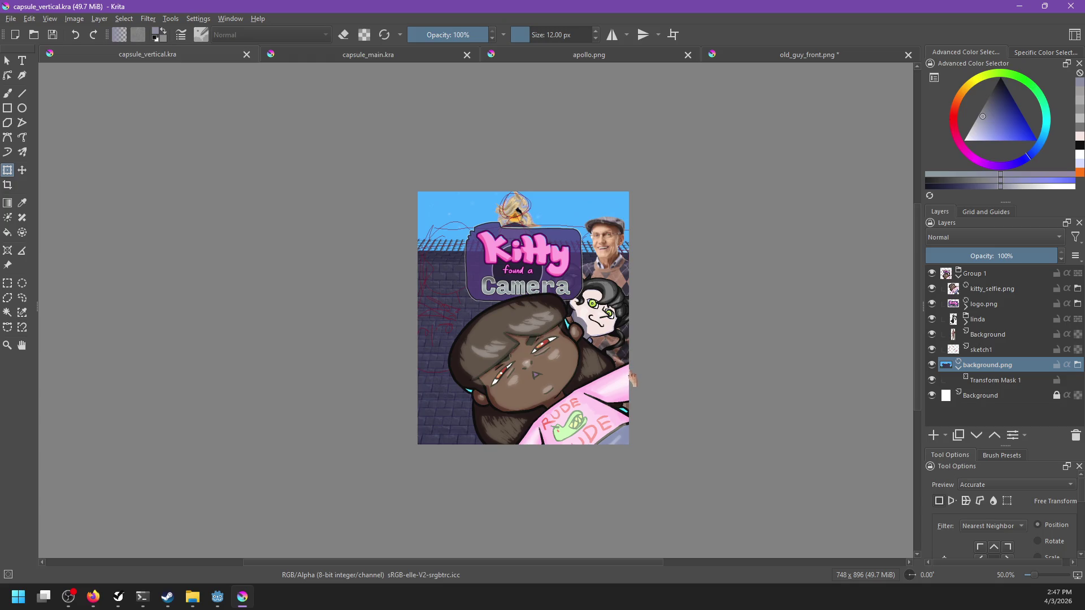
{"action": "mouse_move", "coordinate": [666, 368]}
{"action": "left_mouse_down"}
{"action": "mouse_move", "coordinate": [678, 345]}
{"action": "mouse_move", "coordinate": [656, 360]}
{"action": "left_mouse_up"}
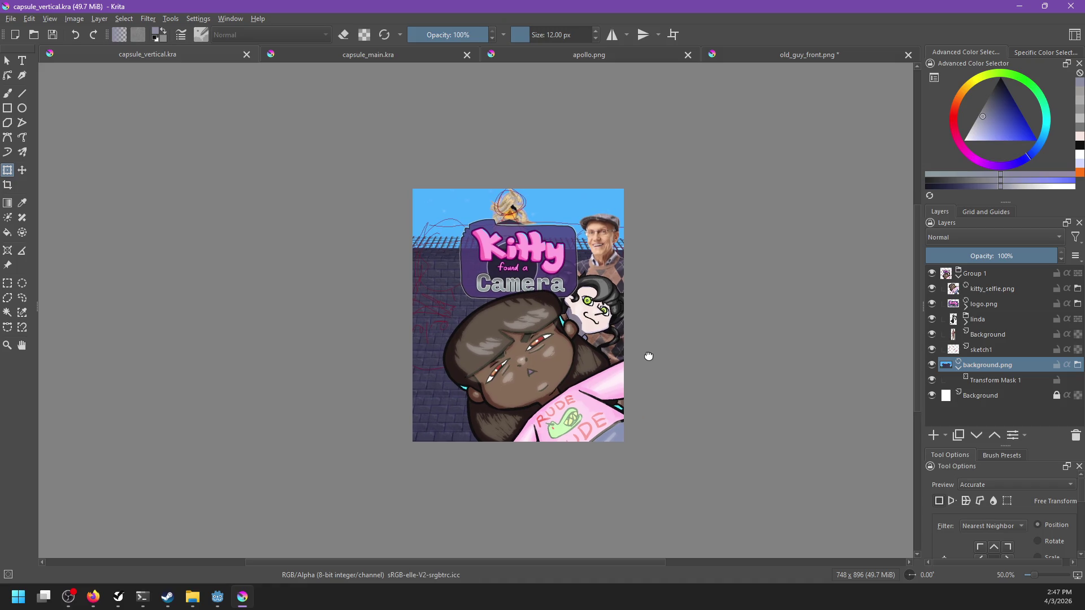
{"action": "left_click", "coordinate": [1009, 305]}
Nudge the logo slightly left with the Move tool, toggling horizontal mirror on and off.
{"action": "key", "text": "t"}
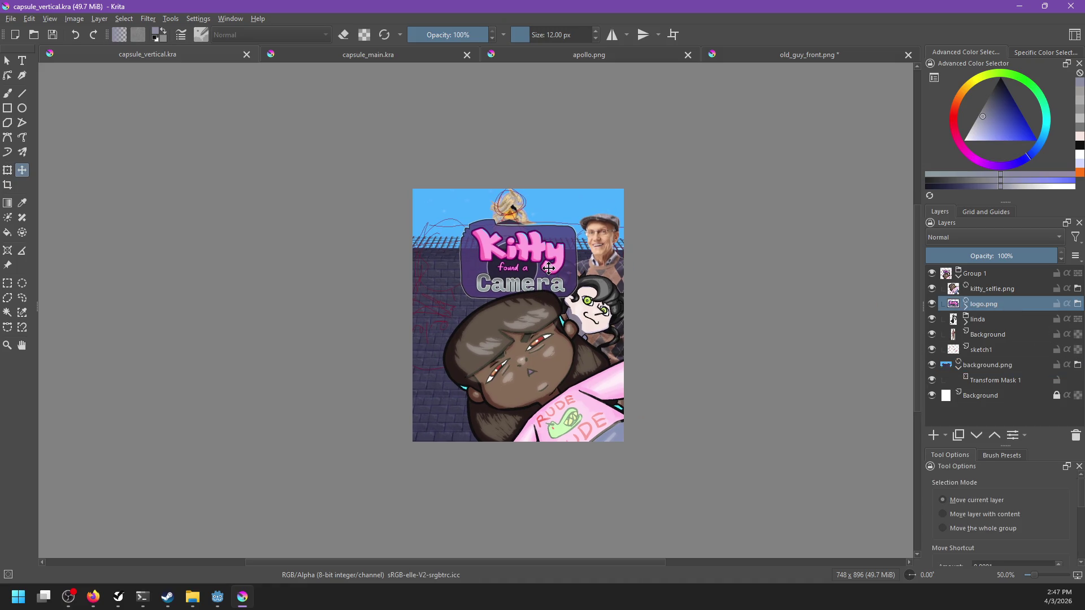
{"action": "left_click_drag", "start_coordinate": [548, 270], "coordinate": [546, 269]}
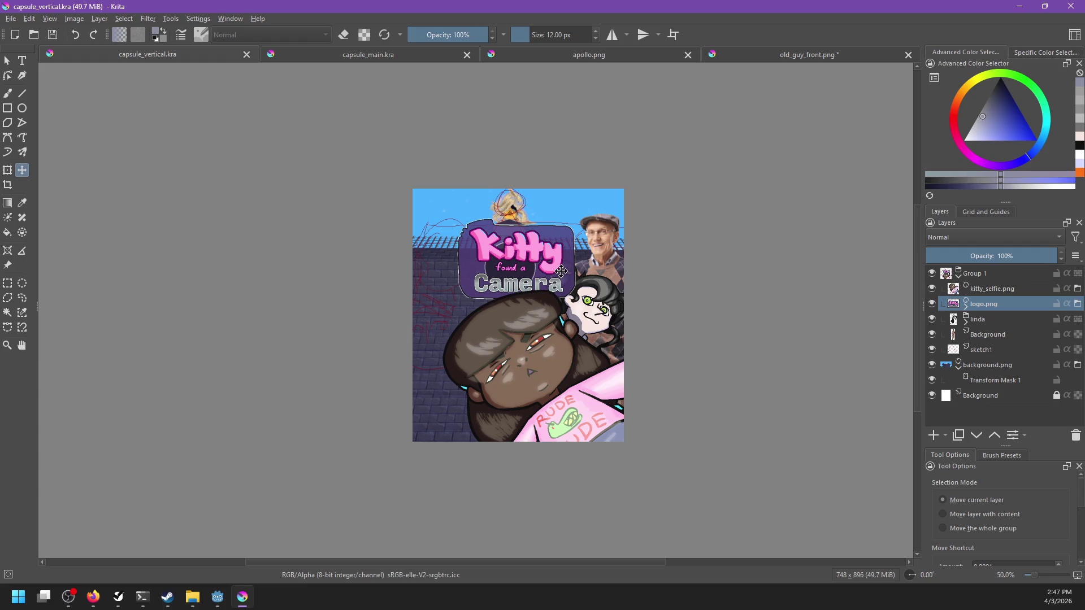
{"action": "scroll", "coordinate": [565, 272], "scroll_direction": "down", "scroll_amount": 4}
{"action": "scroll", "coordinate": [617, 233], "scroll_direction": "up", "scroll_amount": 2}
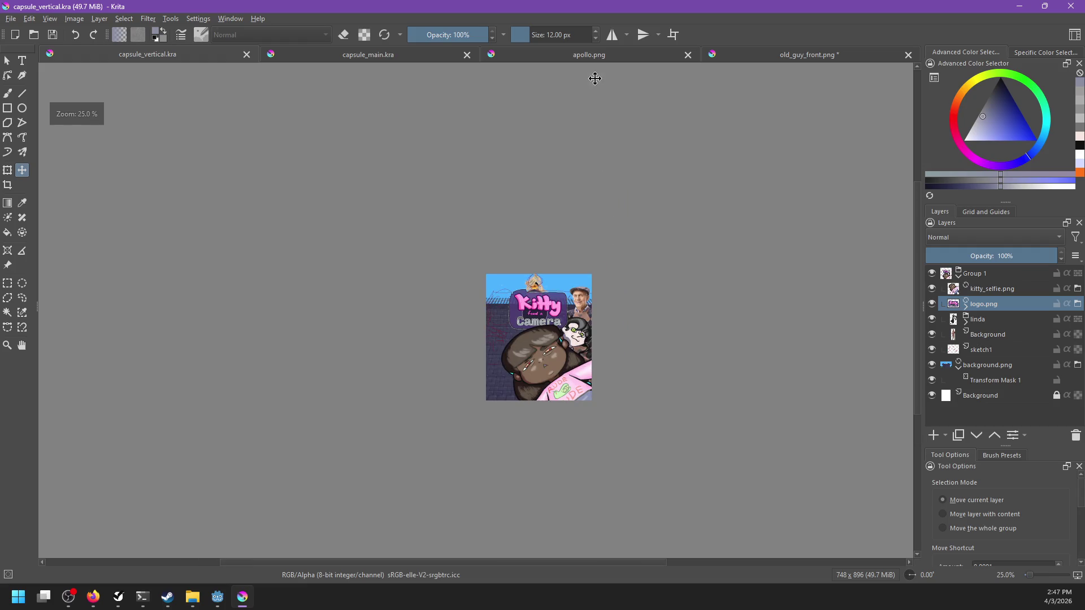
{"action": "left_click", "coordinate": [613, 35]}
{"action": "scroll", "coordinate": [584, 305], "scroll_direction": "up", "scroll_amount": 2}
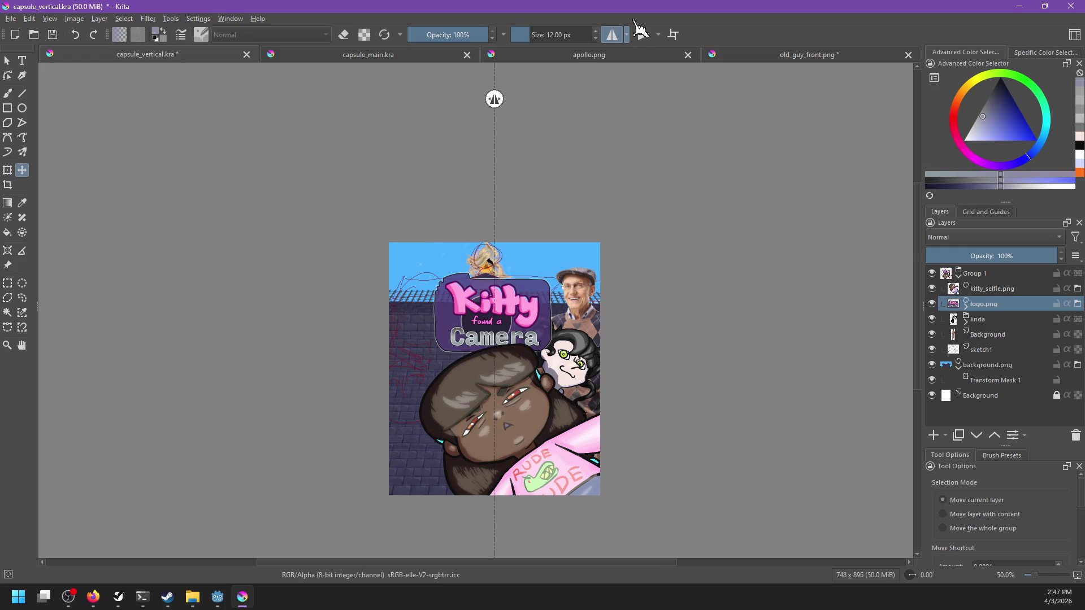
{"action": "left_click", "coordinate": [612, 35]}
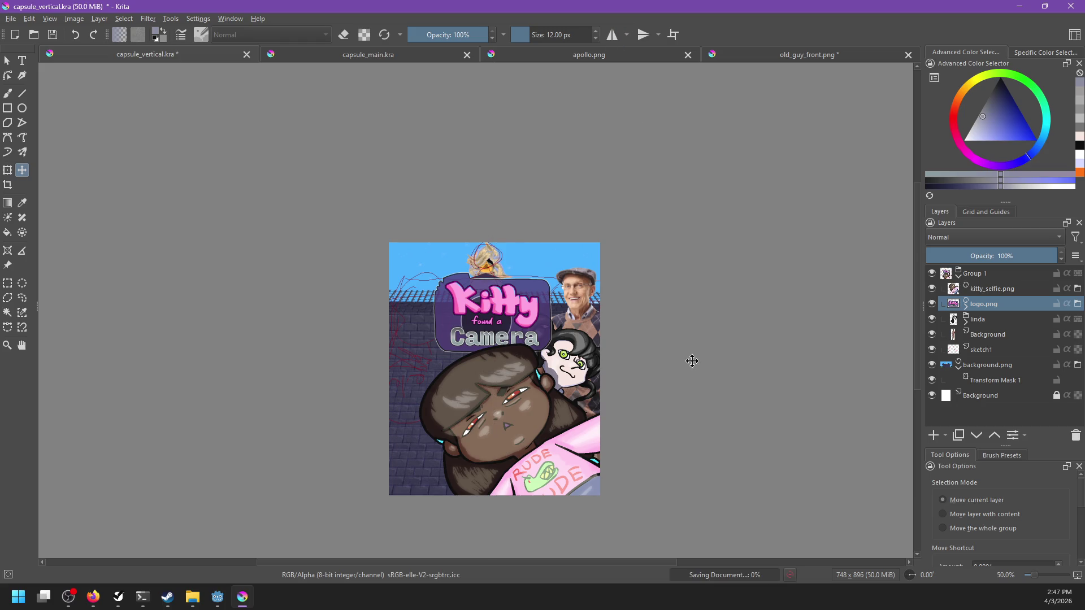
Zoom and pan around the vertical capsule to check the logo, then return to capsule_main.kra.
{"action": "scroll", "coordinate": [692, 361], "scroll_direction": "down", "scroll_amount": 2}
{"action": "scroll", "coordinate": [695, 346], "scroll_direction": "up", "scroll_amount": 1}
{"action": "scroll", "coordinate": [672, 362], "scroll_direction": "up", "scroll_amount": 1}
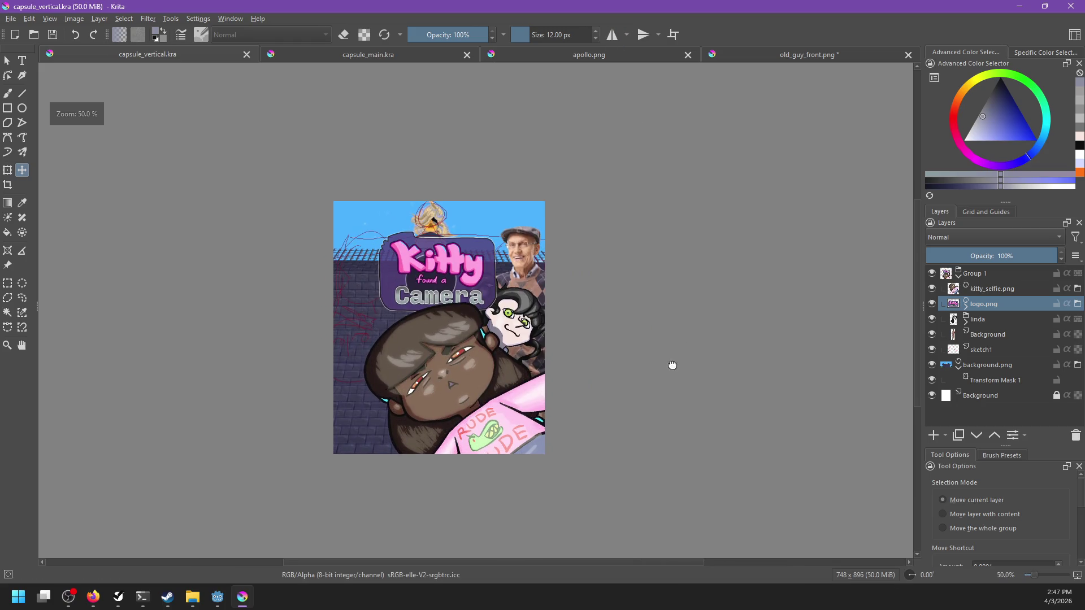
{"action": "scroll", "coordinate": [684, 365], "scroll_direction": "up", "scroll_amount": 1}
{"action": "left_click_drag", "start_coordinate": [684, 367], "coordinate": [782, 356]}
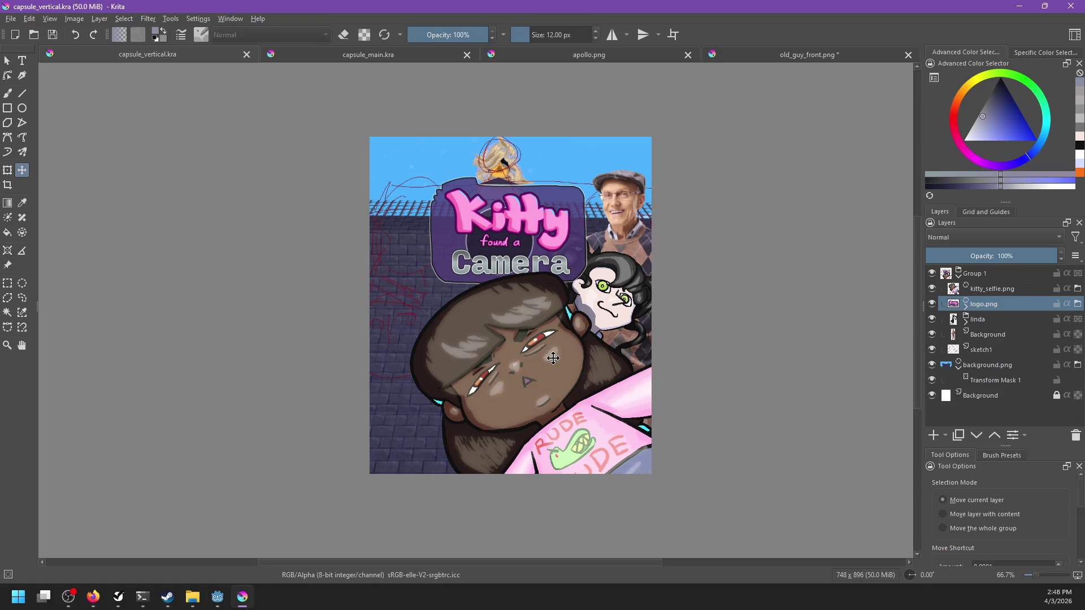
{"action": "scroll", "coordinate": [559, 367], "scroll_direction": "up", "scroll_amount": 1}
{"action": "scroll", "coordinate": [576, 385], "scroll_direction": "down", "scroll_amount": 1}
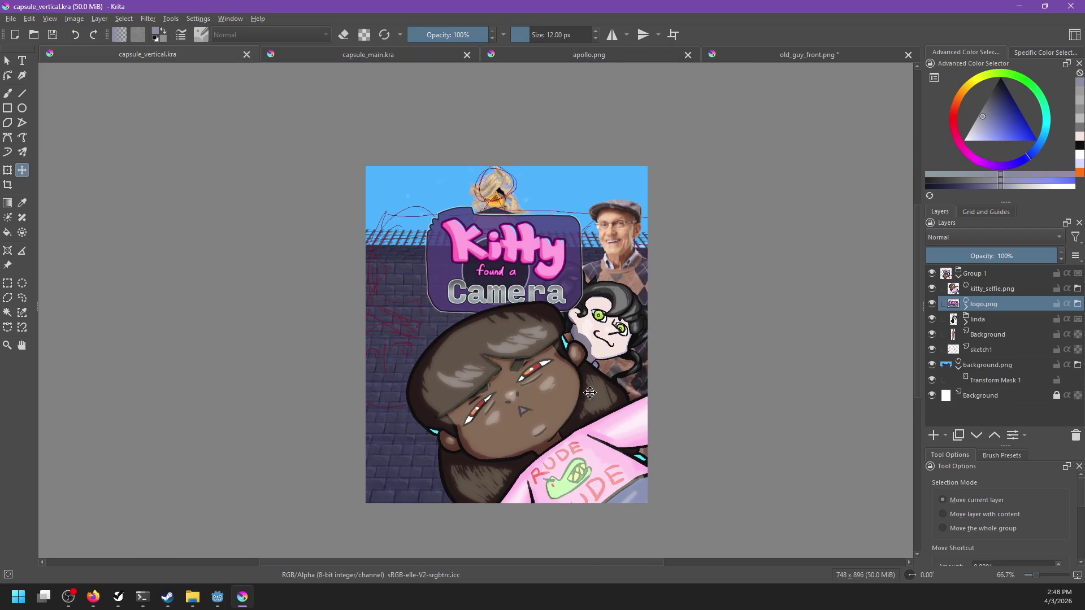
{"action": "scroll", "coordinate": [600, 368], "scroll_direction": "up", "scroll_amount": 2}
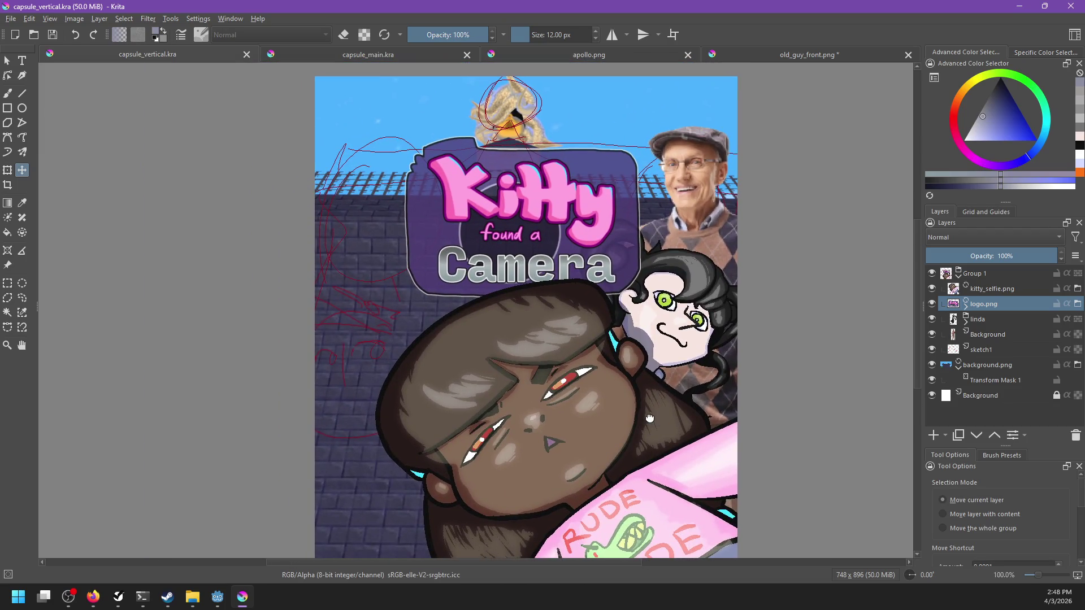
{"action": "left_click_drag", "start_coordinate": [650, 418], "coordinate": [644, 386]}
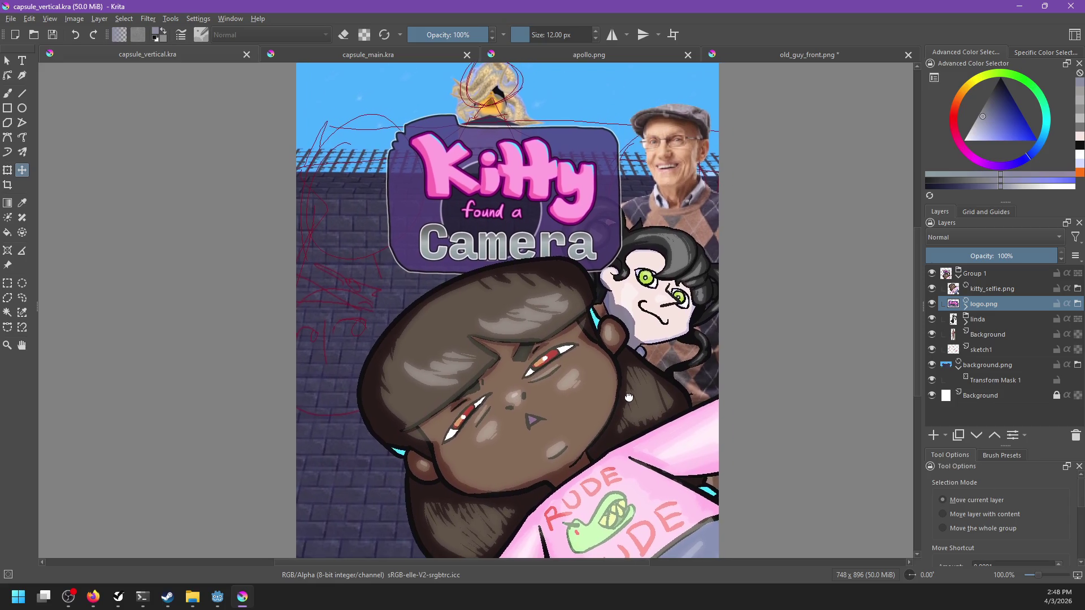
{"action": "scroll", "coordinate": [631, 397], "scroll_direction": "down", "scroll_amount": 2}
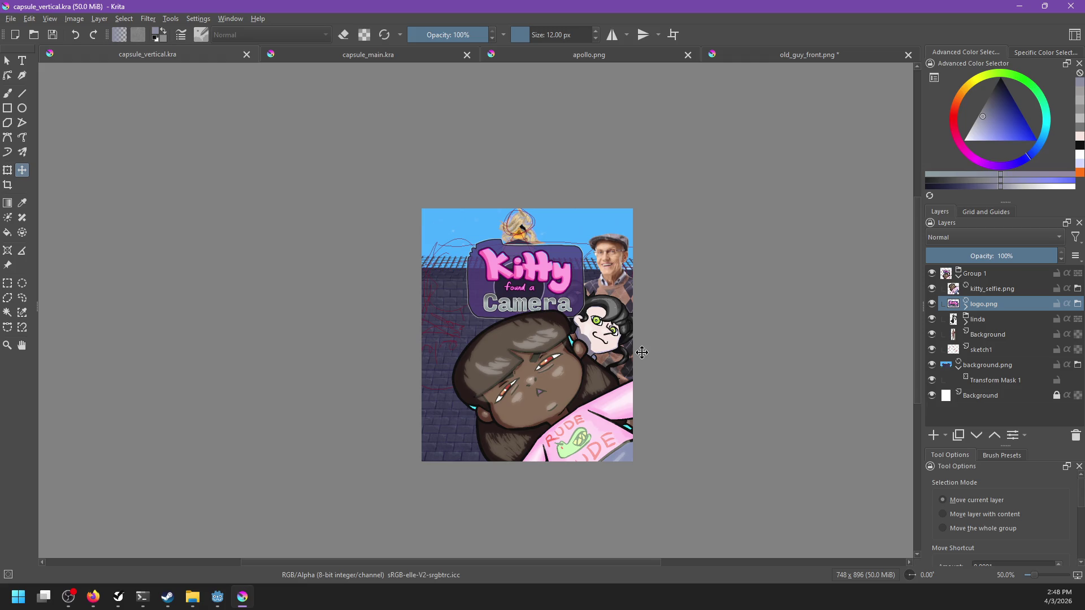
{"action": "left_click", "coordinate": [386, 57]}
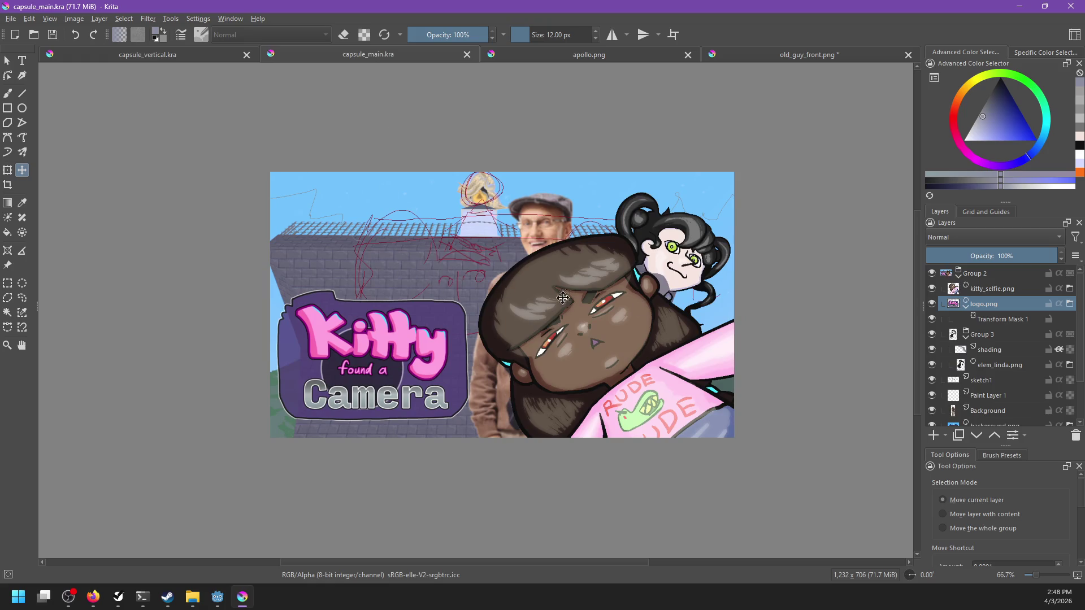
Clear the old man photo from the main capsule's Background layer and save capsule_main.kra.
{"action": "scroll", "coordinate": [1048, 398], "scroll_direction": "down", "scroll_amount": 3}
{"action": "left_click", "coordinate": [1009, 373]}
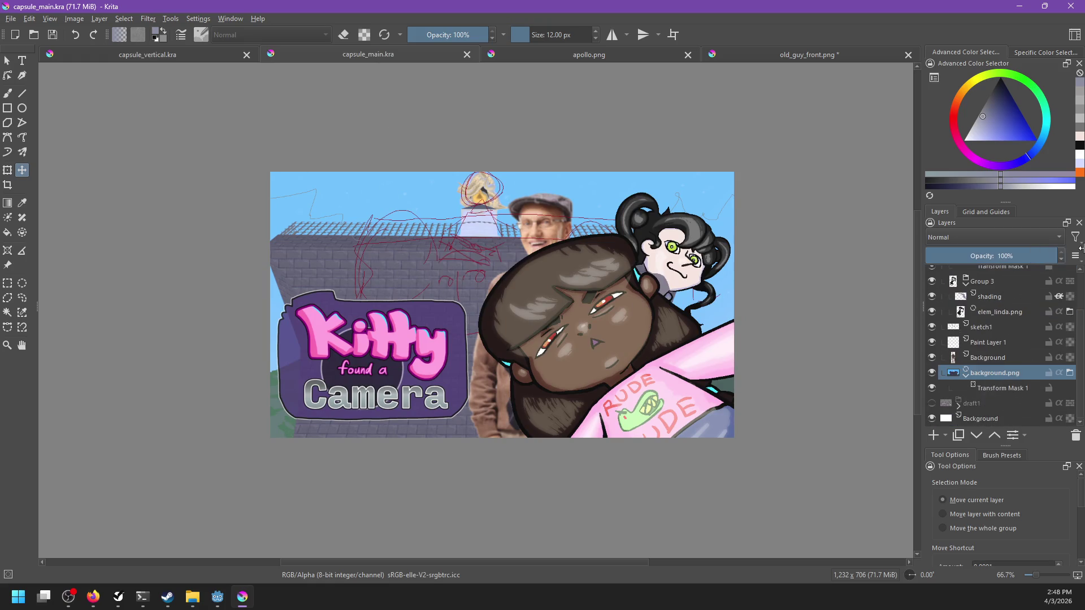
{"action": "left_click", "coordinate": [833, 384]}
{"action": "key", "text": "ctrl+s"}
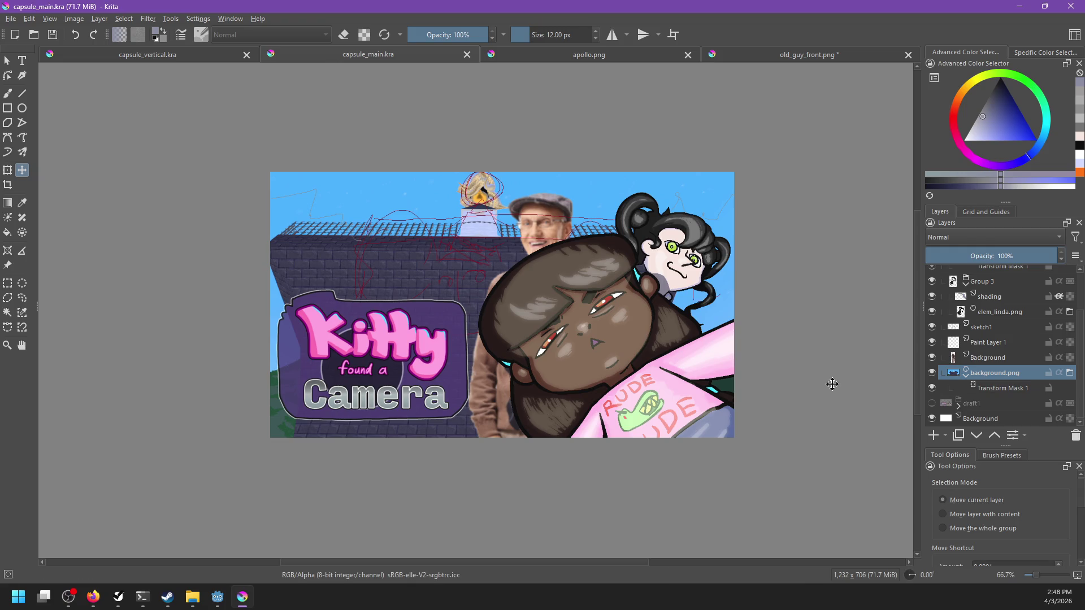
{"action": "scroll", "coordinate": [993, 332], "scroll_direction": "up", "scroll_amount": 3}
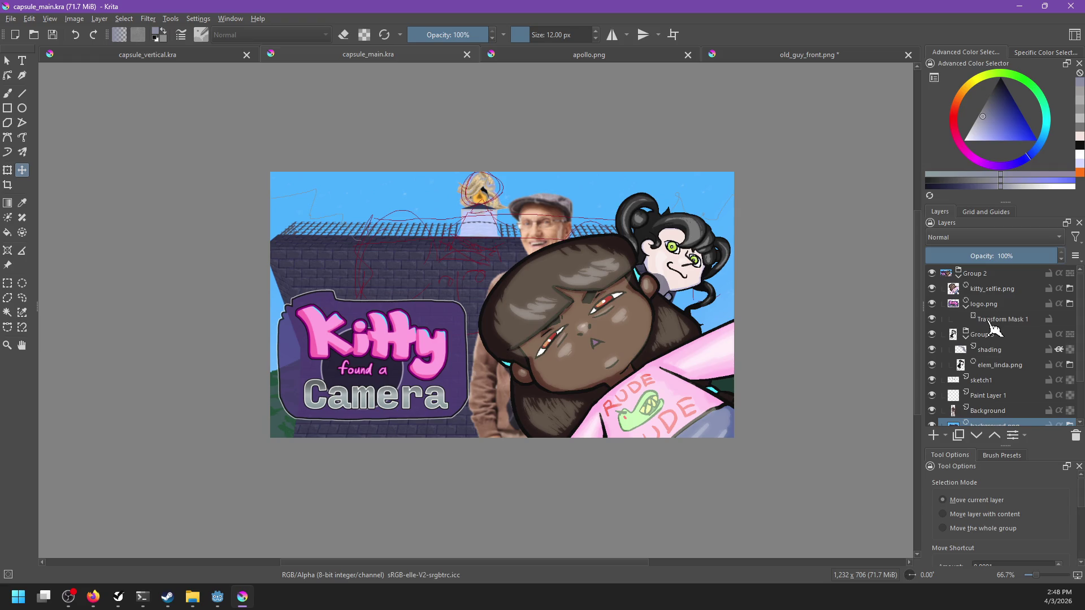
{"action": "left_click", "coordinate": [966, 307]}
{"action": "left_click", "coordinate": [966, 322]}
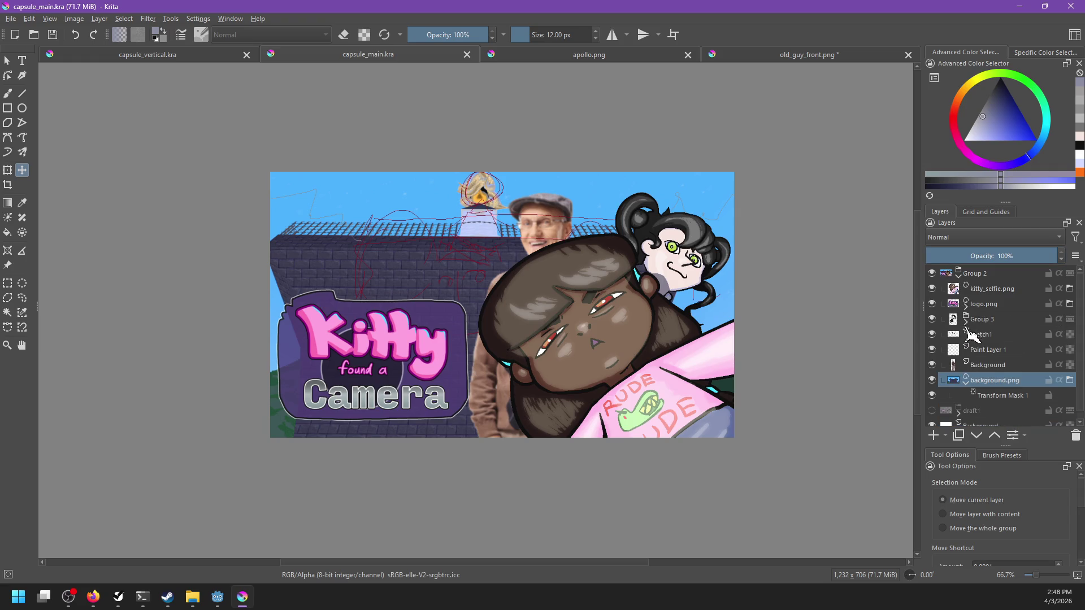
{"action": "left_click", "coordinate": [986, 366]}
{"action": "mouse_move", "coordinate": [538, 237]}
{"action": "left_mouse_down"}
{"action": "mouse_move", "coordinate": [541, 221]}
{"action": "mouse_move", "coordinate": [507, 221]}
{"action": "mouse_move", "coordinate": [684, 210]}
{"action": "mouse_move", "coordinate": [344, 215]}
{"action": "mouse_move", "coordinate": [559, 216]}
{"action": "left_mouse_up"}
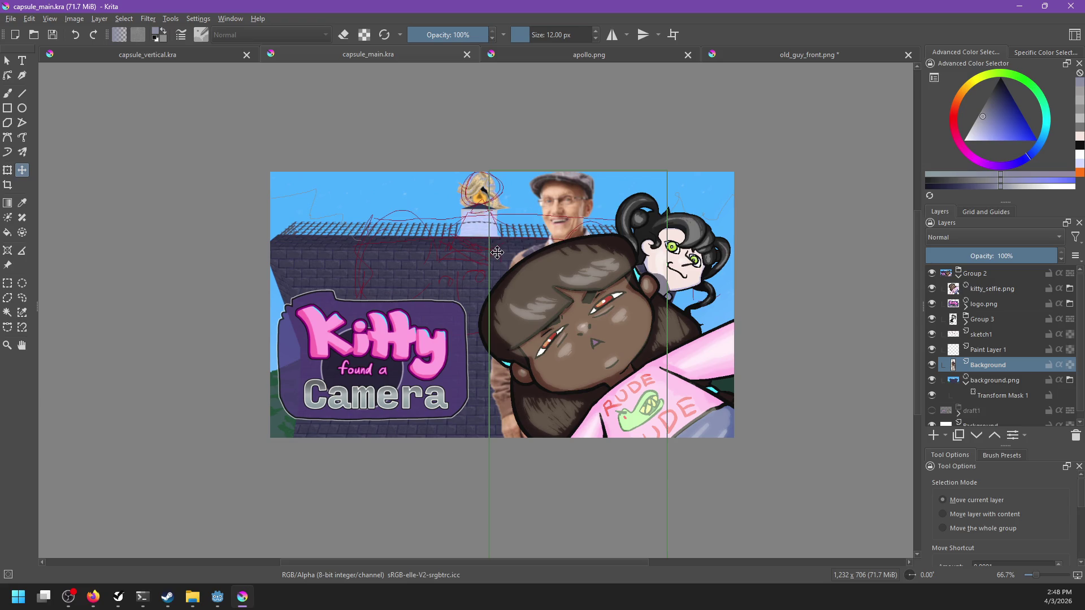
{"action": "key", "text": "Delete"}
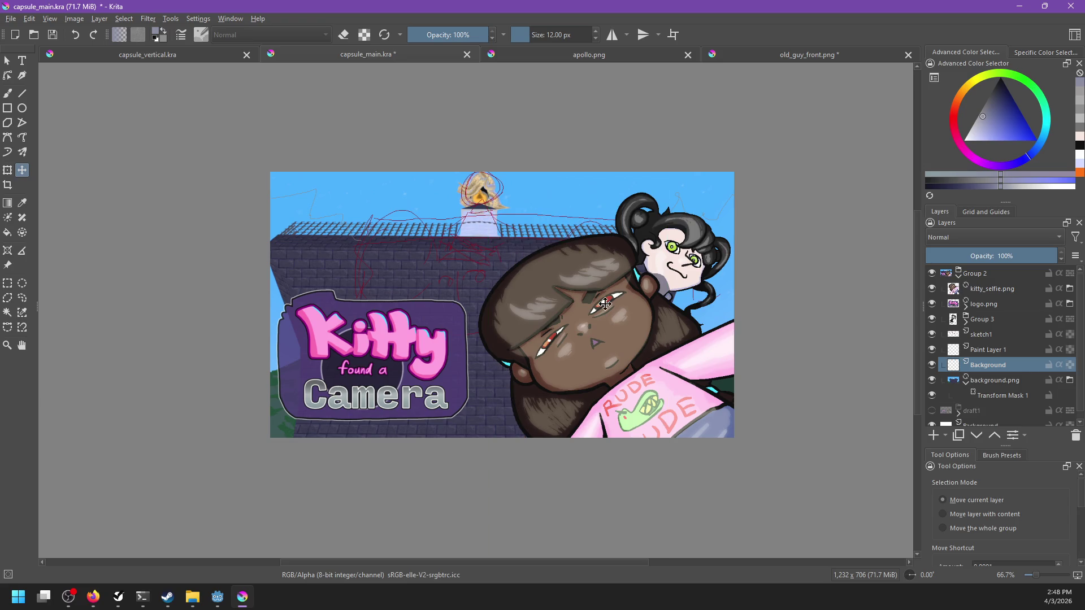
{"action": "key", "text": "ctrl+s"}
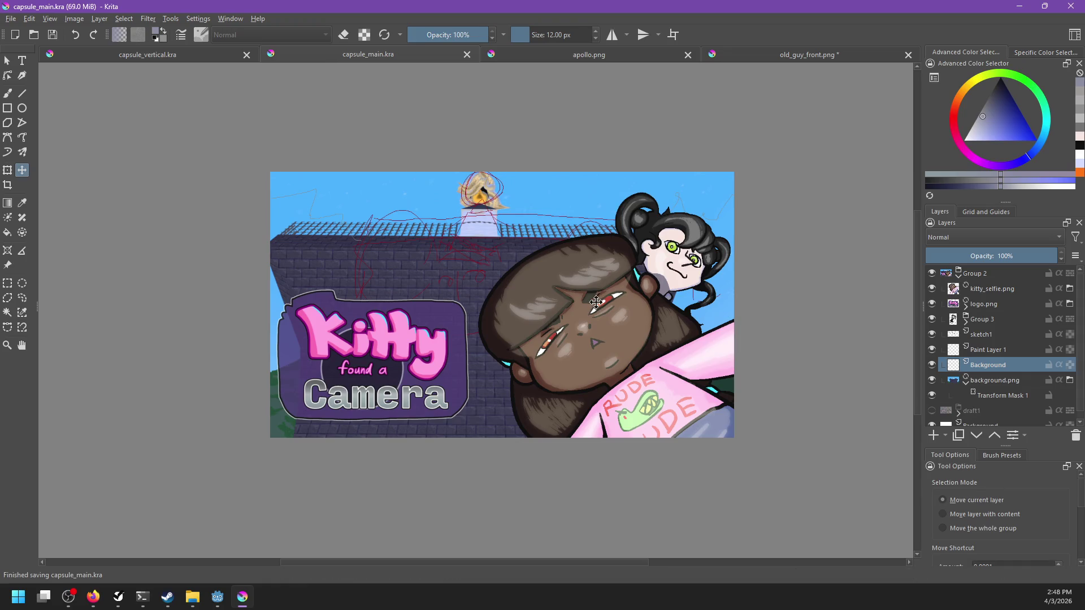
Pan around the main capsule to check the result, then return to capsule_vertical.kra.
{"action": "scroll", "coordinate": [596, 302], "scroll_direction": "up", "scroll_amount": 2}
{"action": "scroll", "coordinate": [603, 322], "scroll_direction": "down", "scroll_amount": 1}
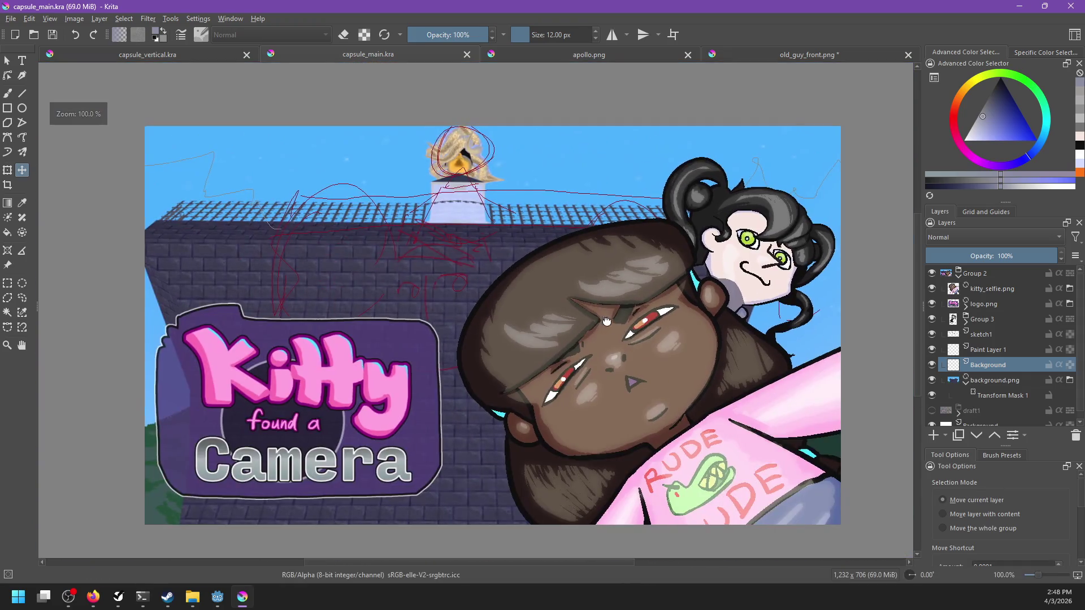
{"action": "left_click_drag", "start_coordinate": [603, 321], "coordinate": [642, 324]}
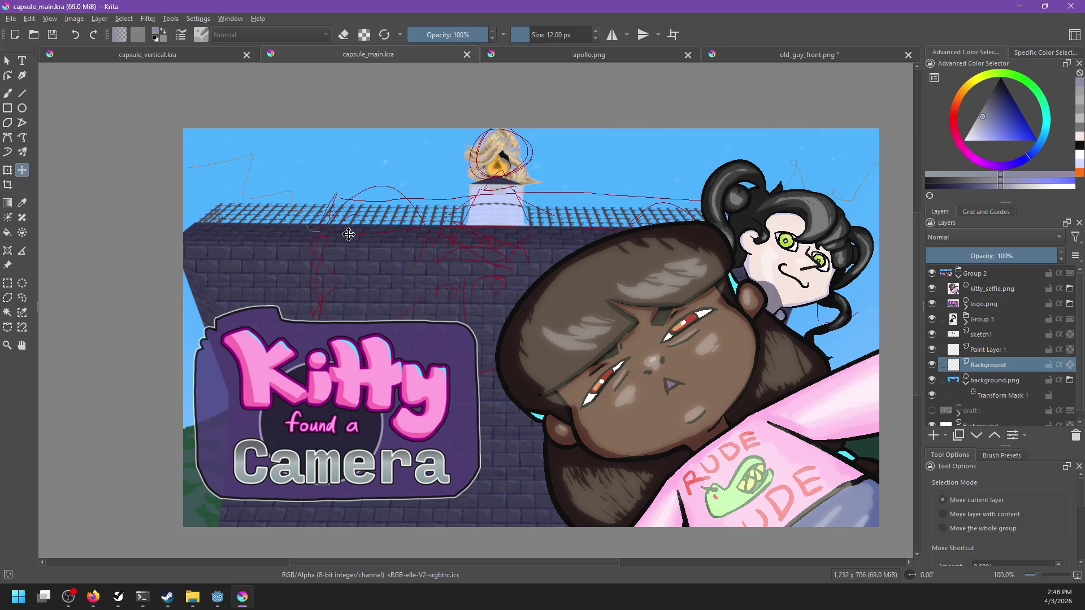
{"action": "left_click_drag", "start_coordinate": [554, 260], "coordinate": [582, 286]}
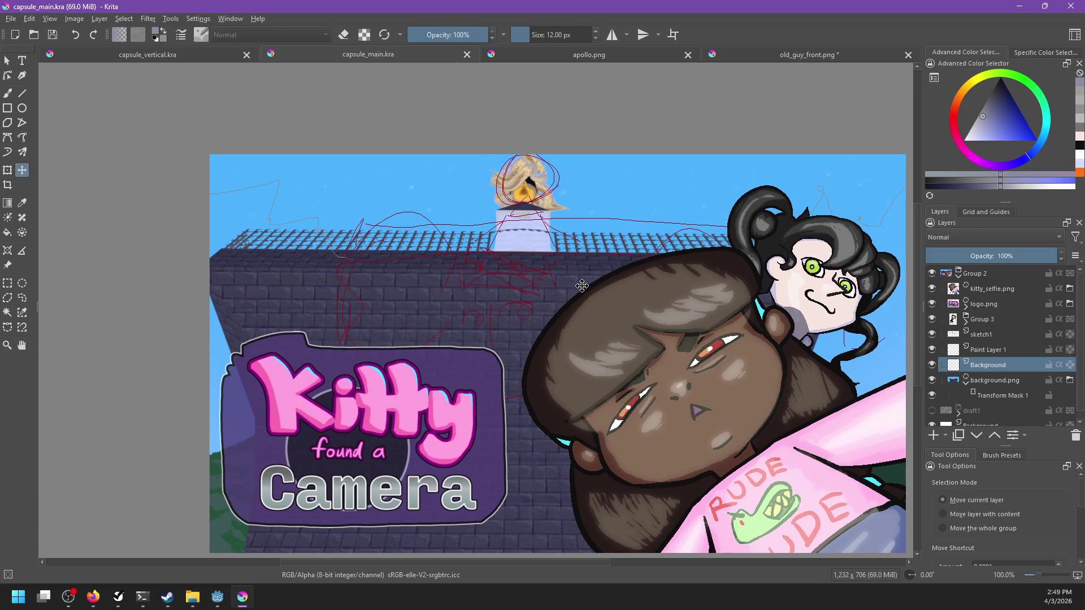
{"action": "scroll", "coordinate": [582, 285], "scroll_direction": "down", "scroll_amount": 1}
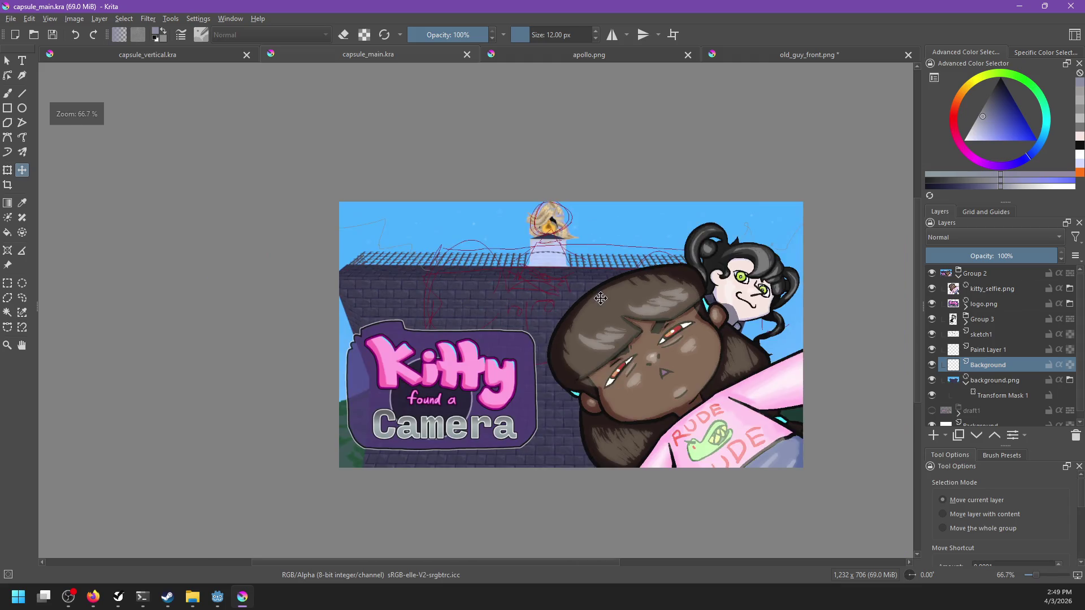
{"action": "scroll", "coordinate": [522, 310], "scroll_direction": "up", "scroll_amount": 1}
{"action": "left_click_drag", "start_coordinate": [522, 311], "coordinate": [497, 308]}
{"action": "left_click", "coordinate": [201, 55]}
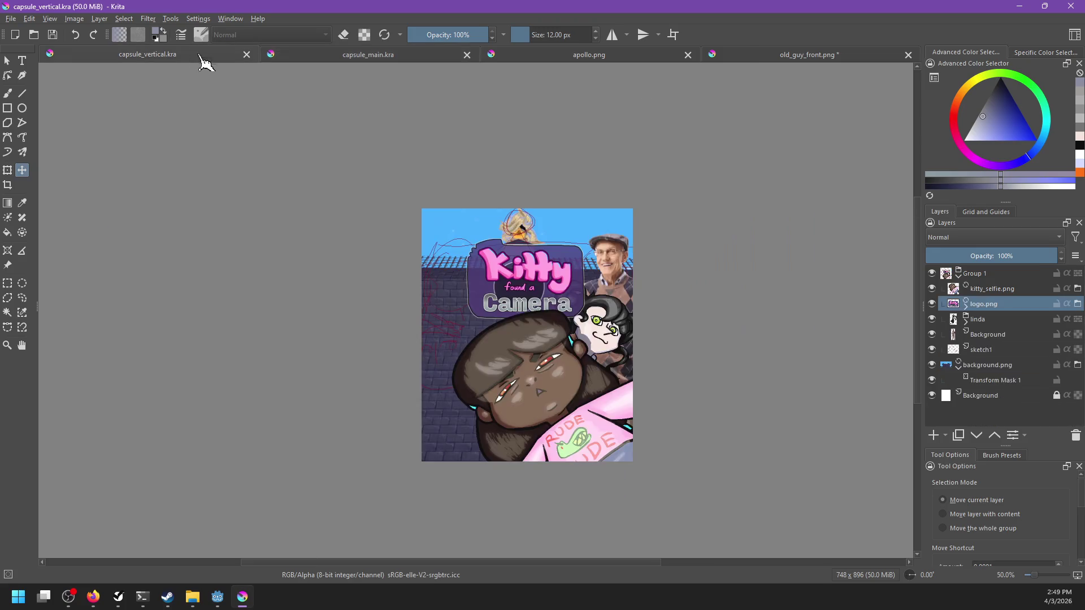
Zoom the vertical capsule to 66.7% and pan to show the old man beside the logo.
{"action": "scroll", "coordinate": [642, 274], "scroll_direction": "up", "scroll_amount": 1}
{"action": "mouse_move", "coordinate": [667, 299]}
{"action": "left_mouse_down"}
{"action": "mouse_move", "coordinate": [756, 252]}
{"action": "mouse_move", "coordinate": [637, 247]}
{"action": "mouse_move", "coordinate": [636, 260]}
{"action": "left_mouse_up"}
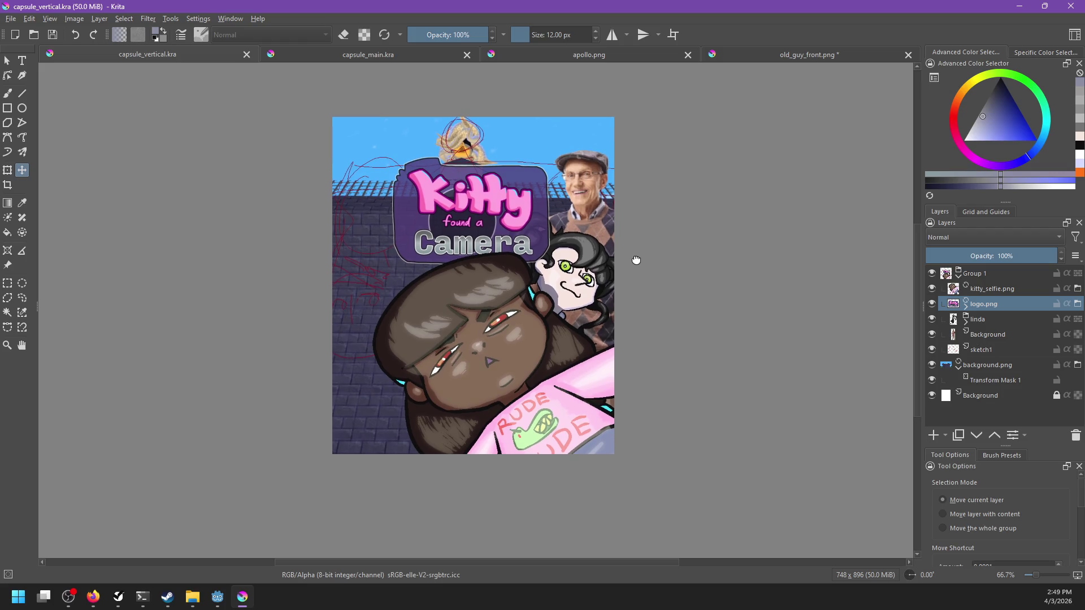